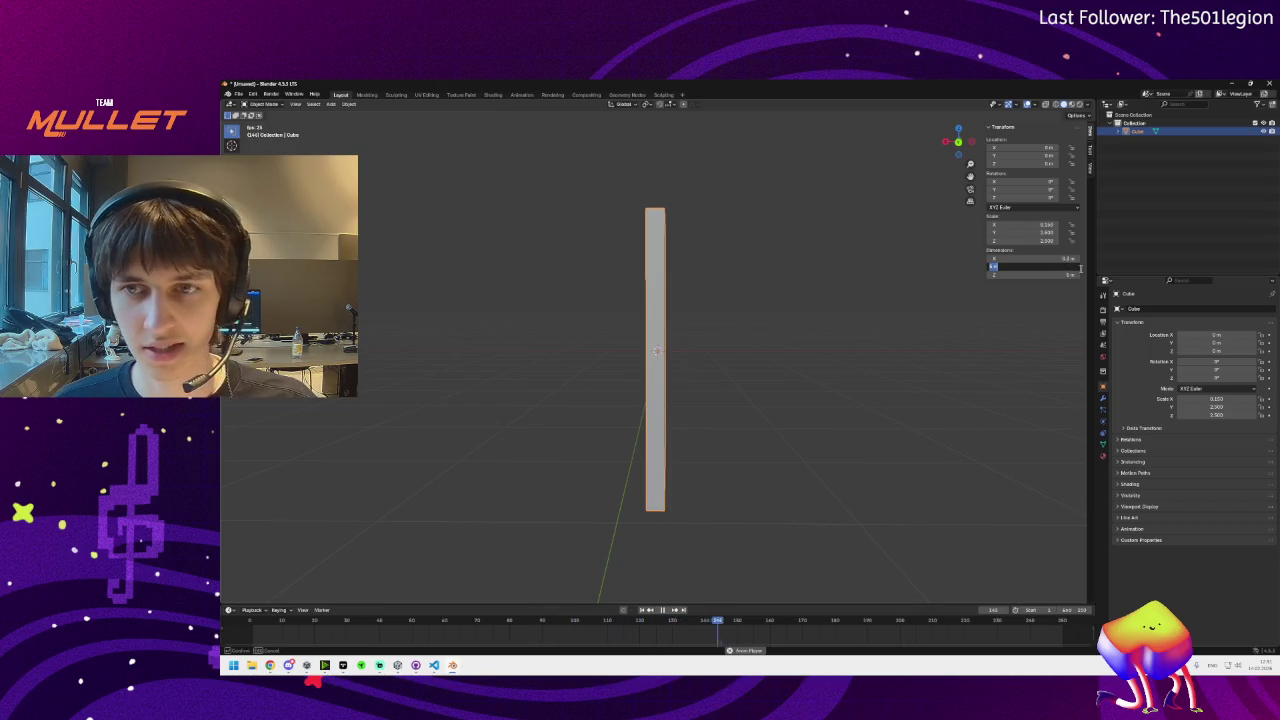
Resize the cube into a thin square panel 0.2 m thick and 2 m tall, then start saving
text(0.2)
key(Return)
click(1068, 273)
key(BackSpace)
text(2)
key(Return)
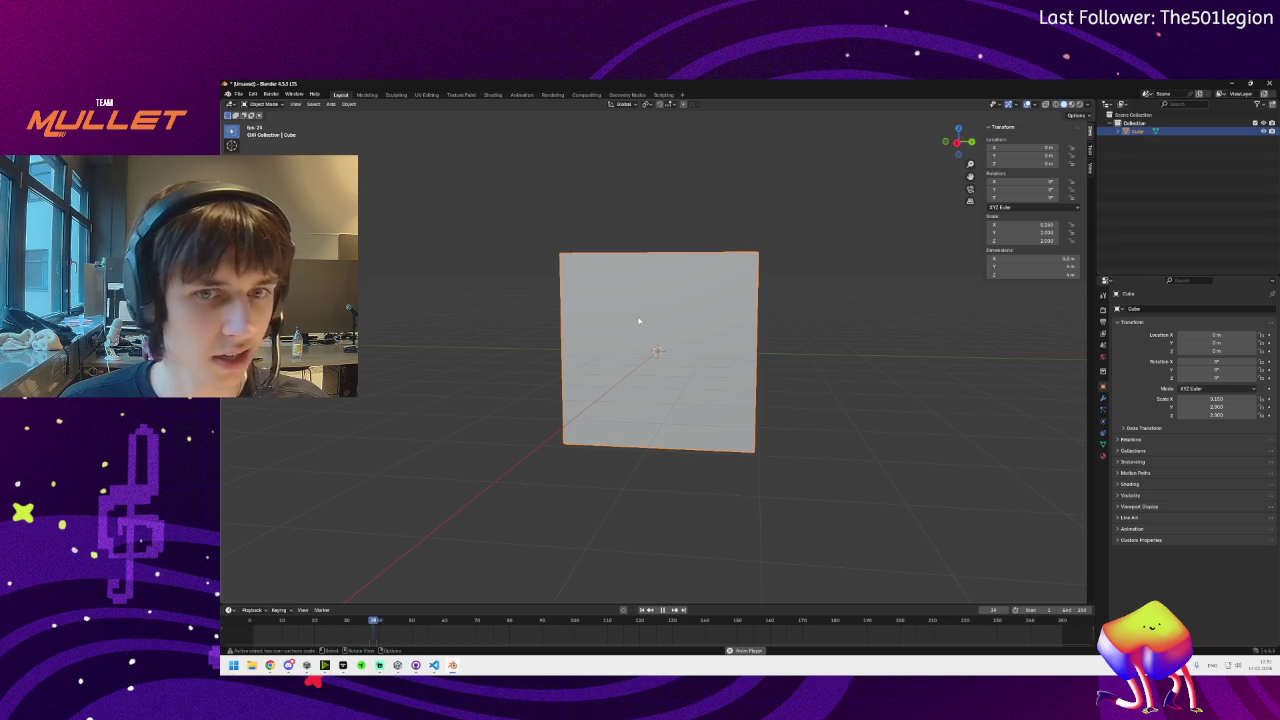
key(ctrl+s)
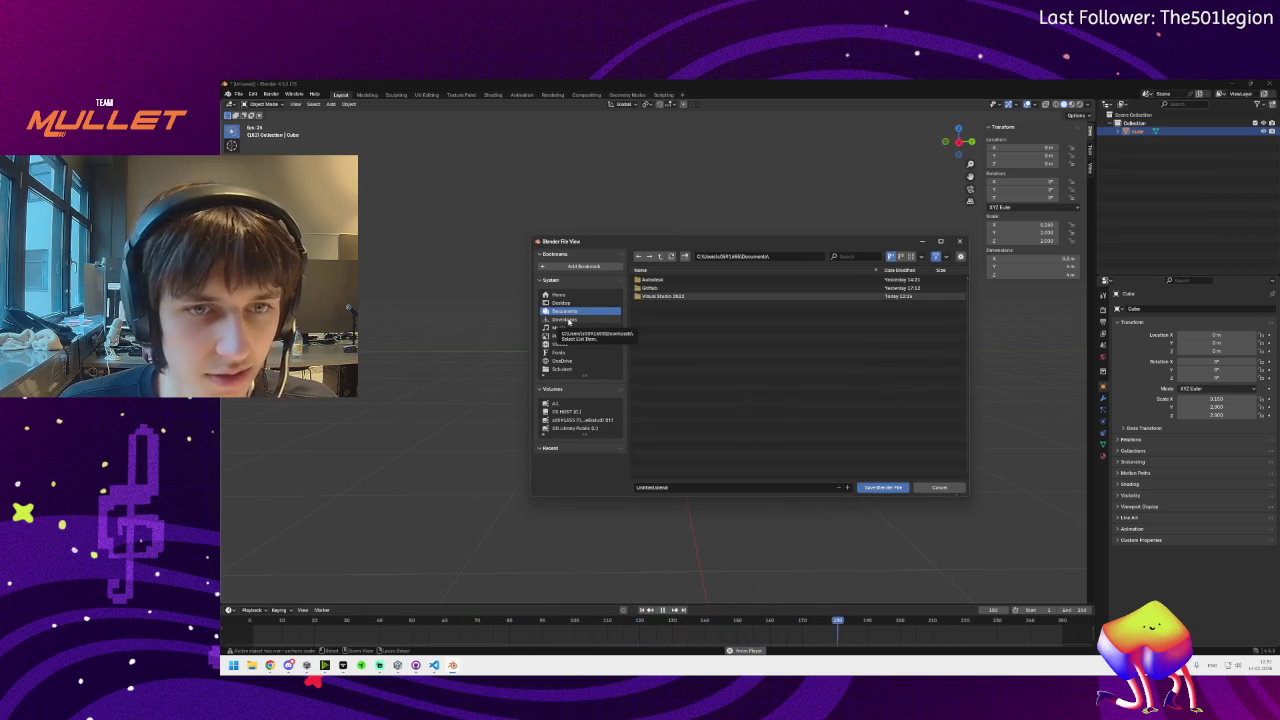
Create a new 3DAssets folder in Documents and open it
click(576, 320)
click(564, 312)
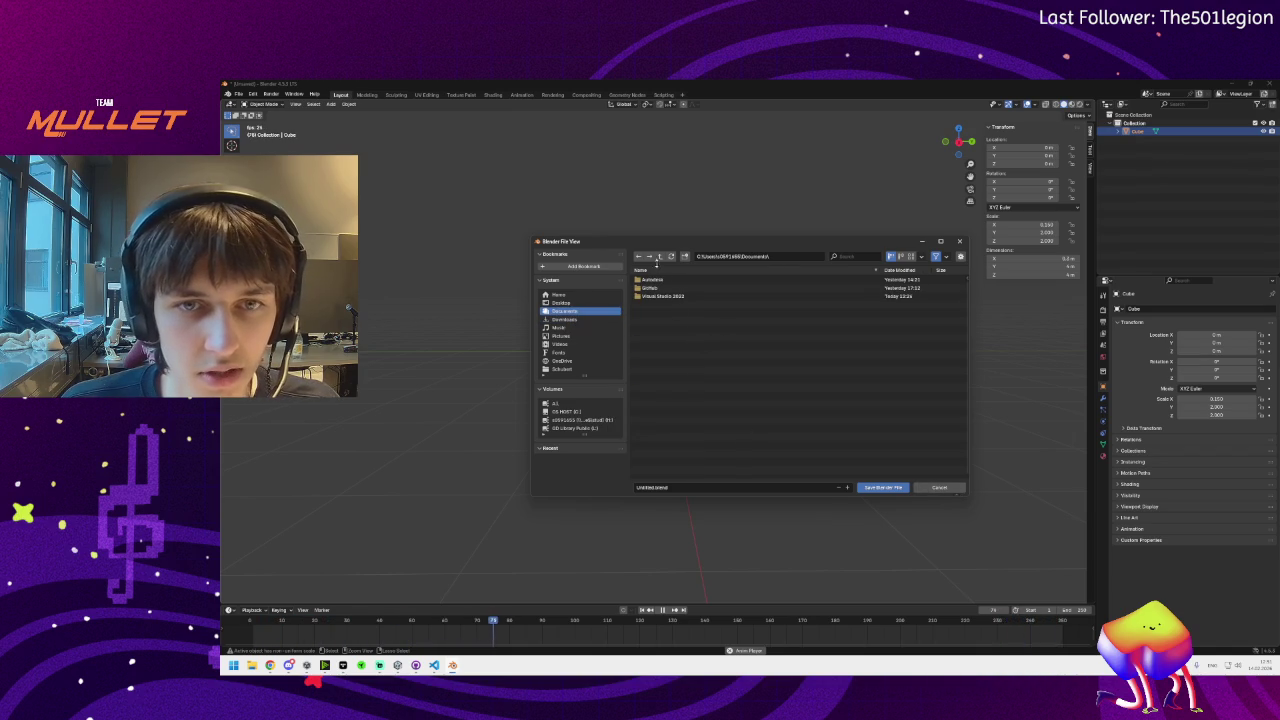
click(684, 256)
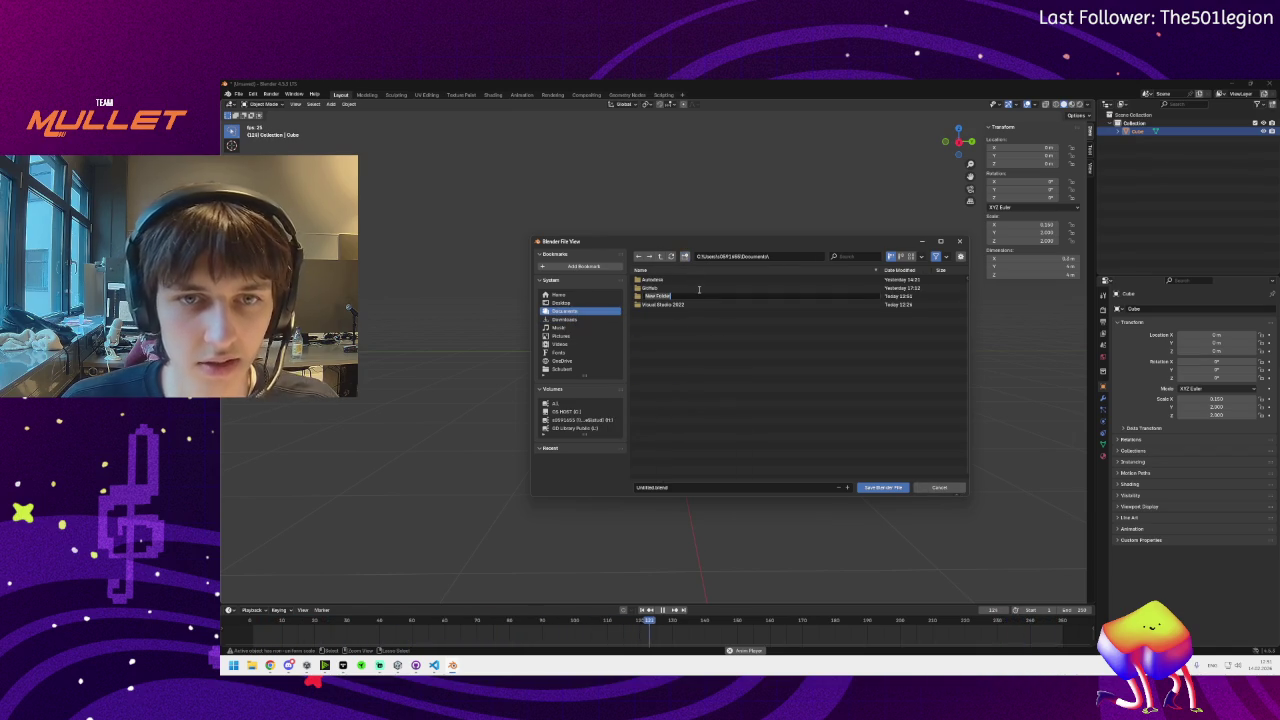
text(B)
key(BackSpace)
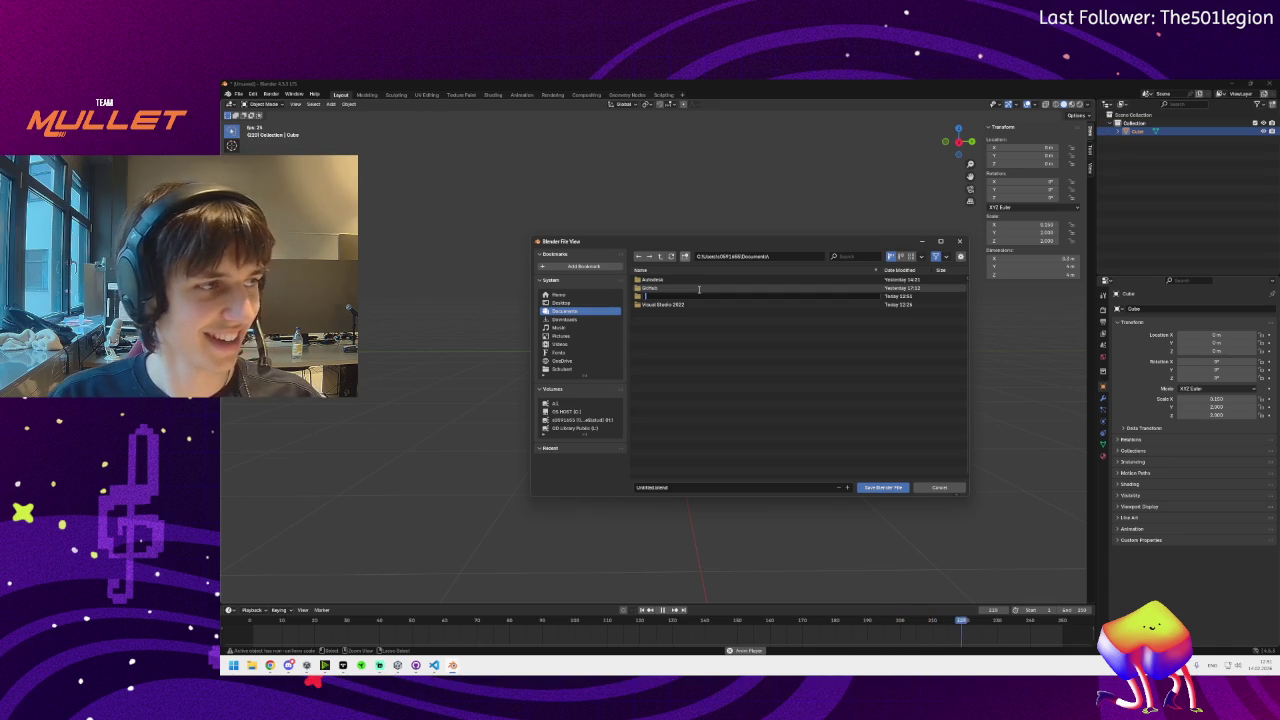
text(S)
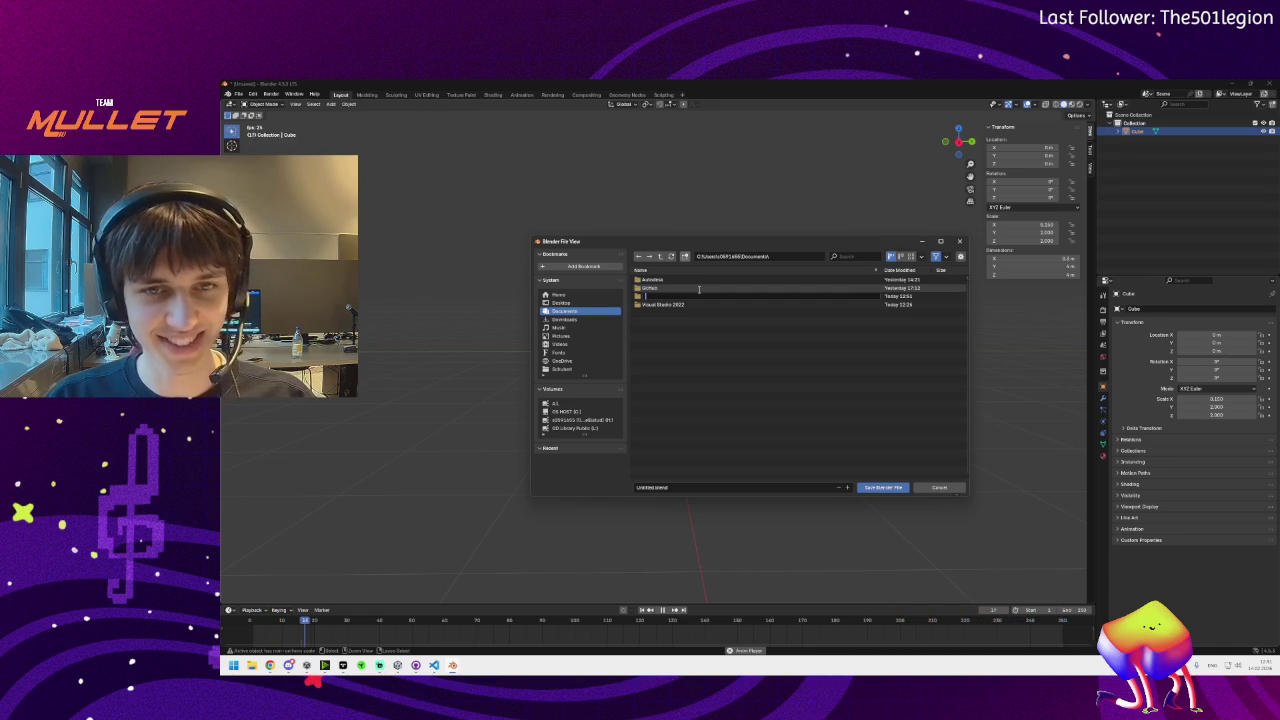
text(ets)
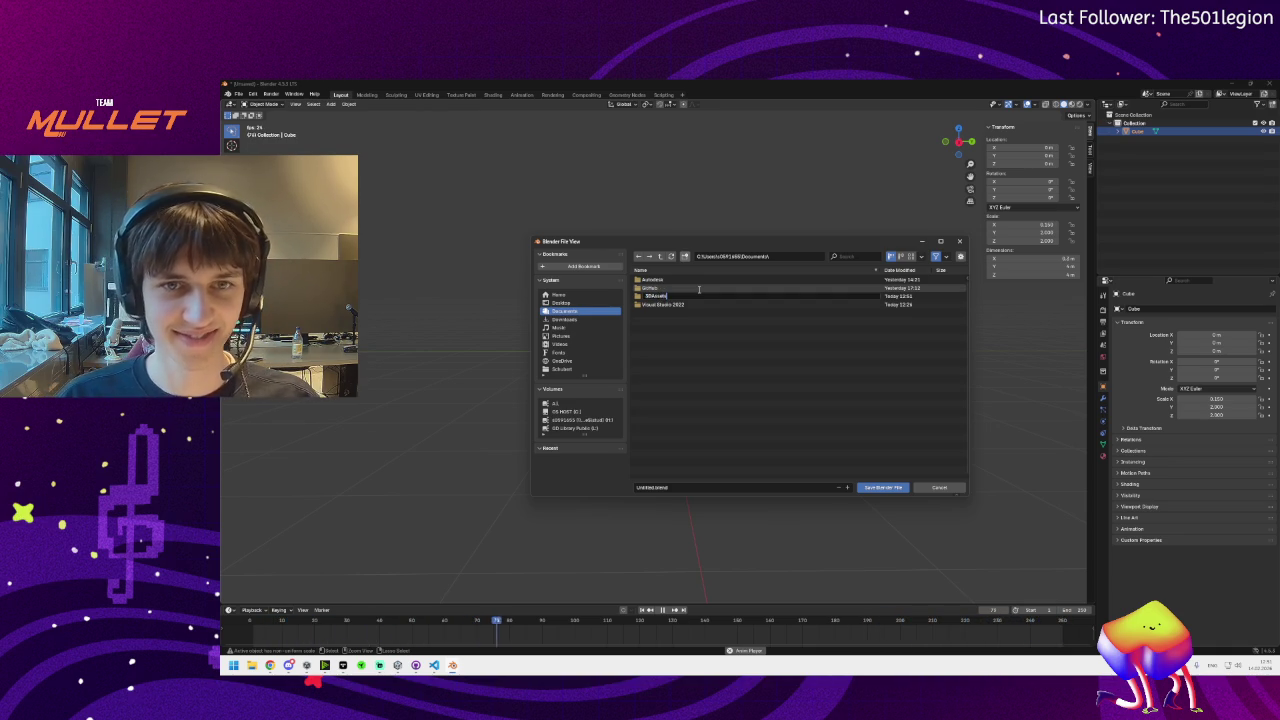
key(Return)
double_click(660, 280)
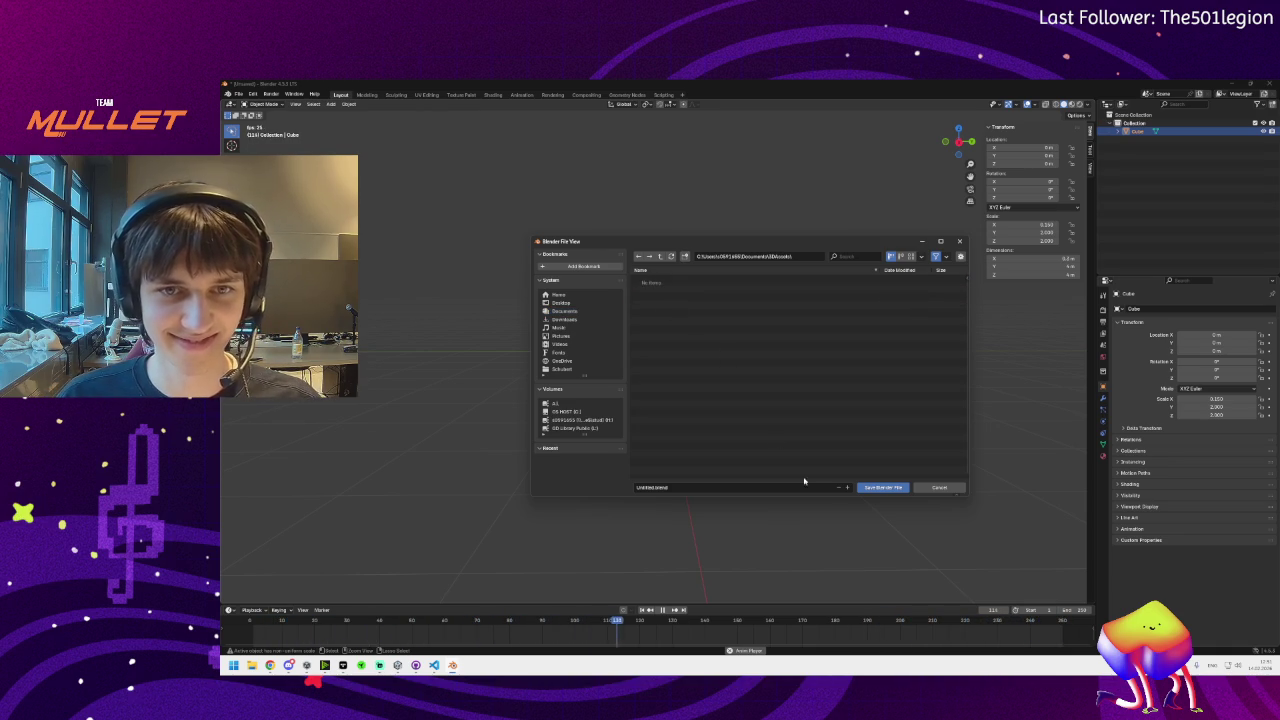
Save the scene in 3DAssets as WallPart_Square.blend
click(665, 487)
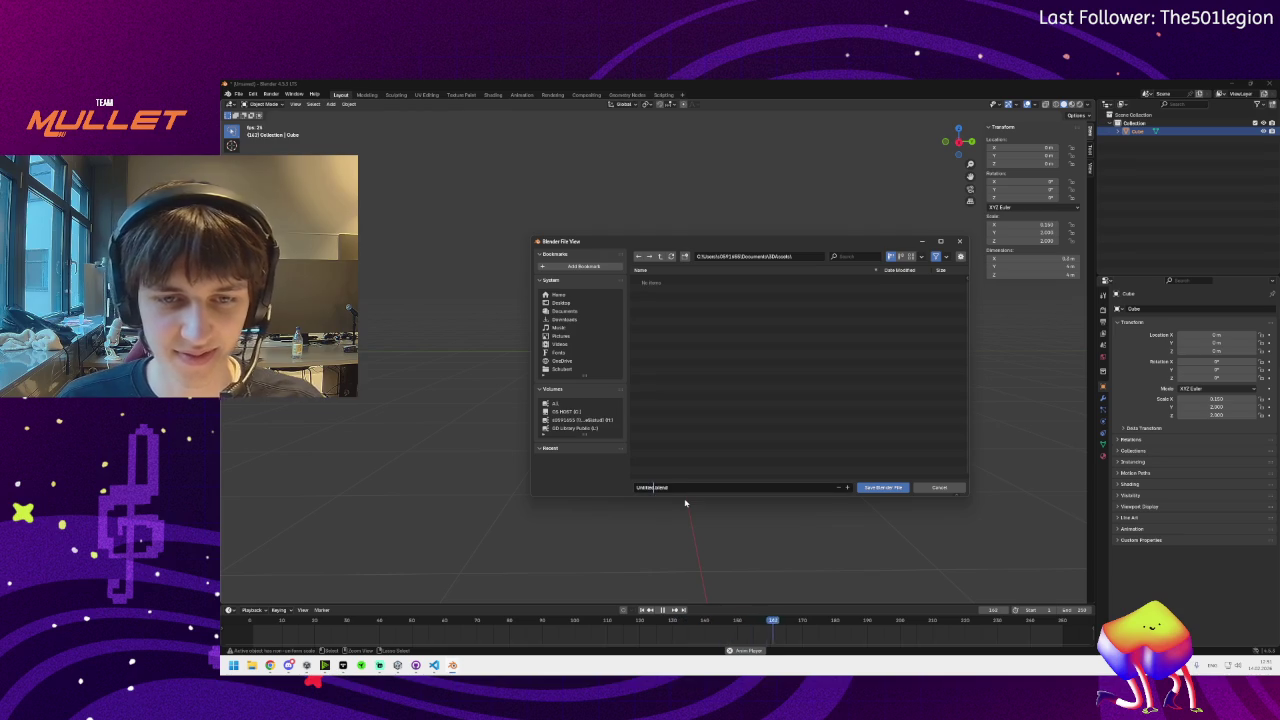
text(Stool)
text(_1)
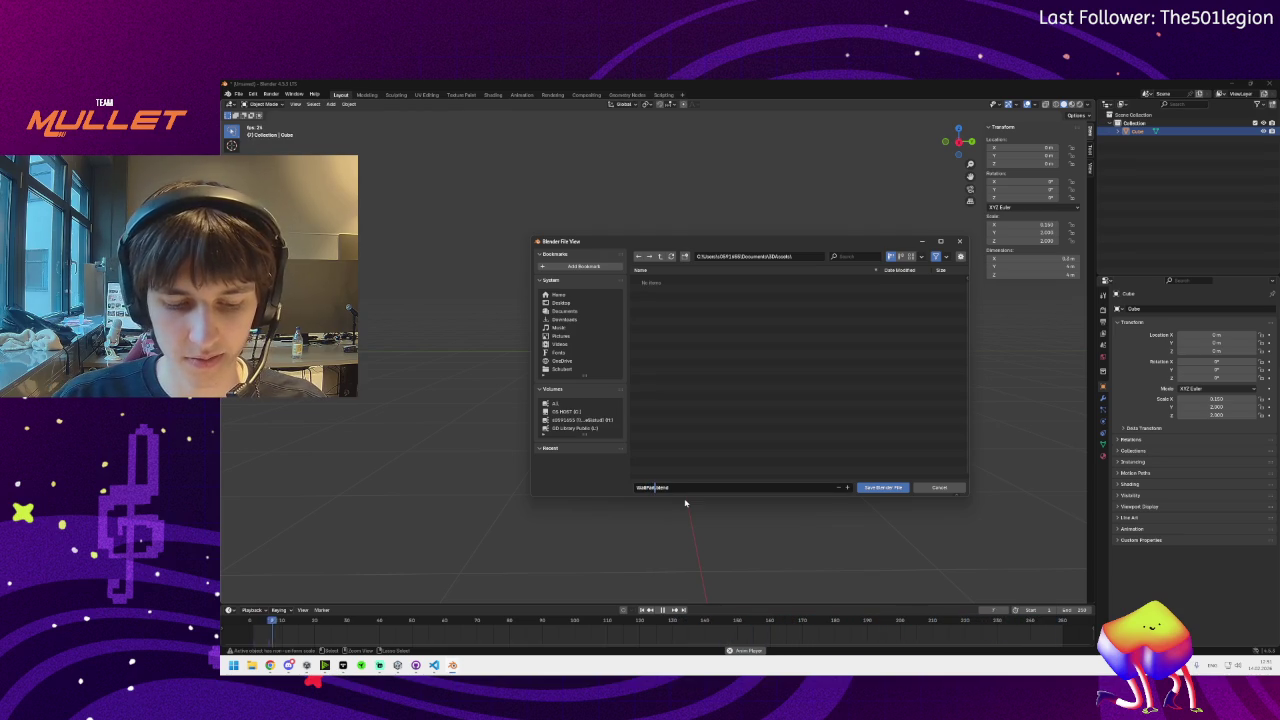
text(_Square)
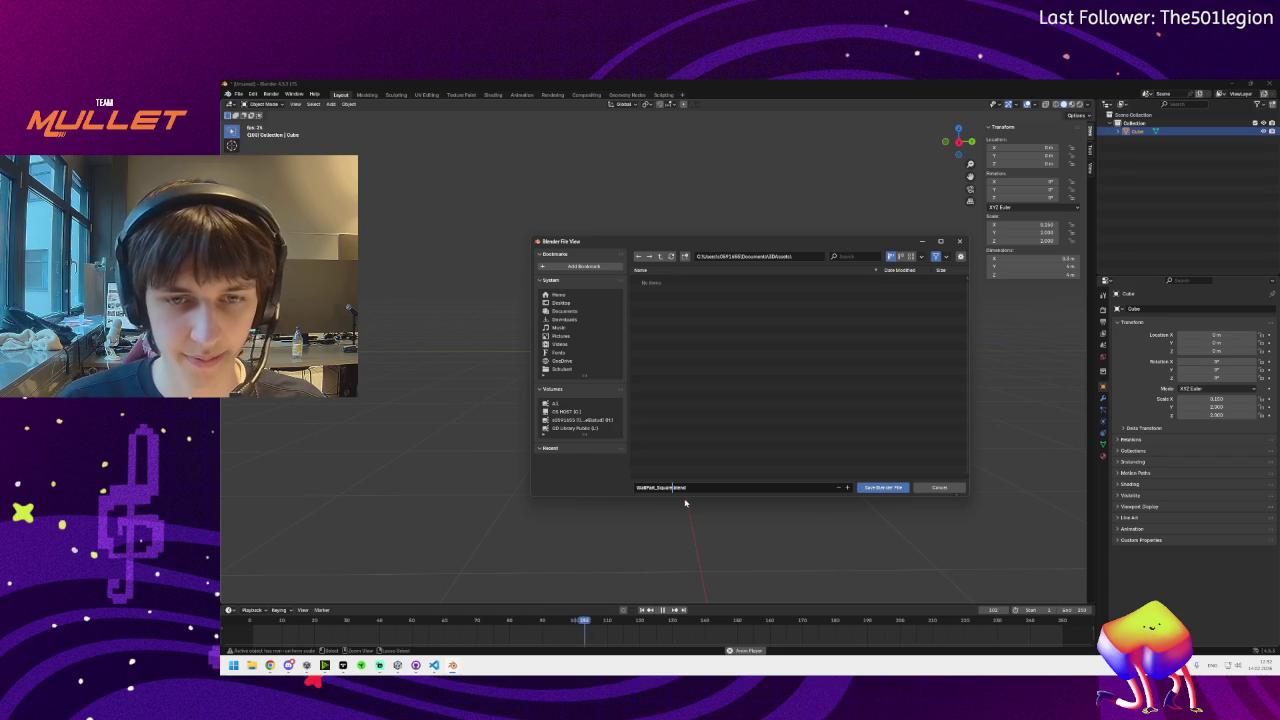
click(890, 488)
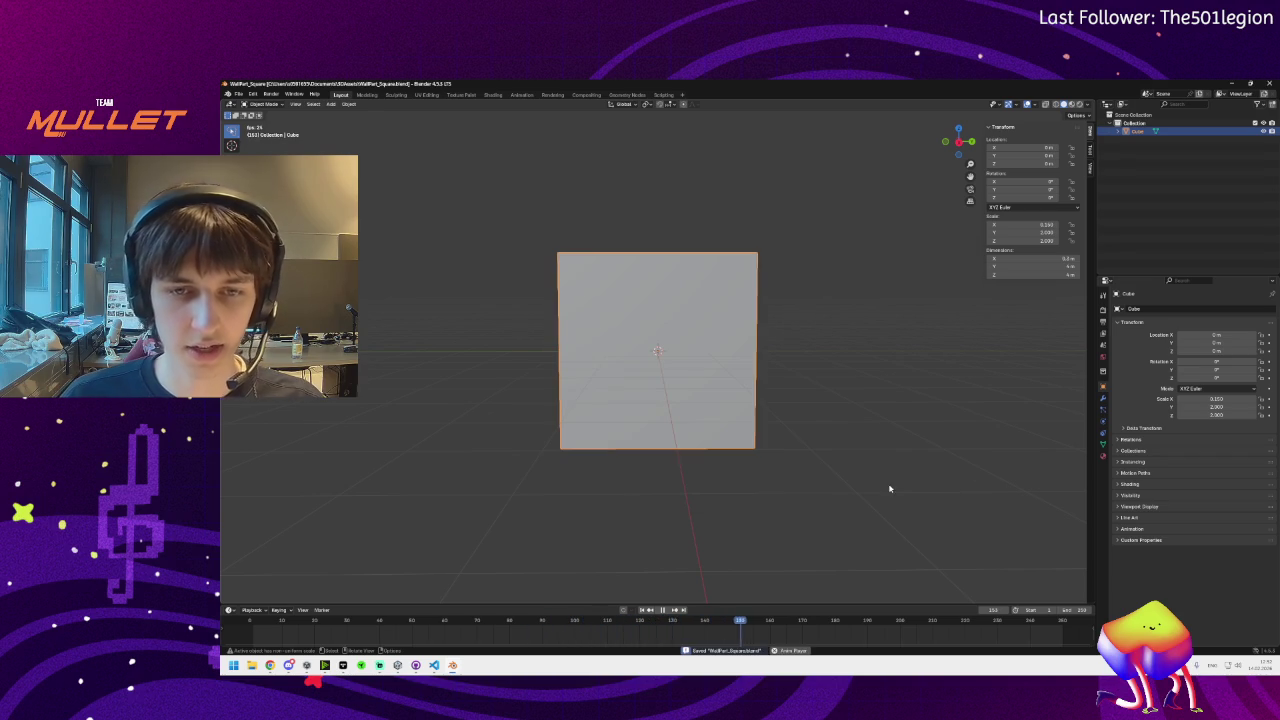
scroll(500, 220, down, 3)
drag(500, 220, 688, 312)
scroll(690, 315, up, 3)
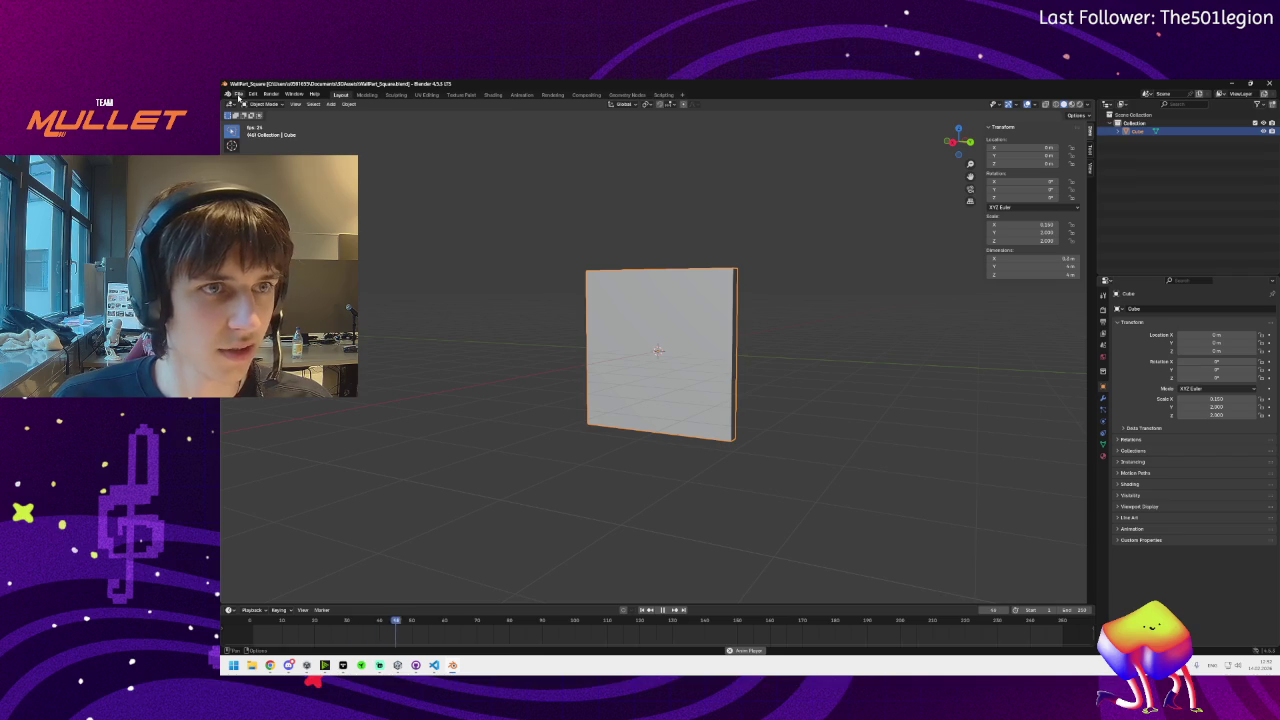
mouse_move(528, 317)
mouse_down()
mouse_move(651, 326)
mouse_move(728, 371)
mouse_move(780, 365)
mouse_up()
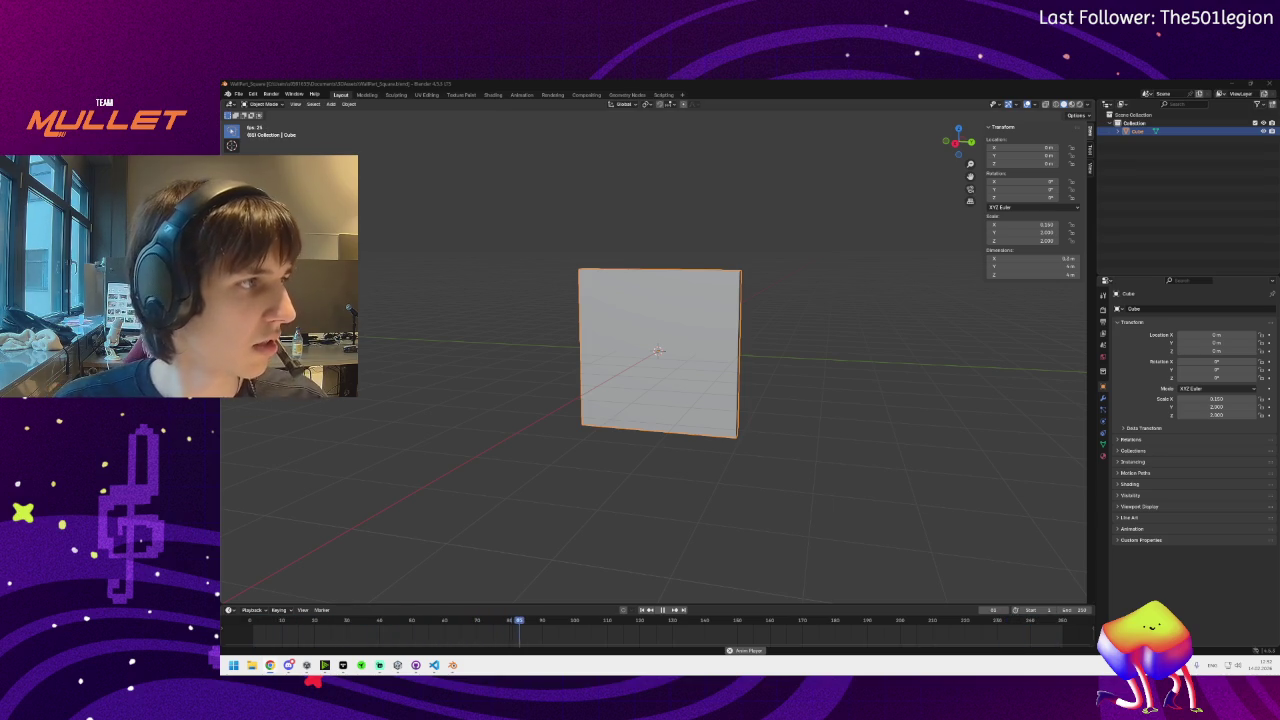
key(alt+Tab)
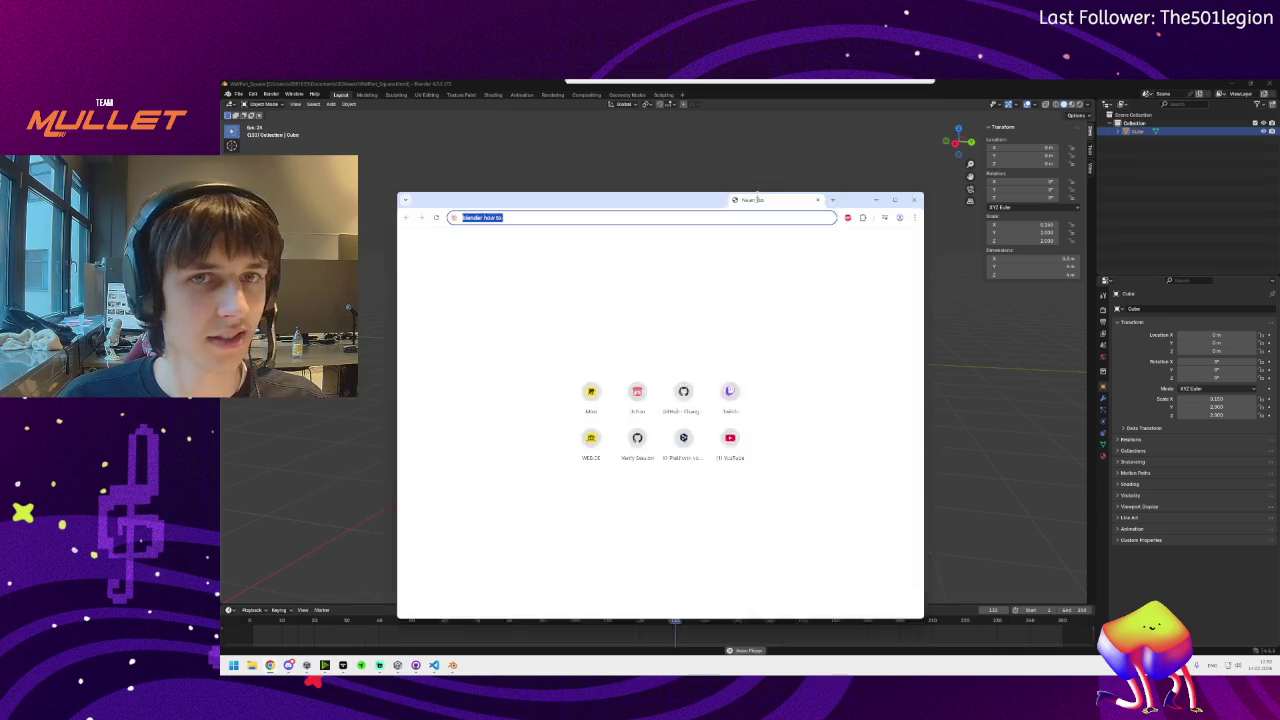
Search Brave for 'blender how to fracture object', then minimise the browser back to Blender
click(408, 107)
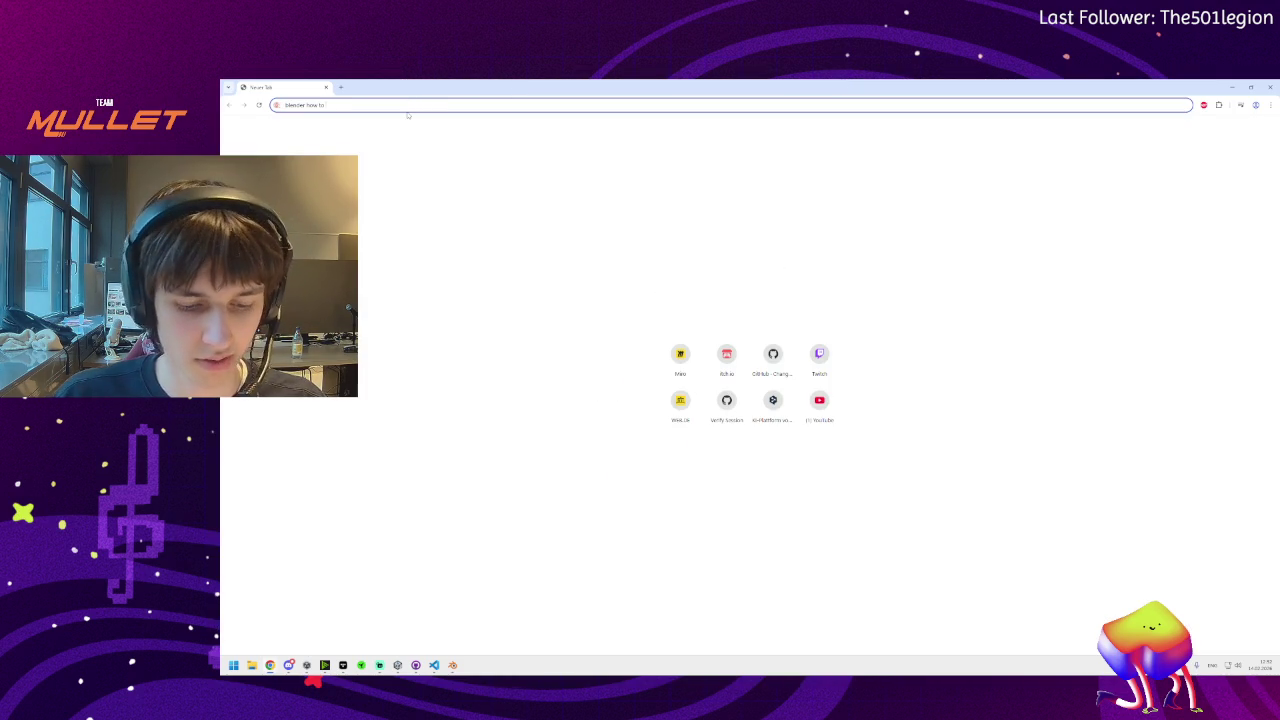
text( fracture)
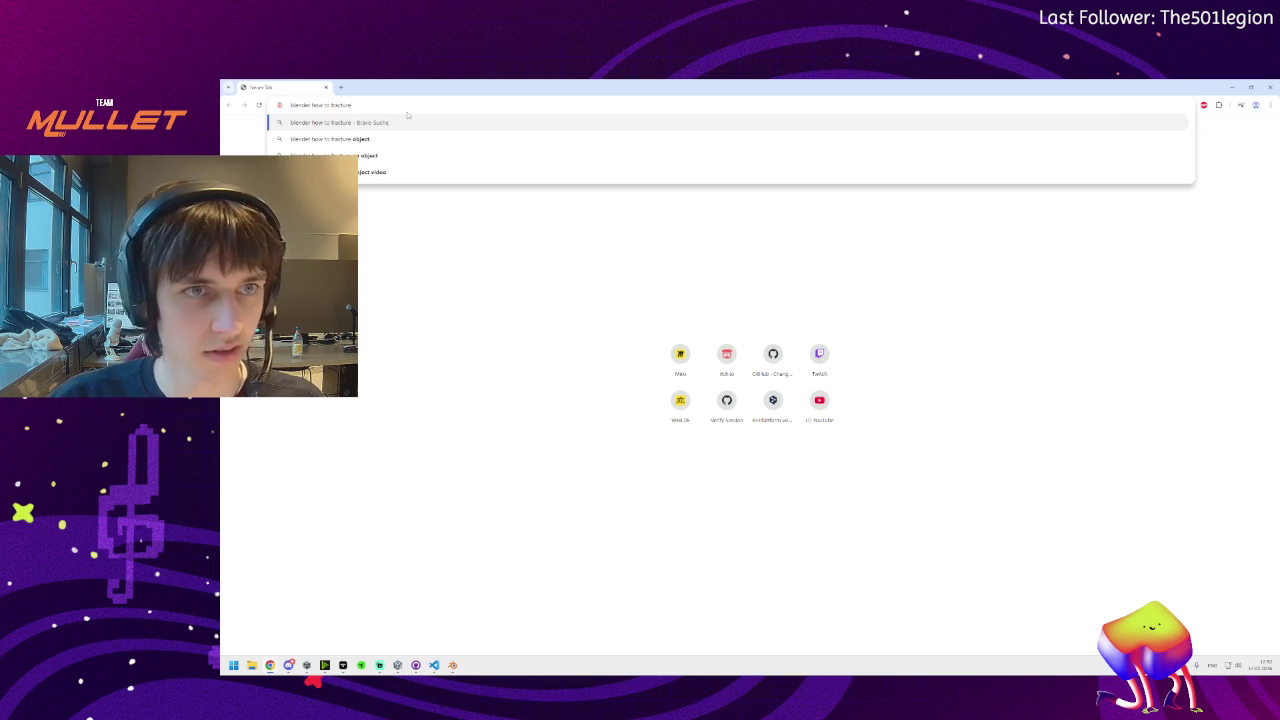
text(ob)
text(t)
key(Return)
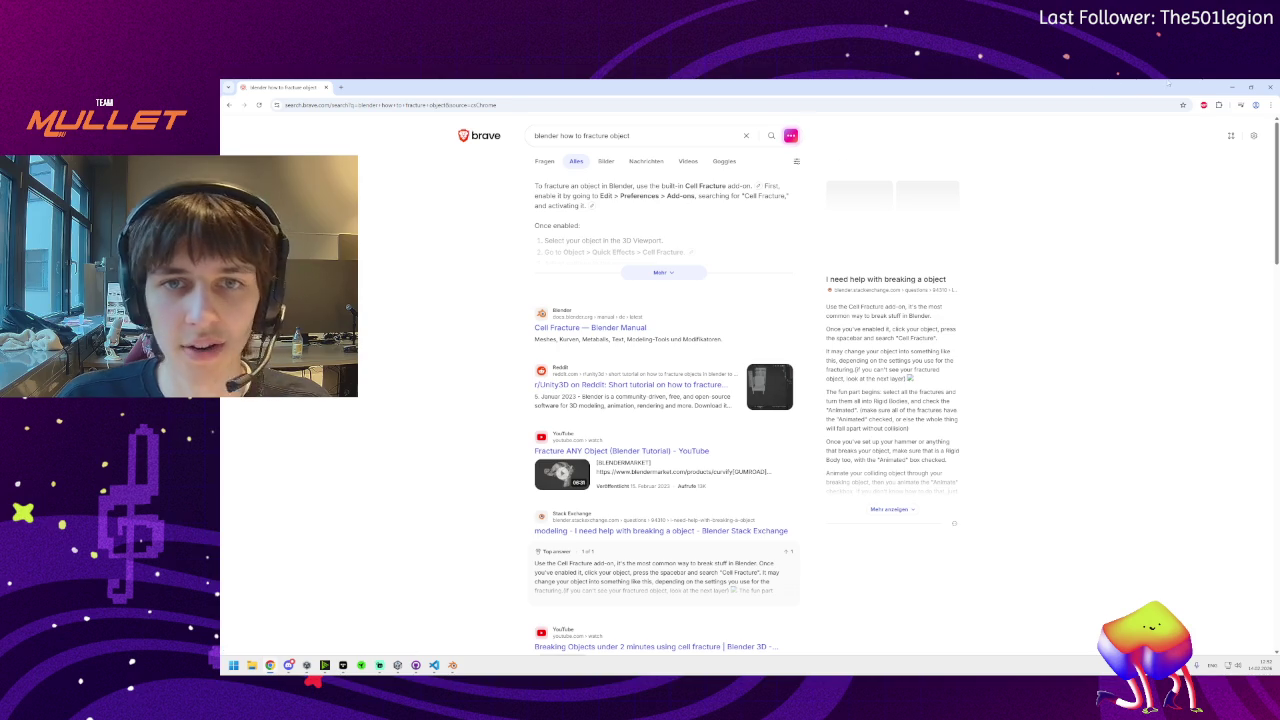
click(1231, 87)
click(240, 94)
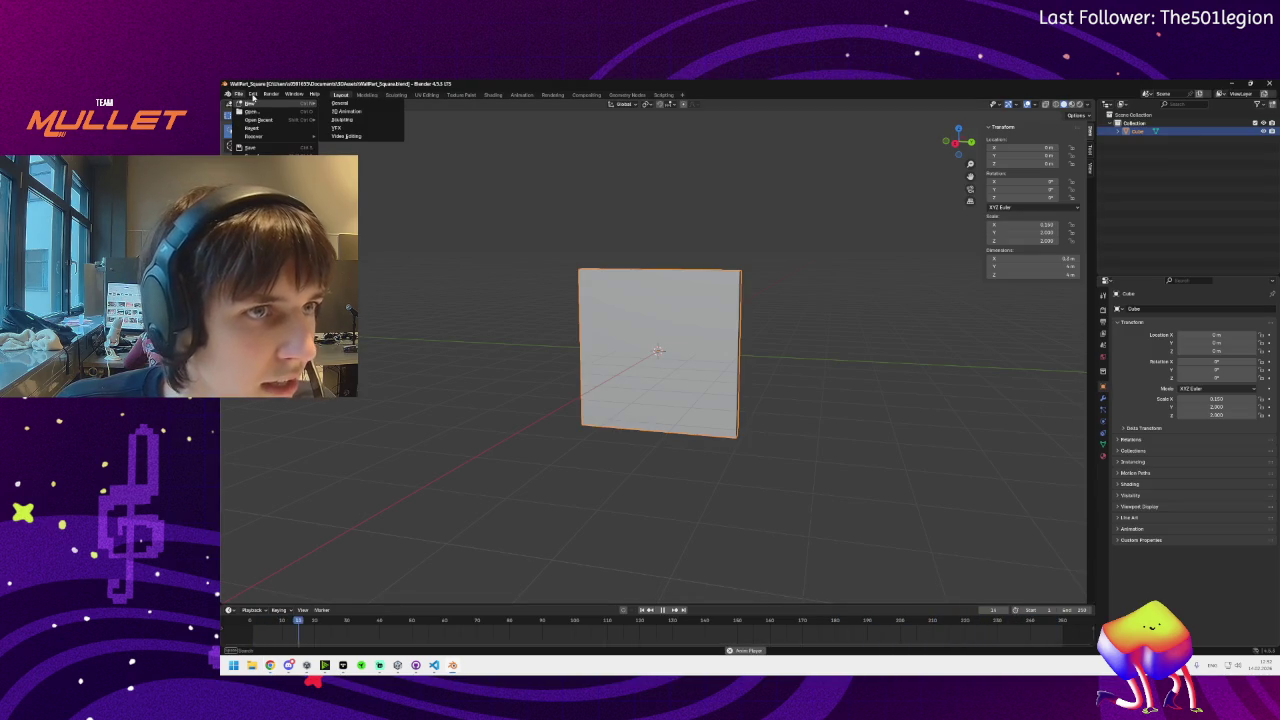
Open Blender's Preferences on the Add-ons list, try an add-on search, then clear the filter
mouse_move(252, 94)
click(272, 211)
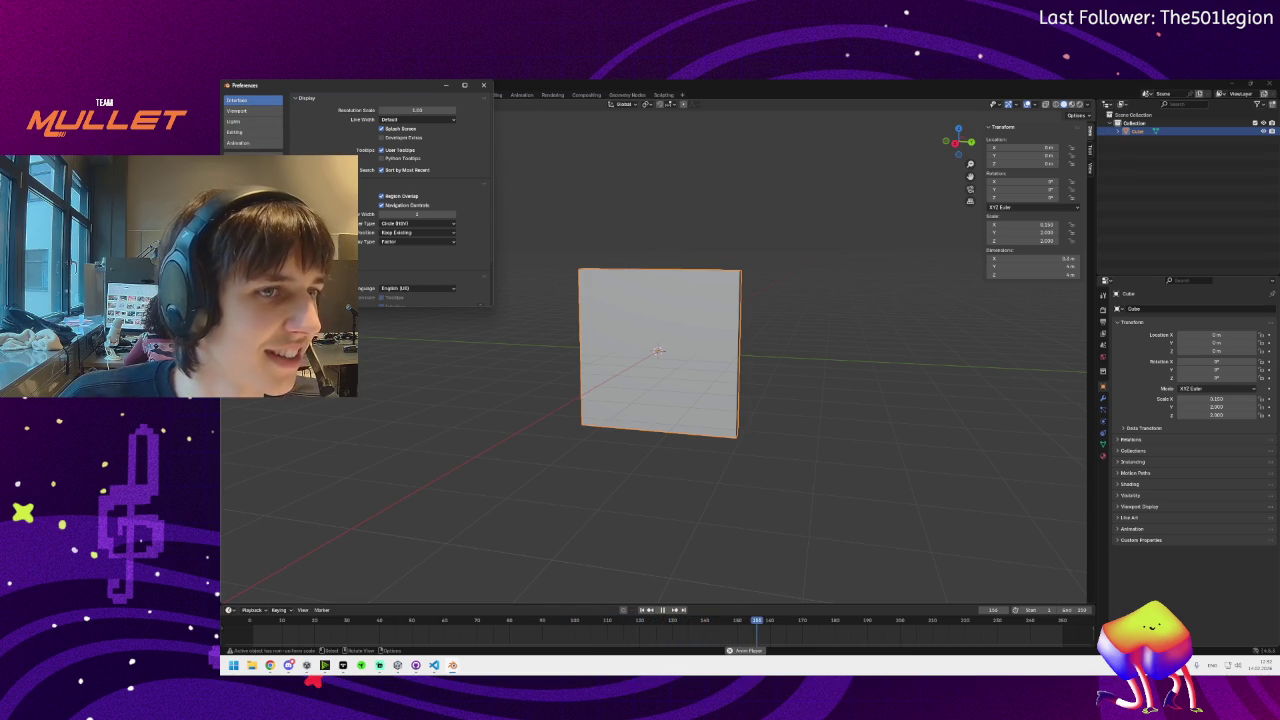
click(237, 153)
click(329, 97)
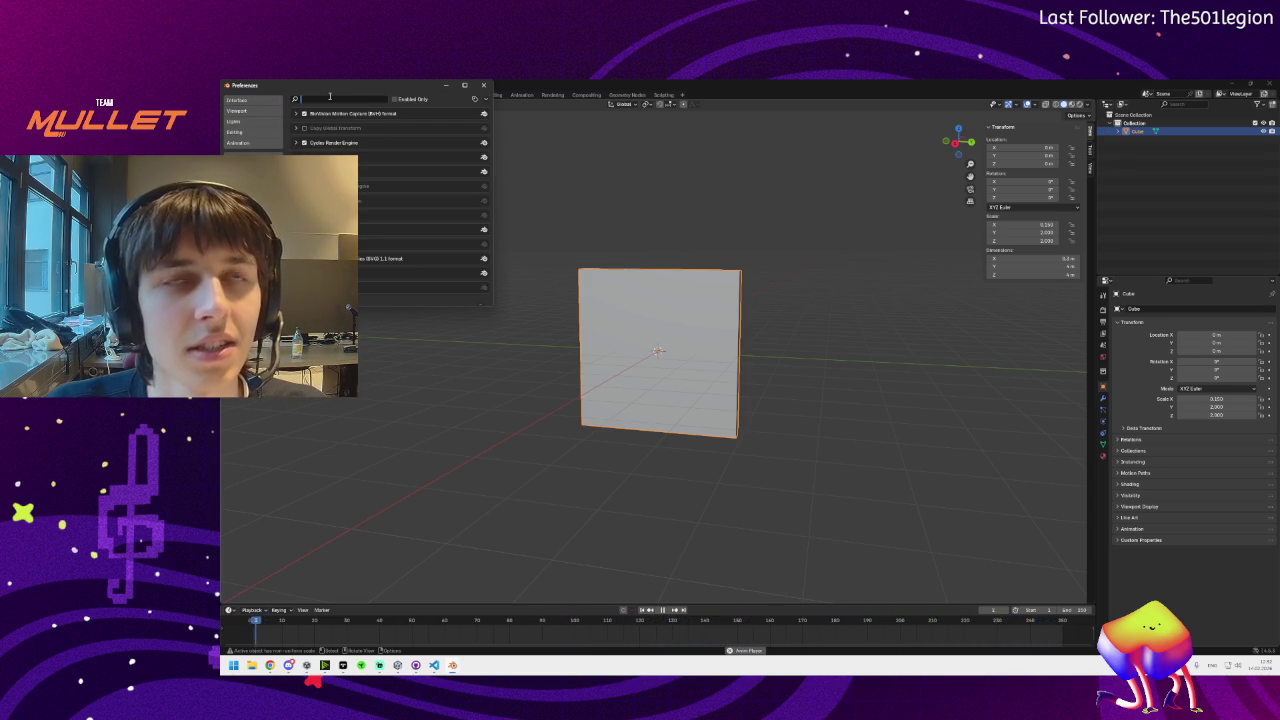
text(cel)
key(BackSpace)
key(BackSpace)
key(BackSpace)
text(fa)
key(BackSpace)
key(BackSpace)
key(BackSpace)
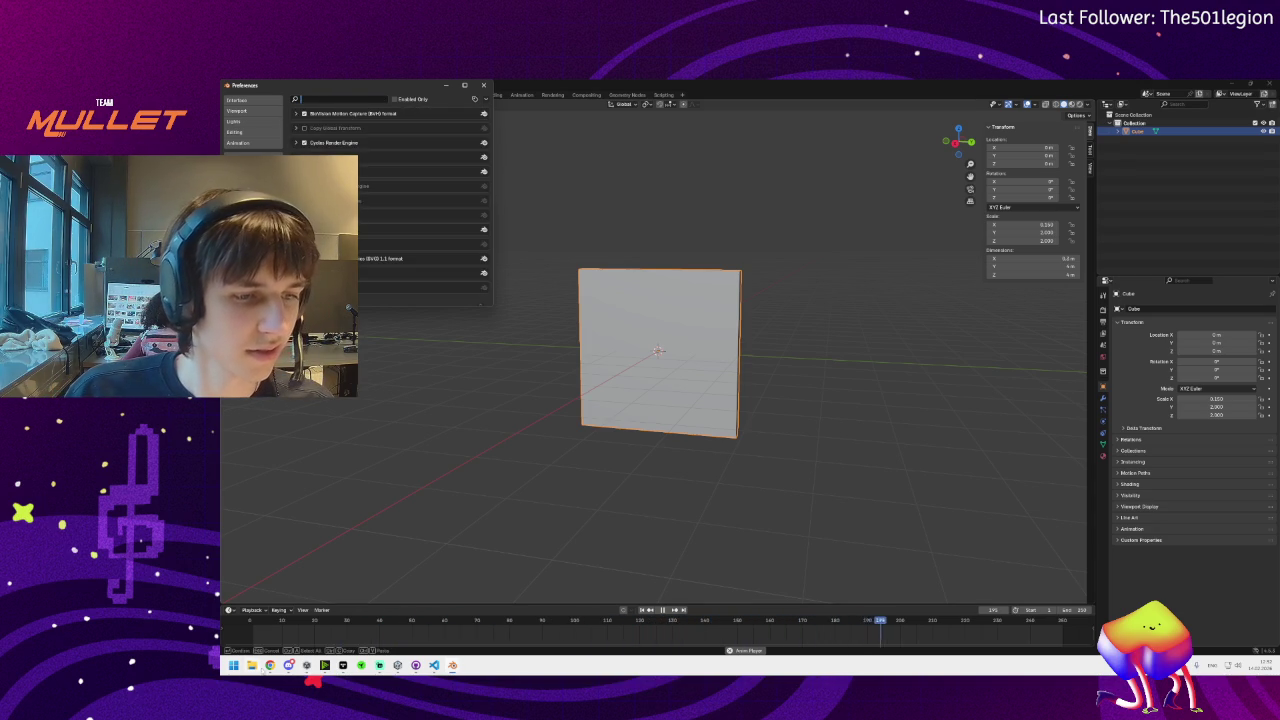
Move the fracture results tab into the ARD Gamejam 2026 - Miro window and minimise the browser
mouse_move(288, 665)
mouse_move(537, 625)
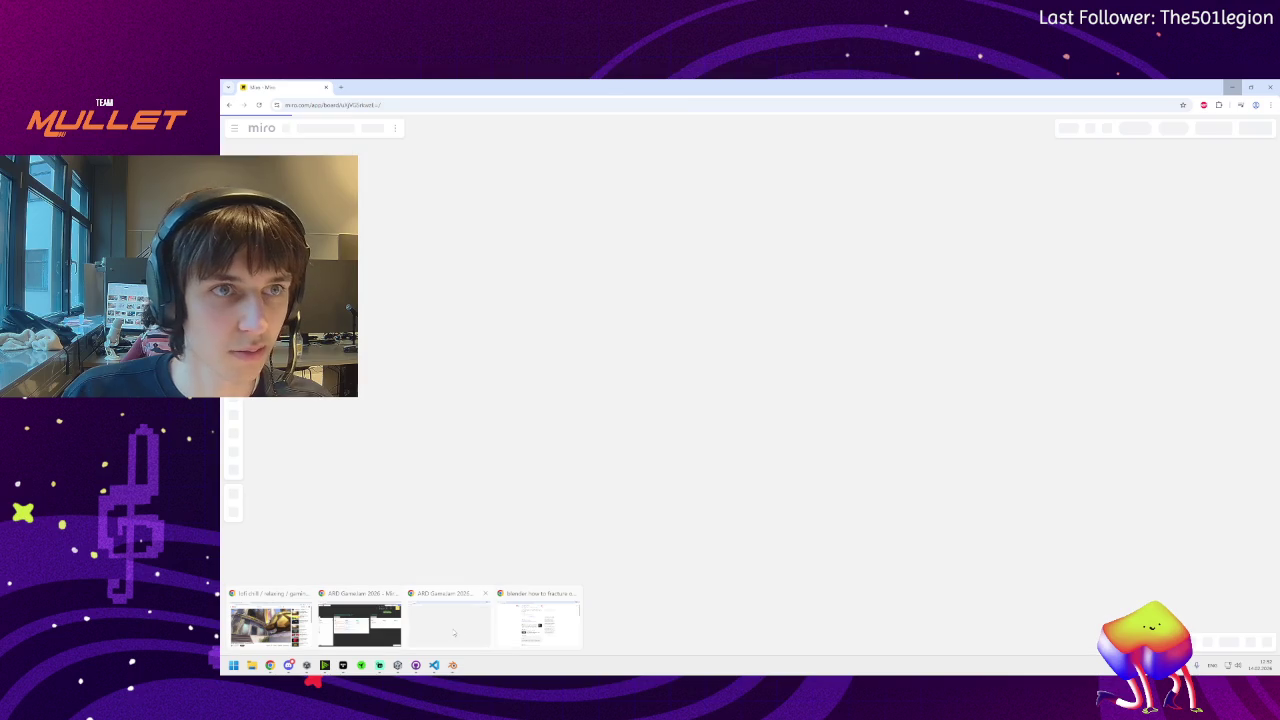
click(450, 625)
mouse_move(269, 665)
click(537, 620)
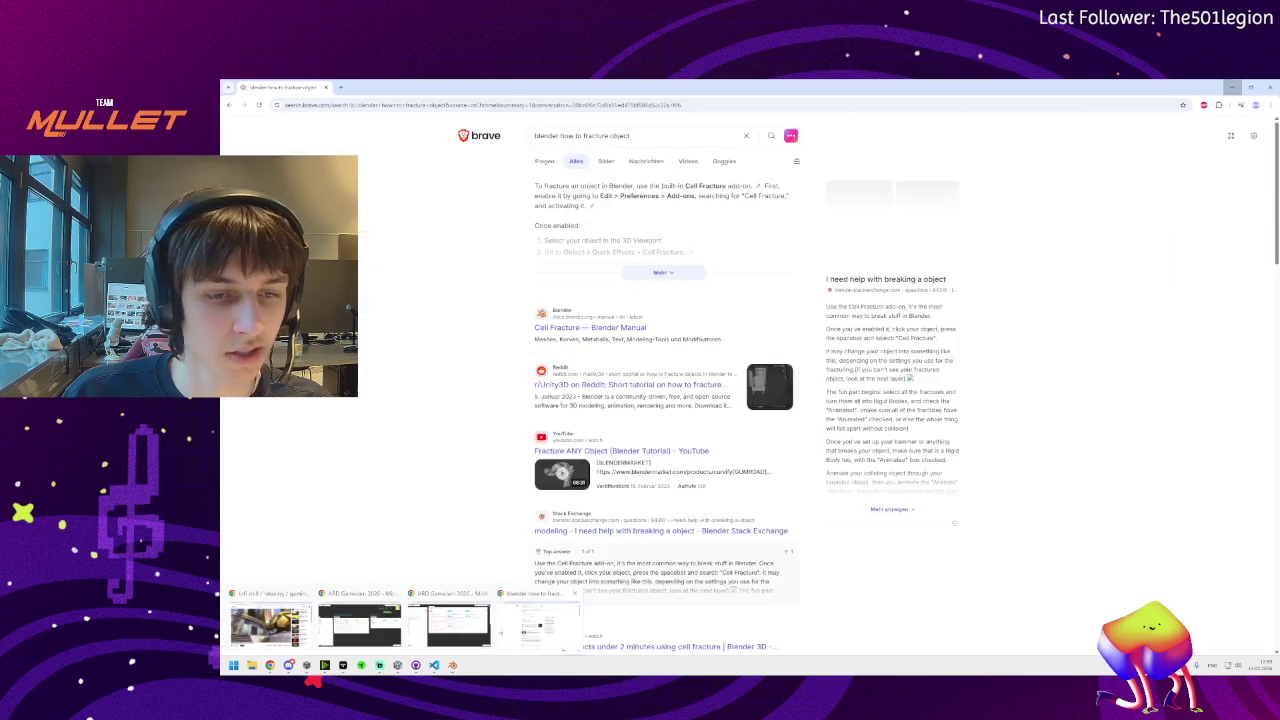
drag(278, 88, 380, 88)
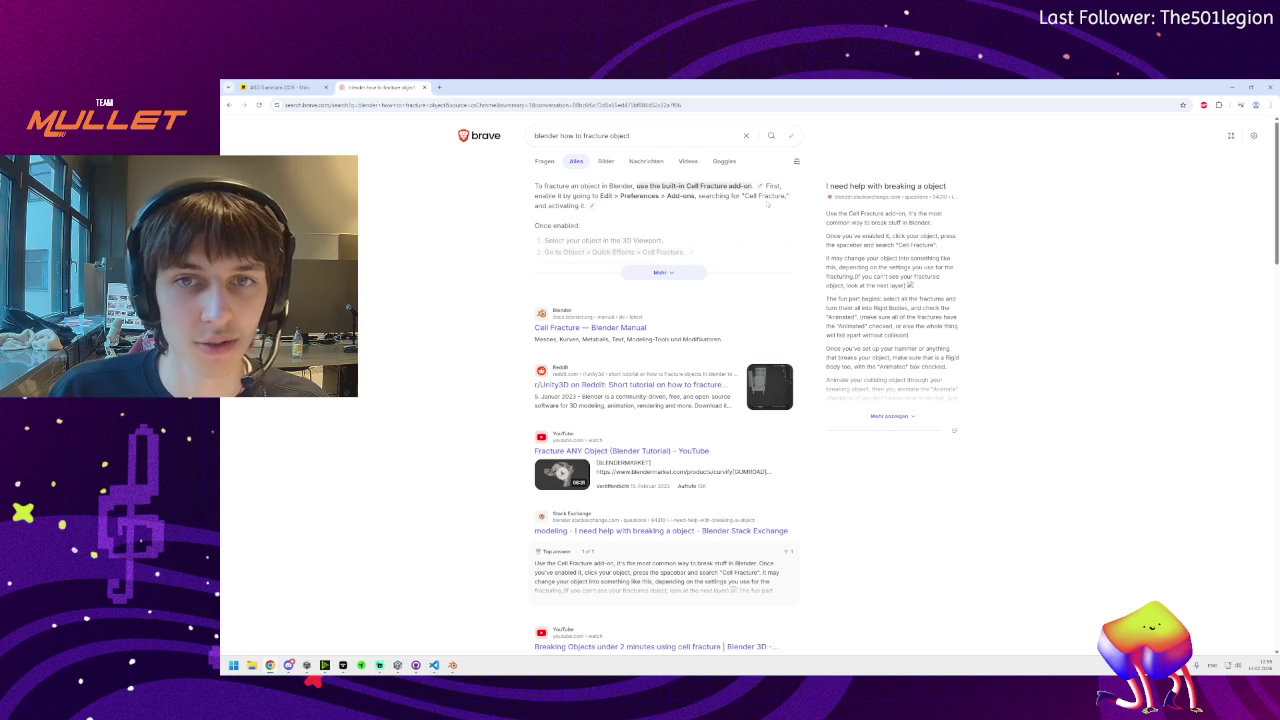
click(1232, 87)
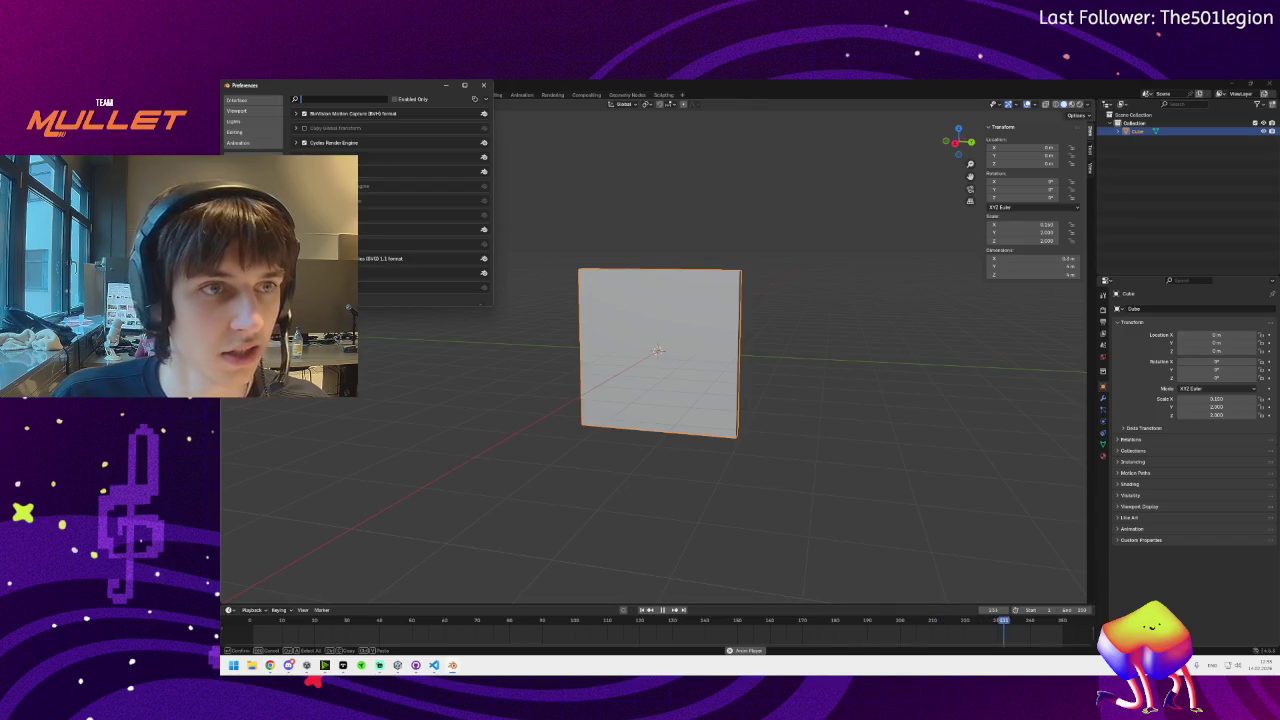
text(cel)
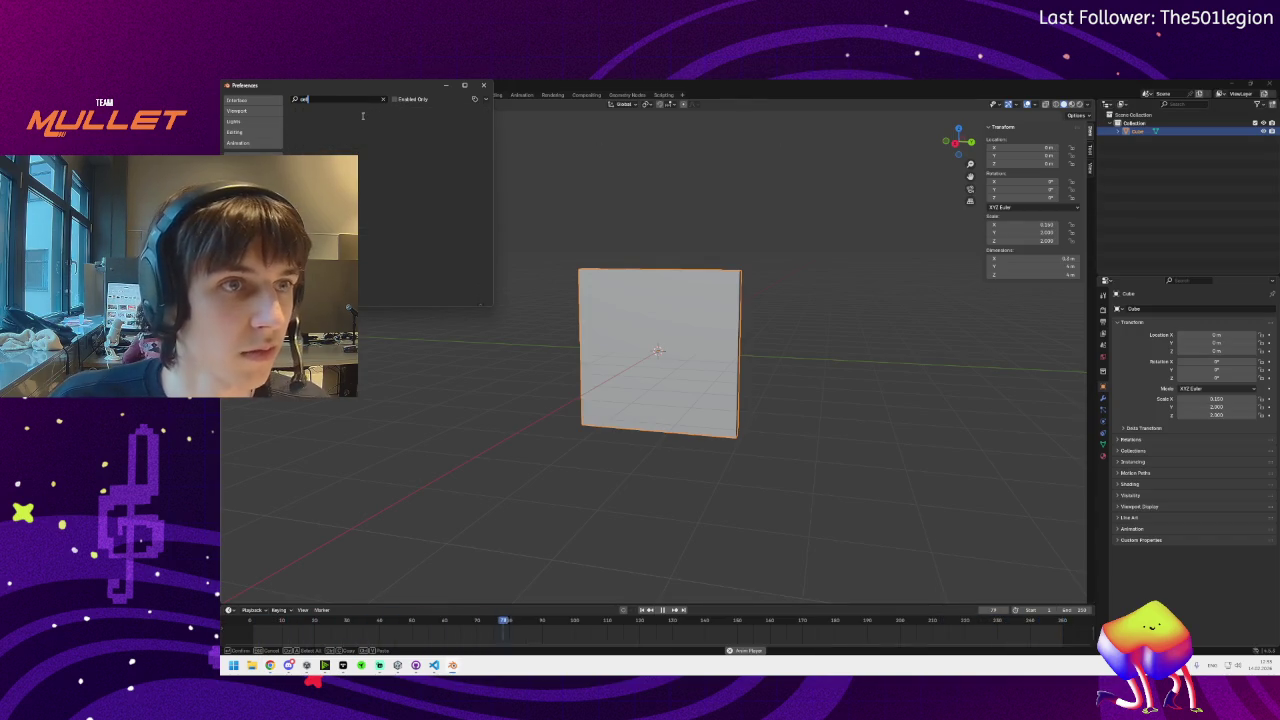
click(484, 99)
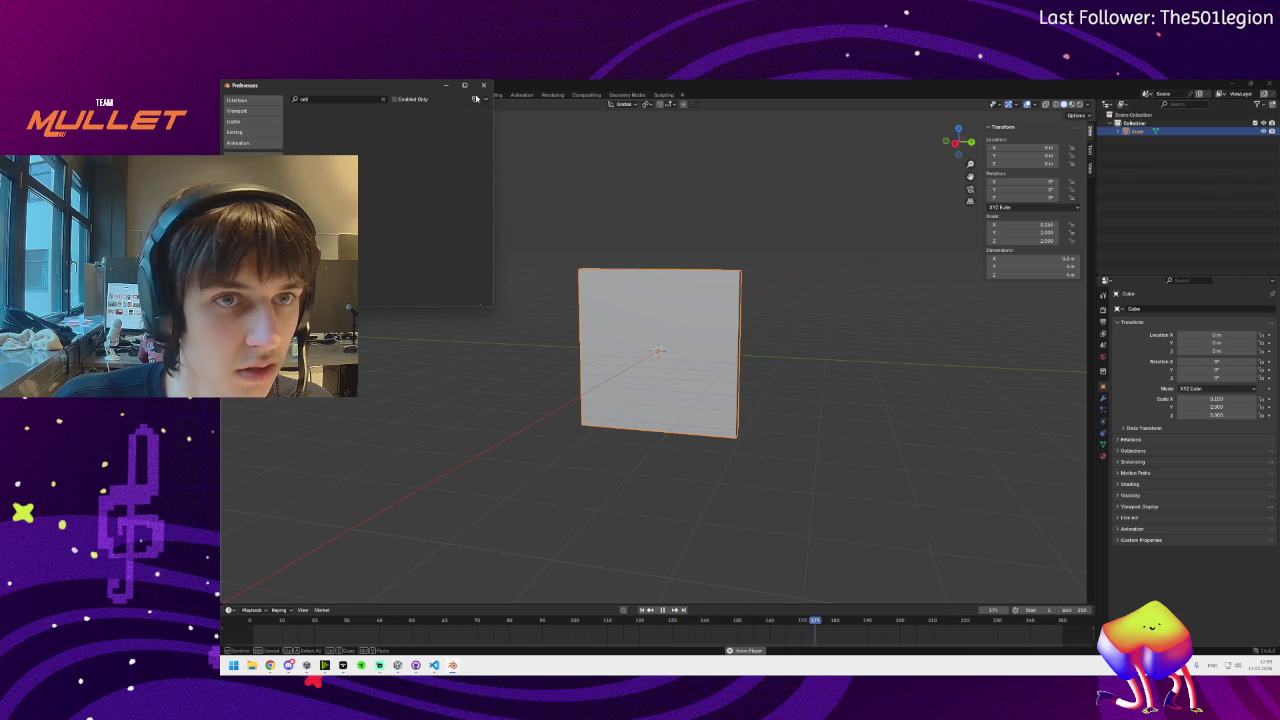
click(474, 99)
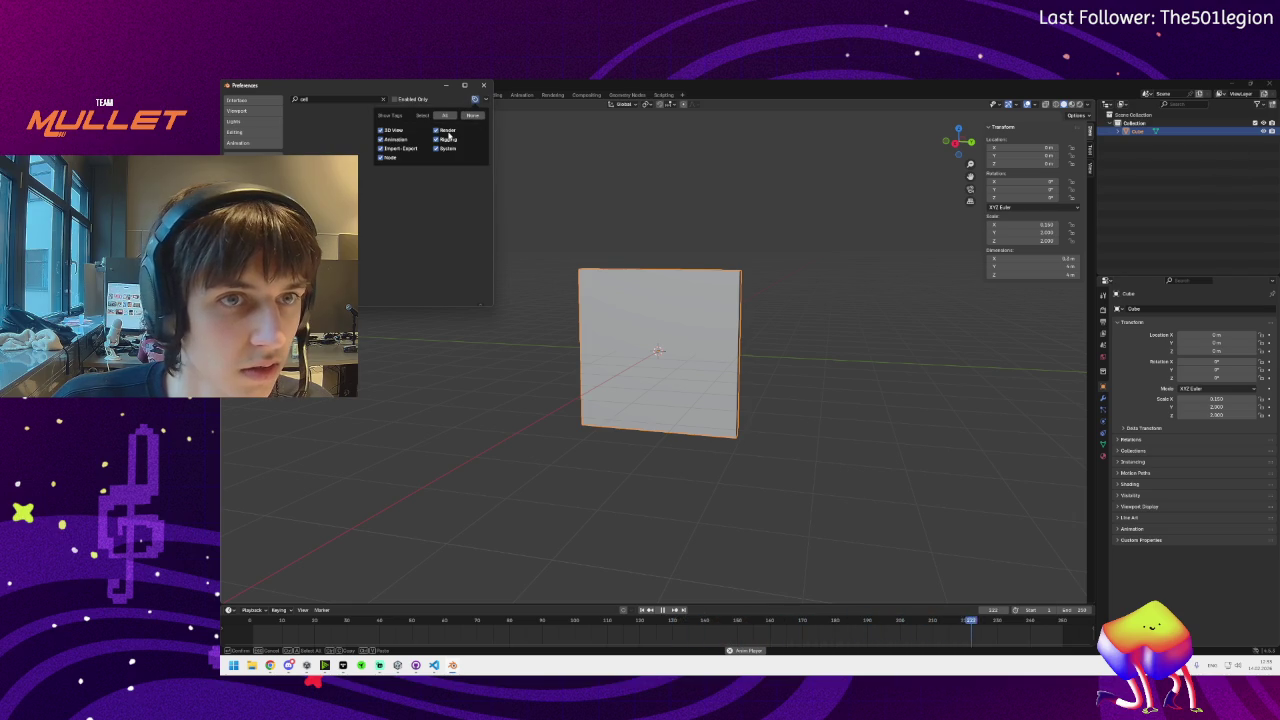
click(406, 100)
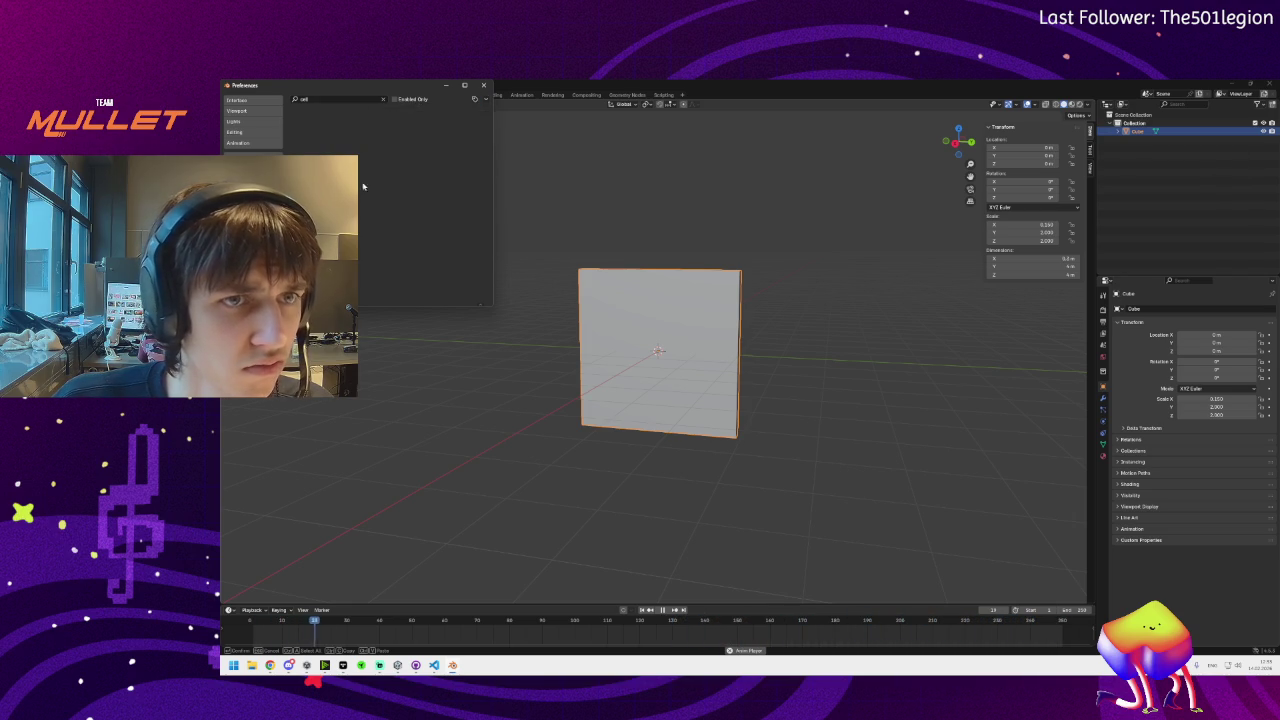
click(382, 99)
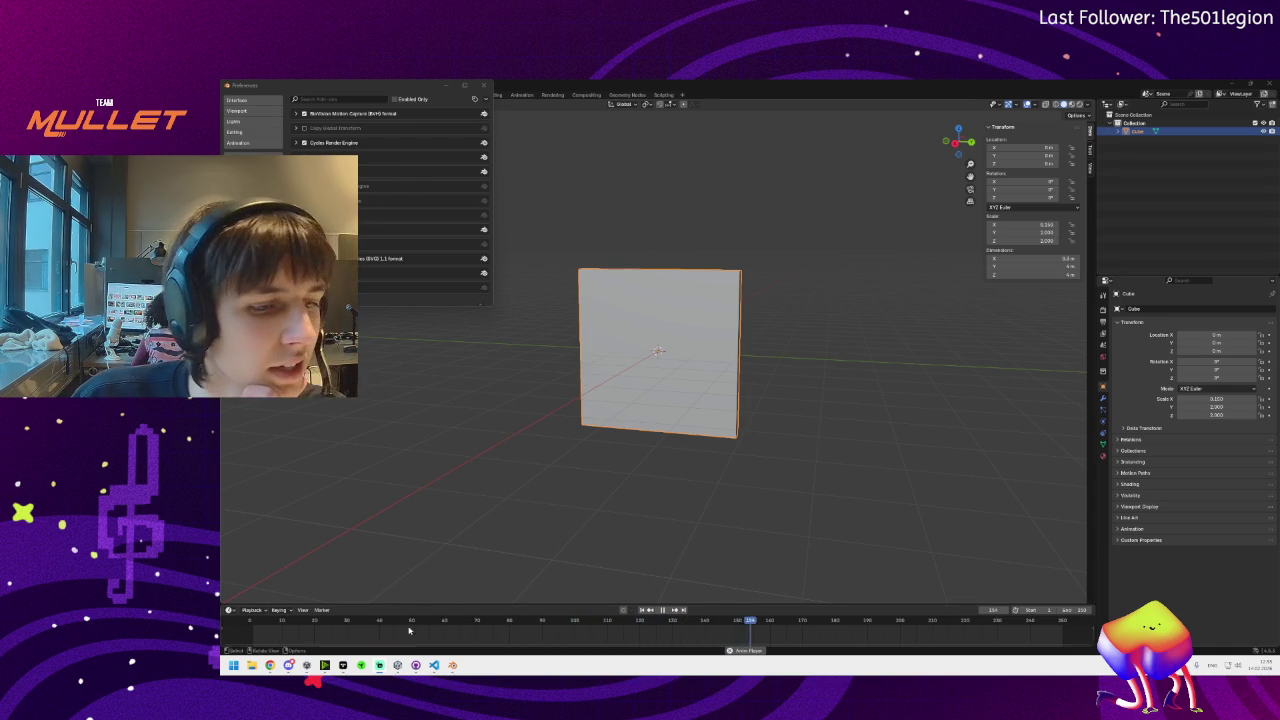
Glance at the Cell Fracture manual, then open the Reddit fracture-to-Unity tutorial from the results
mouse_move(289, 665)
click(447, 625)
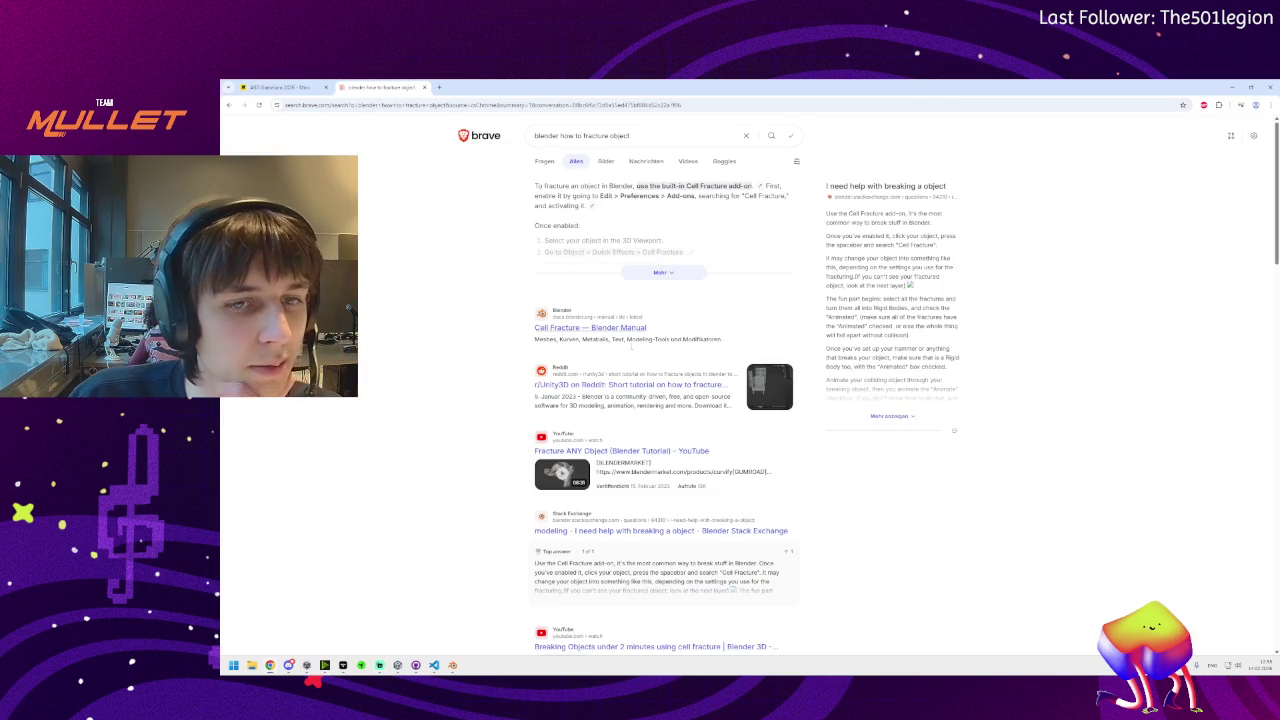
click(585, 328)
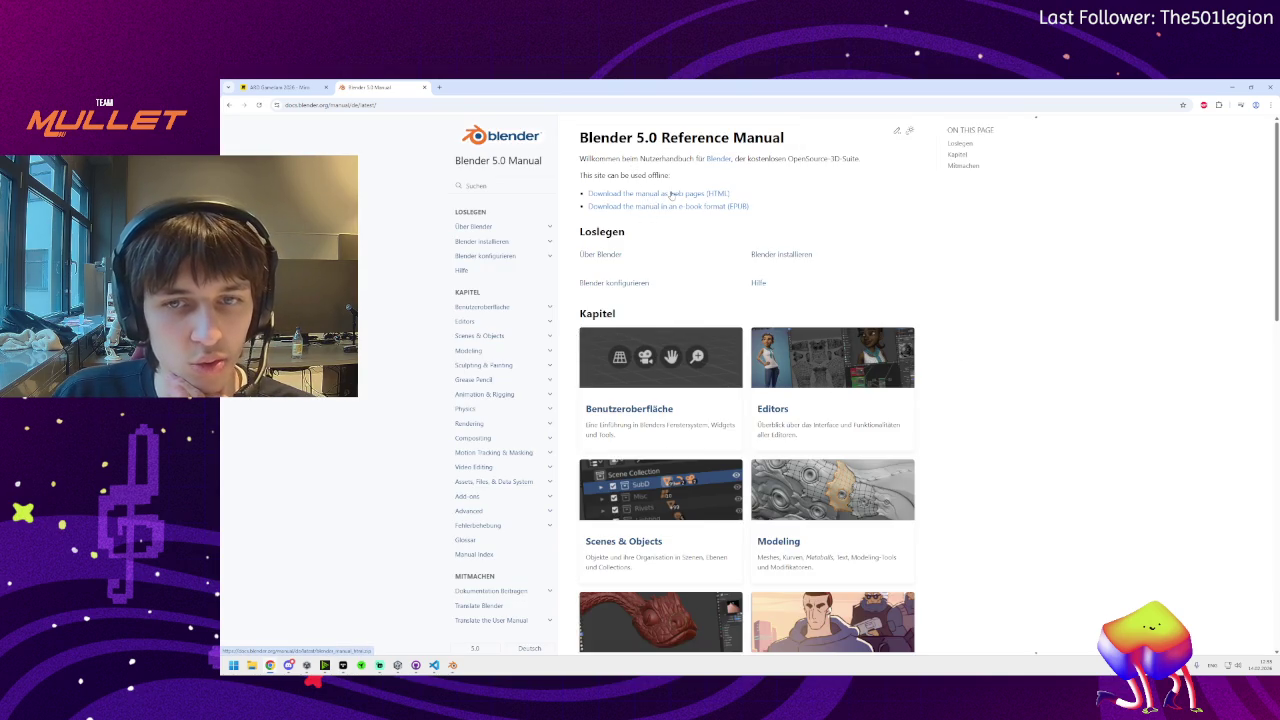
key(alt+Left)
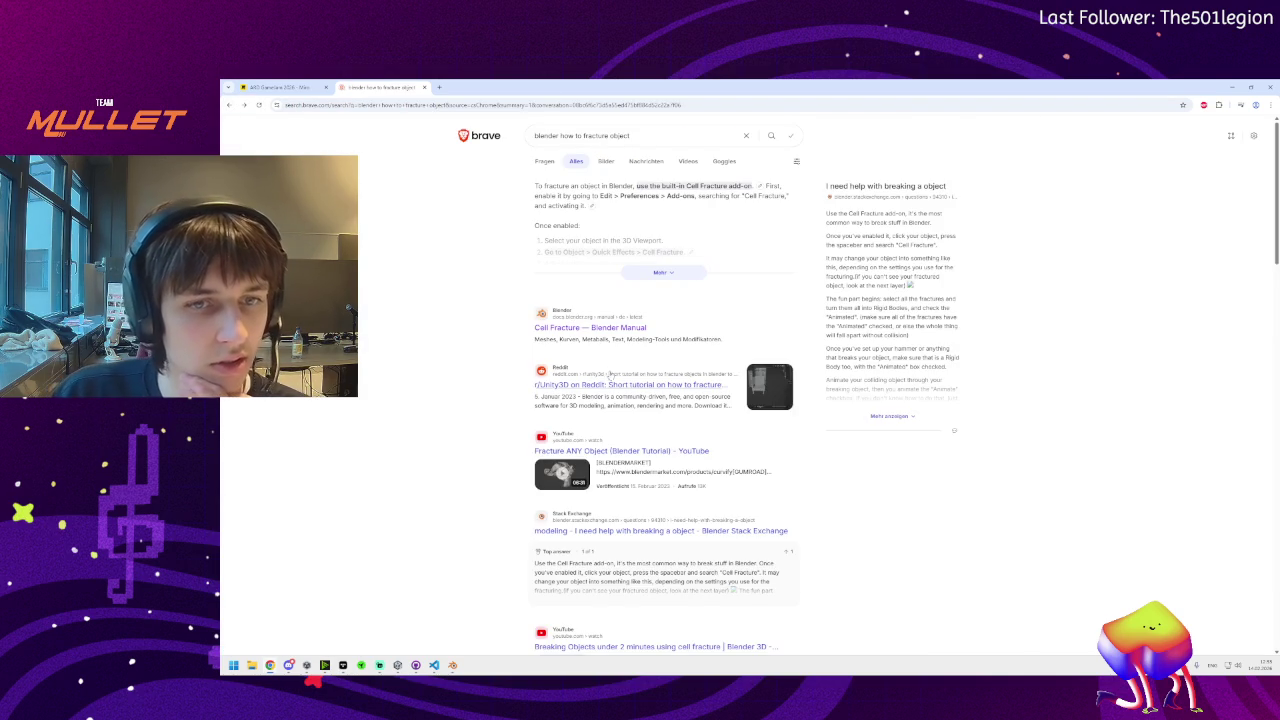
click(596, 385)
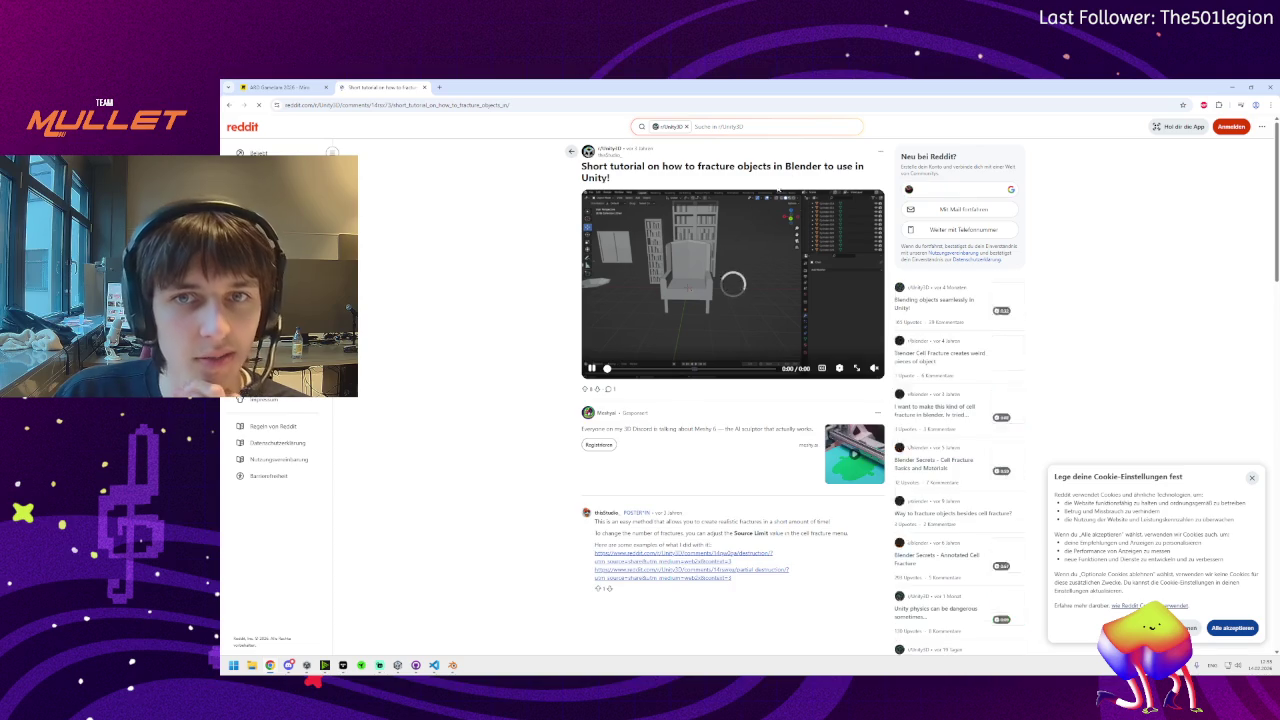
Play the Reddit tutorial video fullscreen to about 0:06, then exit fullscreen
click(874, 369)
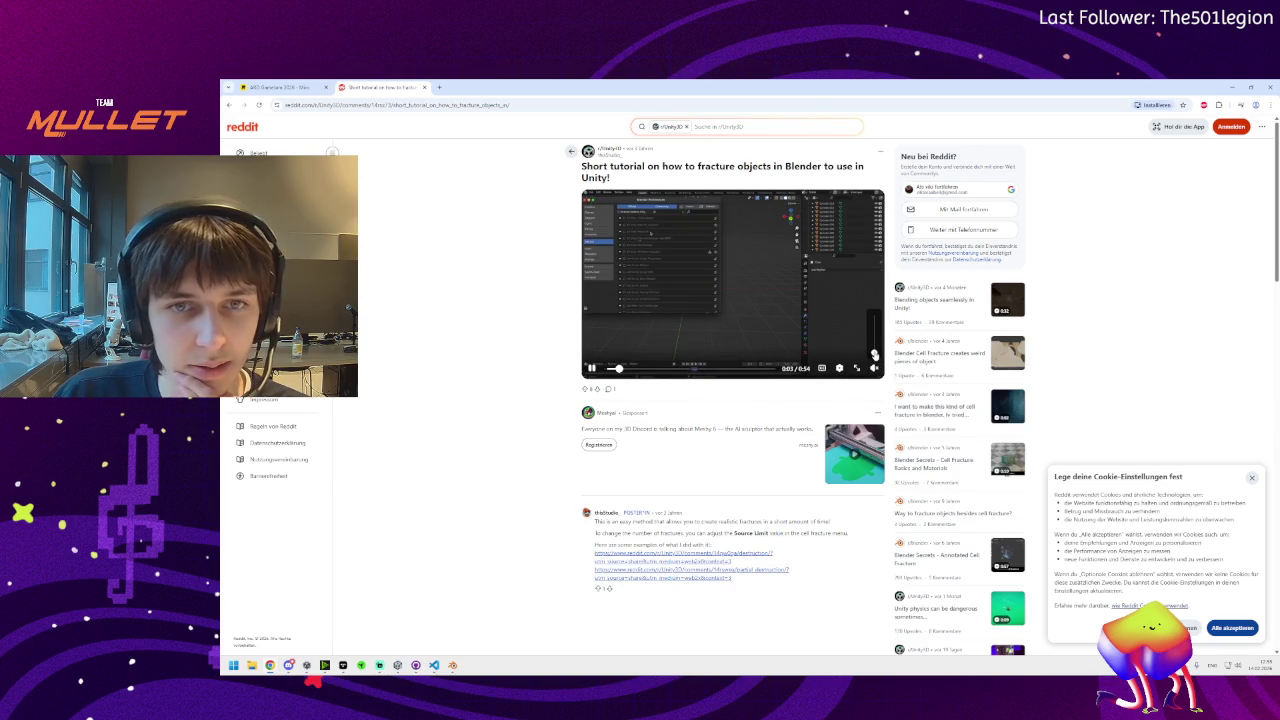
click(857, 368)
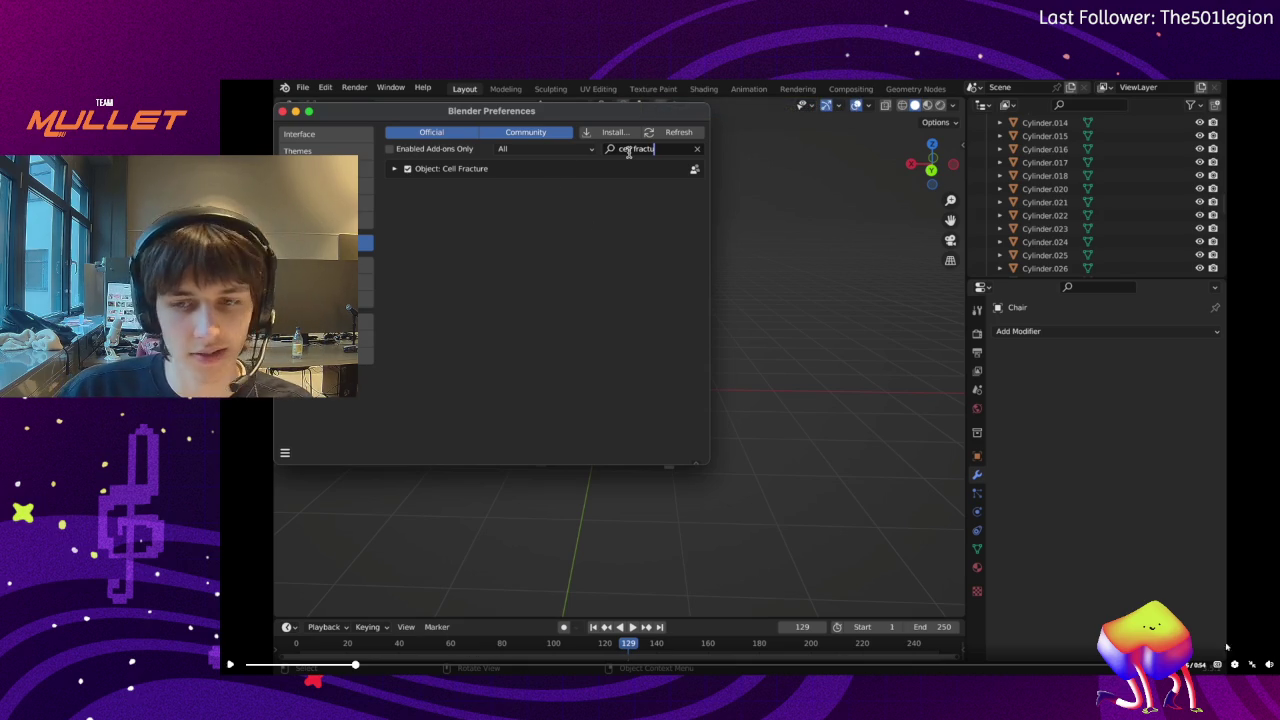
key(Escape)
Bring Blender forward, then enlarge and reposition its Preferences window
mouse_move(452, 665)
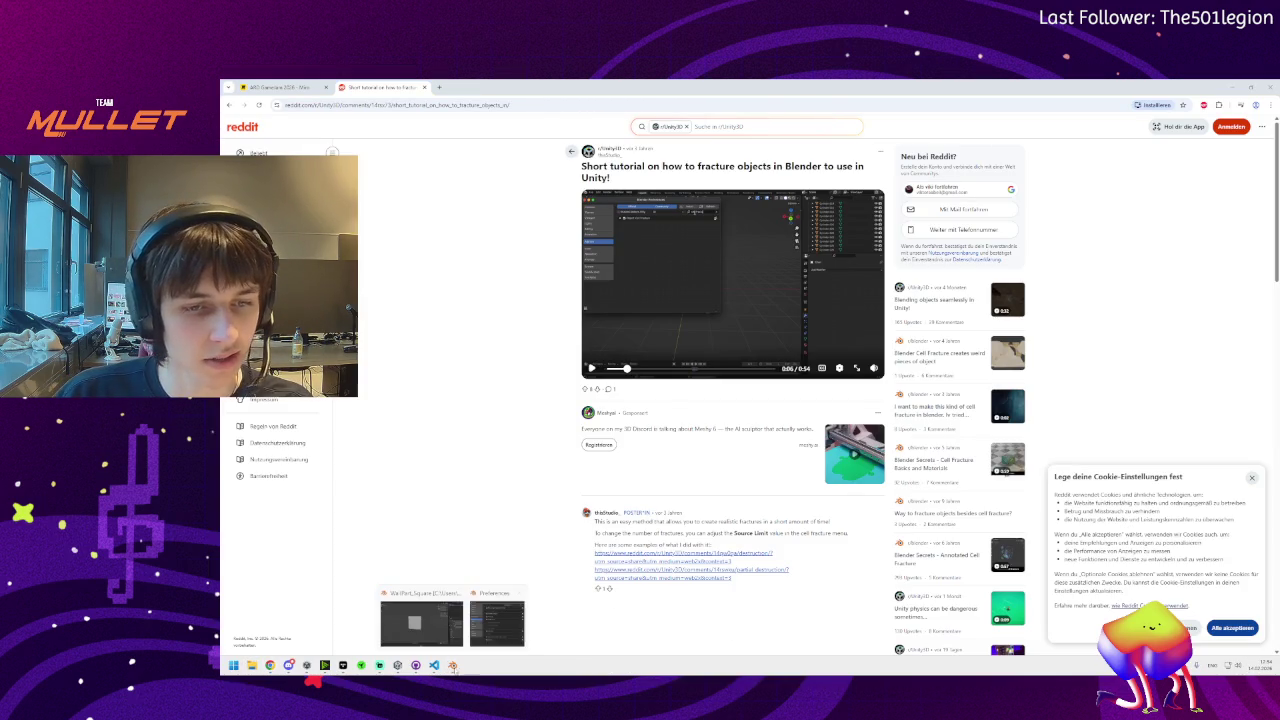
click(420, 615)
mouse_move(490, 309)
mouse_down()
mouse_move(520, 344)
mouse_move(620, 390)
mouse_move(590, 340)
mouse_up()
mouse_move(460, 79)
mouse_down()
mouse_move(578, 158)
mouse_move(504, 158)
mouse_move(518, 153)
mouse_up()
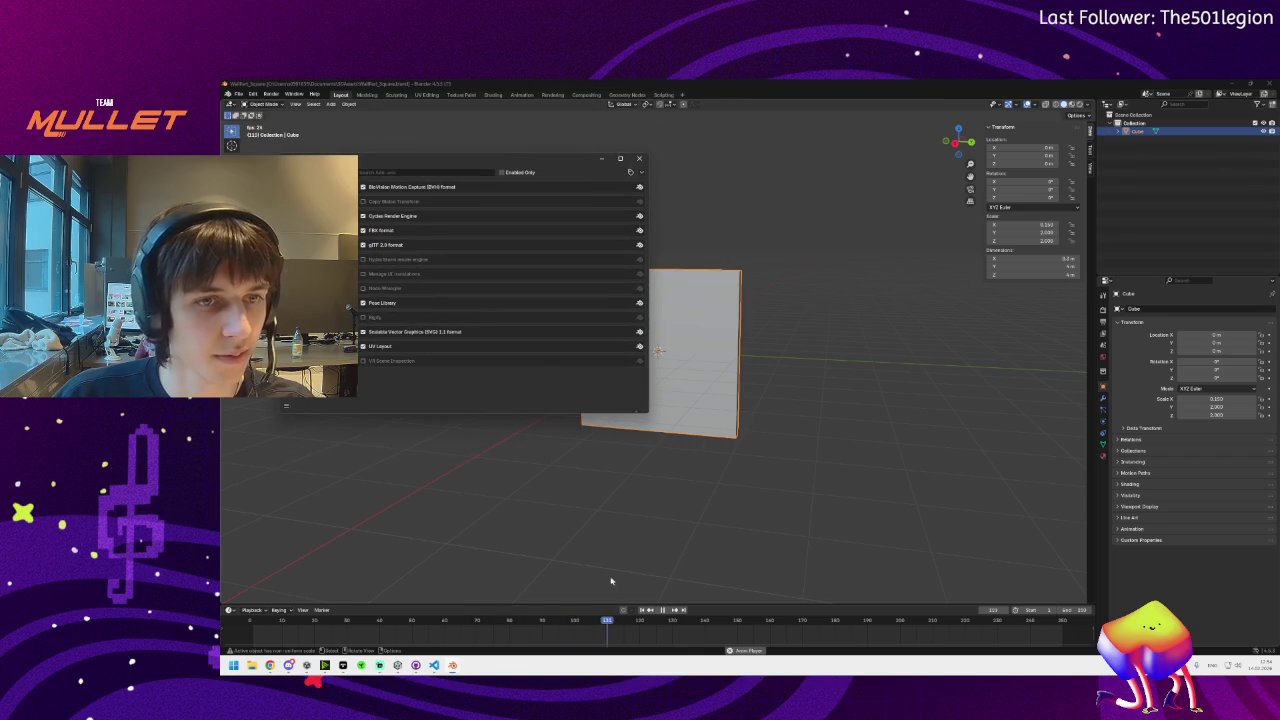
Bring the Reddit tutorial back and dismiss its cookie notice
mouse_move(288, 665)
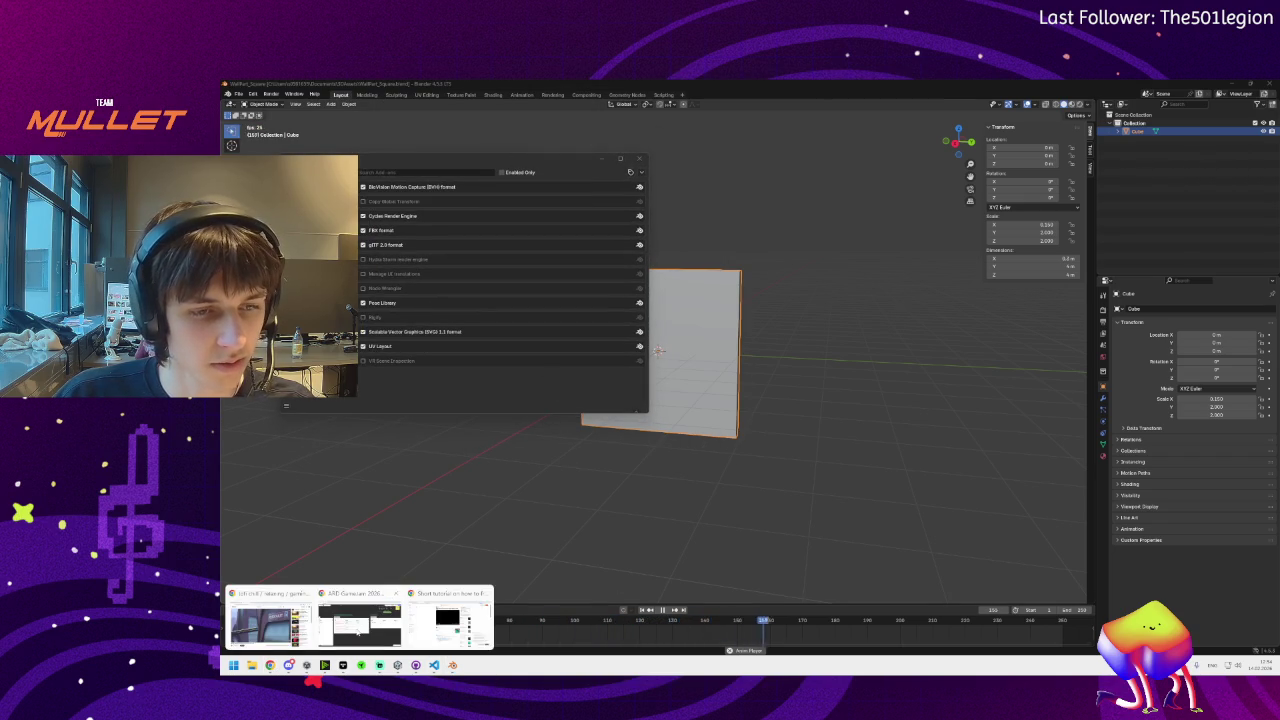
mouse_move(357, 632)
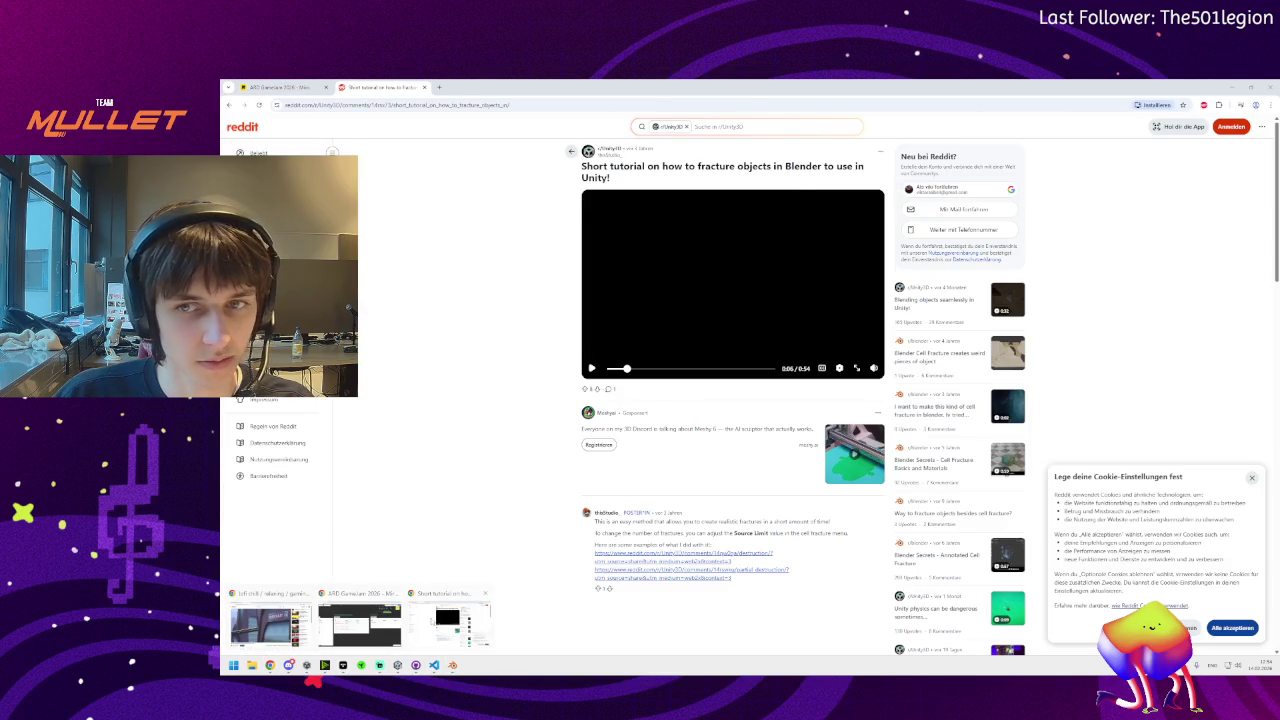
click(450, 622)
click(1251, 478)
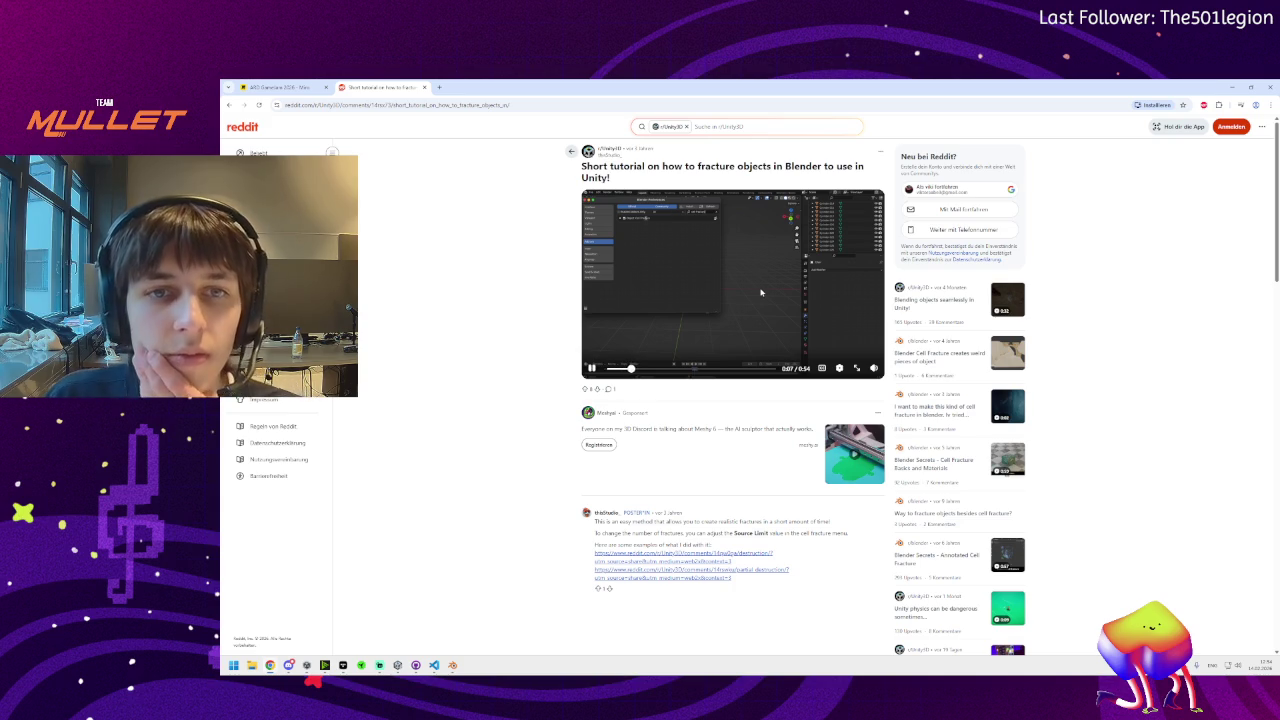
Replay the video fullscreen around 0:06 to review the Cell Fracture add-on search
double_click(655, 348)
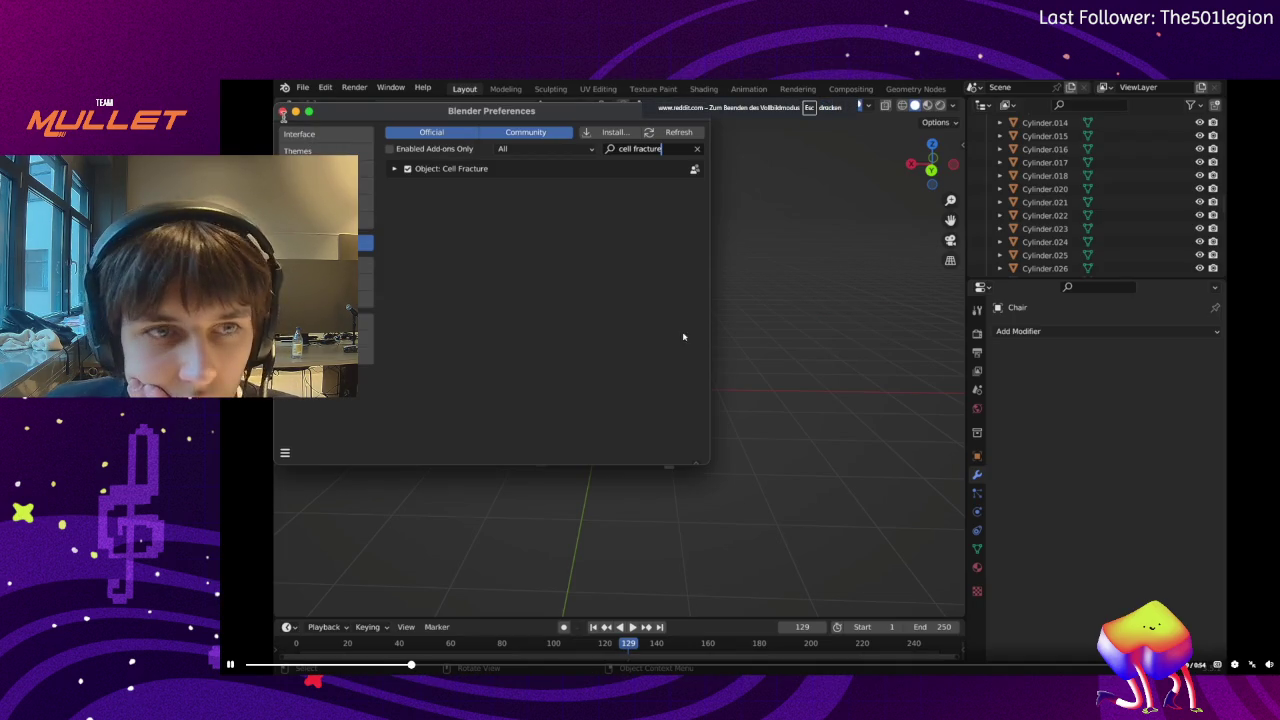
click(768, 305)
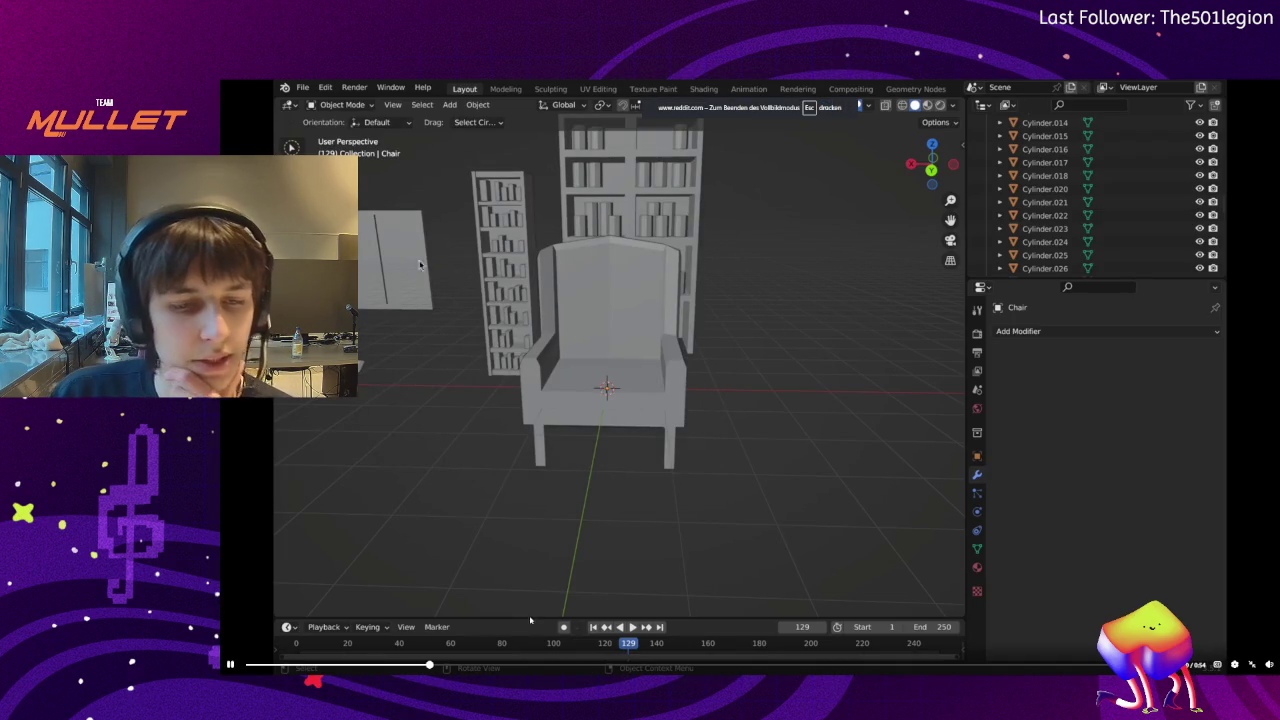
click(348, 664)
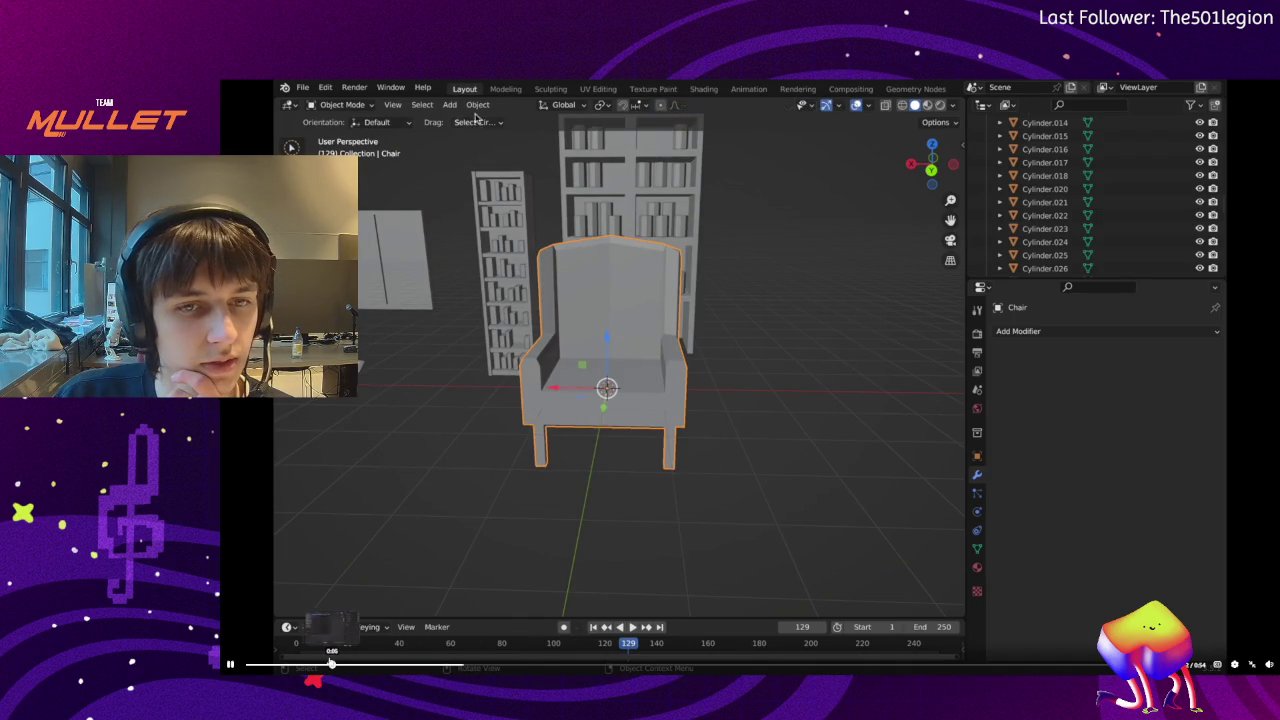
click(533, 548)
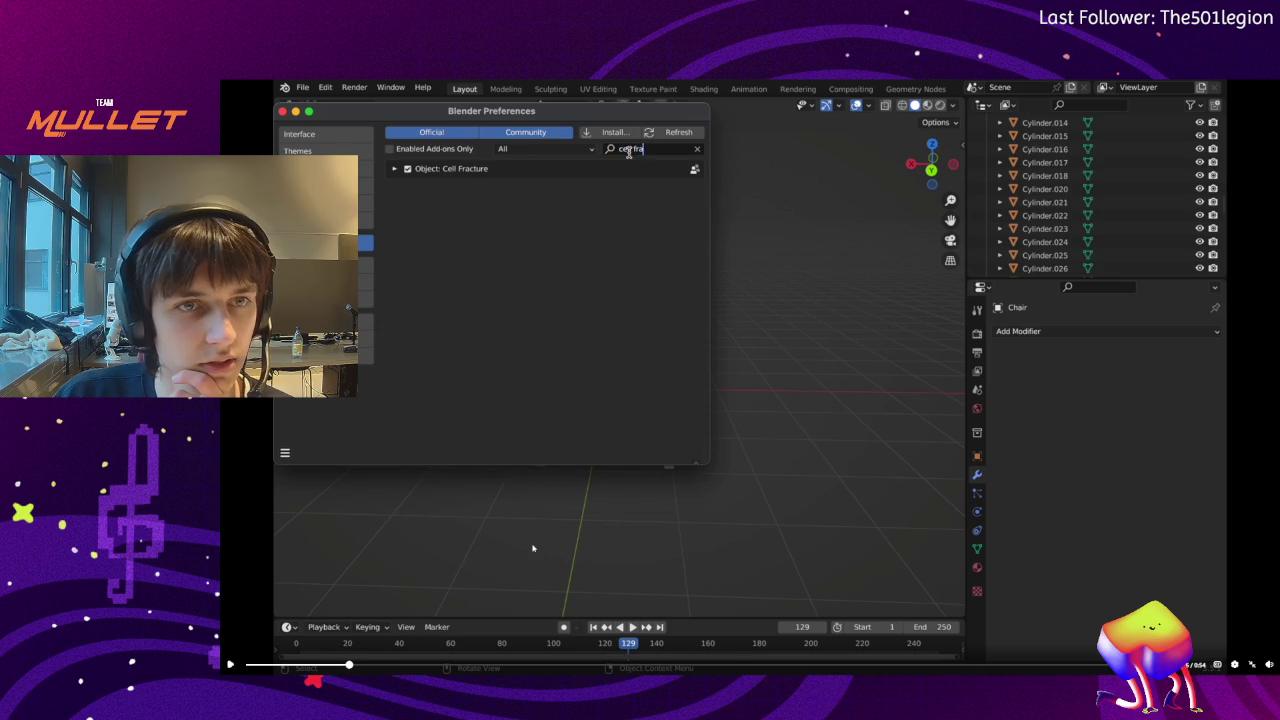
click(317, 664)
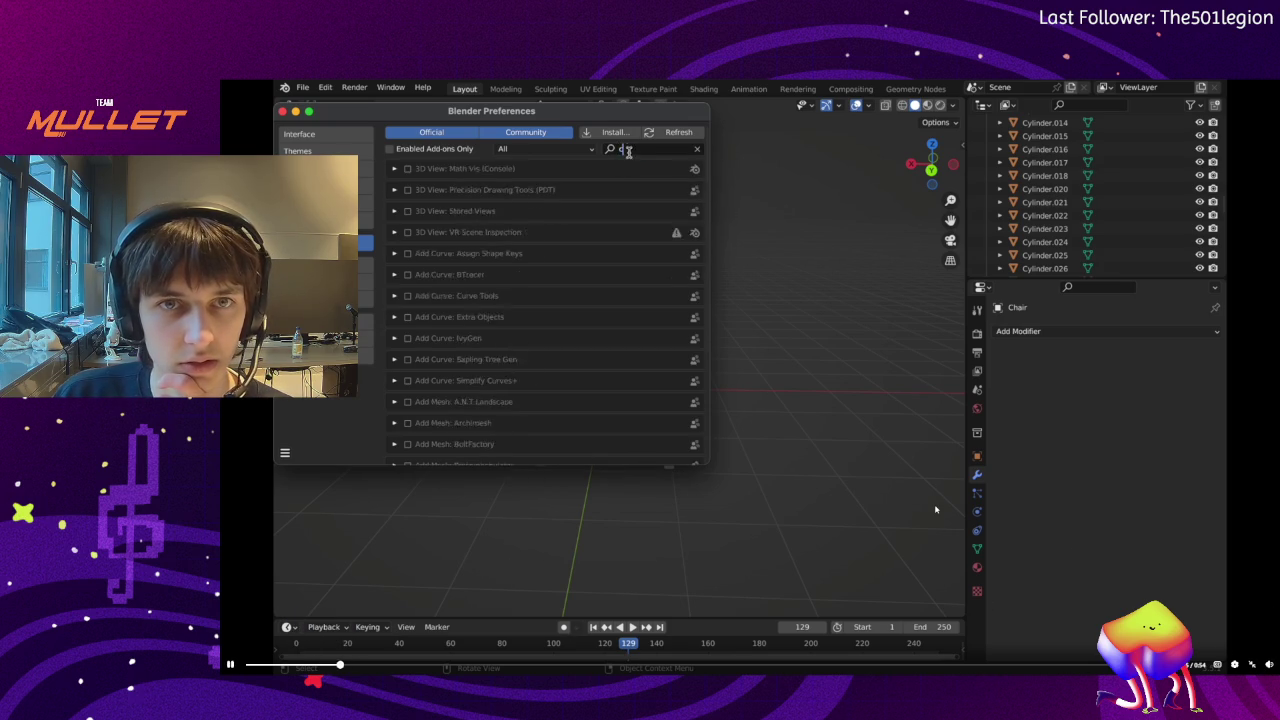
click(563, 283)
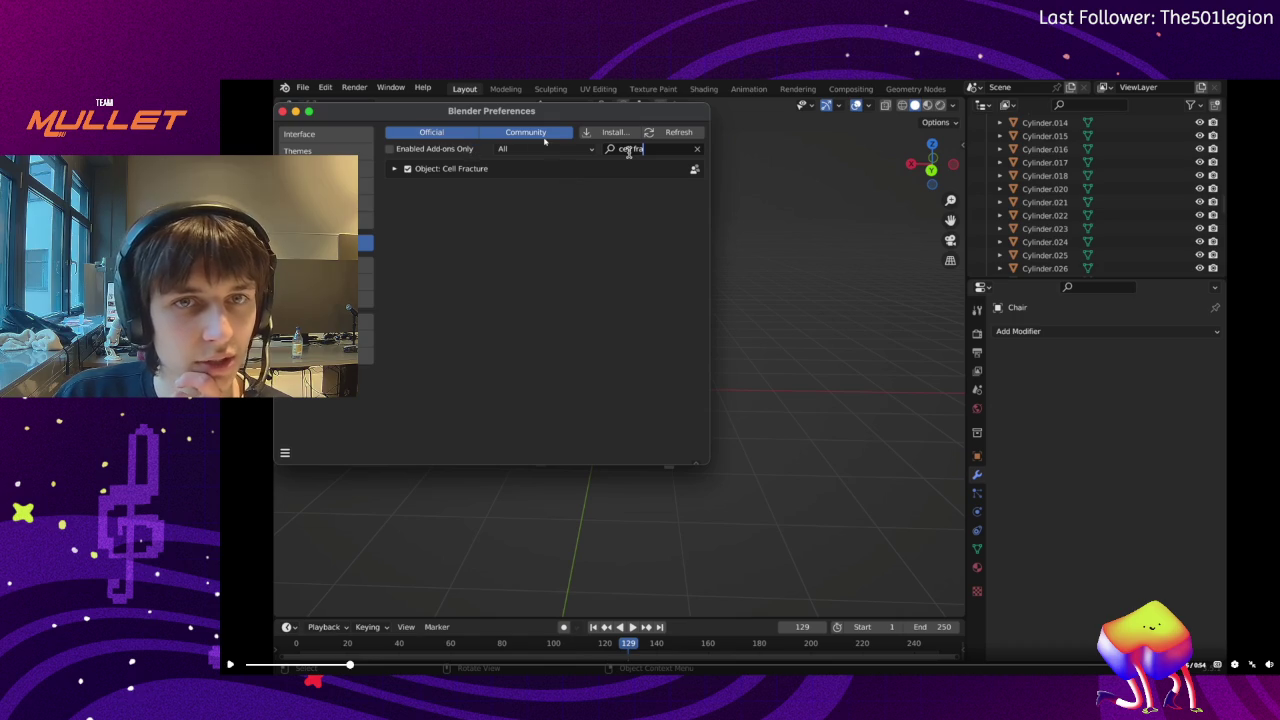
Exit the fullscreen video and return to Blender's add-ons Preferences
click(1251, 665)
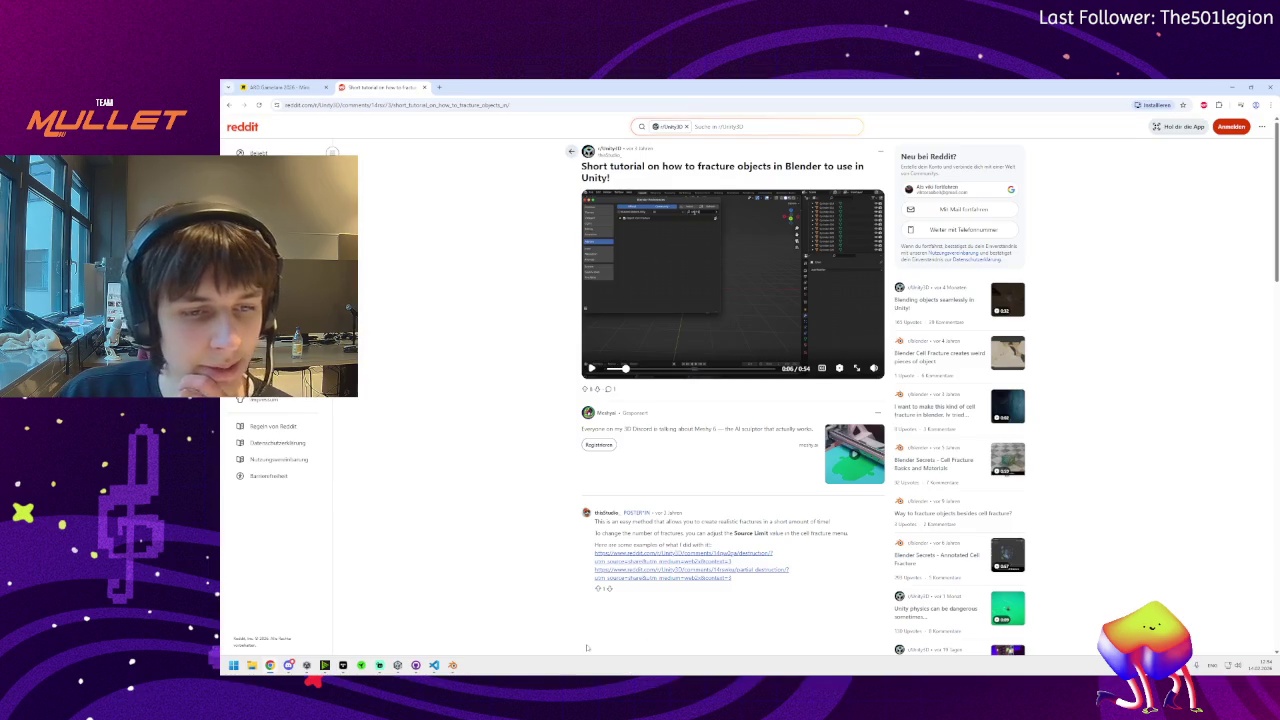
mouse_move(452, 665)
click(417, 624)
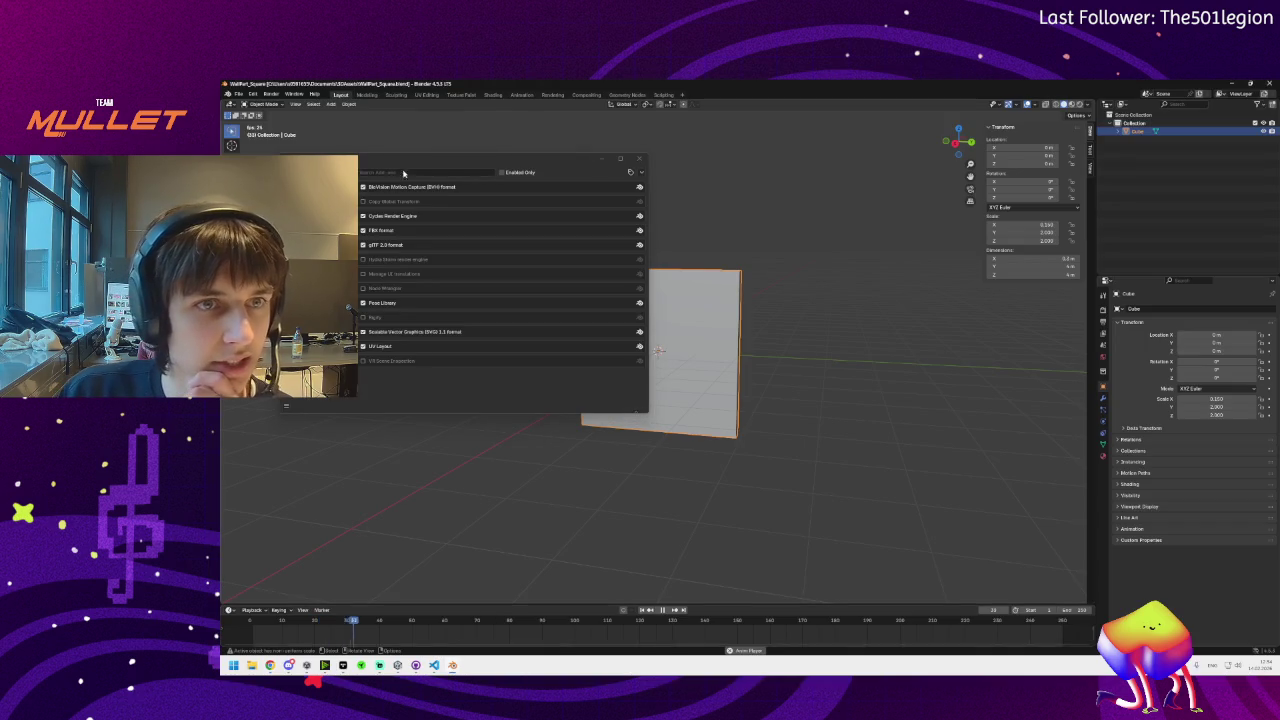
Allow online access and install the Cell Fracture extension found by searching 'cell'
click(318, 262)
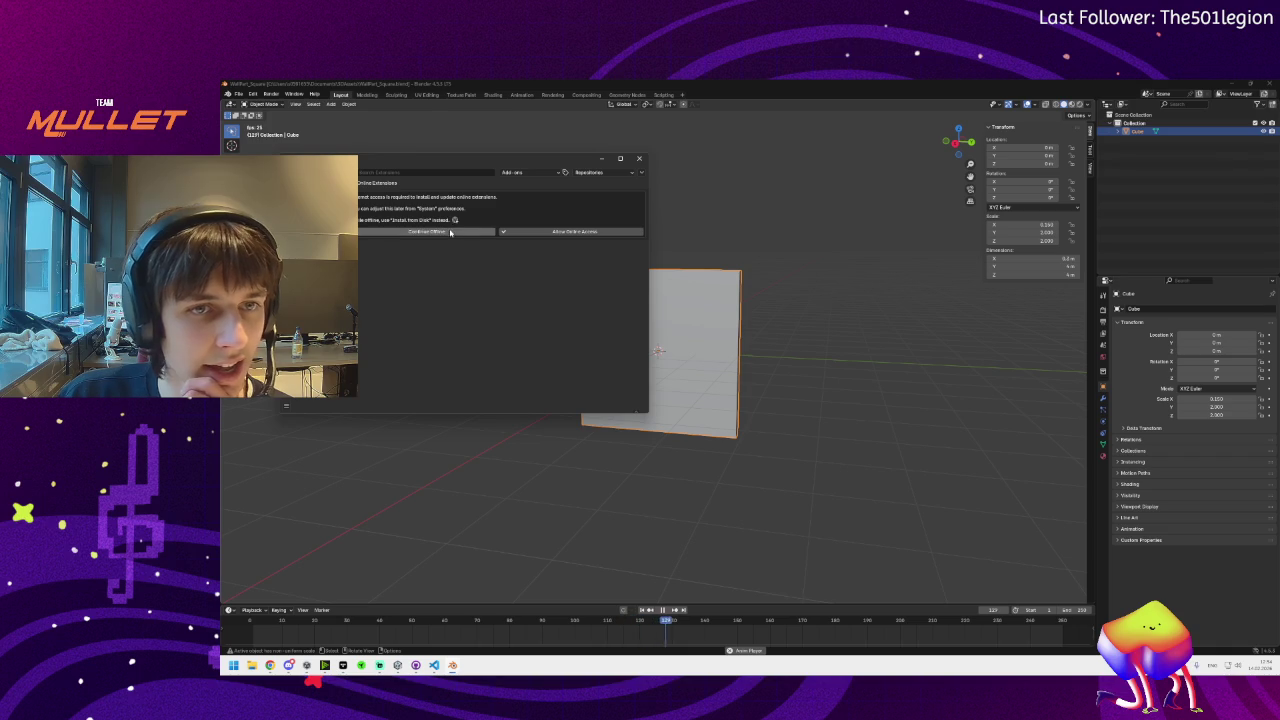
click(529, 234)
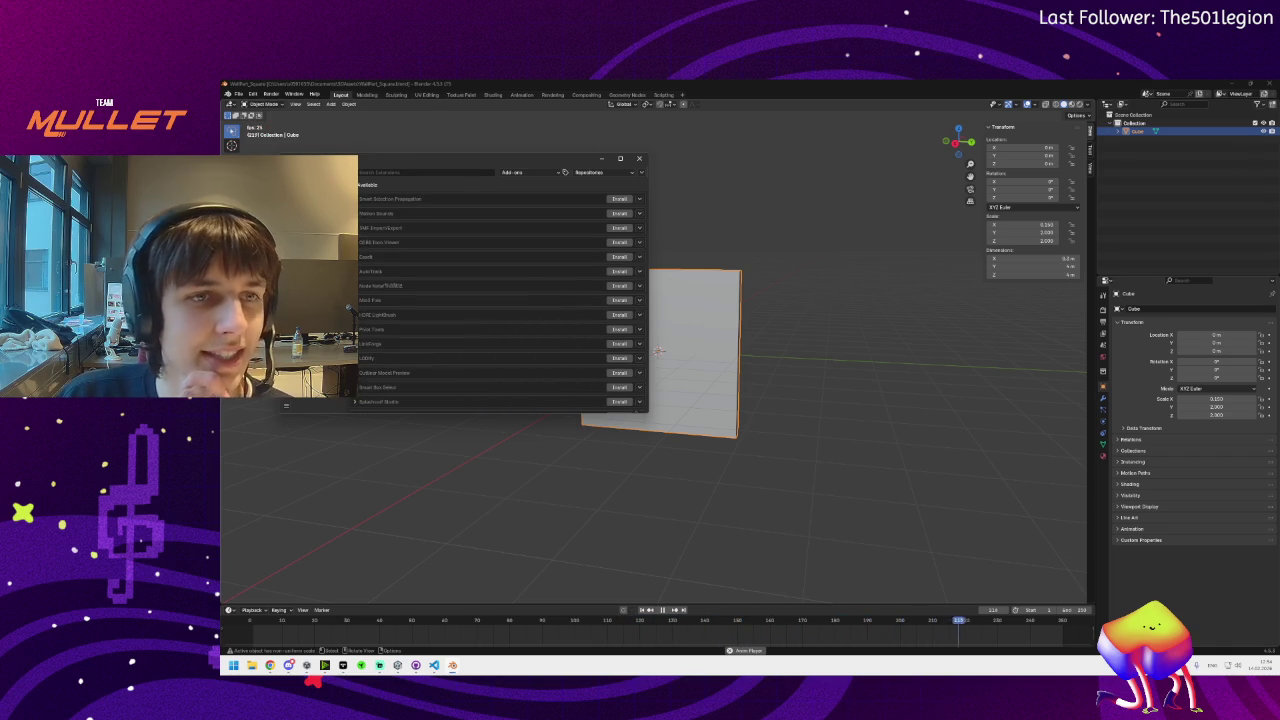
click(310, 265)
click(421, 172)
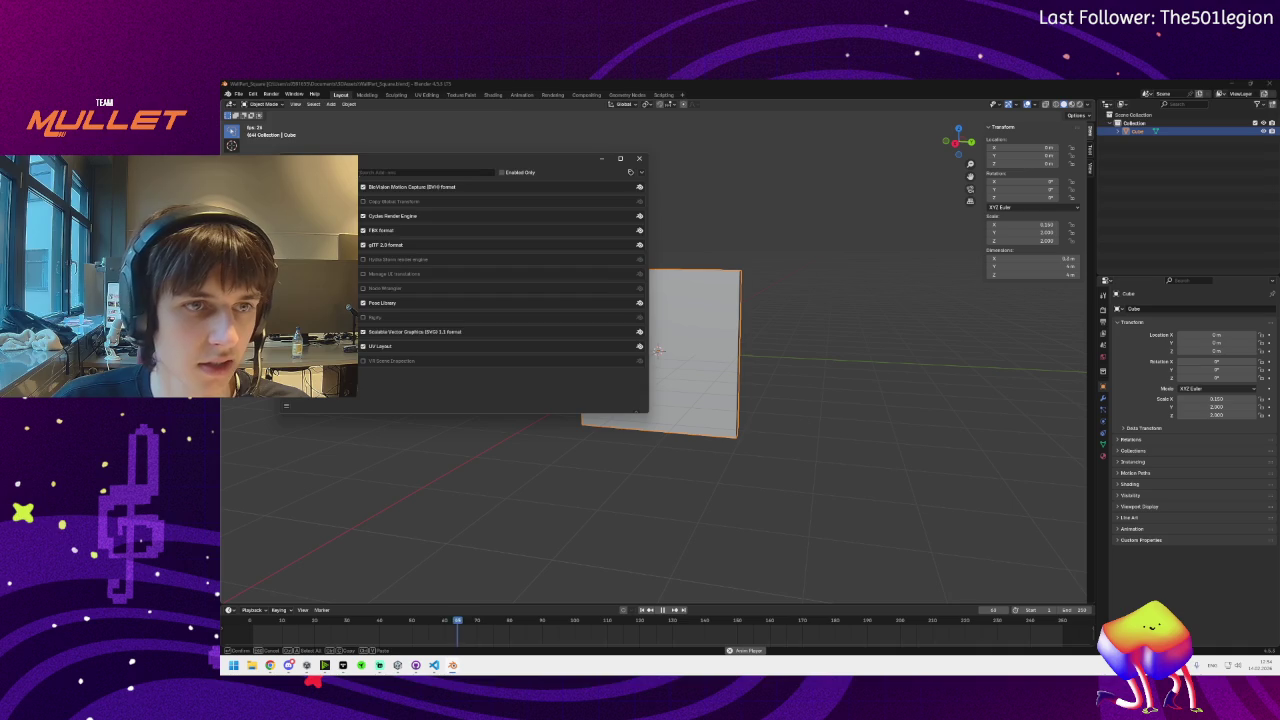
click(310, 251)
text(cell)
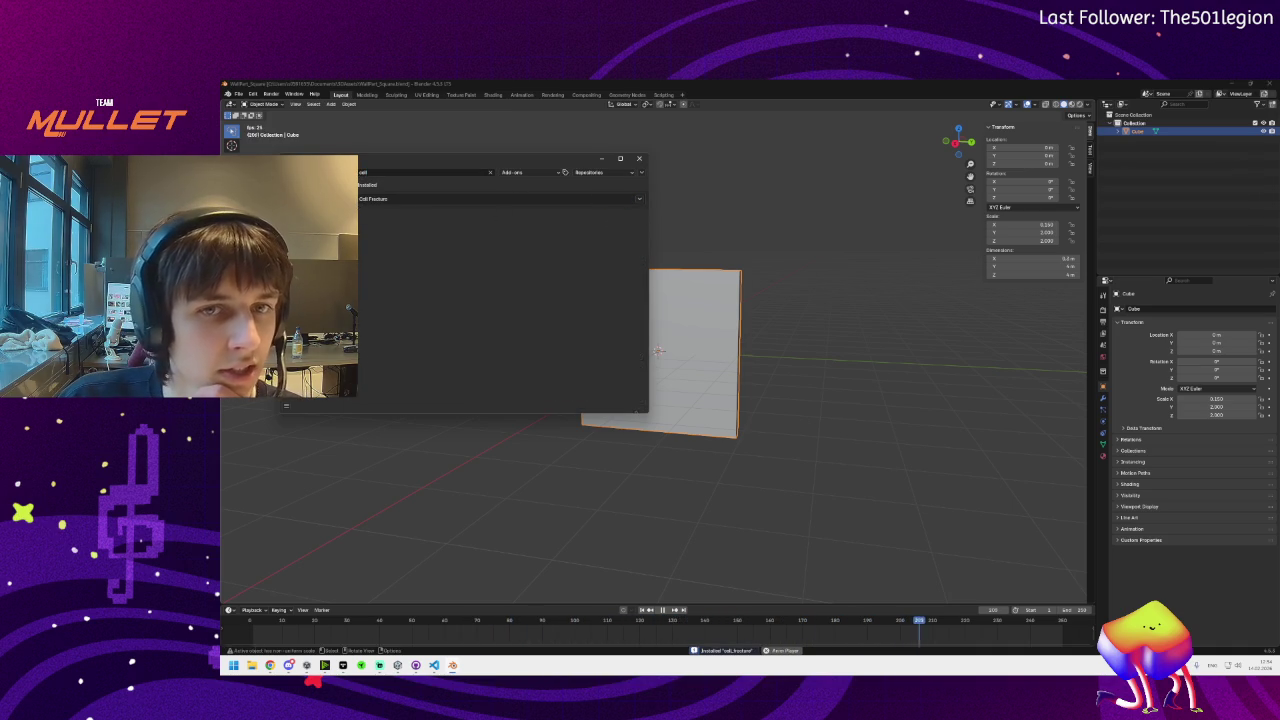
click(385, 199)
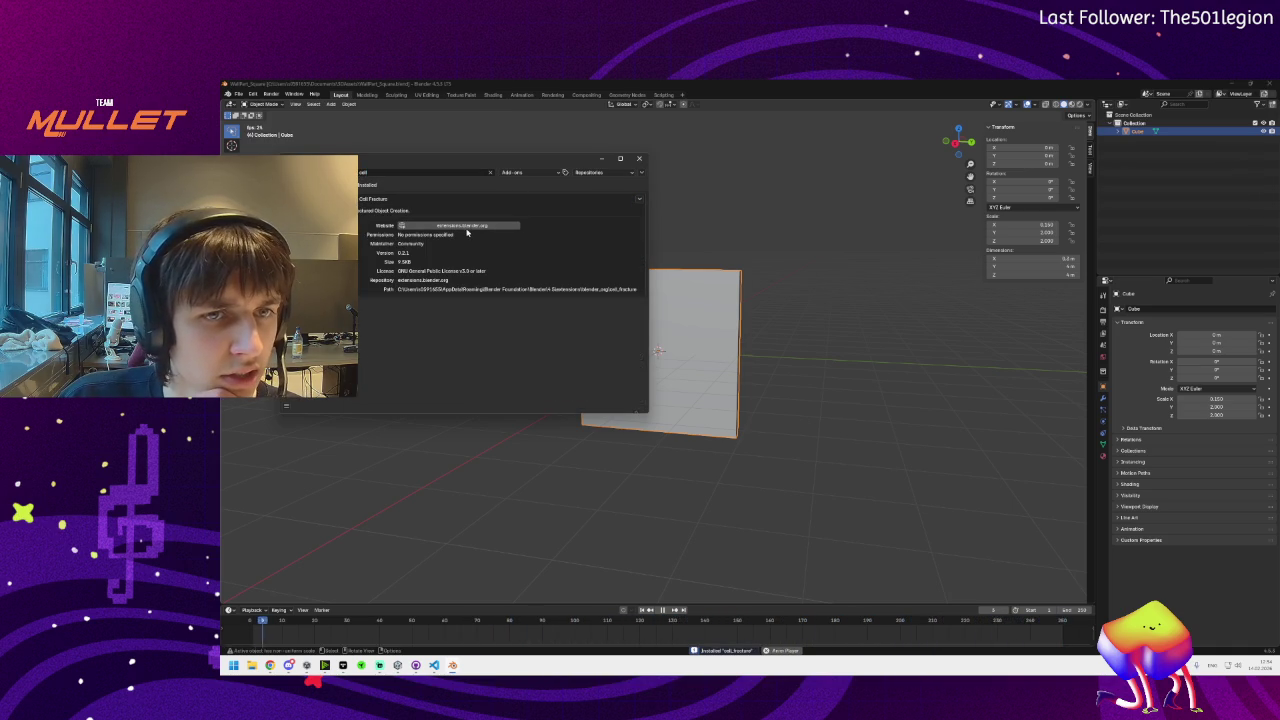
Filter the add-ons by 'cell' to confirm Cell Fracture is enabled, then close Preferences
click(315, 250)
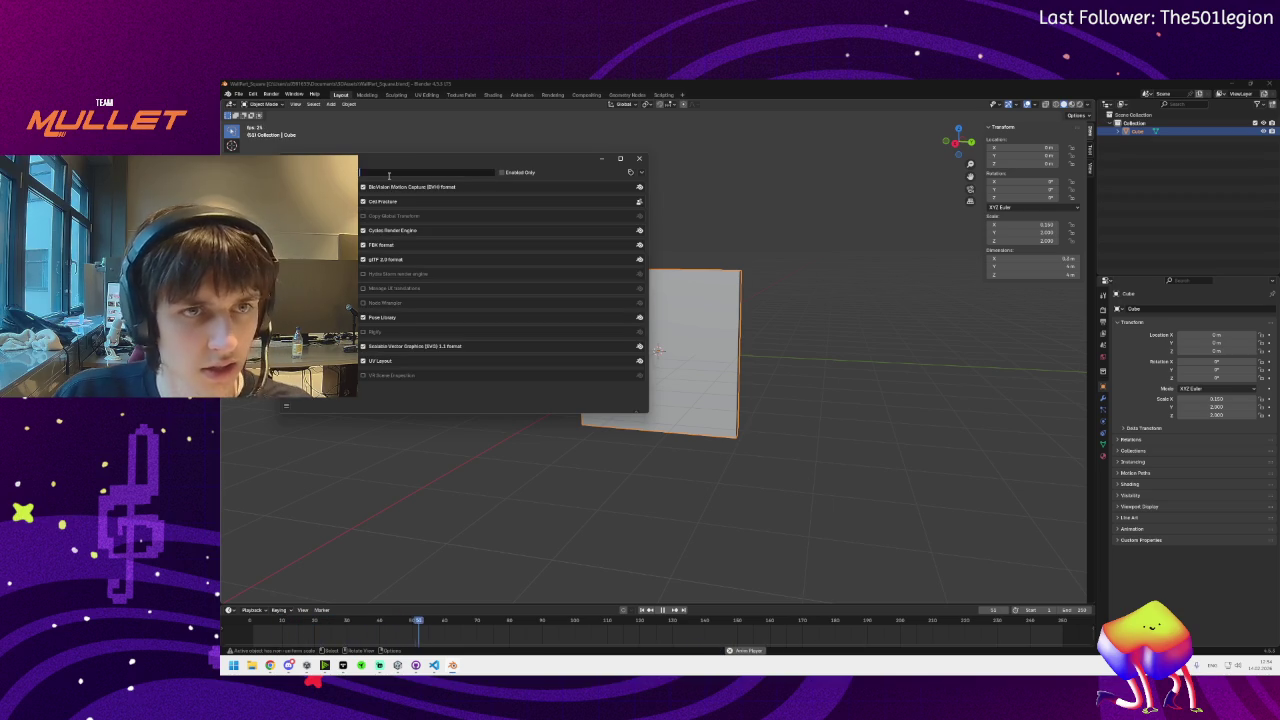
text(cell)
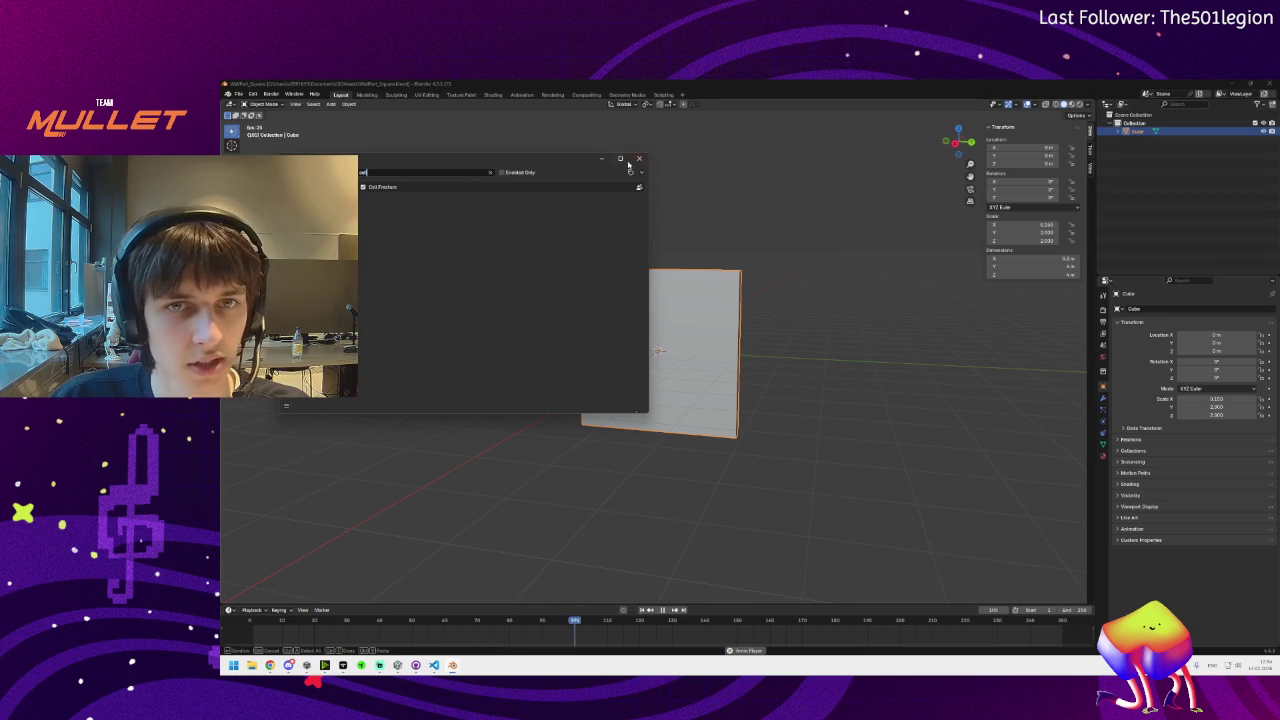
click(639, 158)
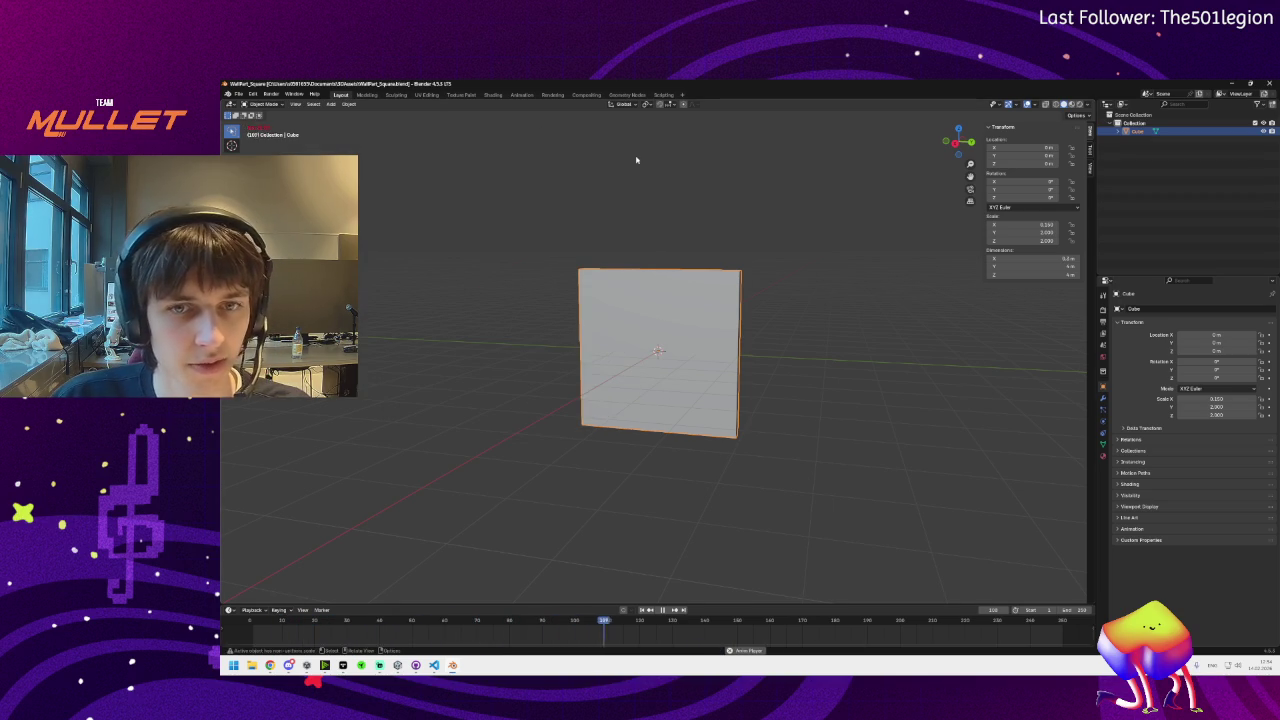
Browse the cube's Add Modifier search with queries like 'col', adding nothing
click(1104, 398)
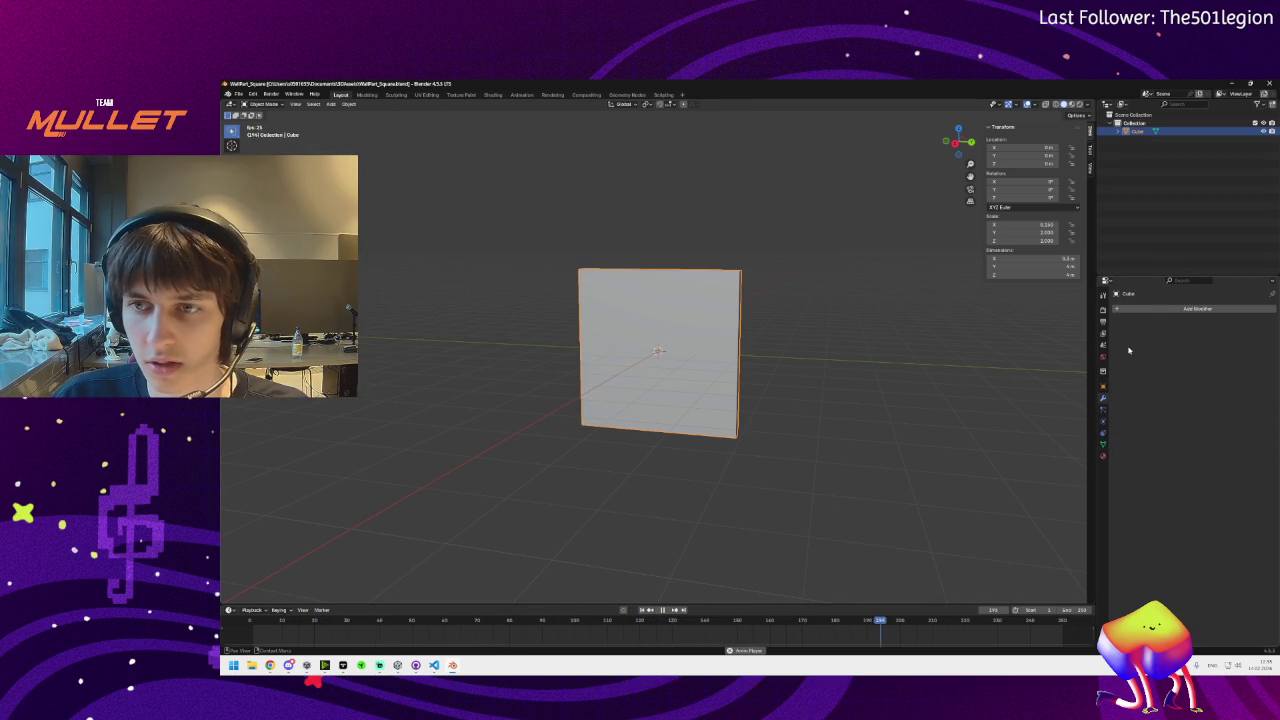
click(1148, 310)
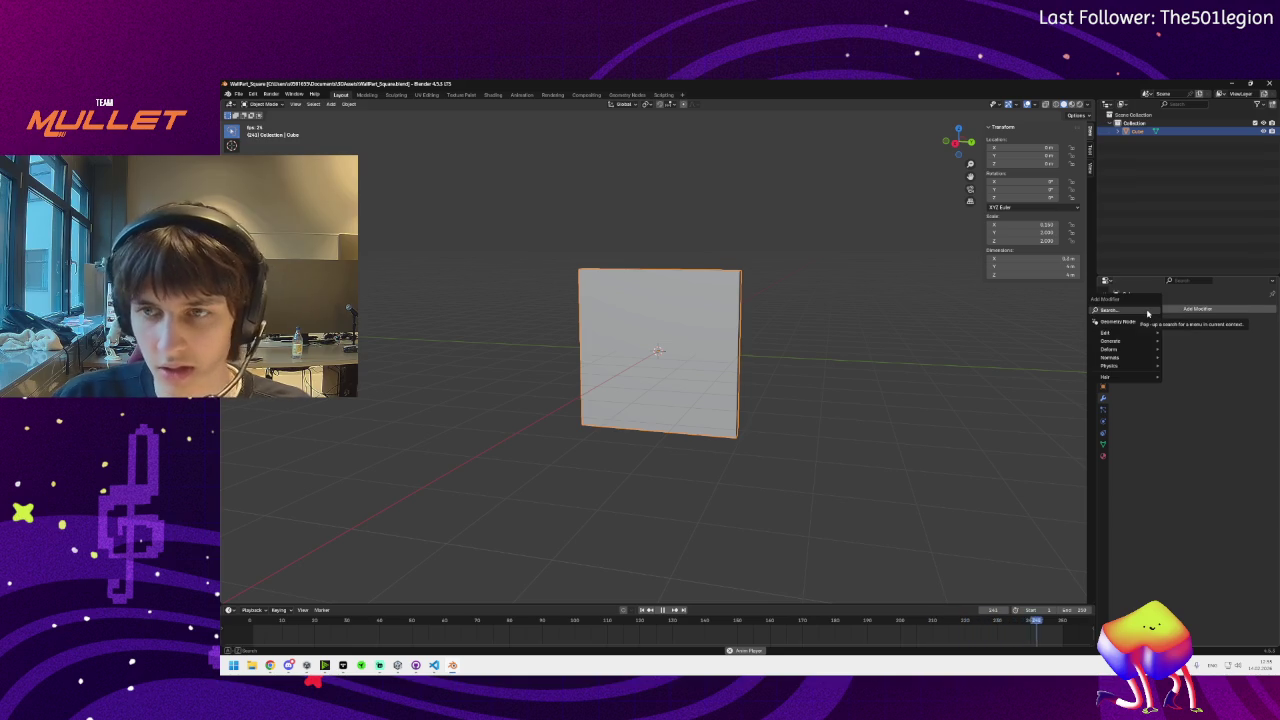
text(col)
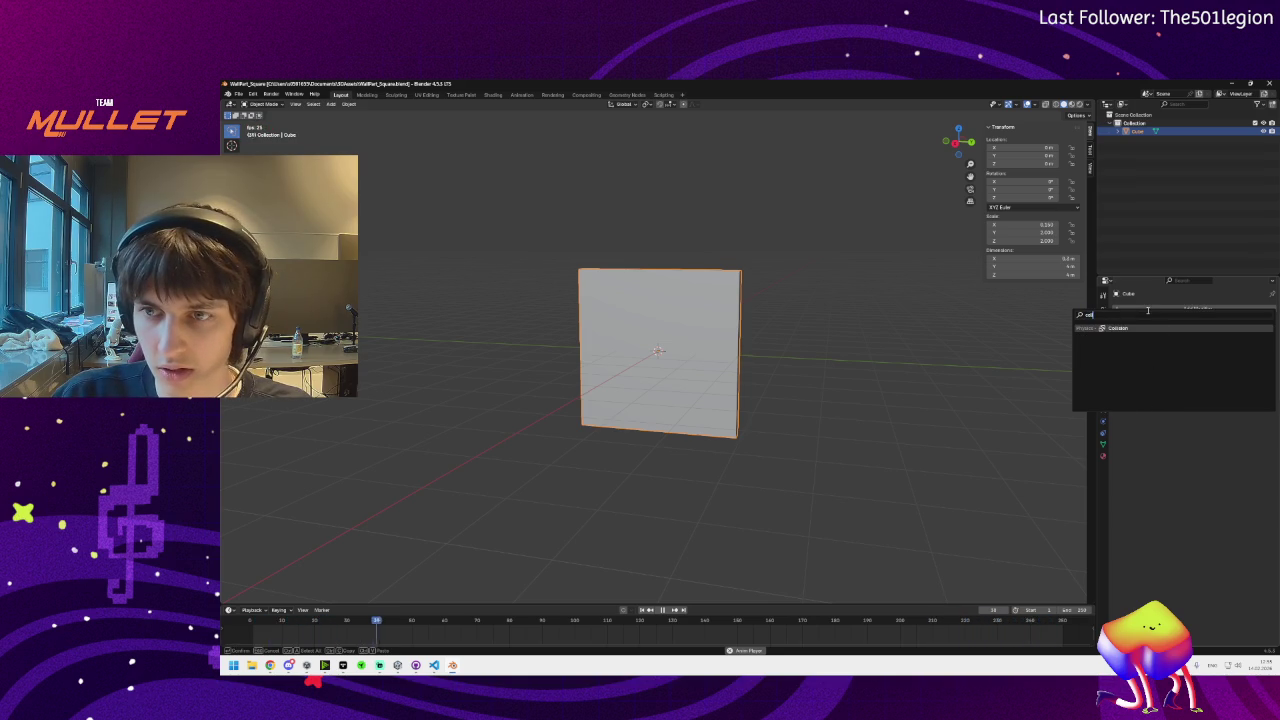
key(BackSpace)
key(BackSpace)
key(BackSpace)
text(trel)
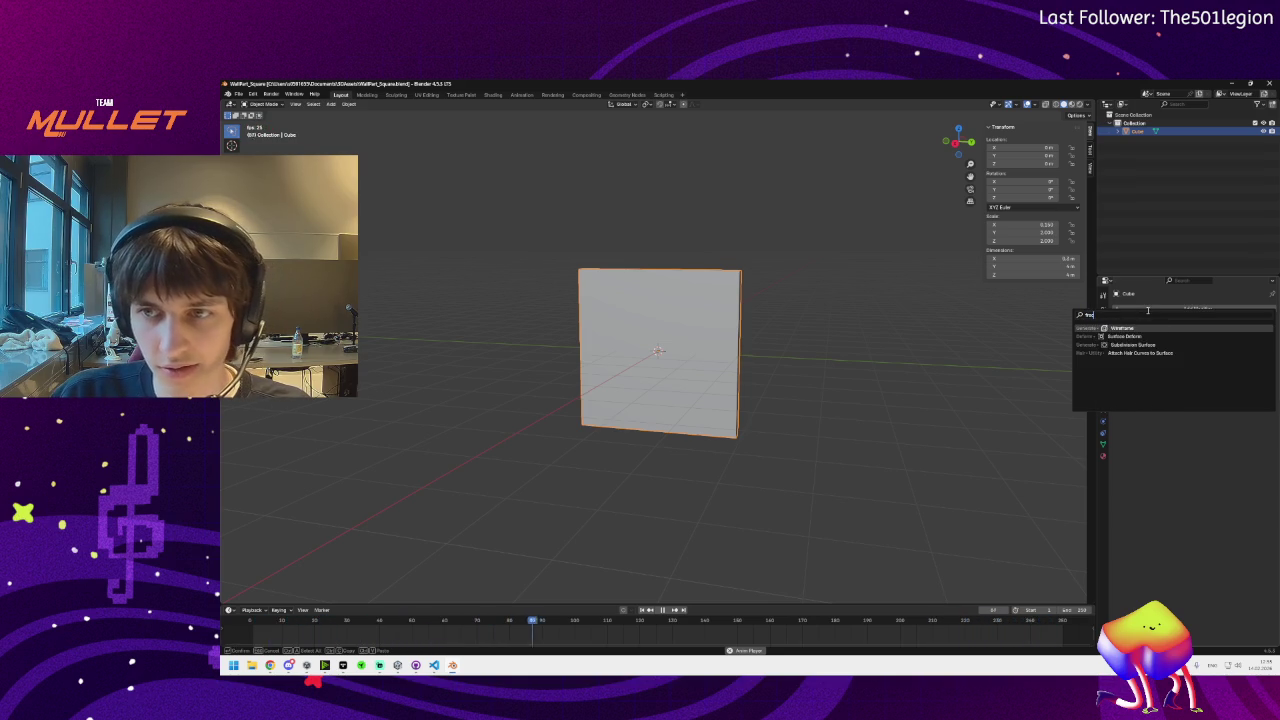
key(BackSpace)
key(BackSpace)
key(BackSpace)
key(BackSpace)
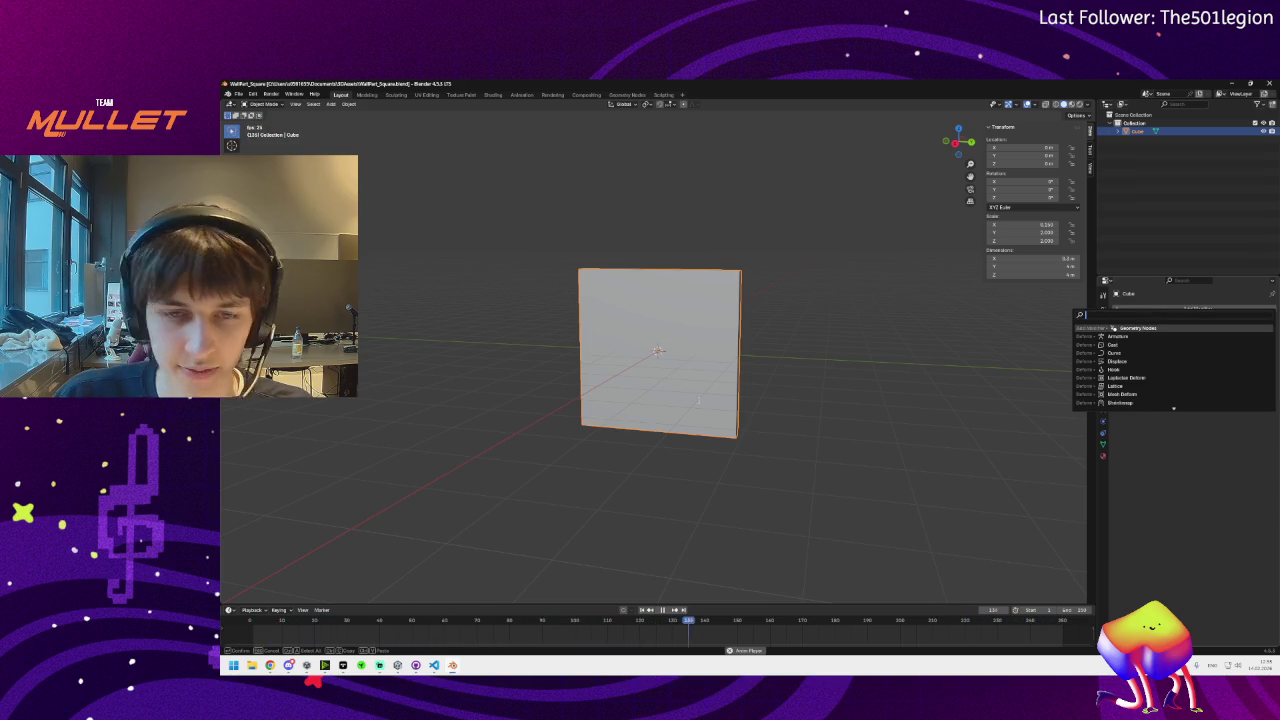
Bring the Reddit fracture tutorial back and watch its video fullscreen
mouse_move(272, 668)
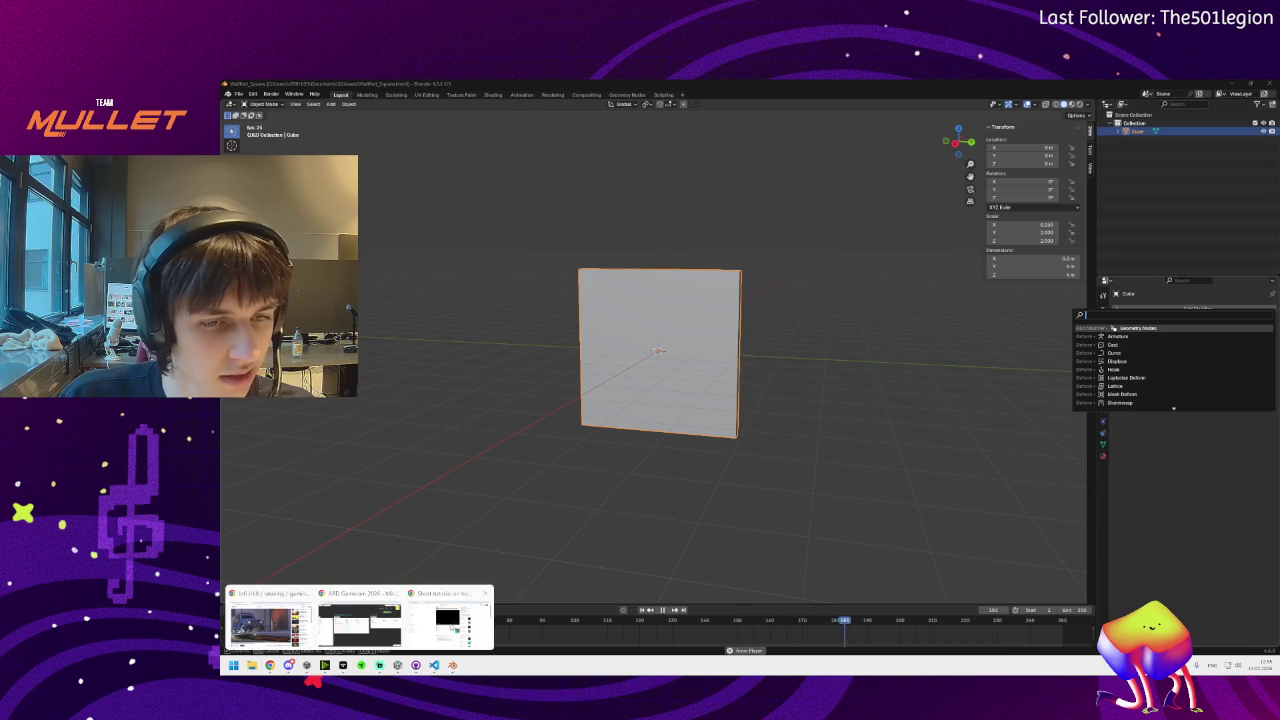
click(448, 624)
click(860, 370)
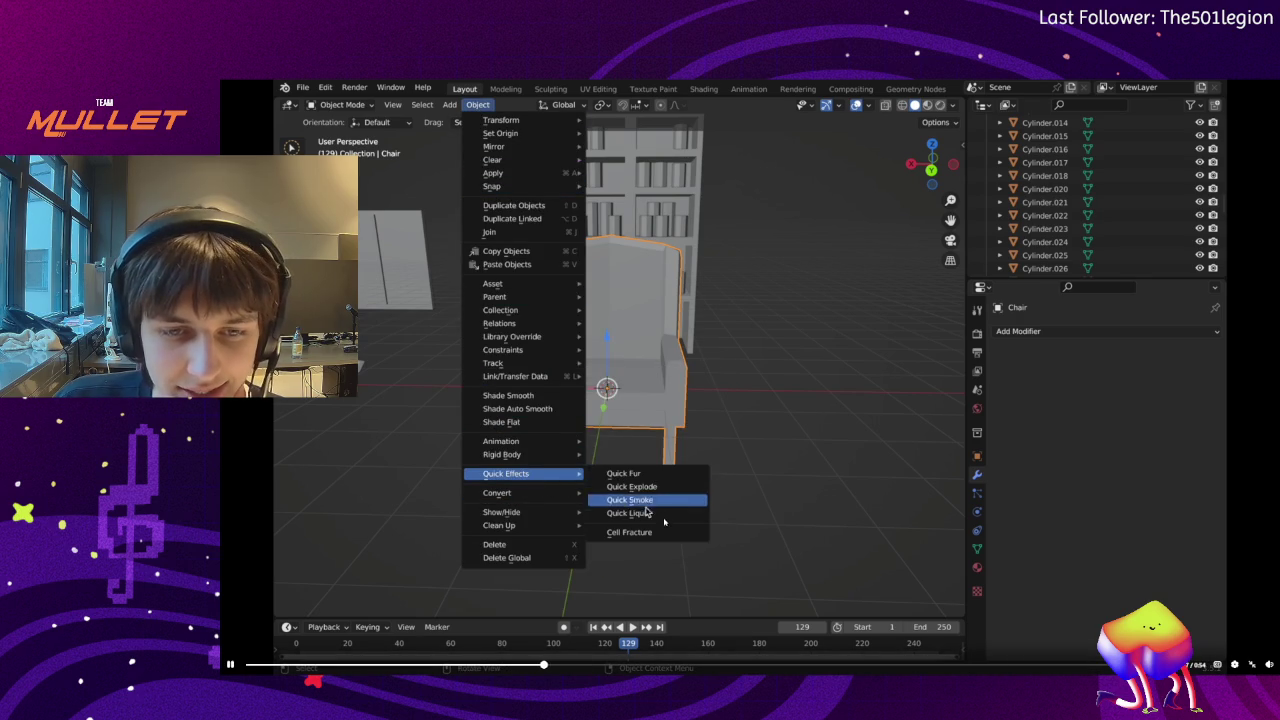
Pause the Reddit fracture tutorial at 0:16, exit fullscreen, and return to Blender
key(space)
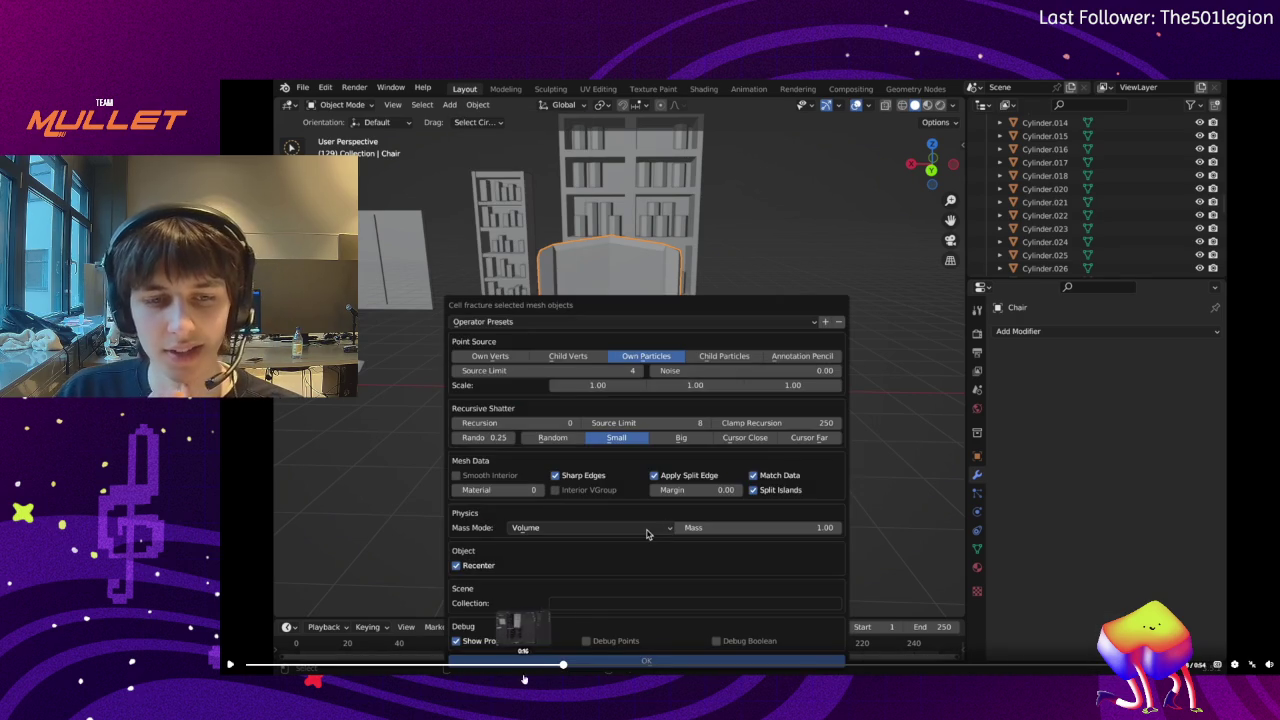
click(528, 665)
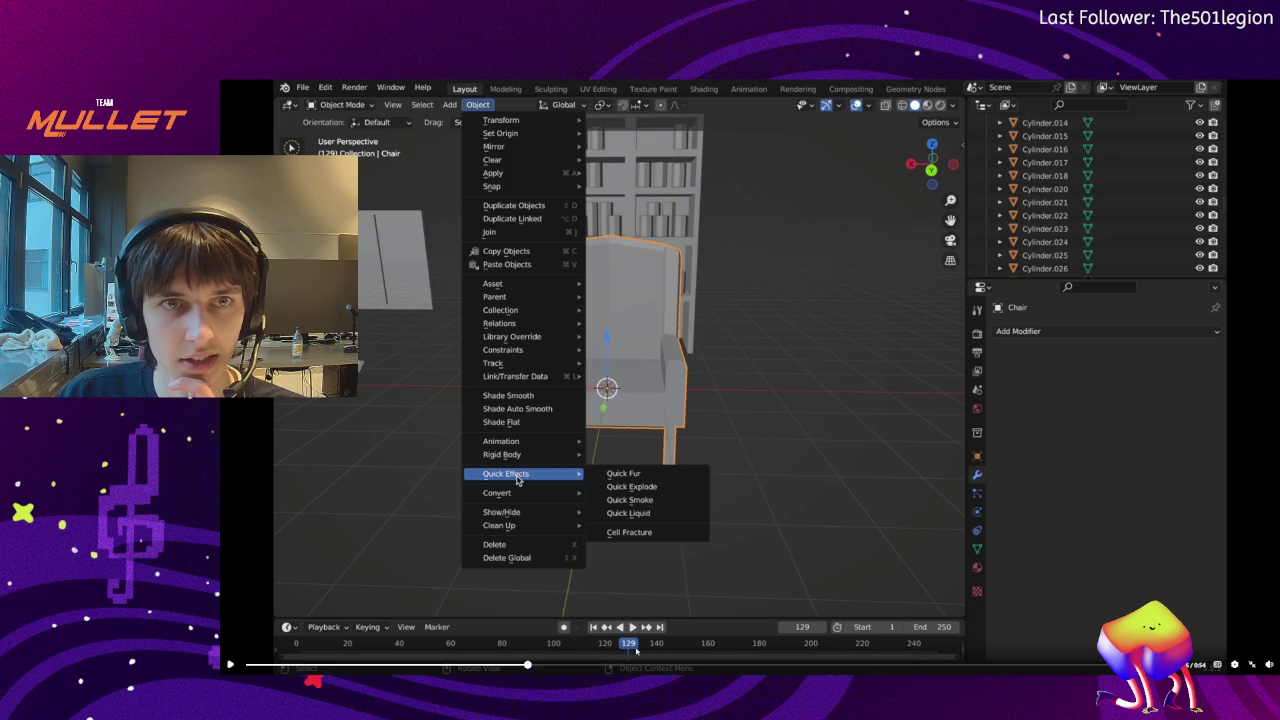
click(1253, 665)
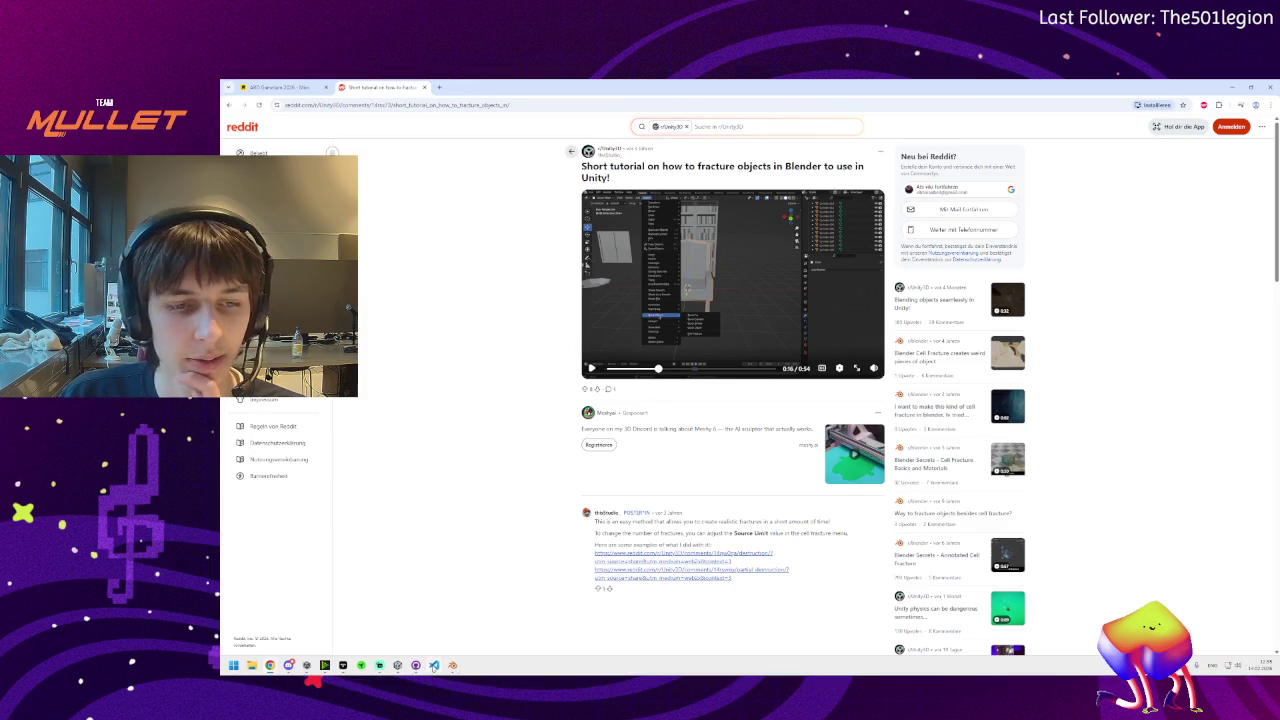
click(452, 666)
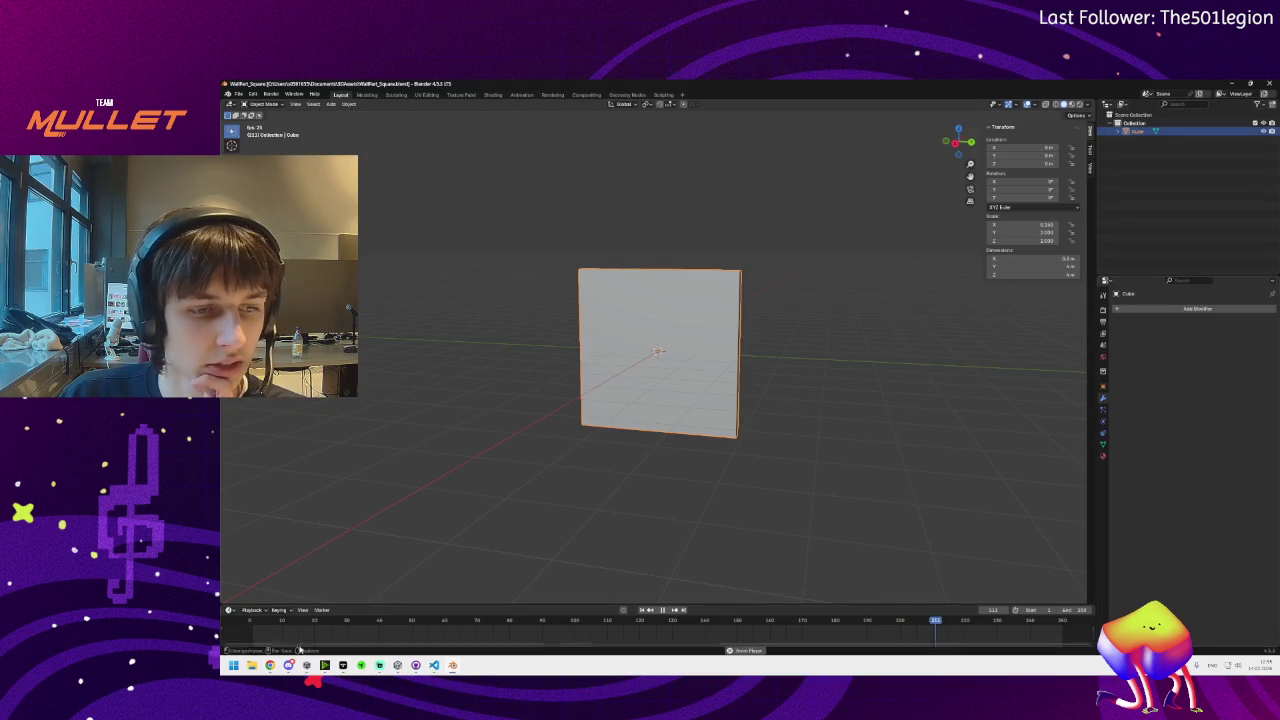
Run Cell Fracture on the wall panel with default settings, producing five Cube_cell pieces
mouse_move(290, 664)
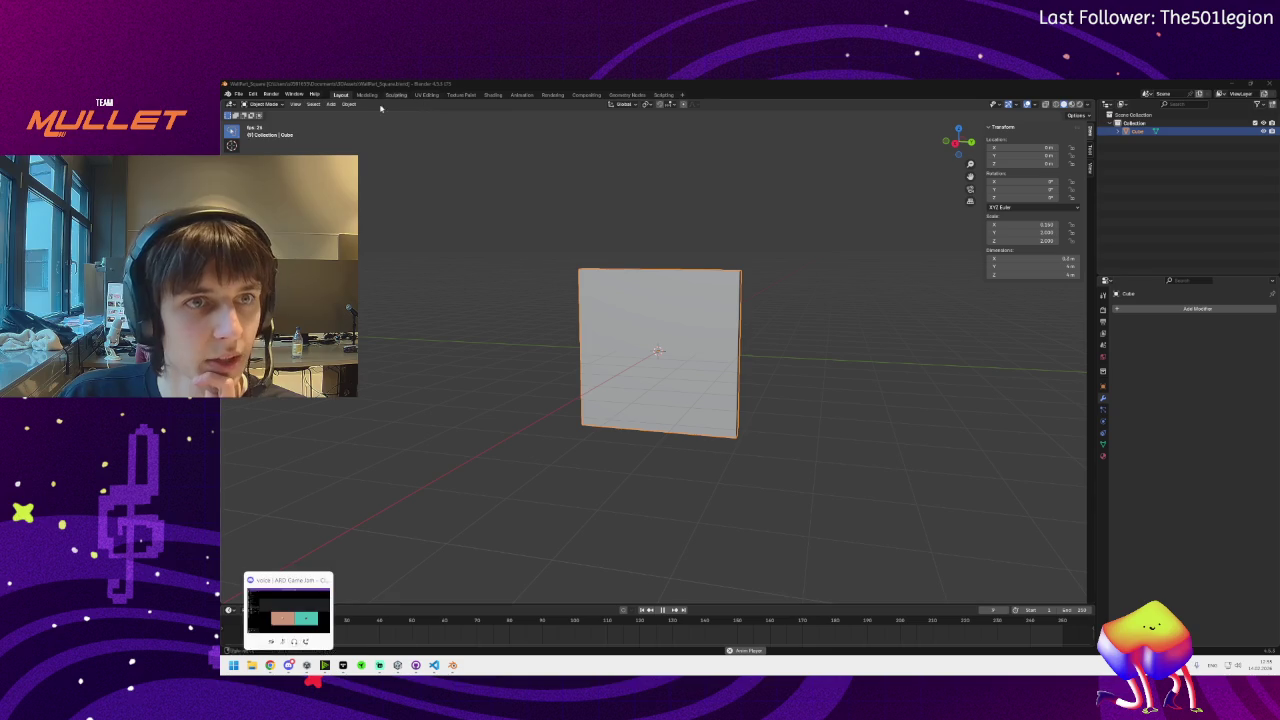
click(350, 104)
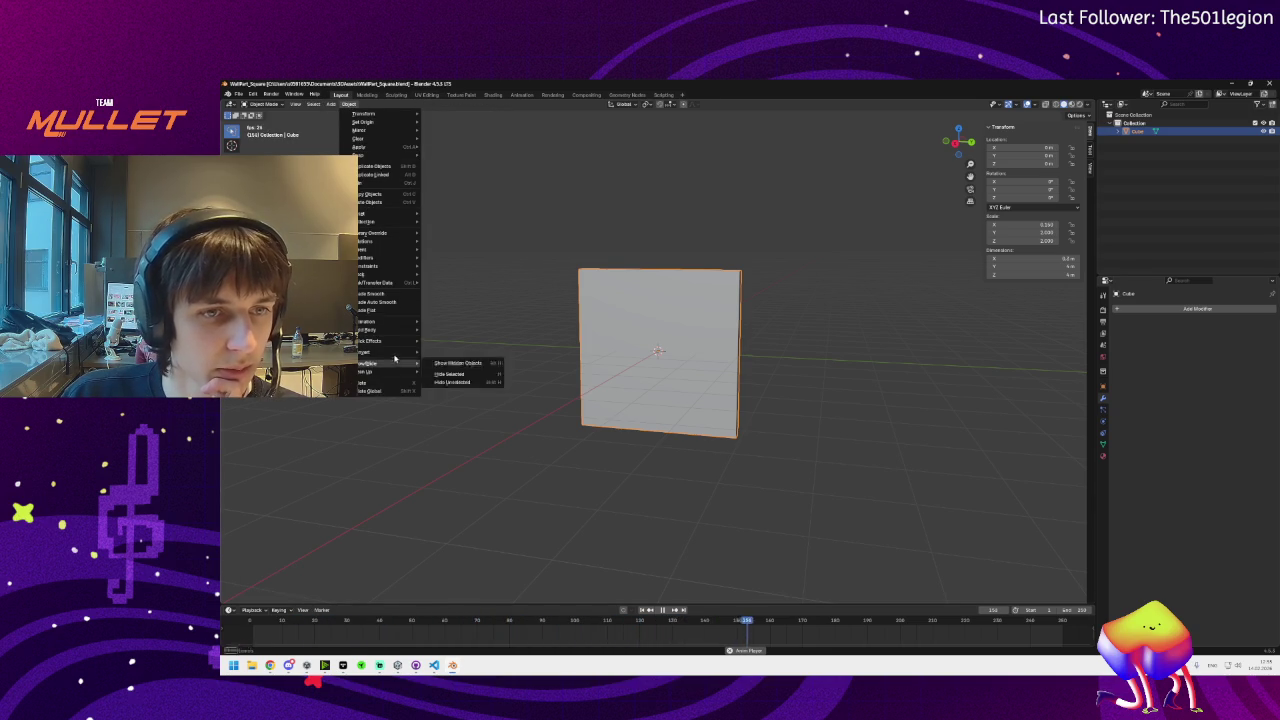
mouse_move(405, 268)
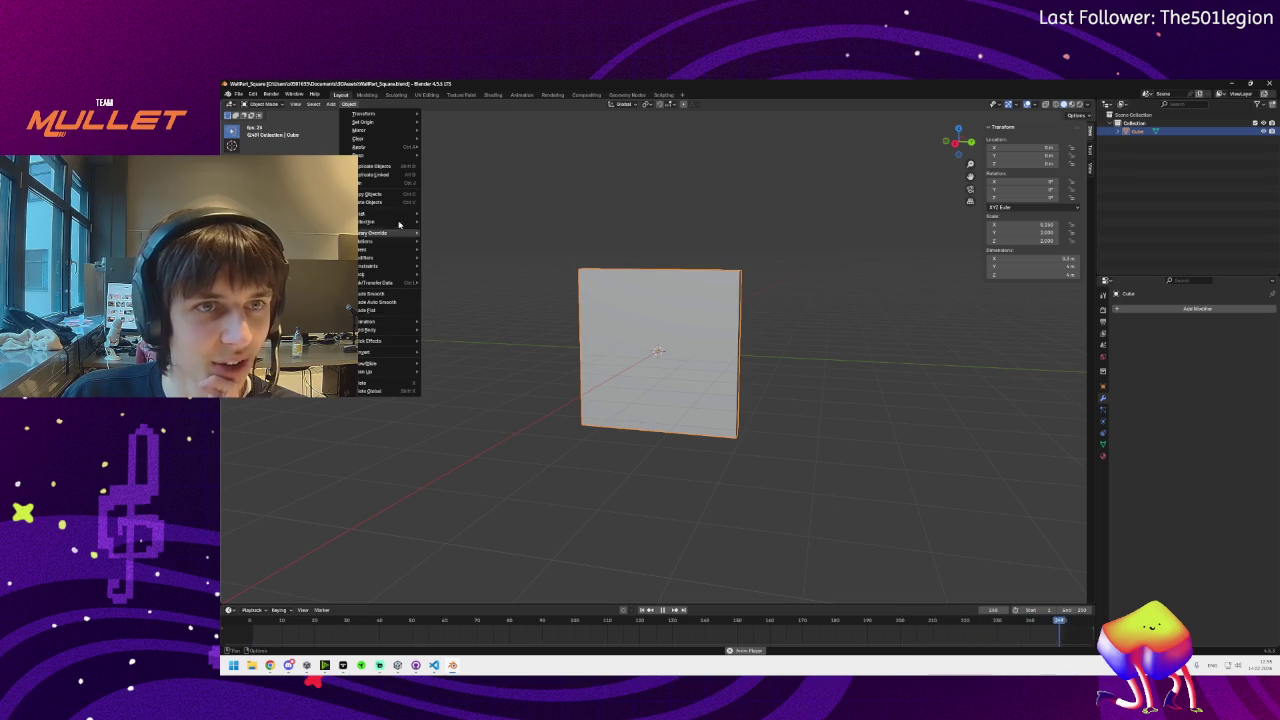
mouse_move(390, 342)
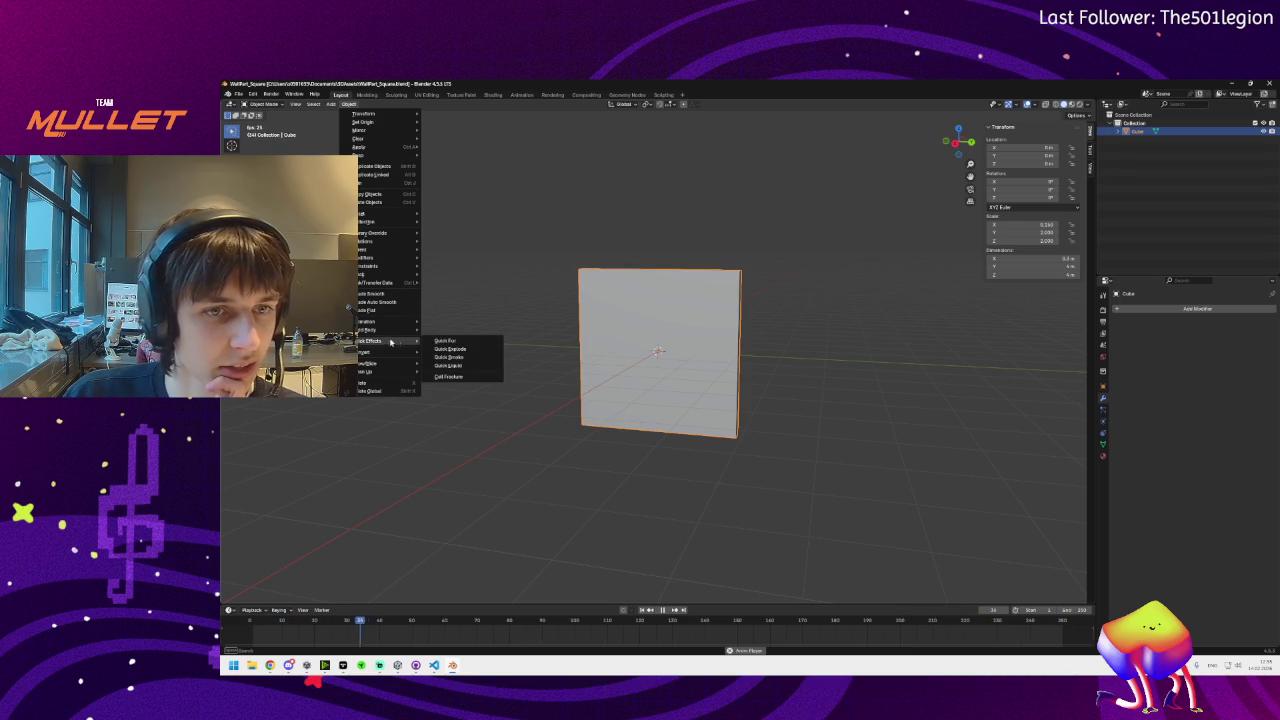
click(450, 376)
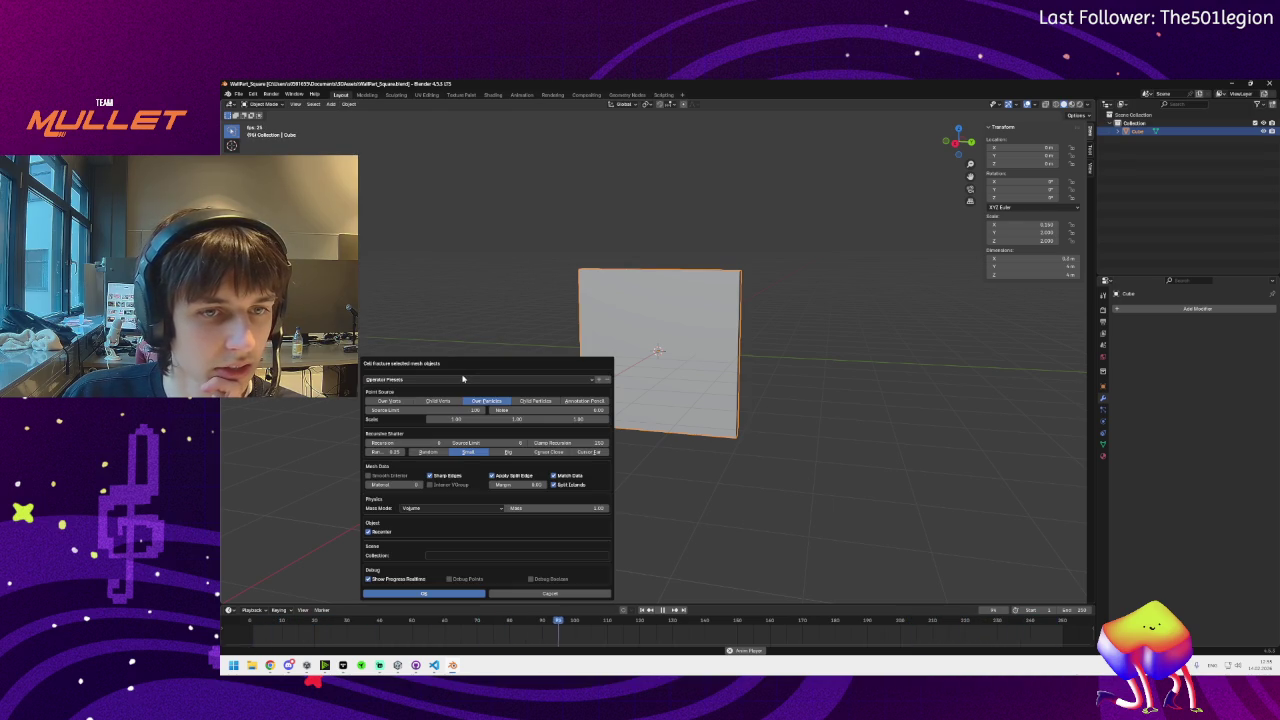
mouse_move(289, 665)
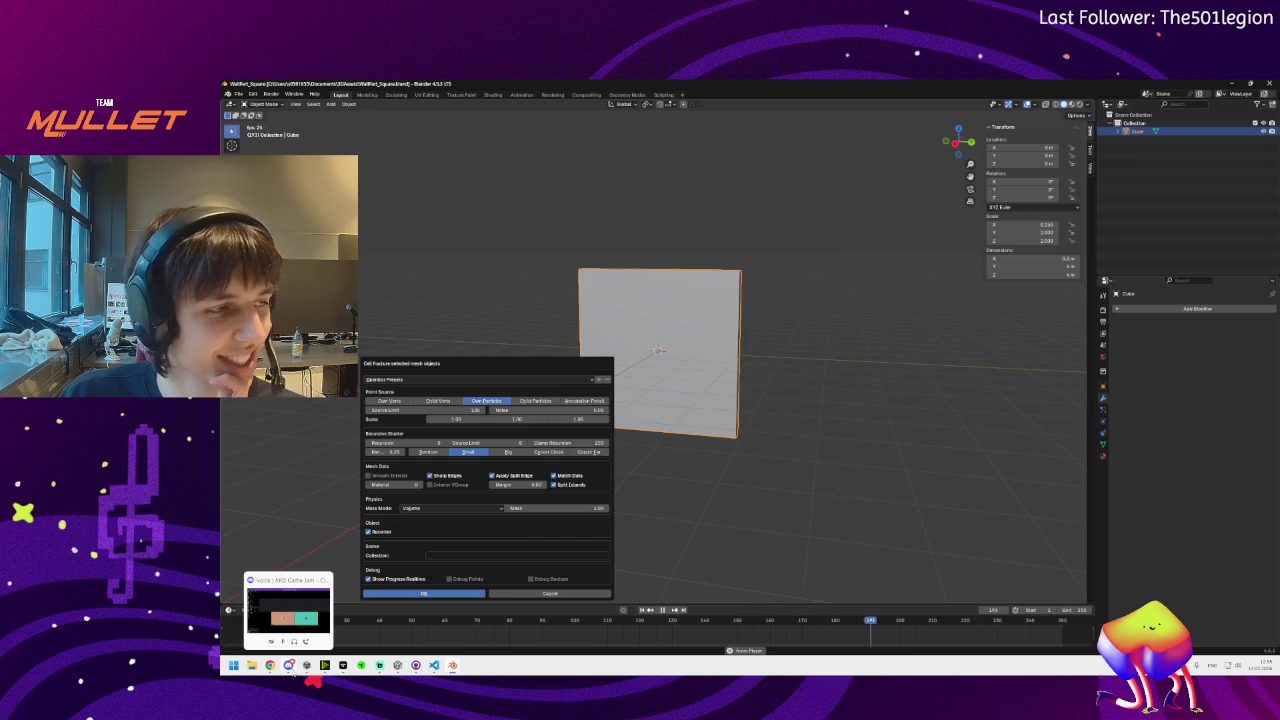
mouse_move(503, 363)
mouse_down()
mouse_move(509, 306)
mouse_move(483, 244)
mouse_up()
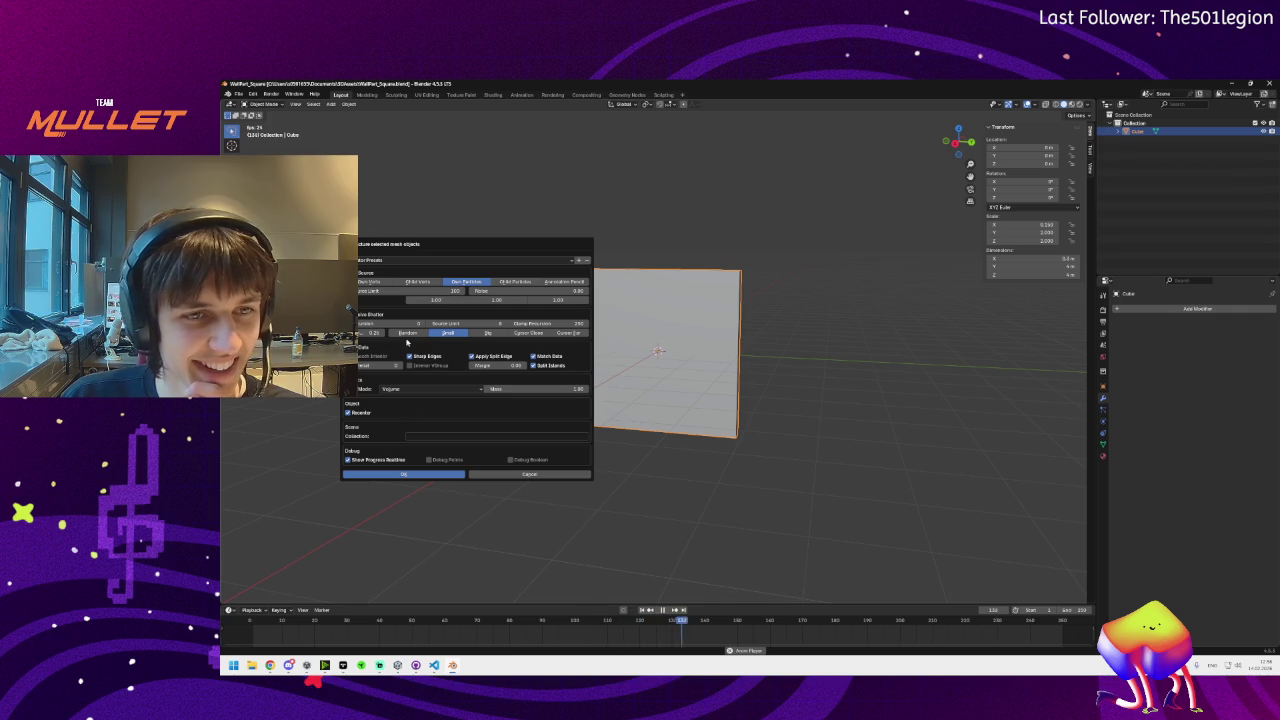
mouse_move(466, 246)
mouse_down()
mouse_move(918, 245)
mouse_move(916, 190)
mouse_up()
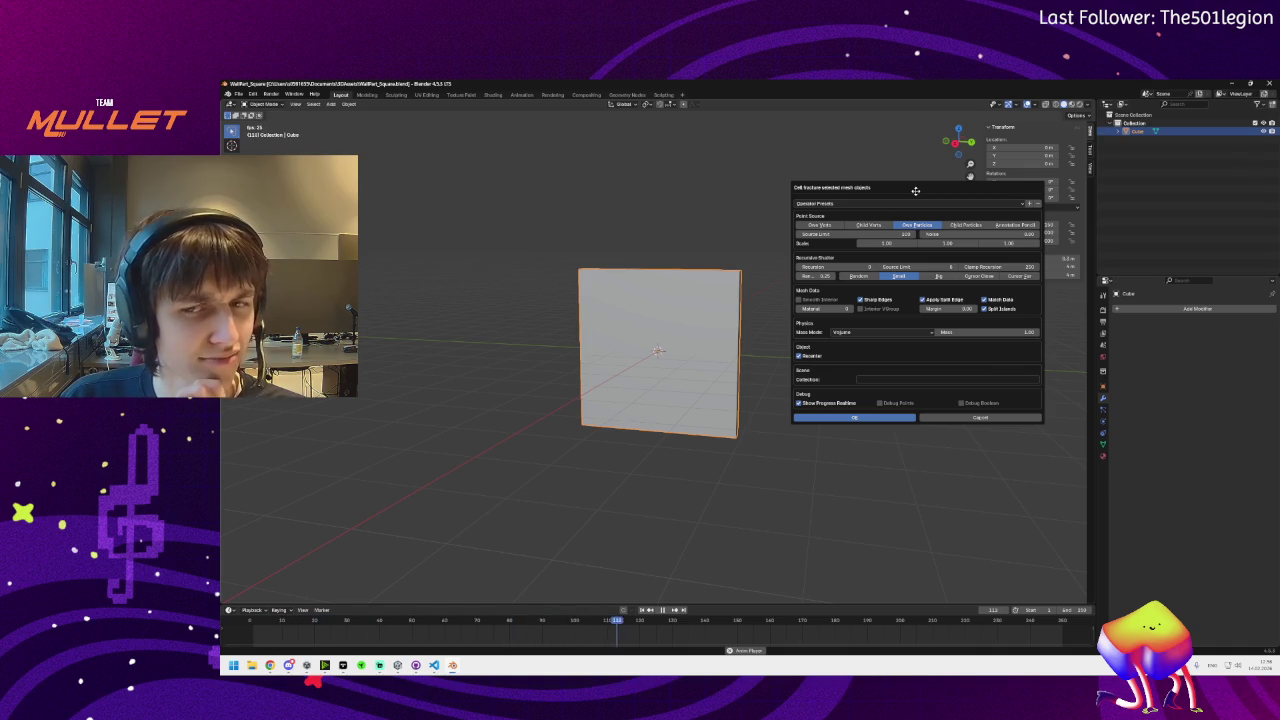
click(812, 417)
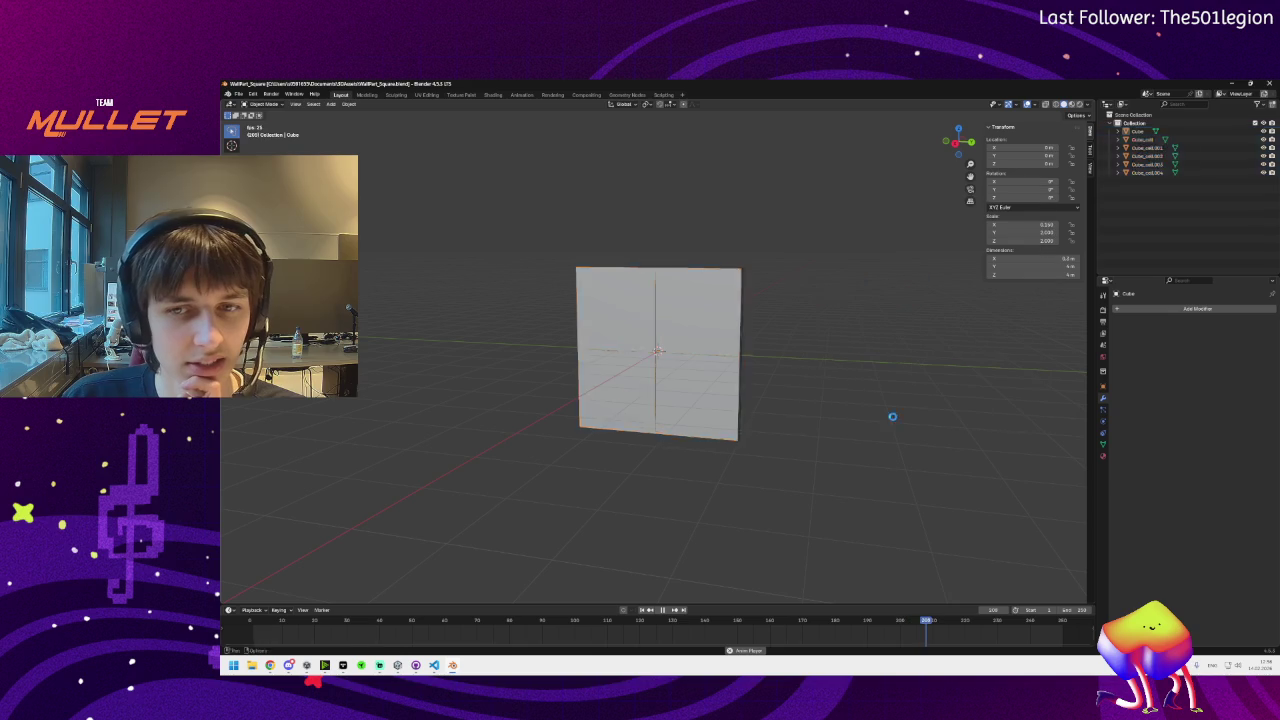
Undo the fracture, retry Cell Fracture with Own Verts and Random, then undo it again
mouse_move(795, 417)
mouse_down()
mouse_move(760, 409)
mouse_move(726, 429)
mouse_move(634, 317)
mouse_move(751, 337)
mouse_up()
key(ctrl+z)
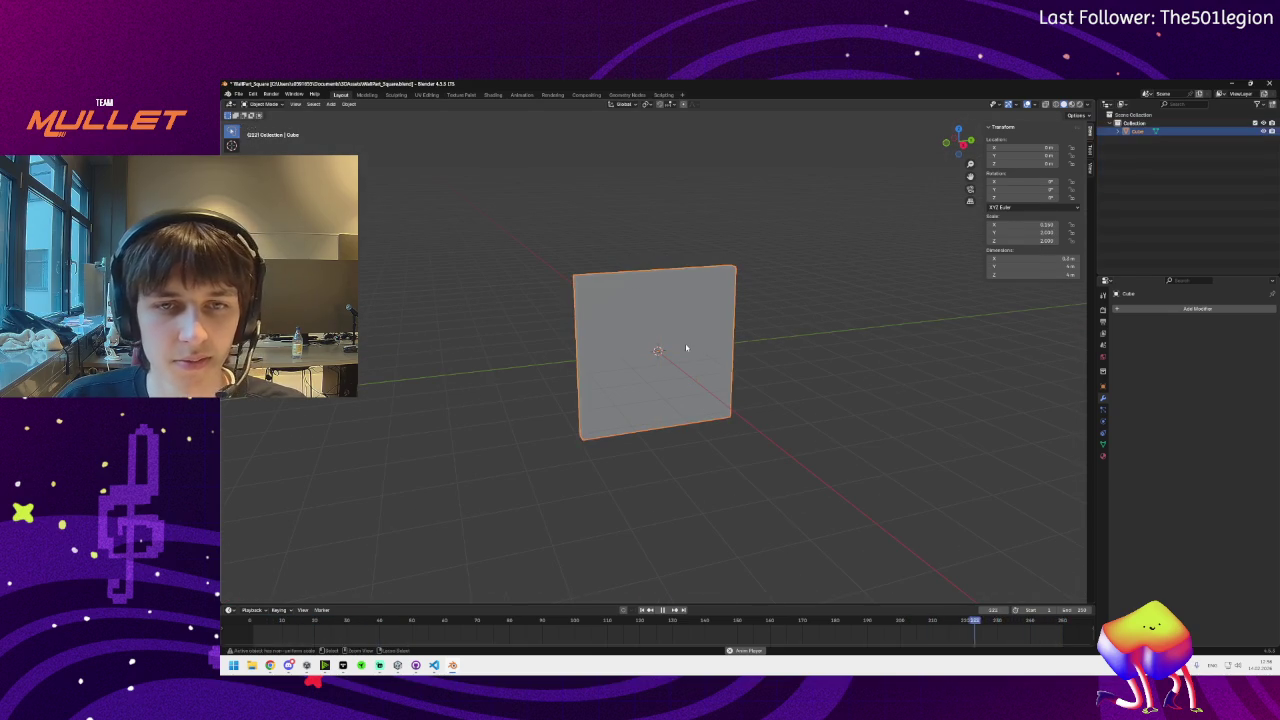
click(348, 104)
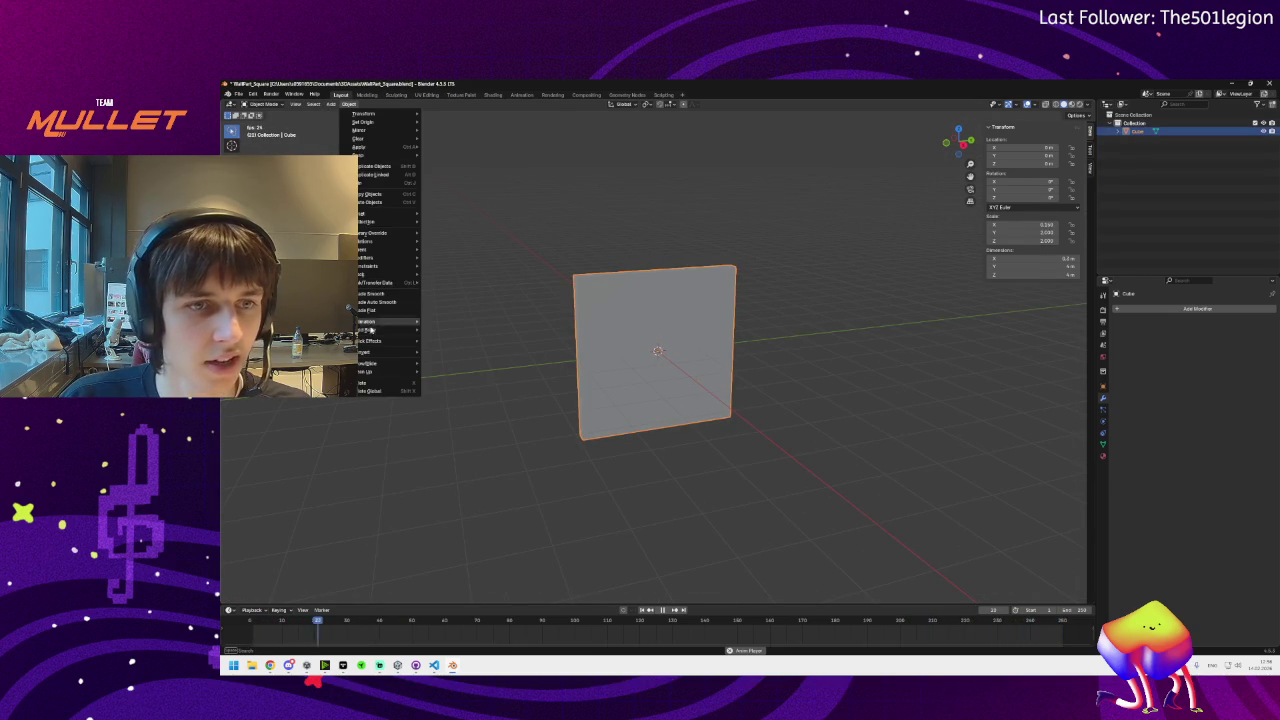
mouse_move(400, 341)
click(450, 376)
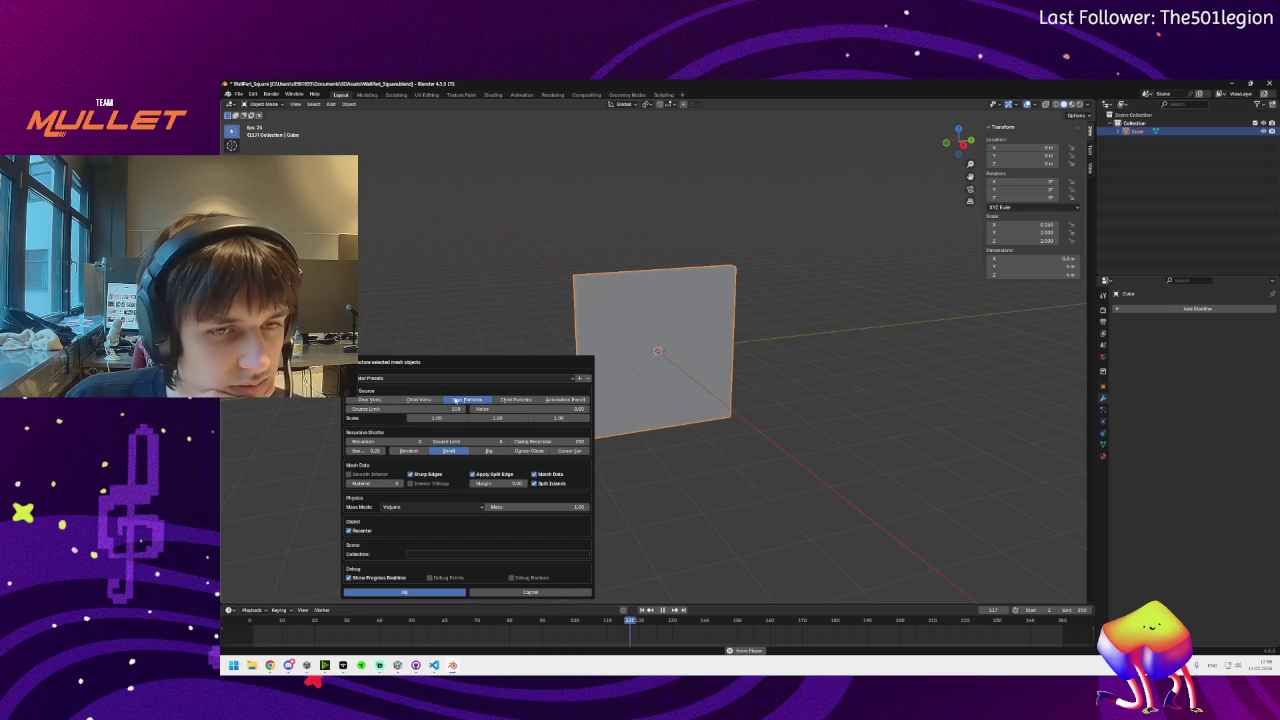
click(369, 399)
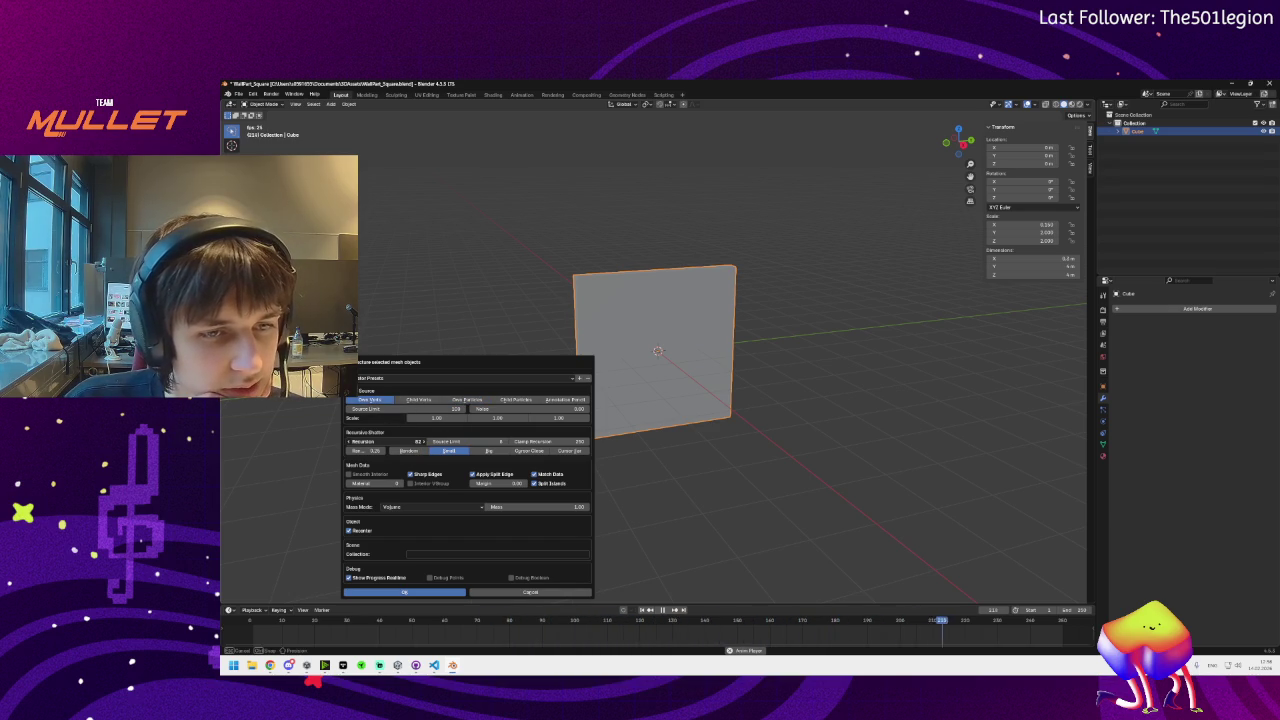
click(408, 450)
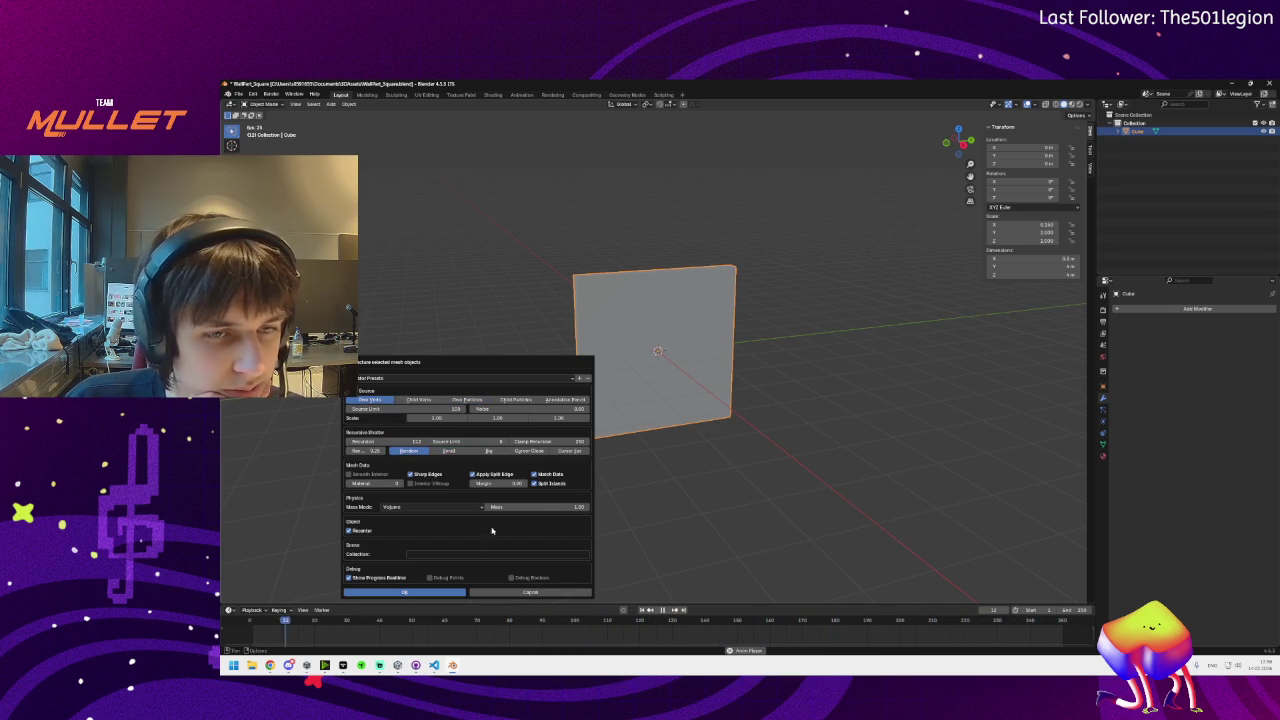
click(410, 592)
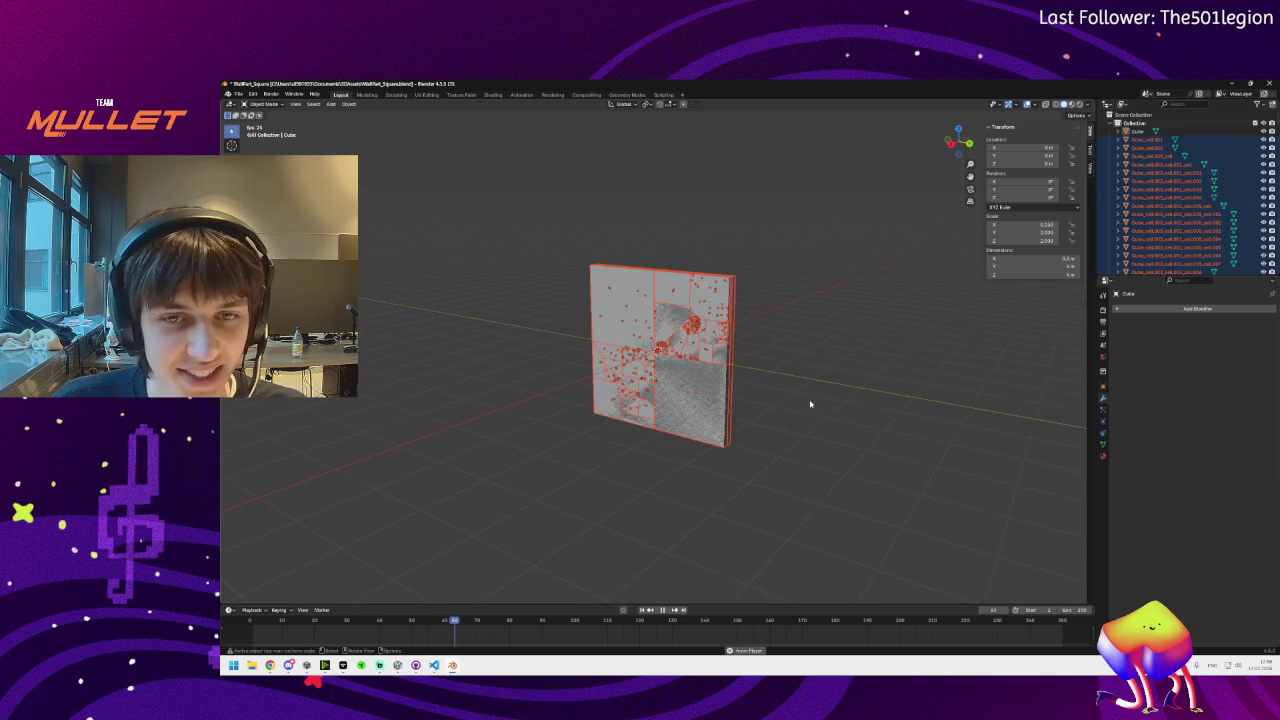
key(ctrl+z)
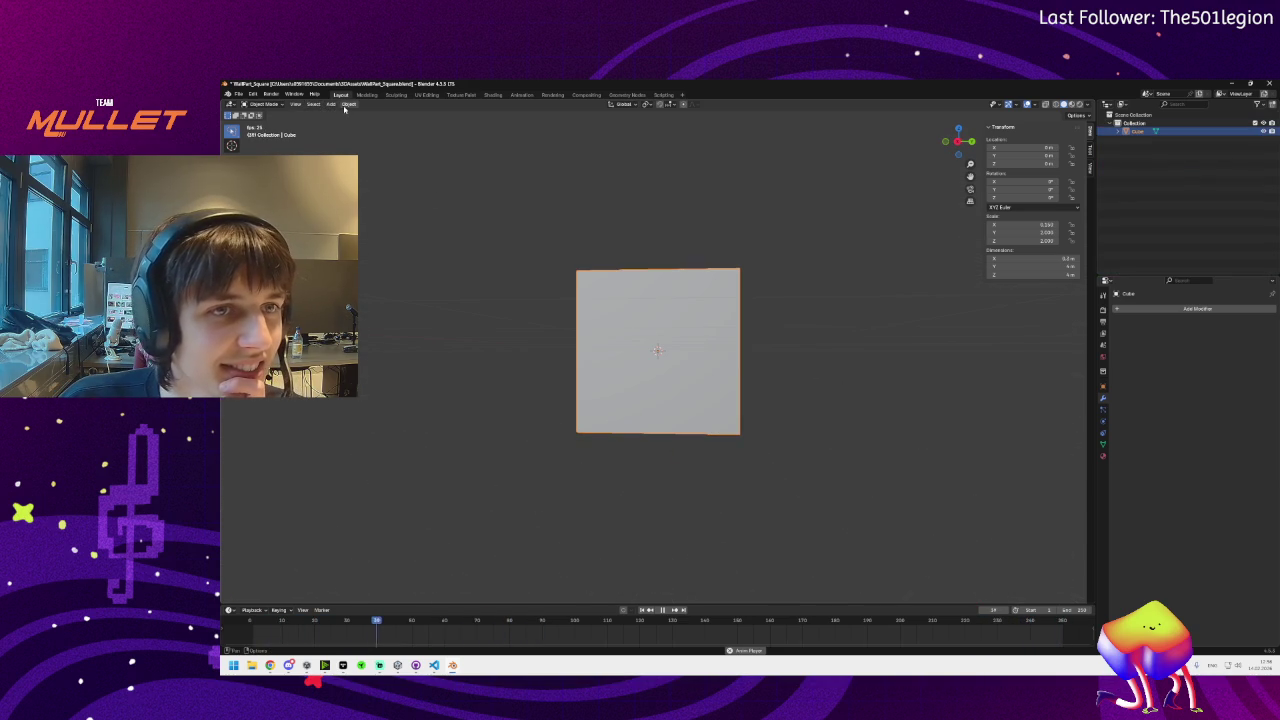
click(346, 105)
mouse_move(395, 341)
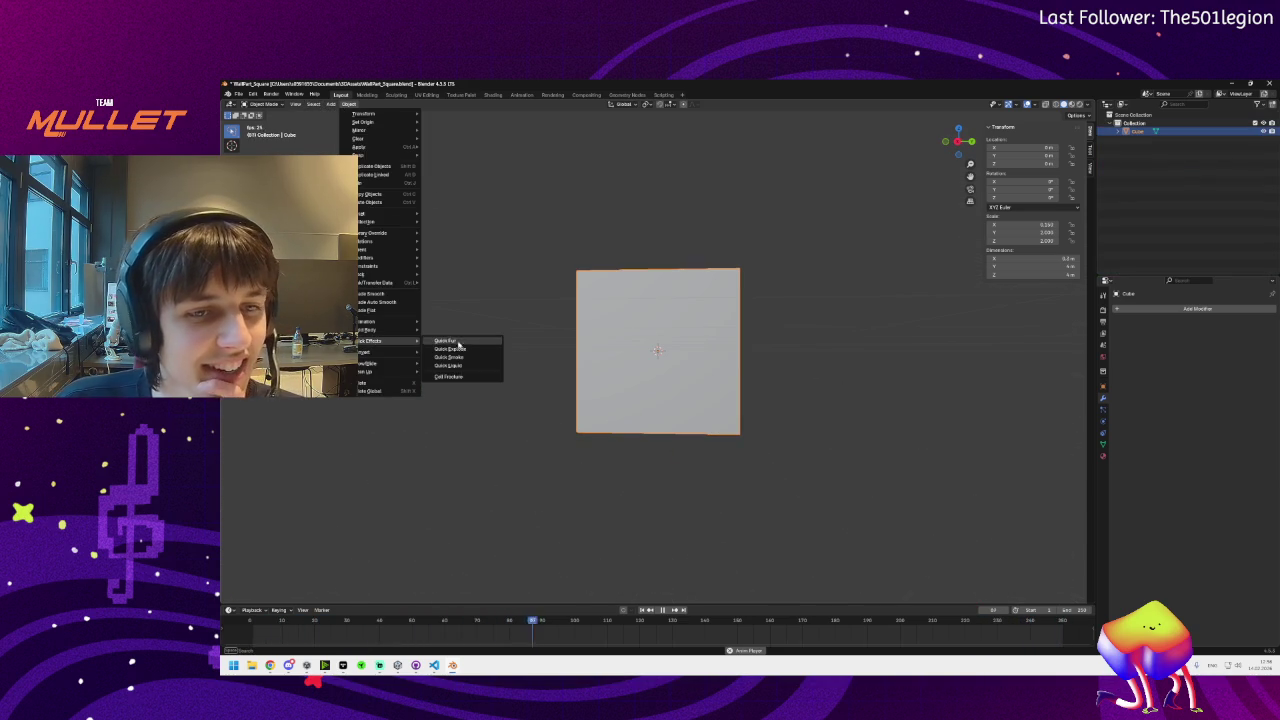
click(448, 376)
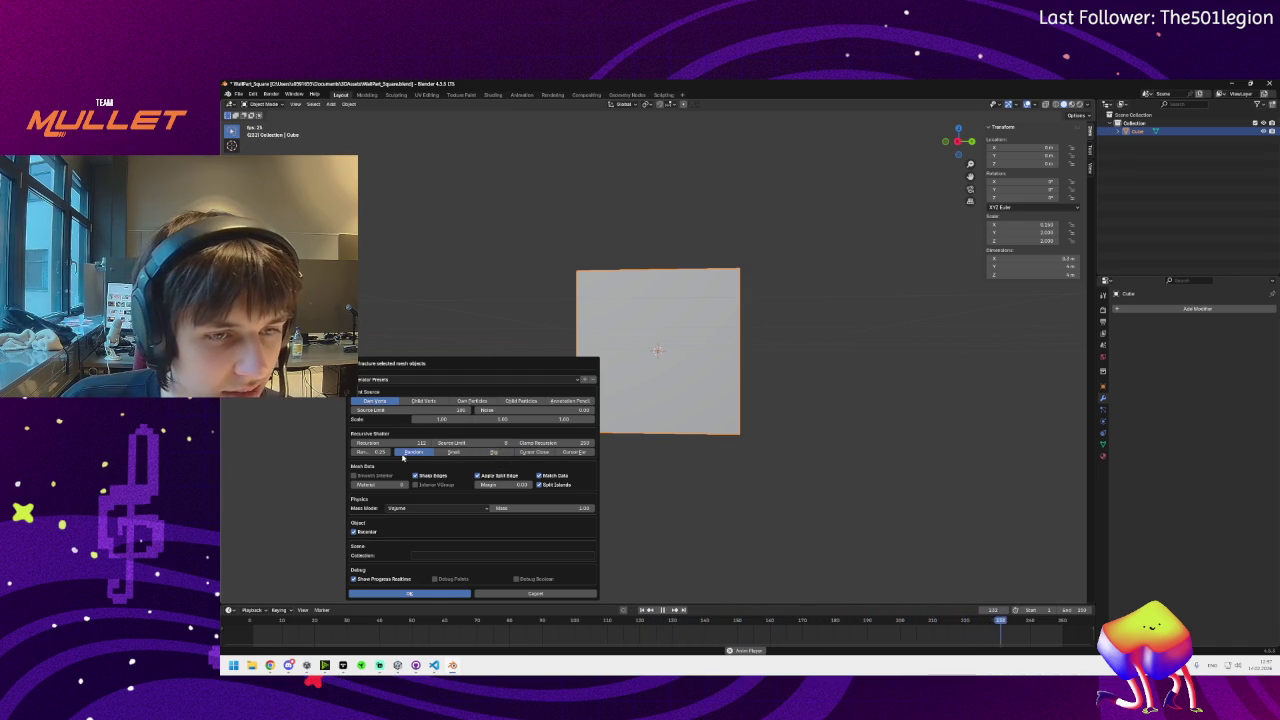
click(454, 452)
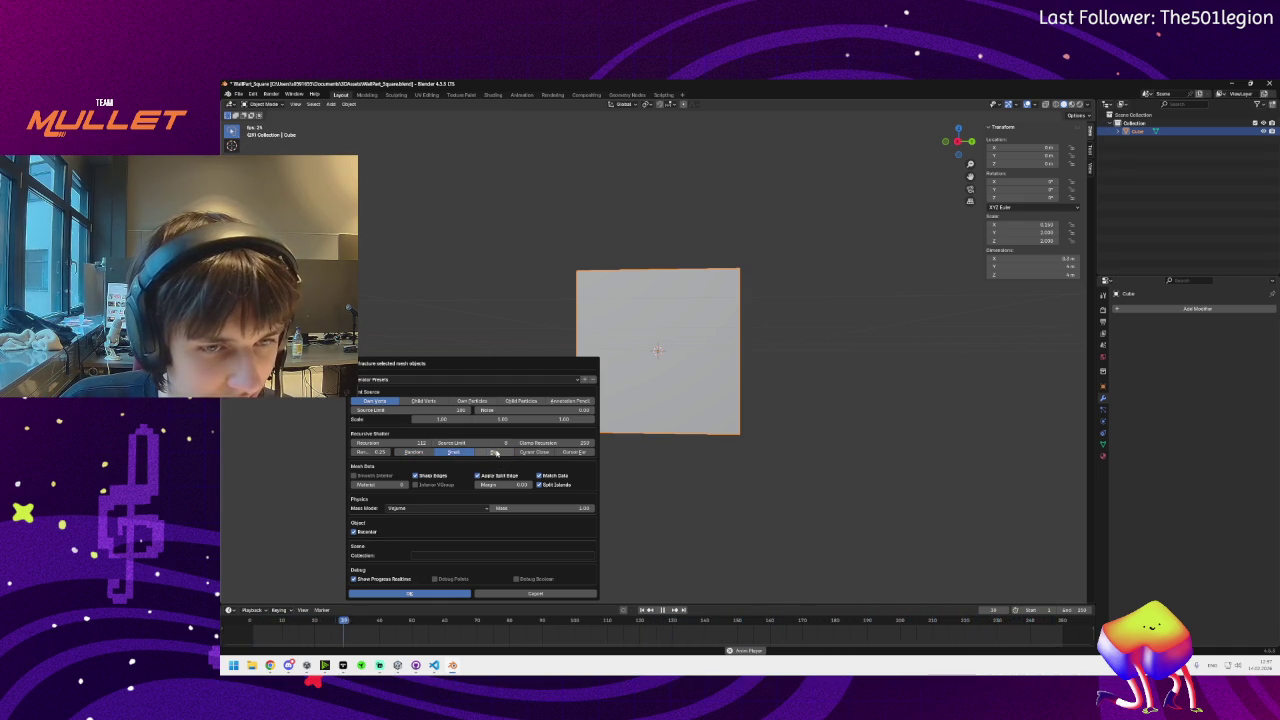
click(493, 452)
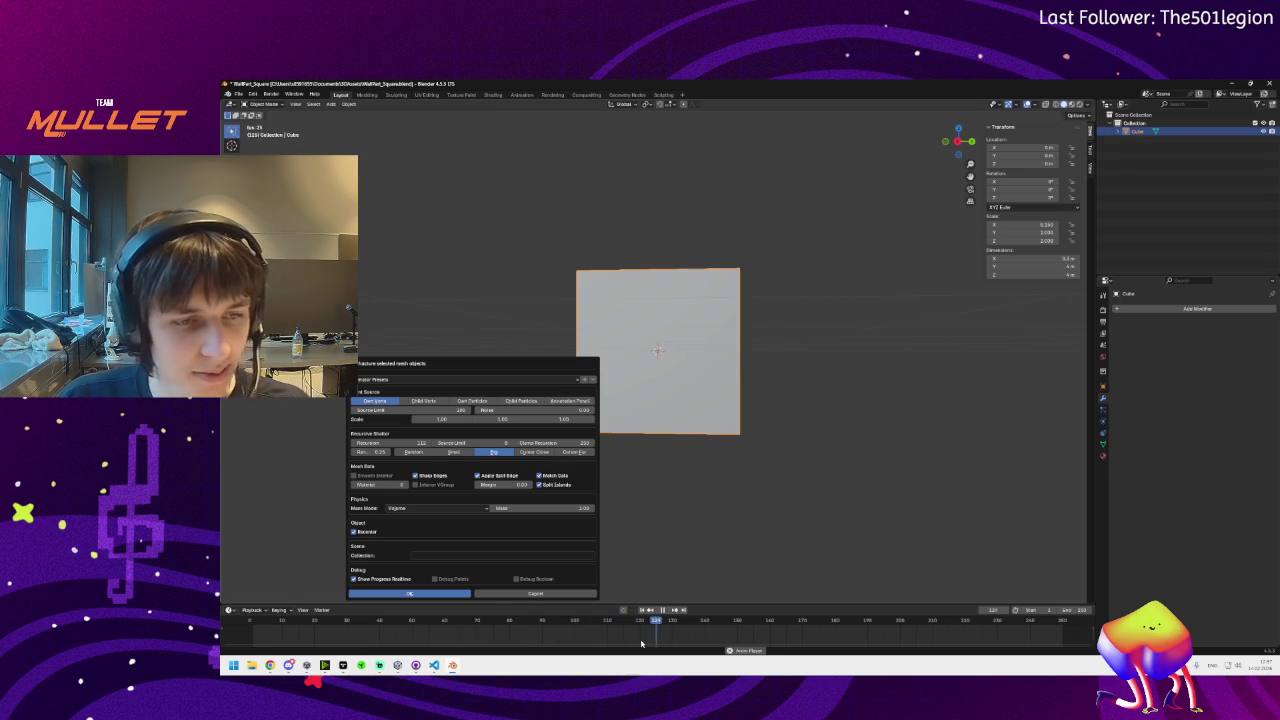
click(661, 610)
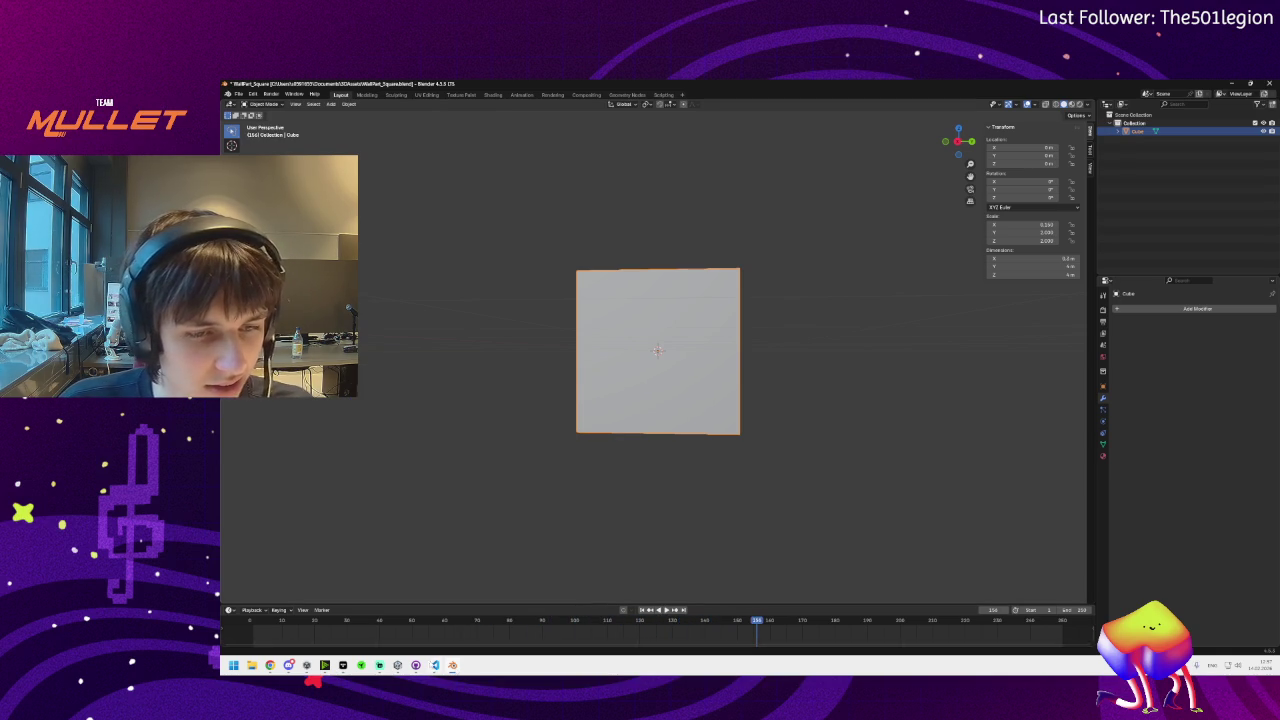
click(453, 665)
click(453, 665)
click(349, 104)
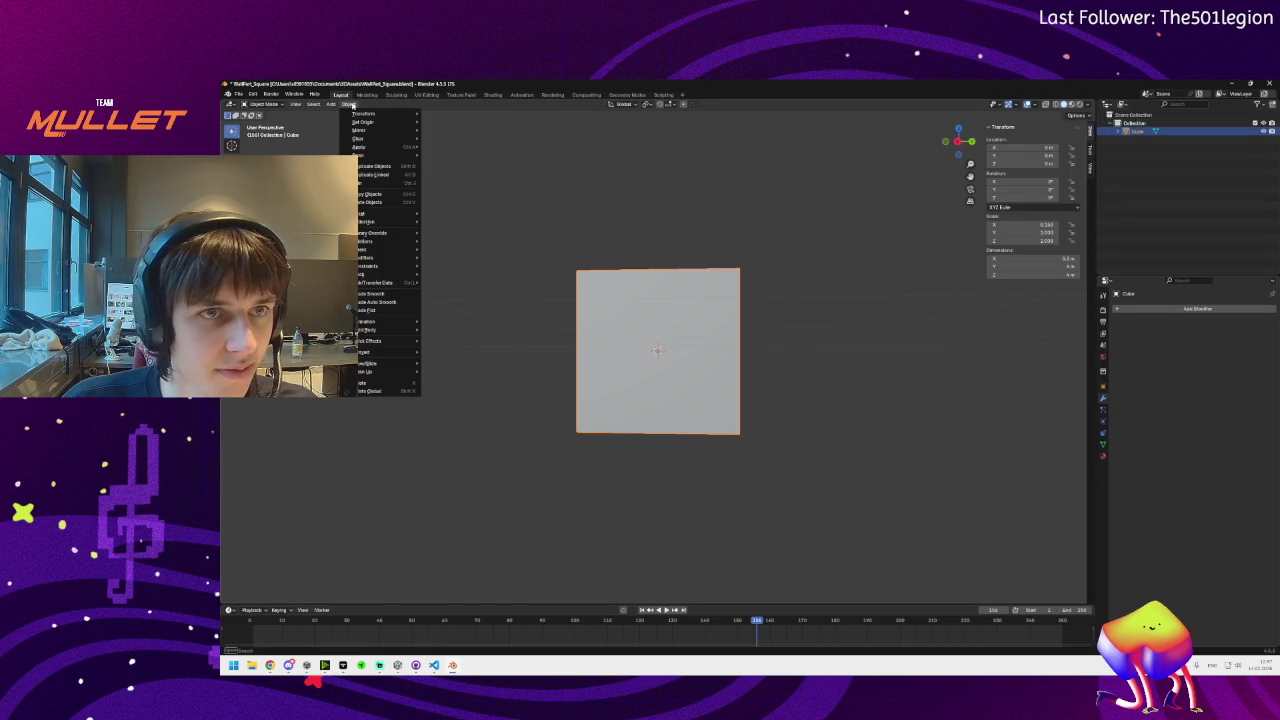
mouse_move(378, 341)
click(460, 377)
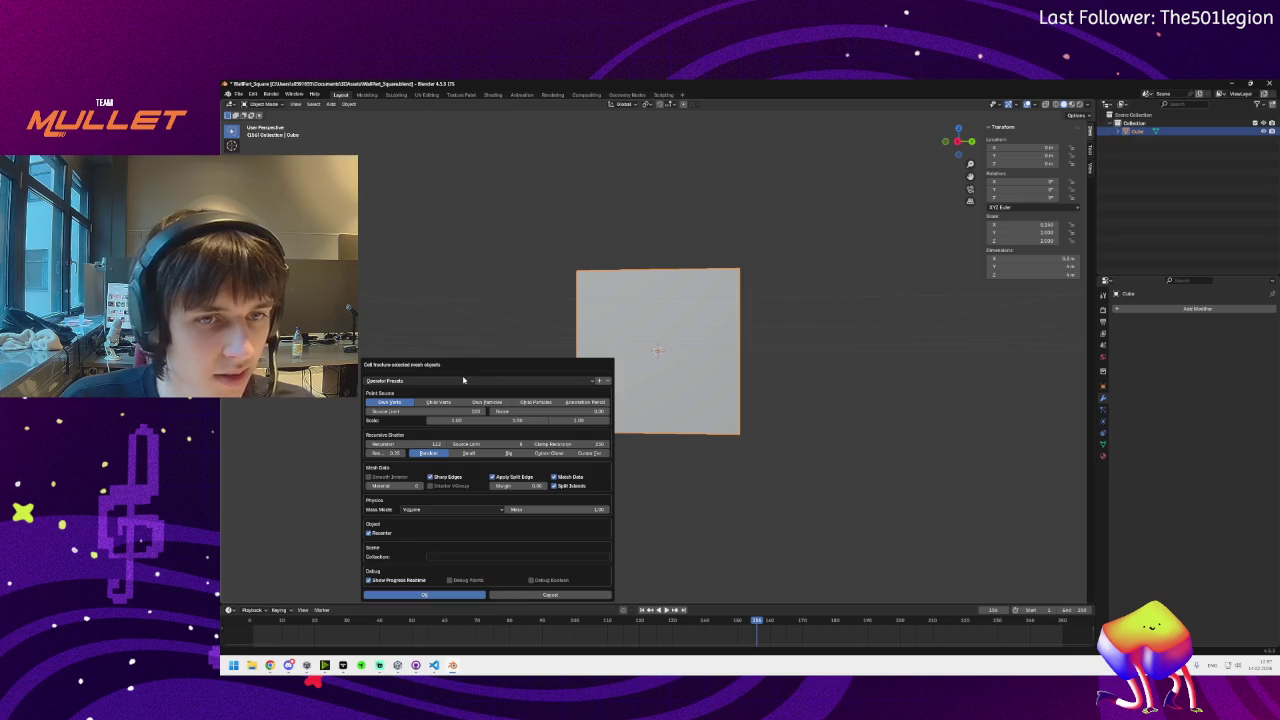
click(519, 455)
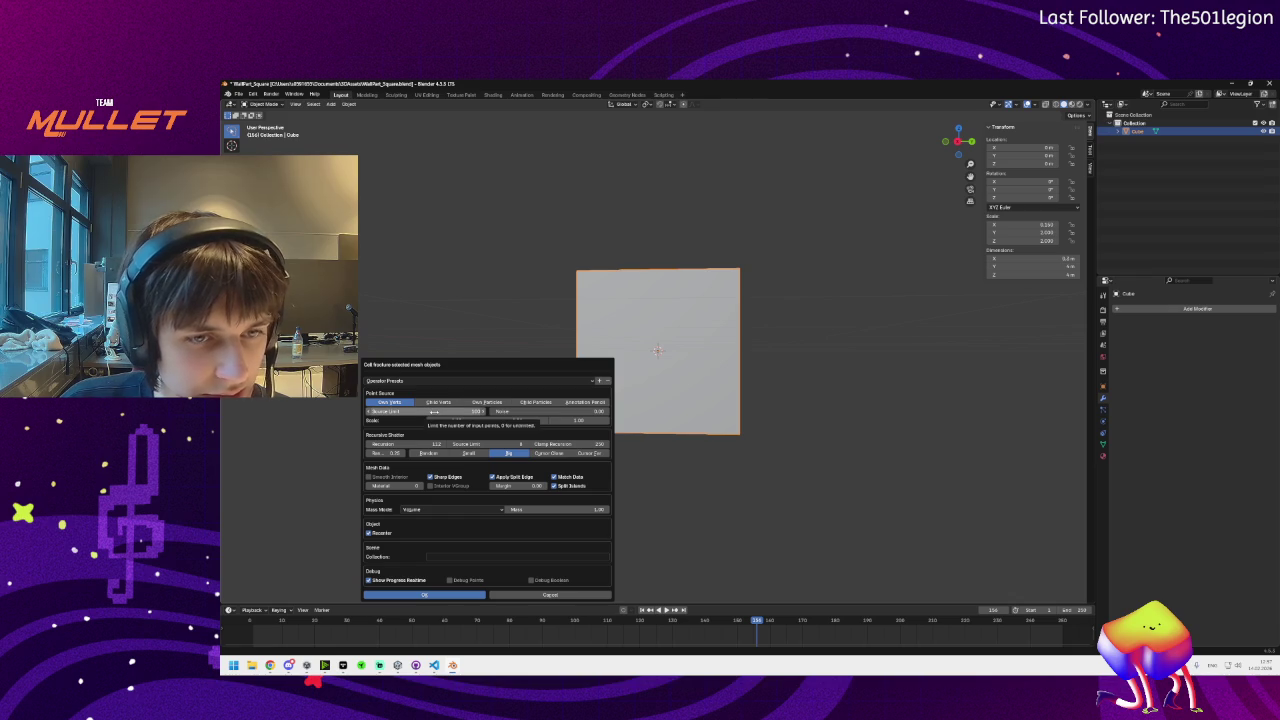
drag(433, 411, 400, 411)
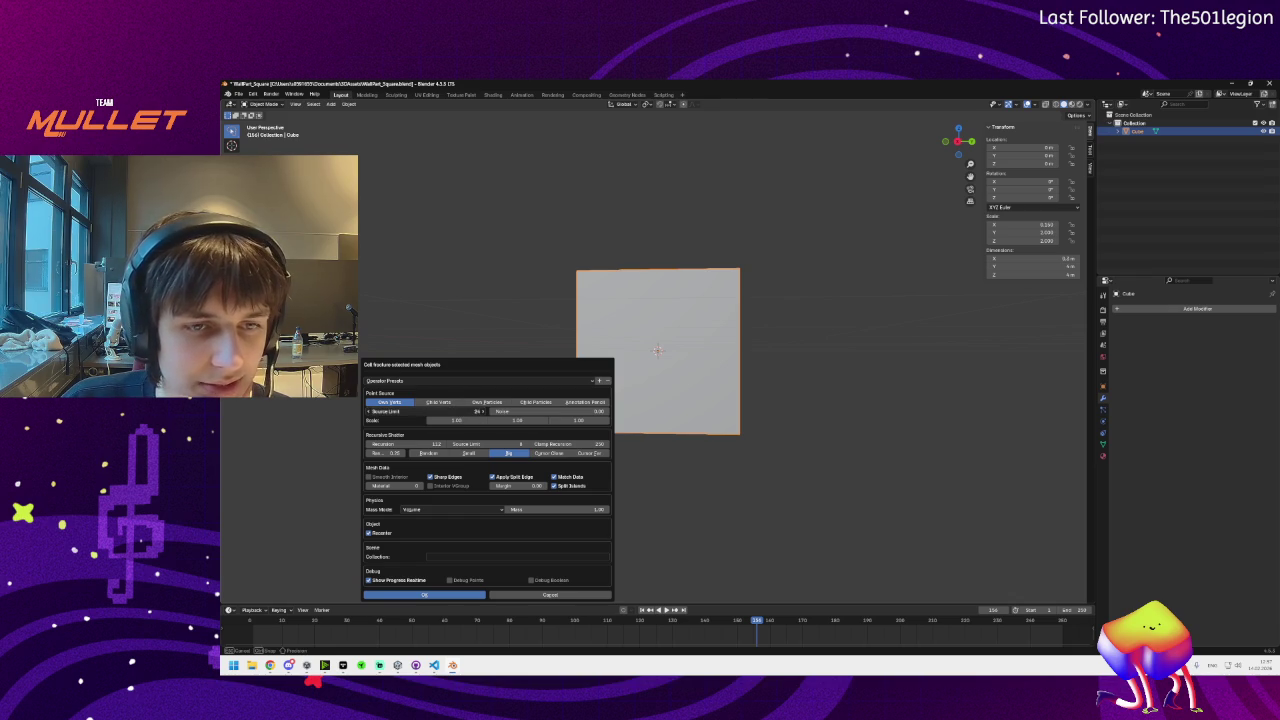
drag(433, 411, 434, 411)
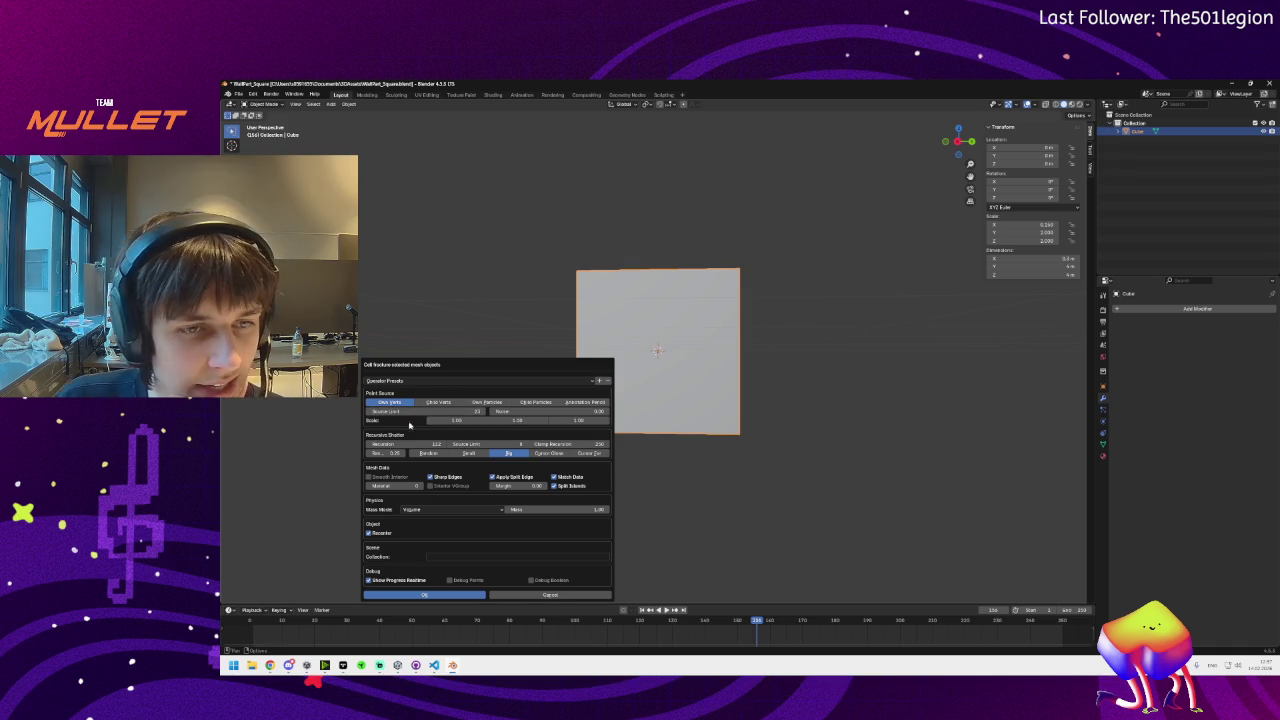
key(Return)
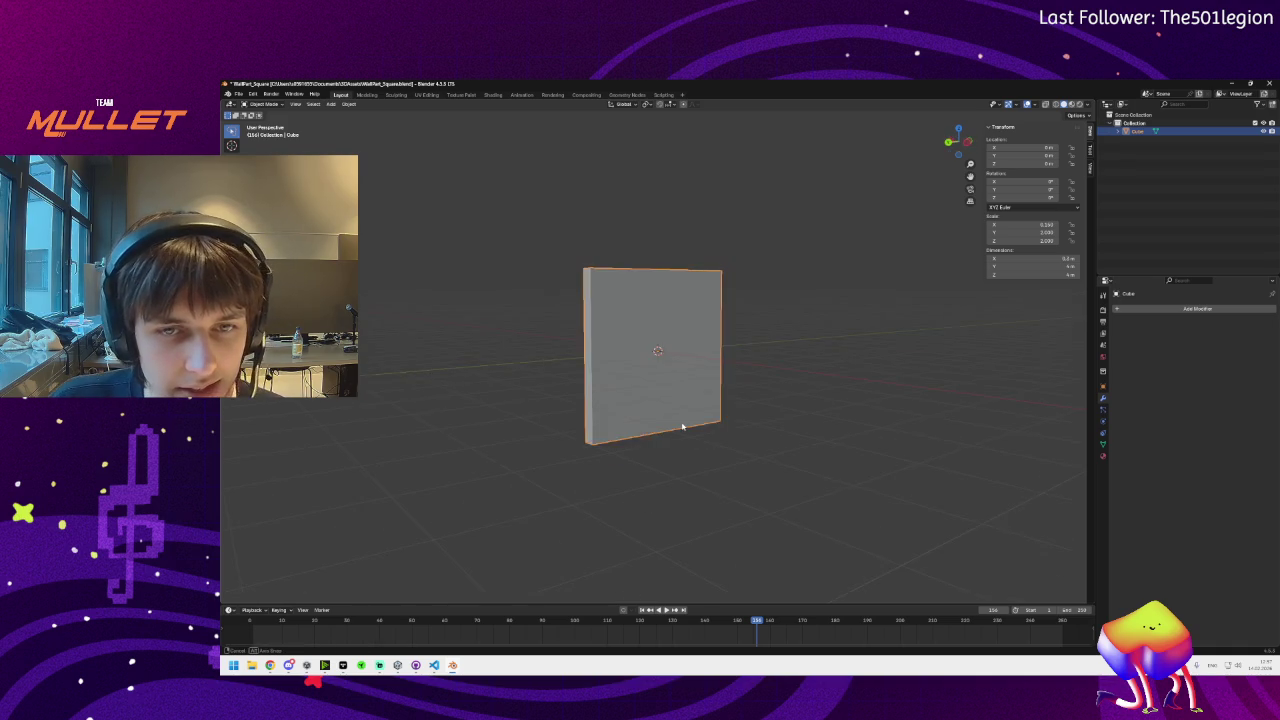
drag(578, 363, 645, 386)
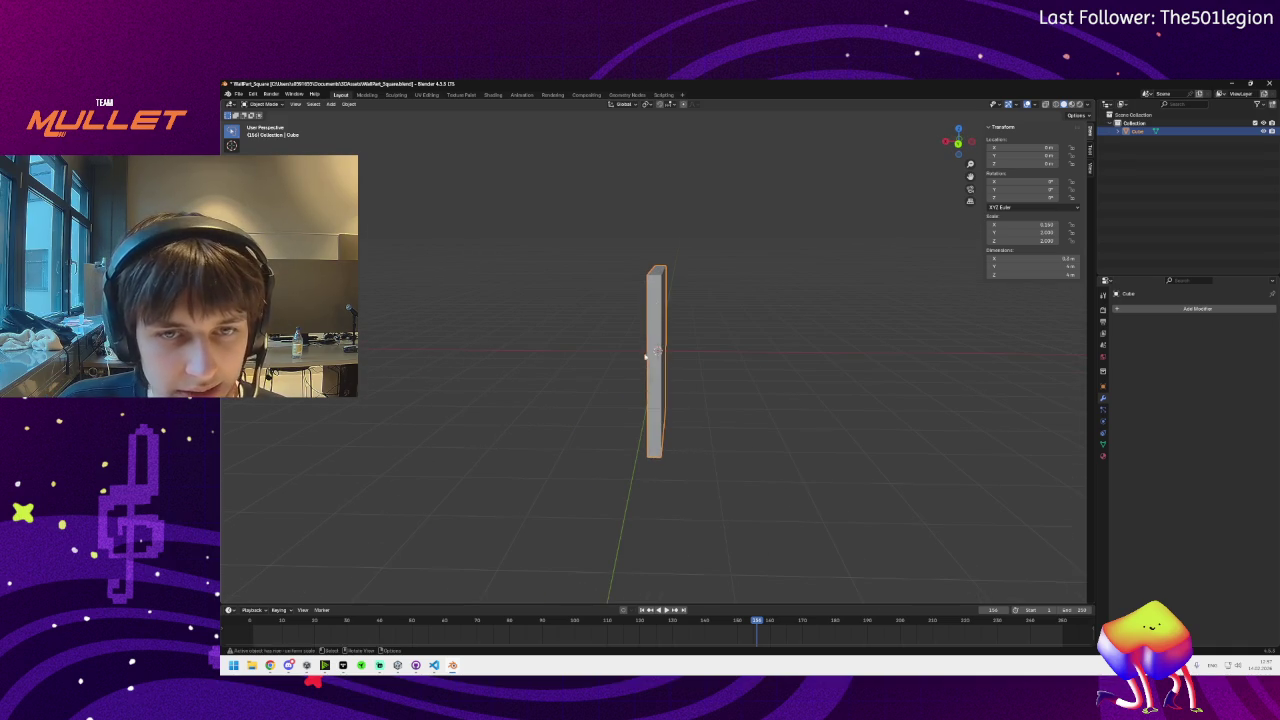
Cell-fracture the wall cube using Big cells, Source Limit 25 and Recursion 4
mouse_move(433, 666)
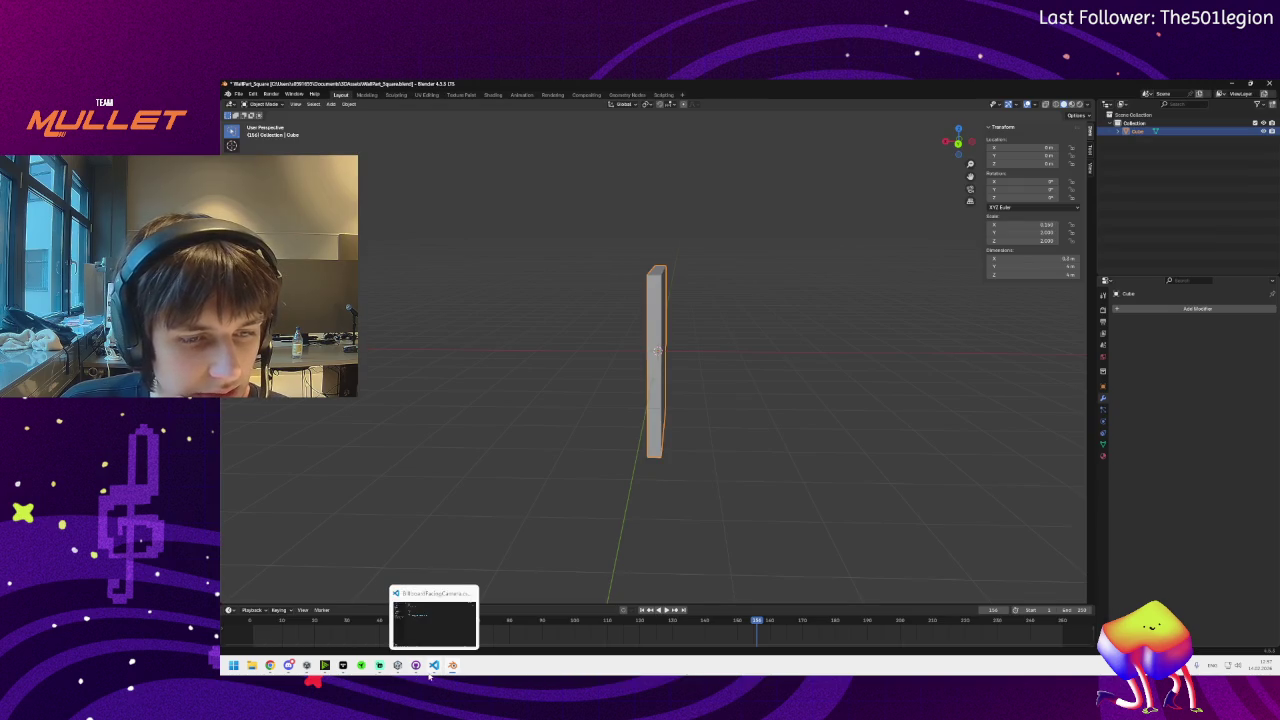
click(349, 104)
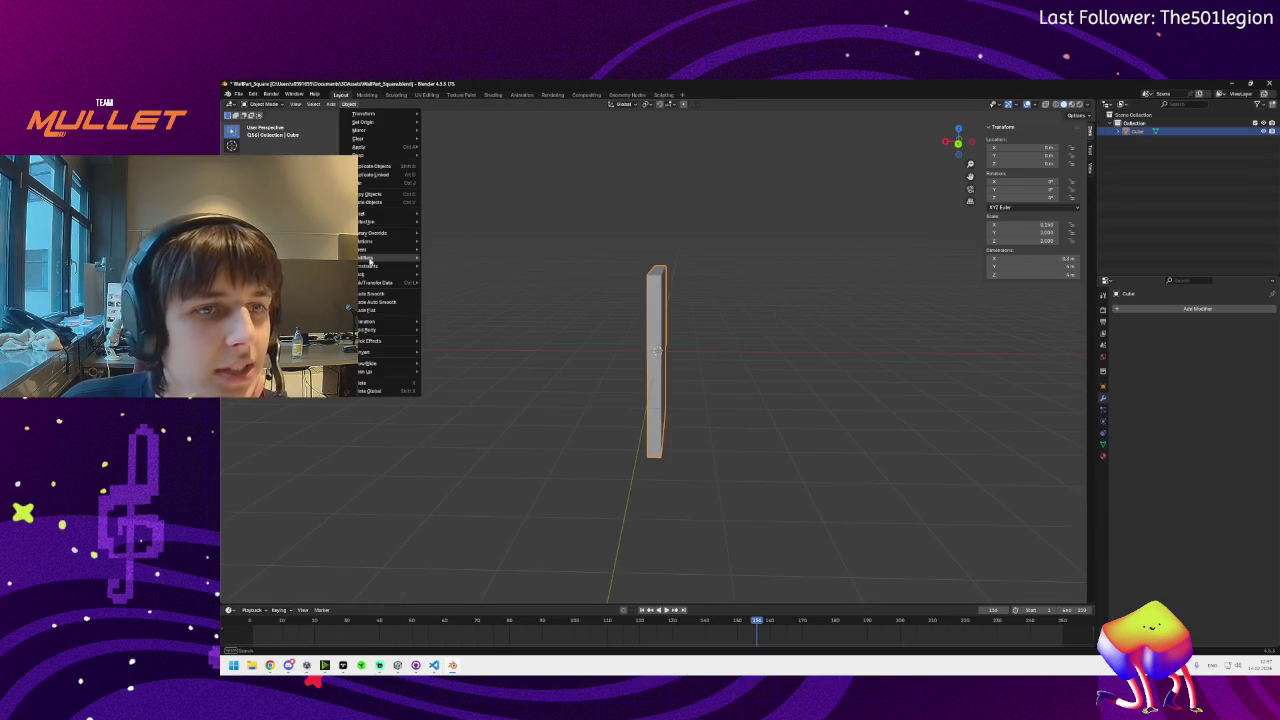
mouse_move(375, 341)
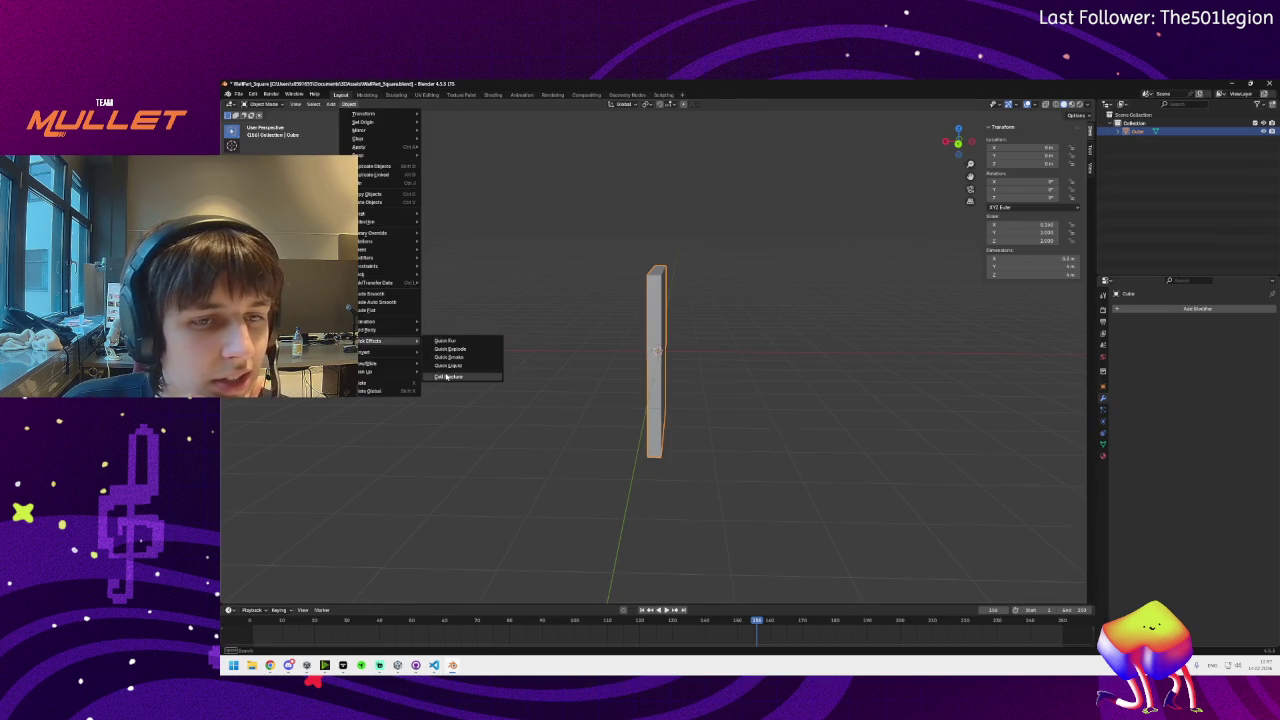
click(446, 376)
click(492, 452)
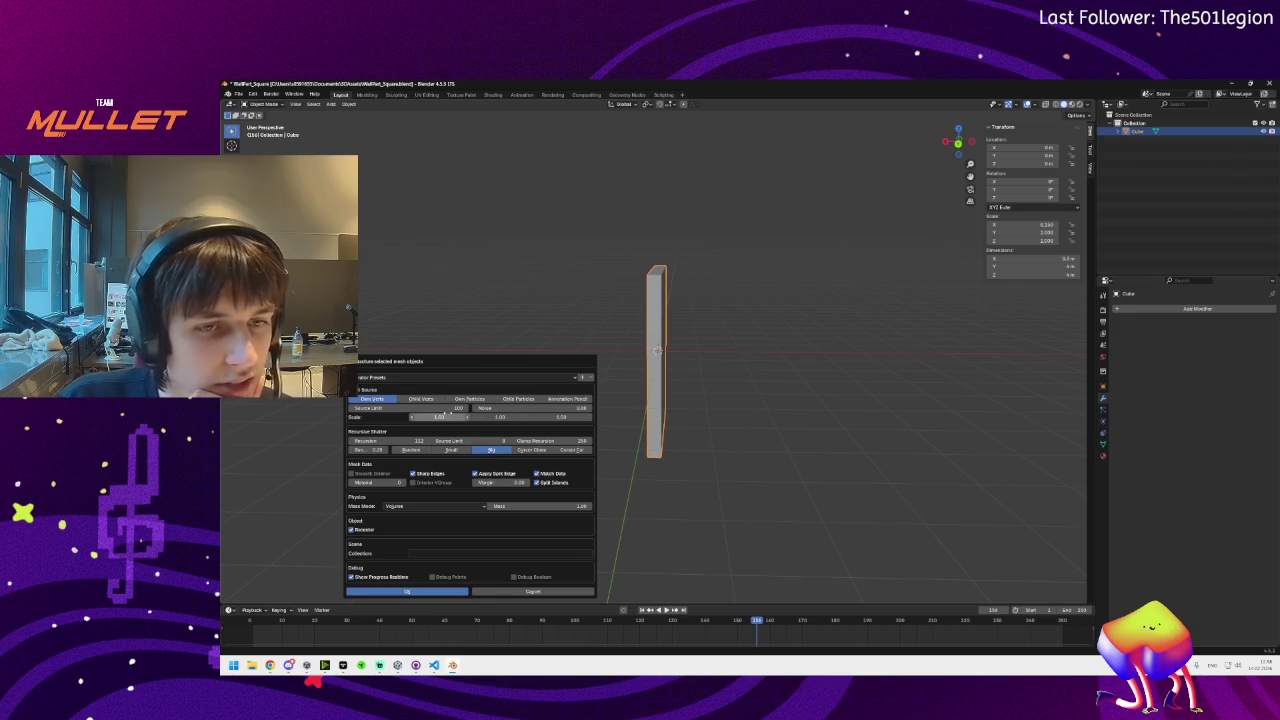
click(459, 407)
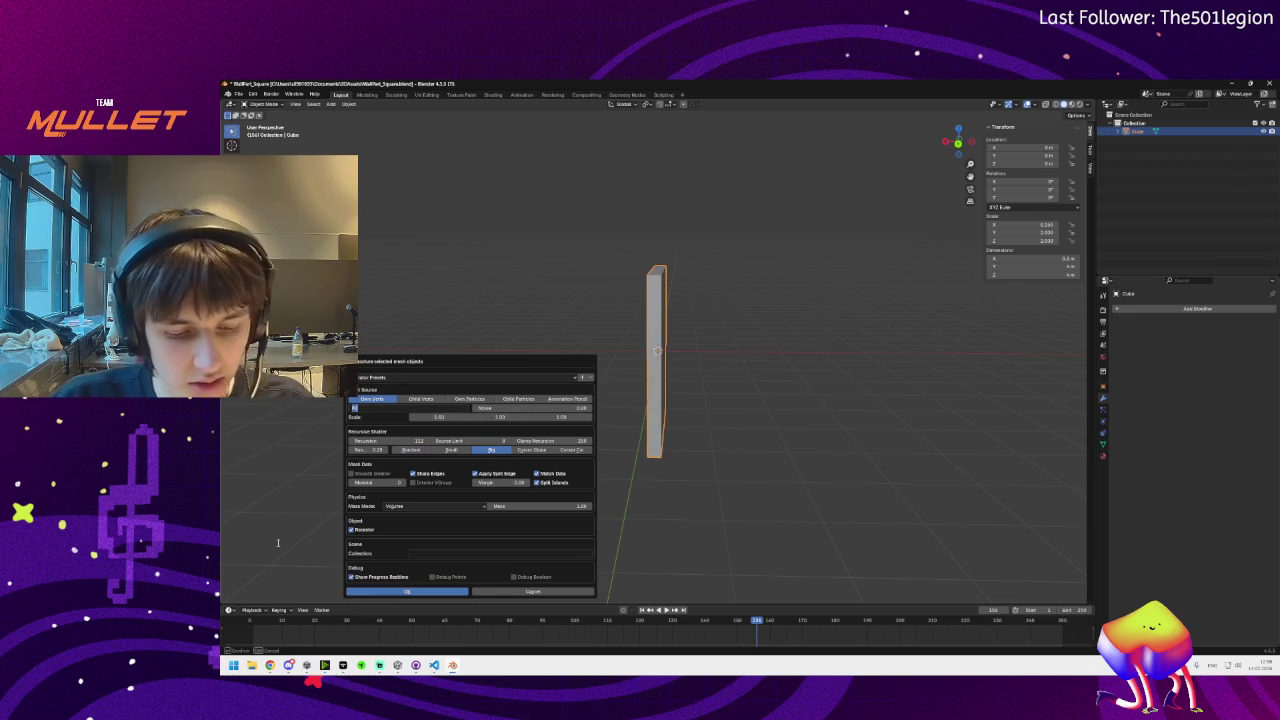
text(25)
key(Return)
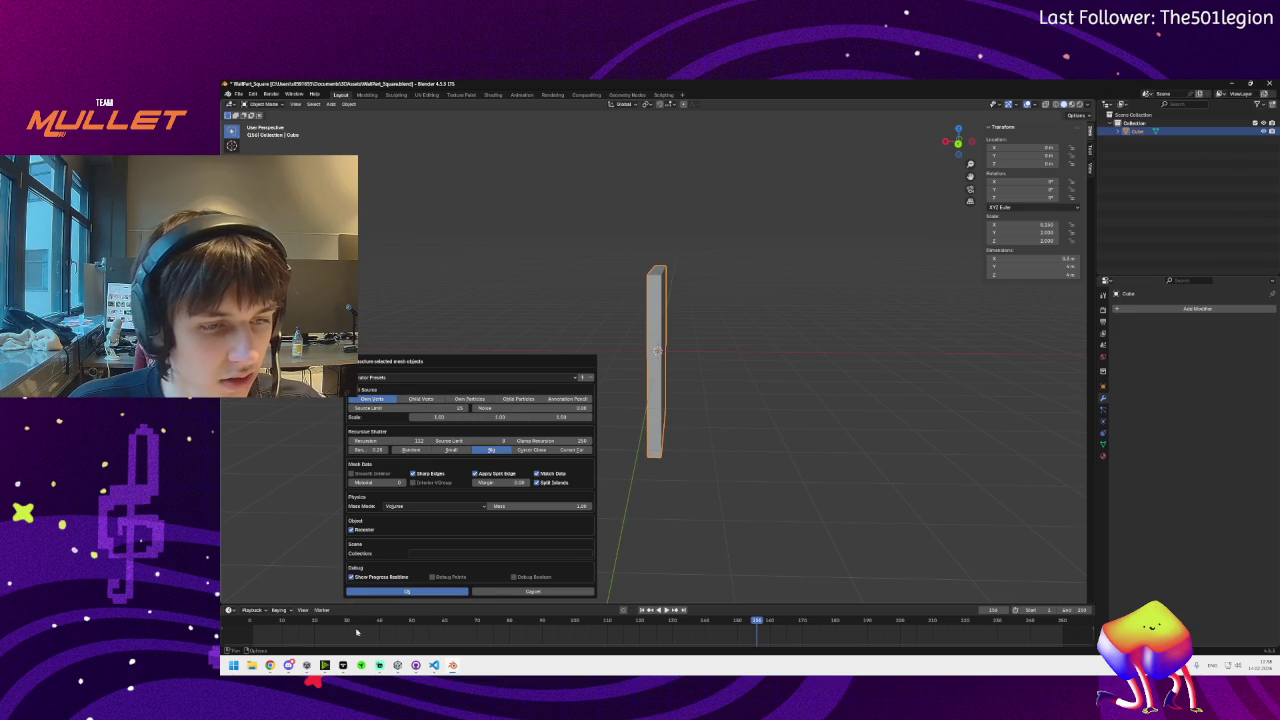
mouse_move(289, 666)
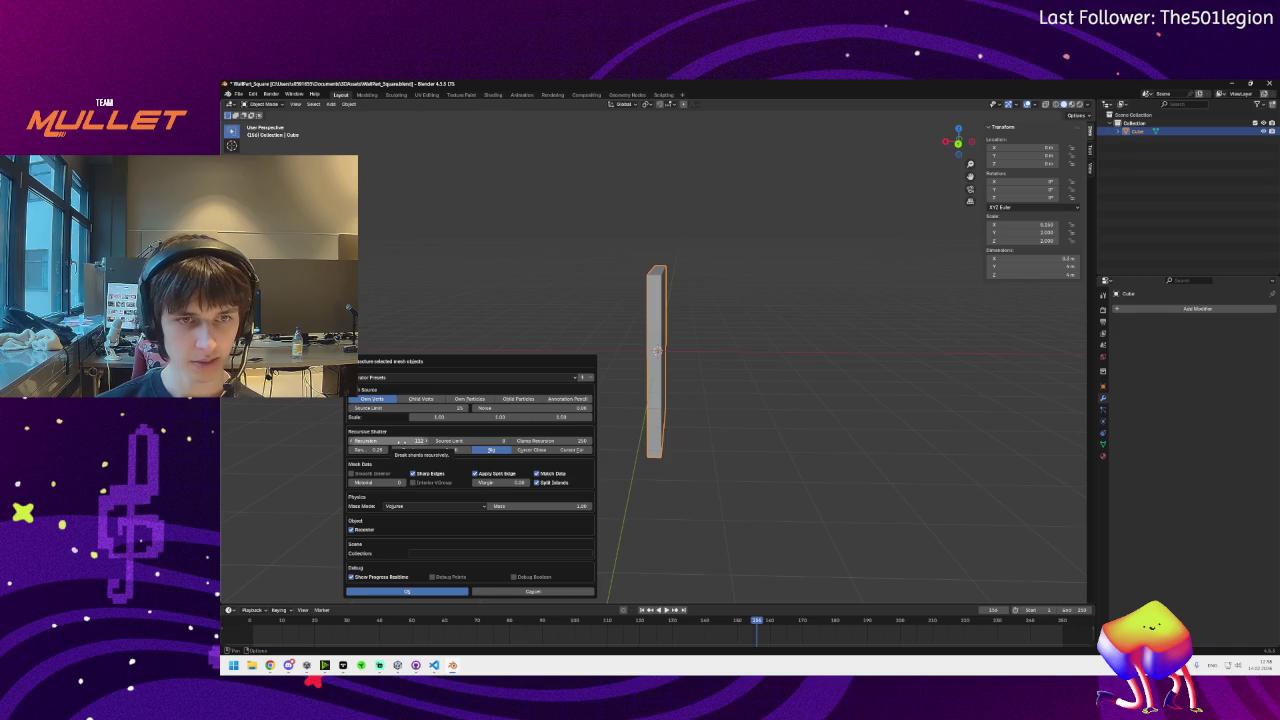
click(400, 441)
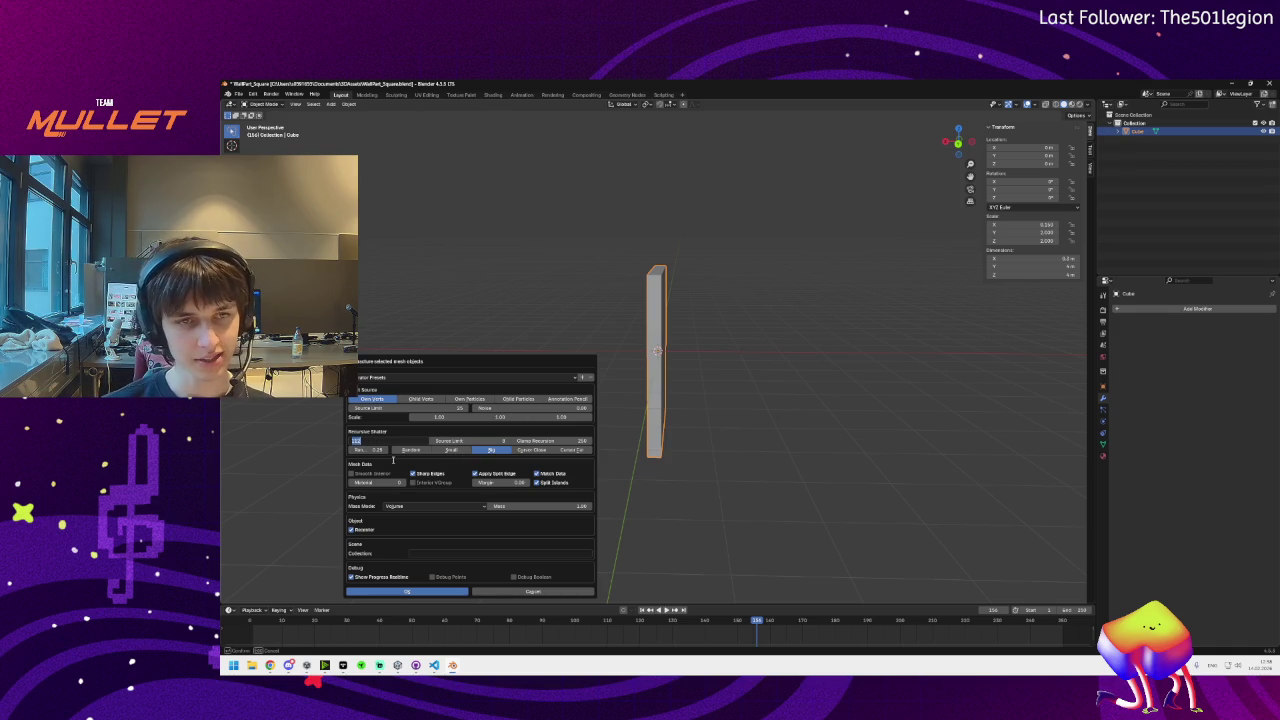
text(4)
key(Return)
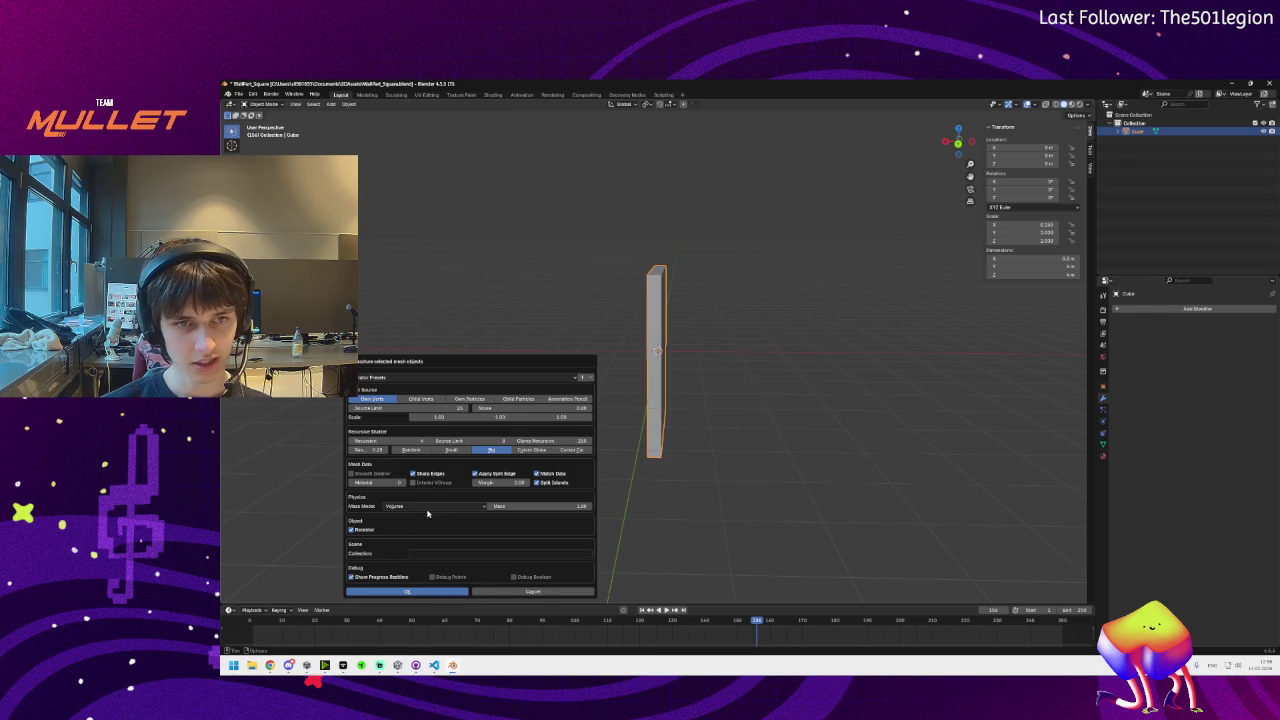
click(412, 590)
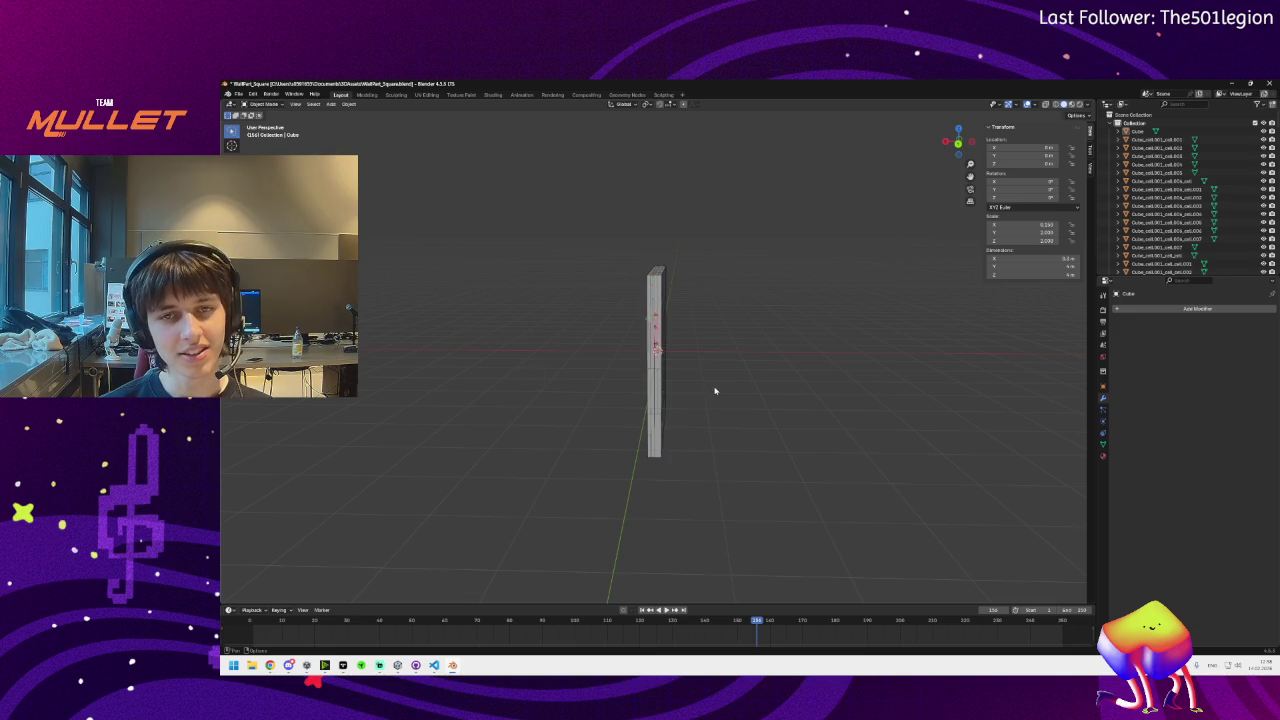
Inspect the fracture, then select all Cube_cell pieces and delete them
drag(714, 390, 535, 388)
drag(601, 413, 585, 380)
scroll(624, 370, up, 5)
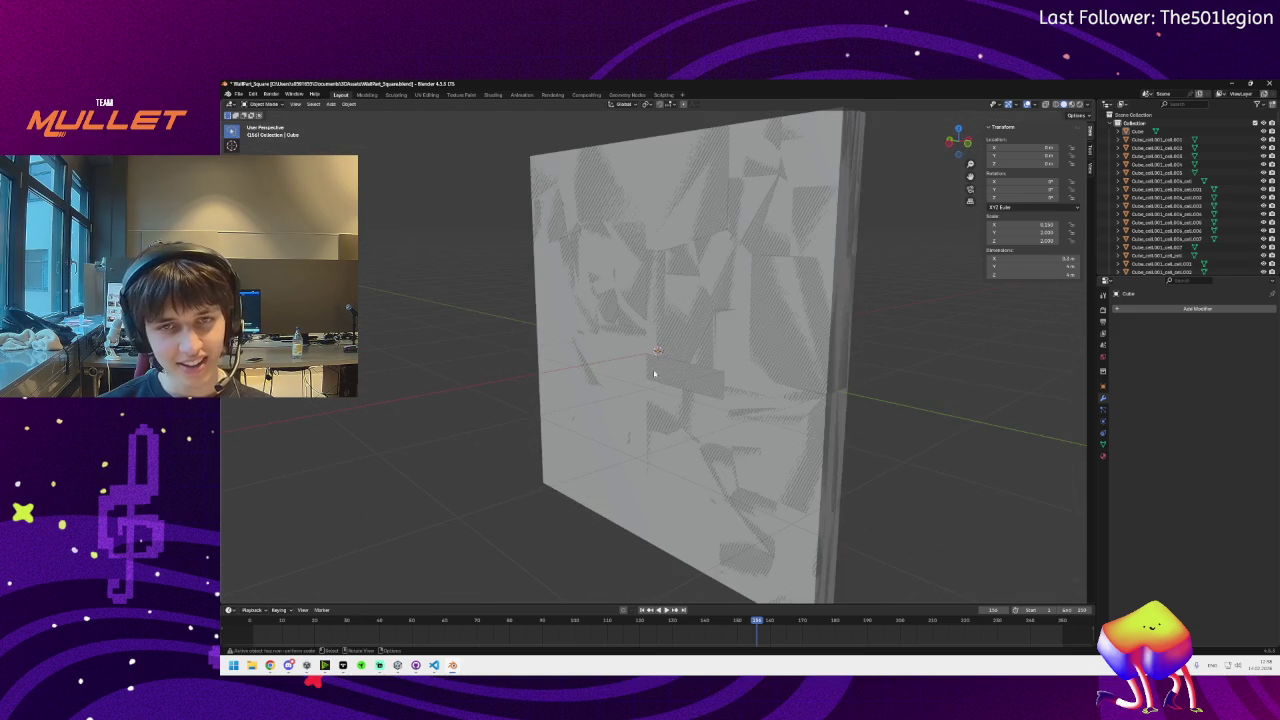
mouse_move(760, 376)
mouse_down()
mouse_move(951, 377)
mouse_move(655, 371)
mouse_up()
key(a)
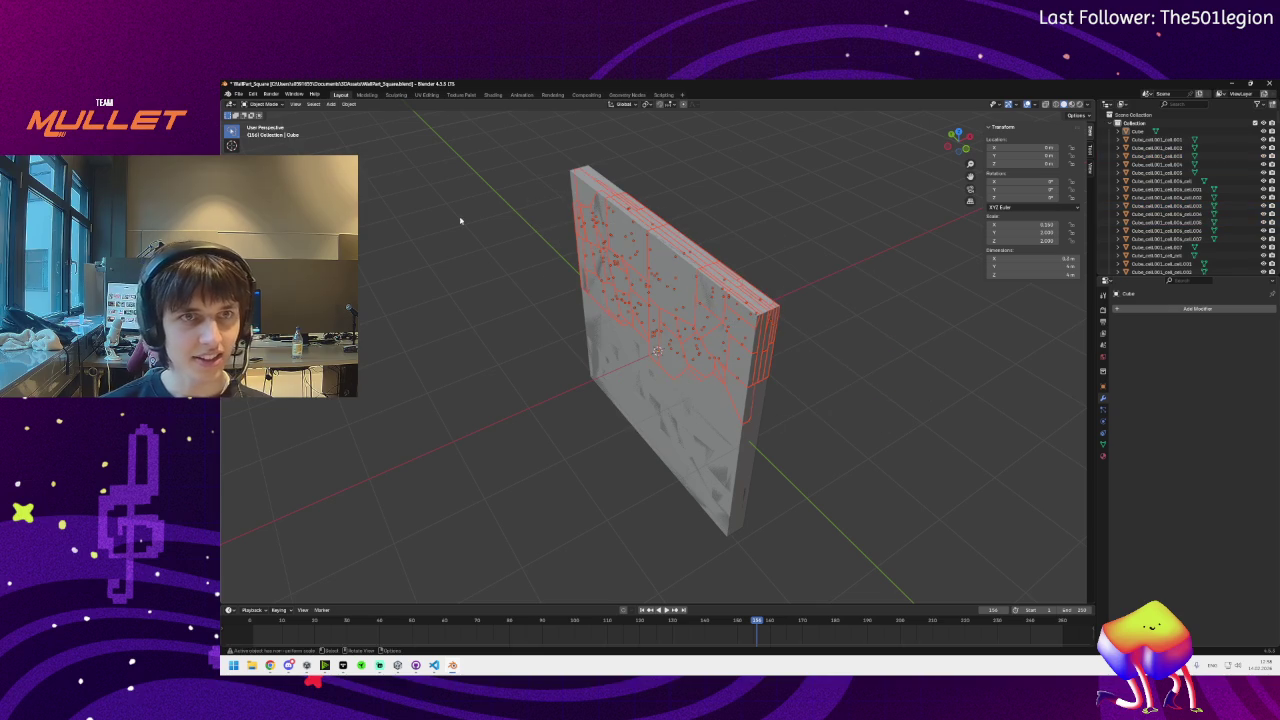
key(alt+a)
key(a)
key(Delete)
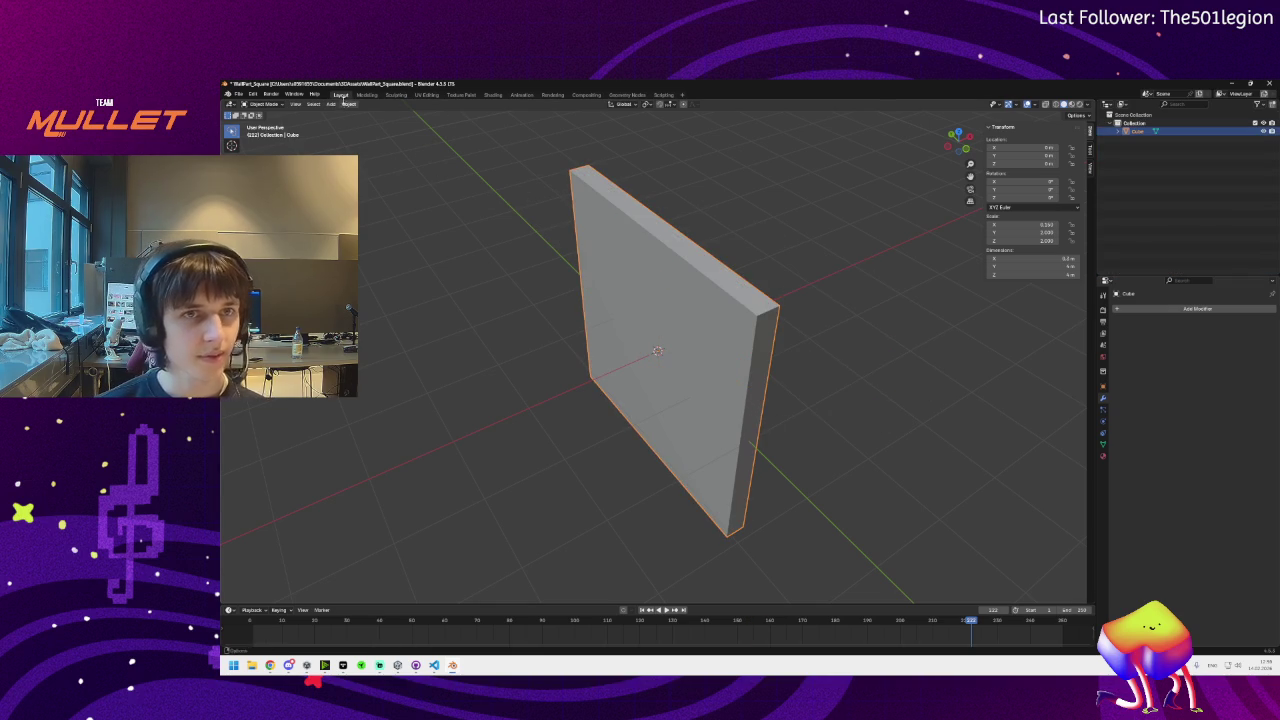
click(349, 104)
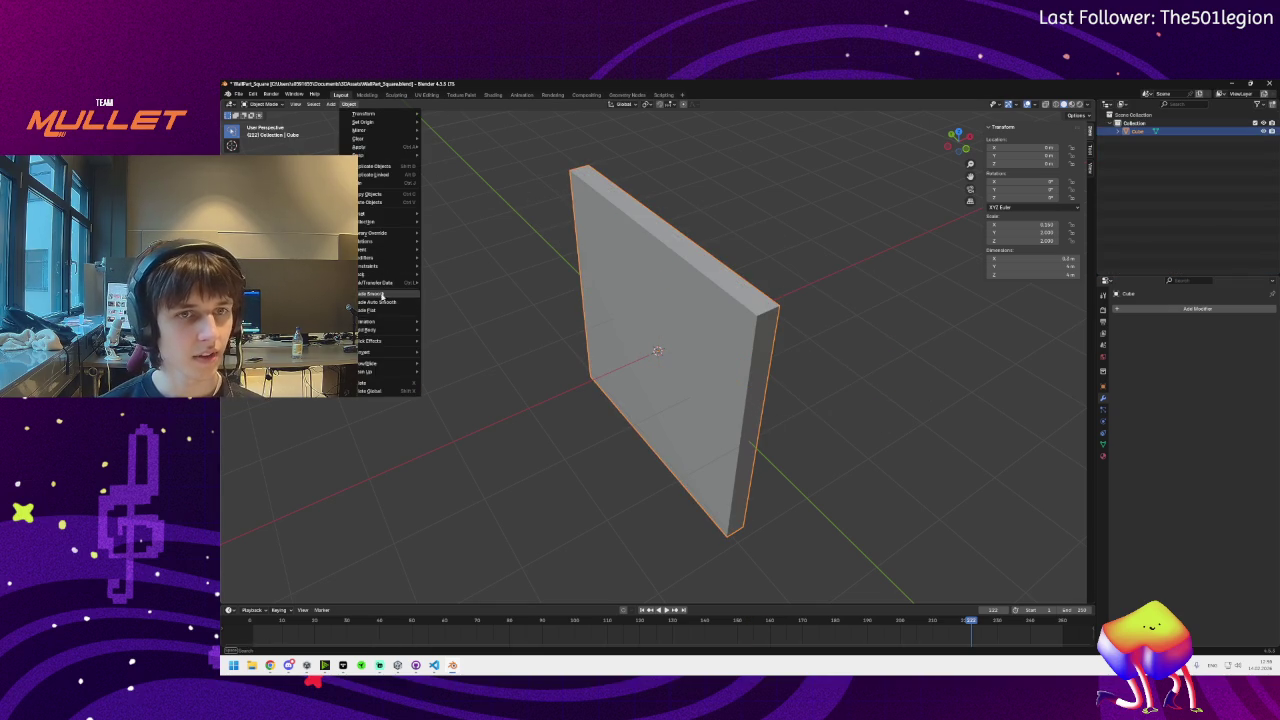
mouse_move(390, 341)
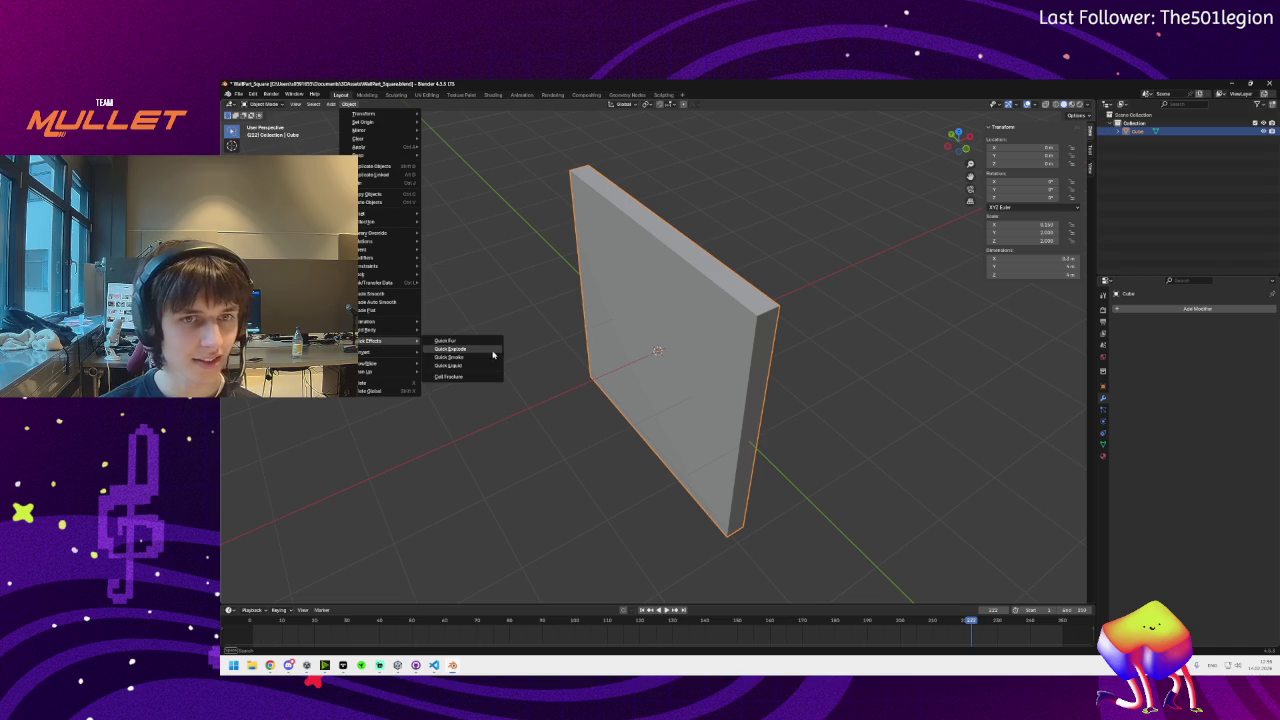
click(449, 376)
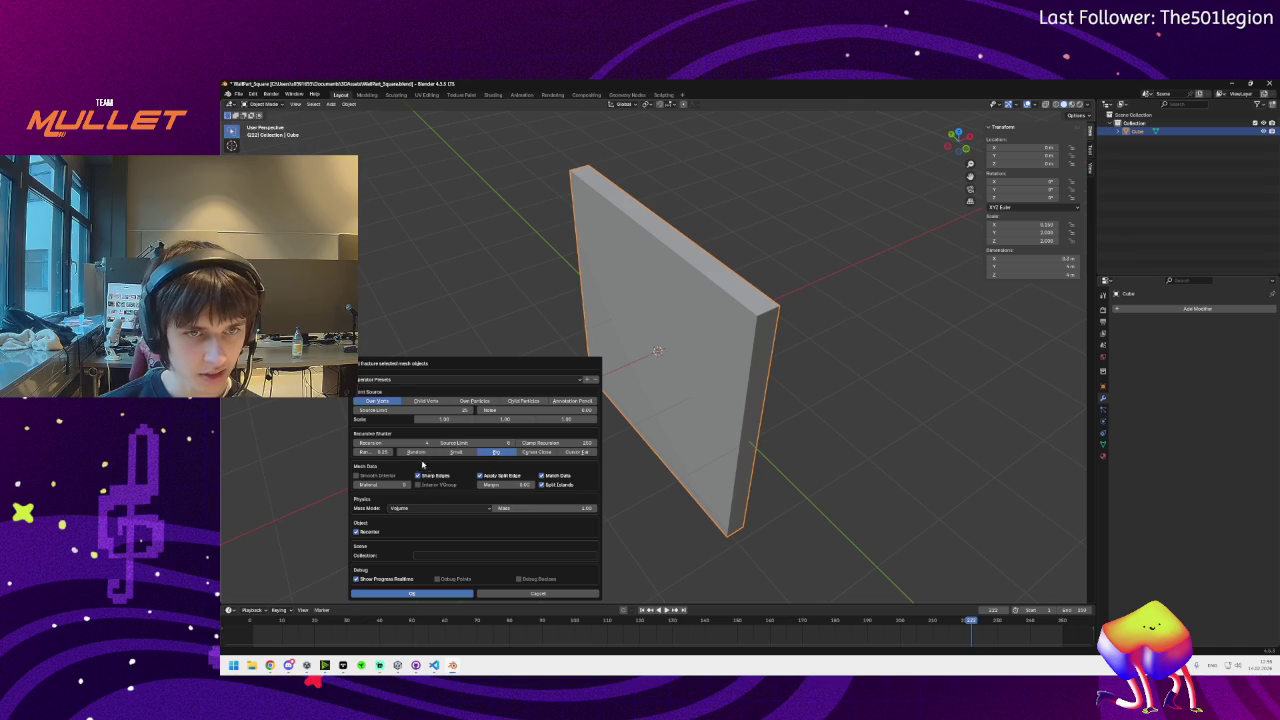
drag(440, 419, 456, 419)
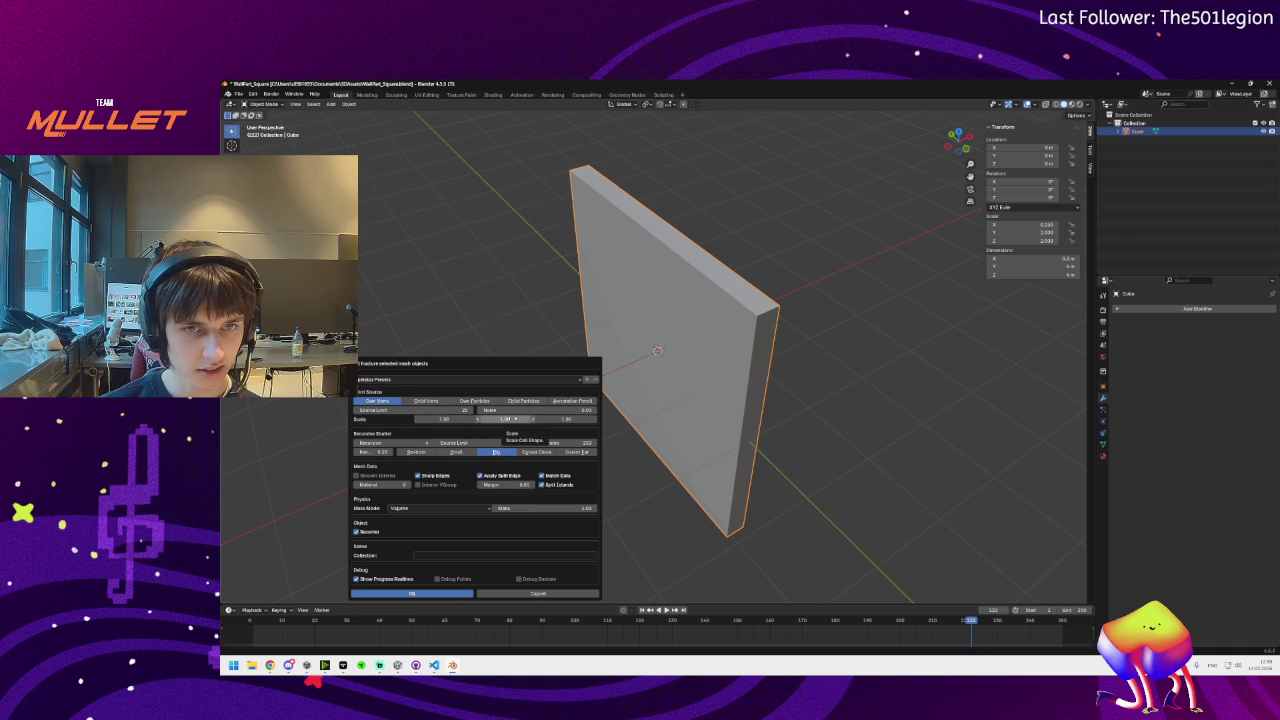
click(425, 419)
key(Return)
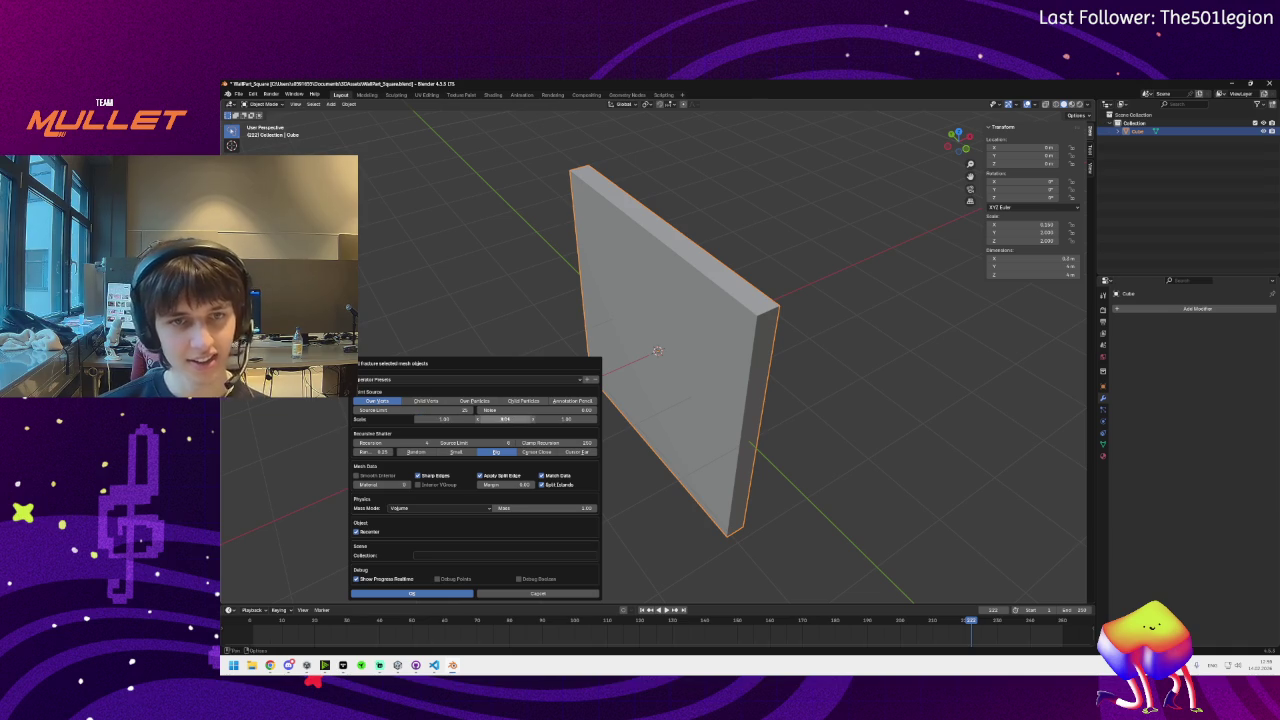
click(505, 419)
key(Return)
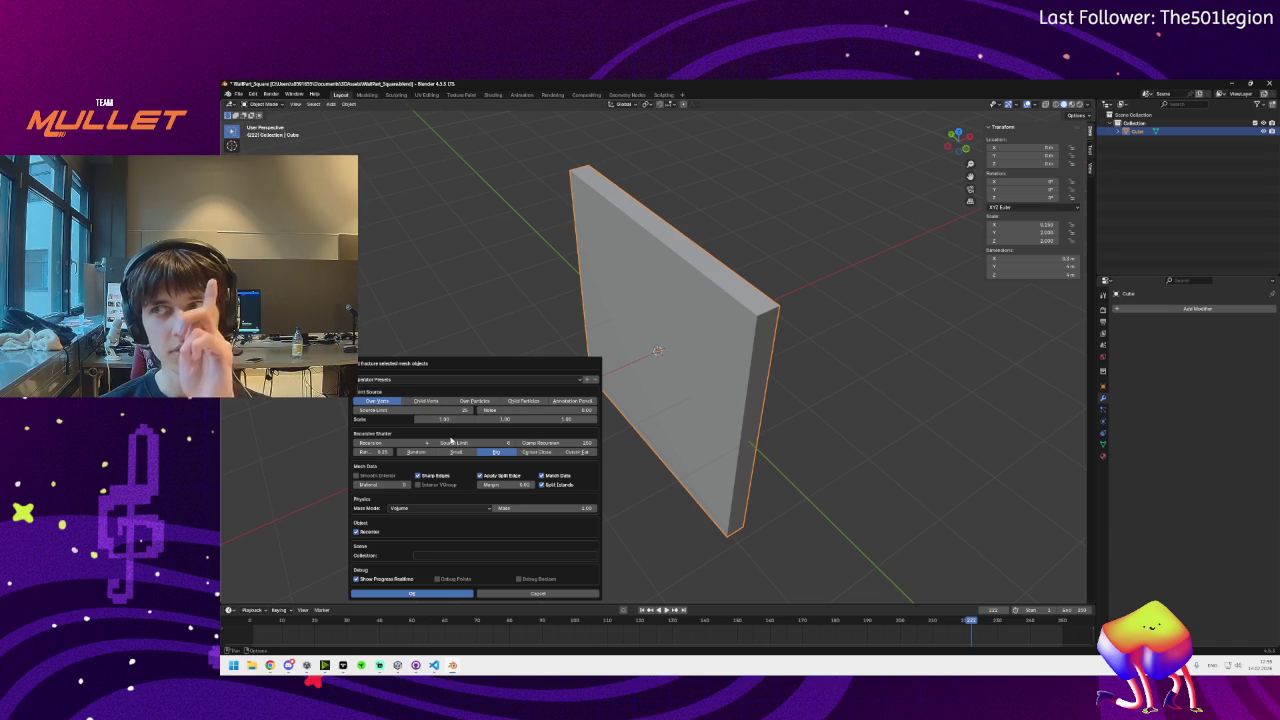
click(567, 418)
text(0)
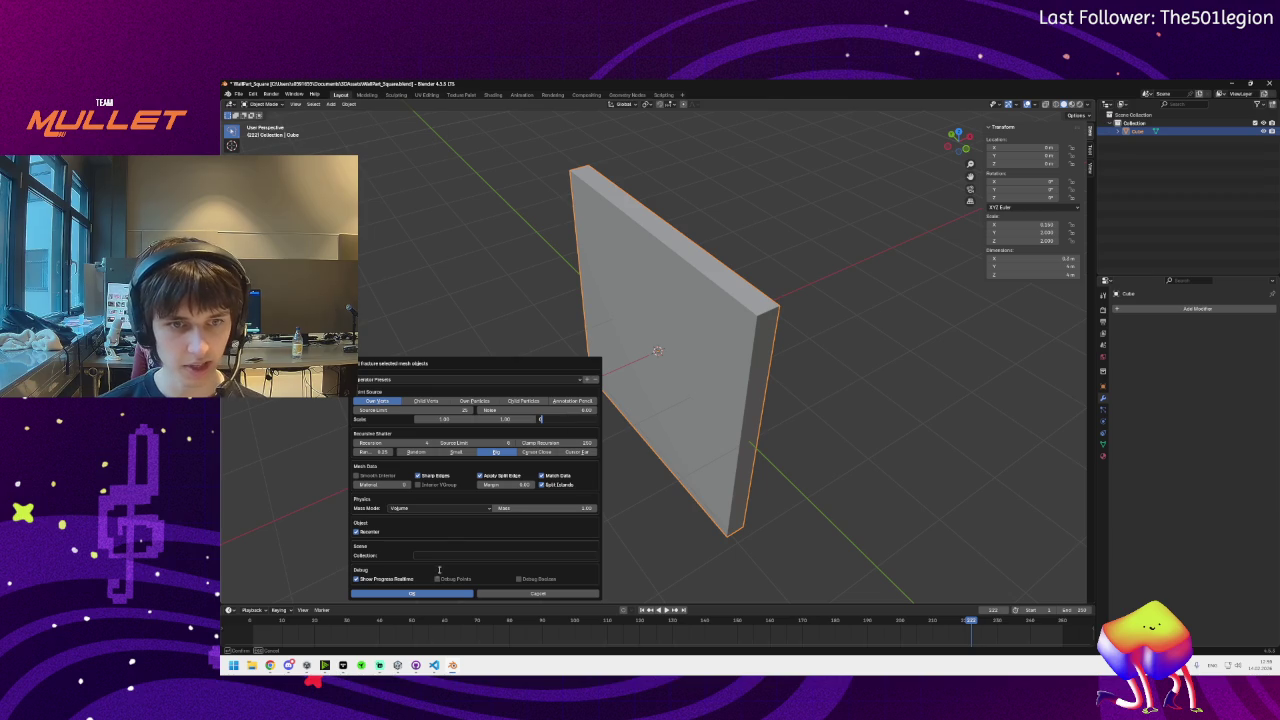
click(406, 594)
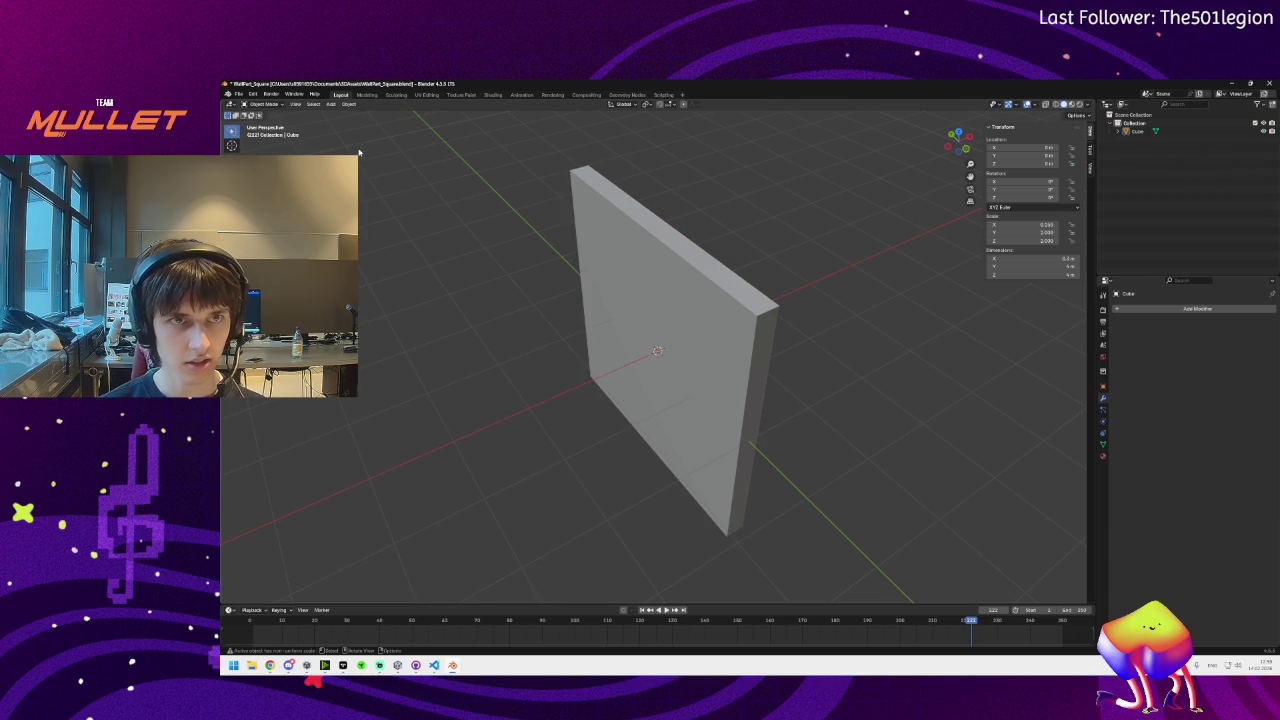
drag(731, 374, 845, 350)
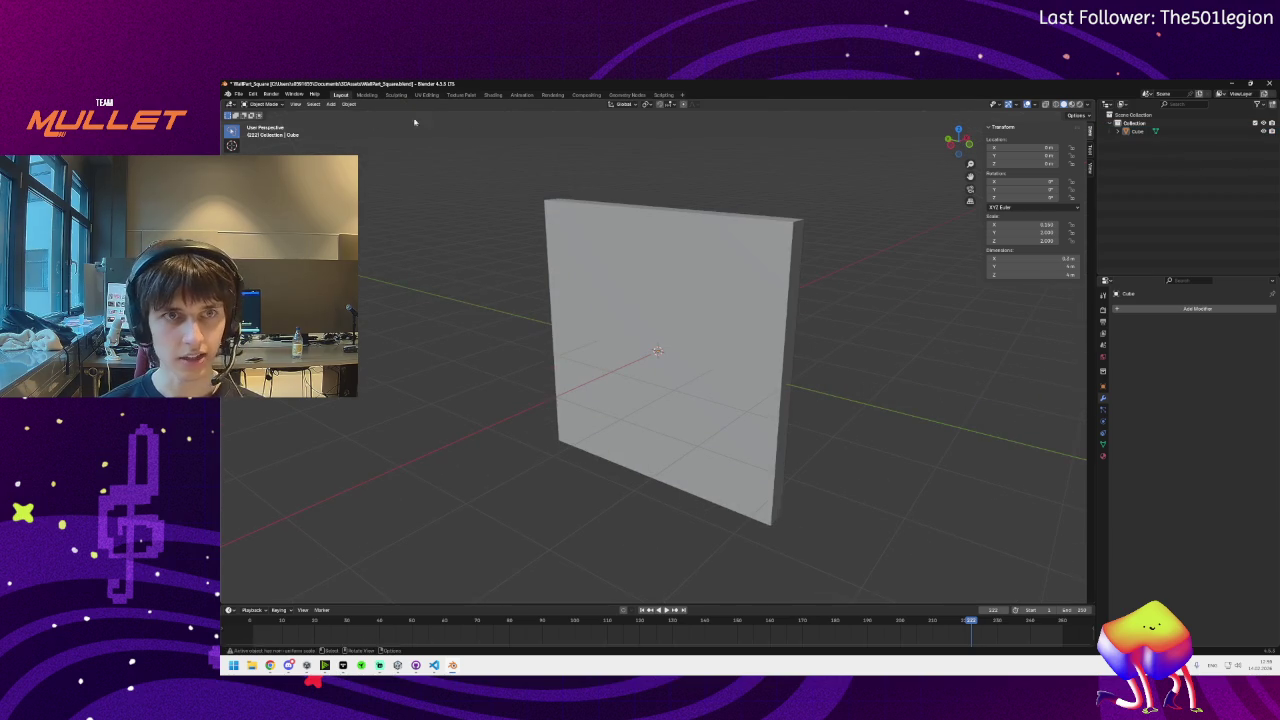
click(349, 104)
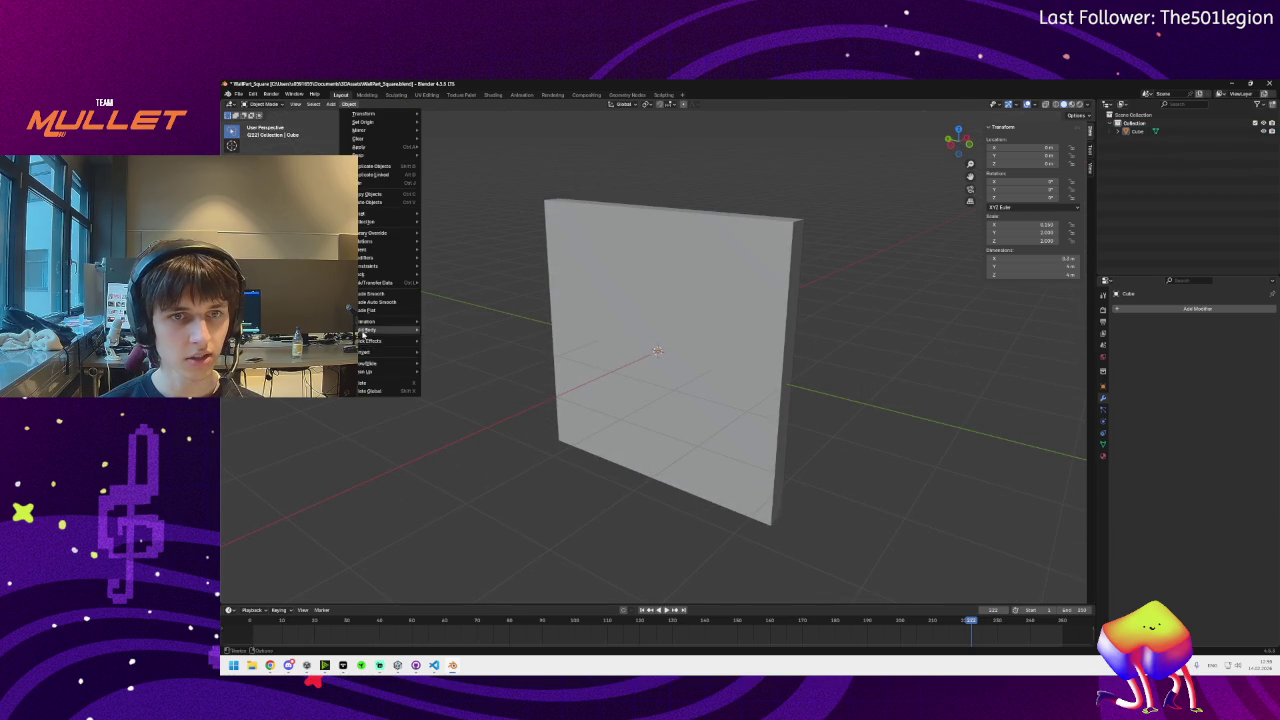
key(Escape)
click(349, 104)
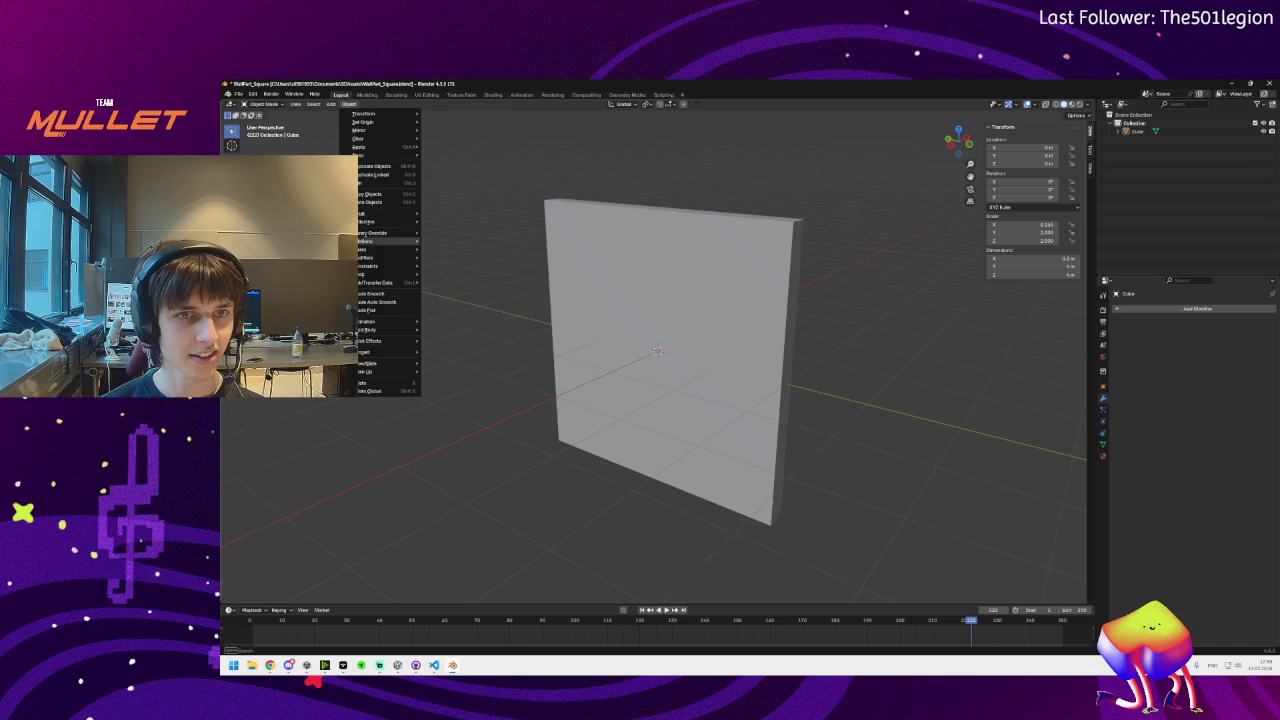
mouse_move(362, 343)
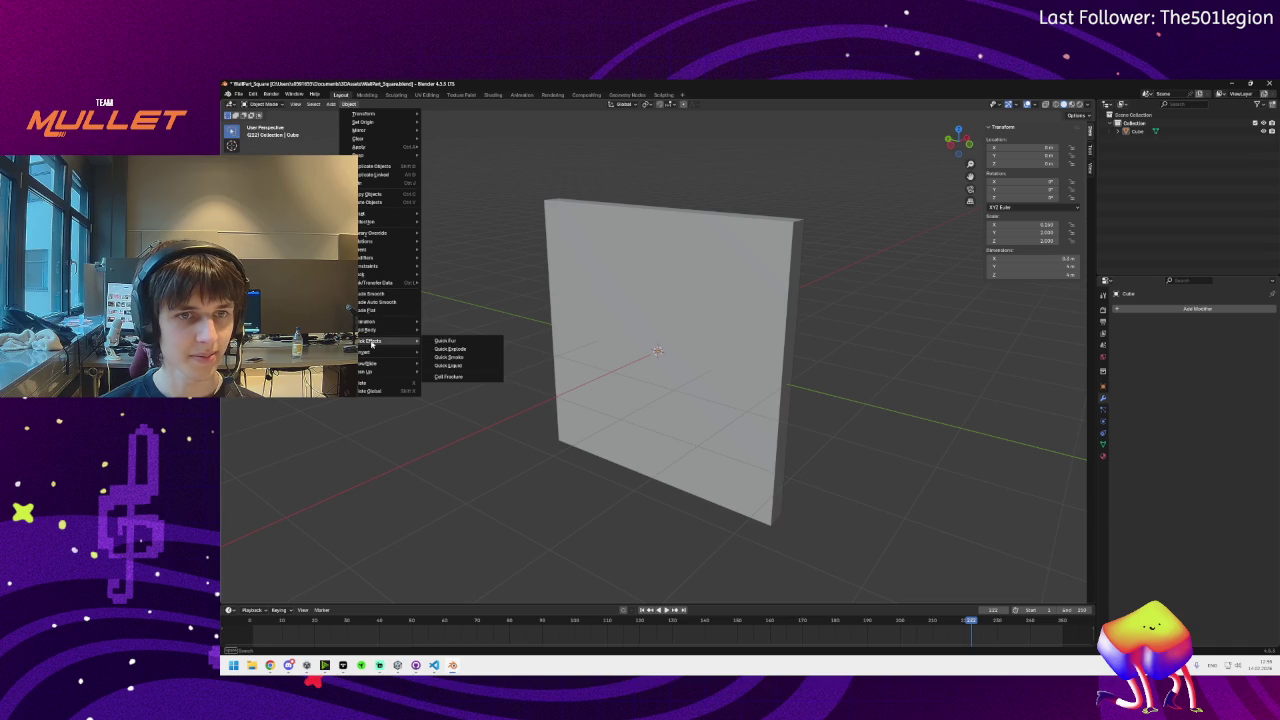
click(450, 376)
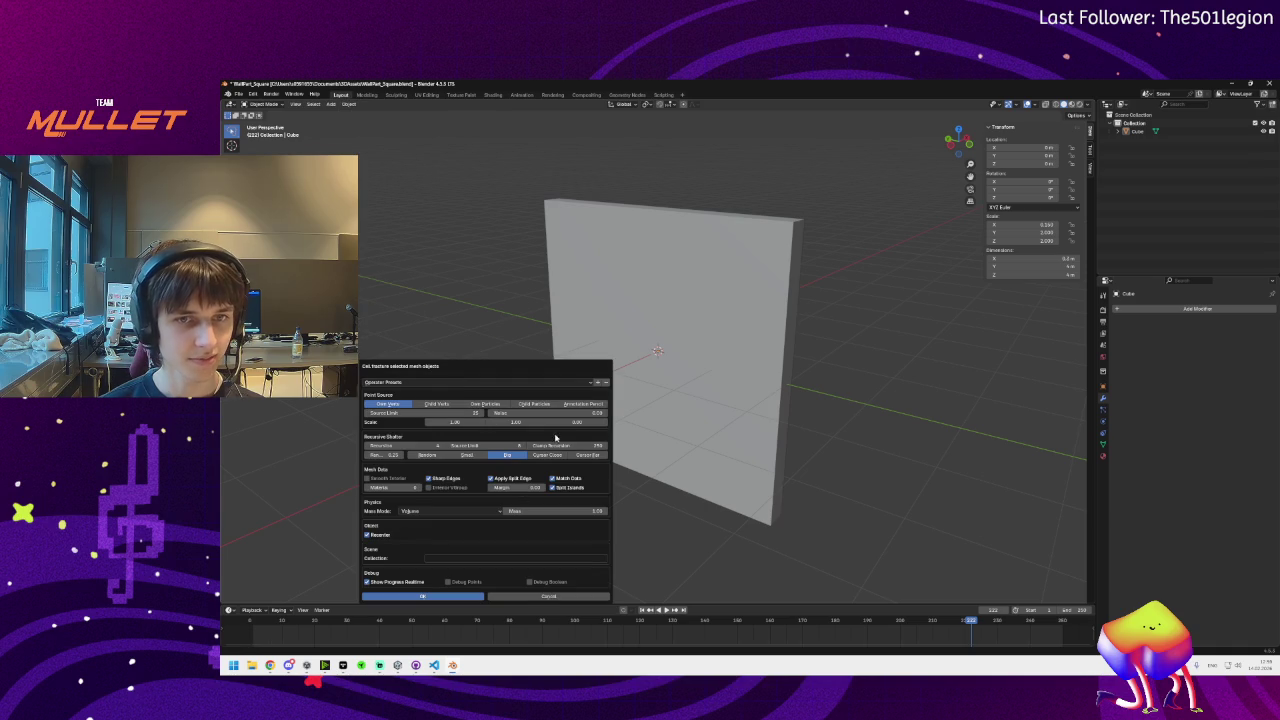
drag(575, 422, 555, 422)
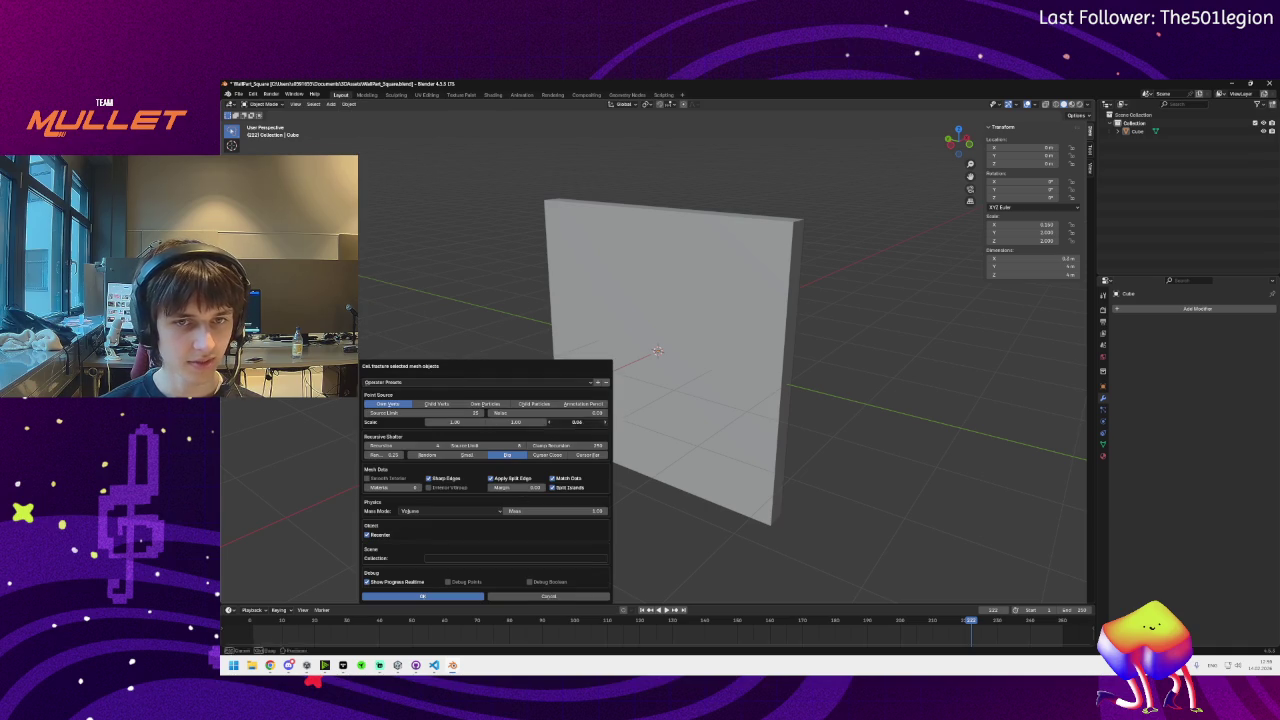
click(436, 597)
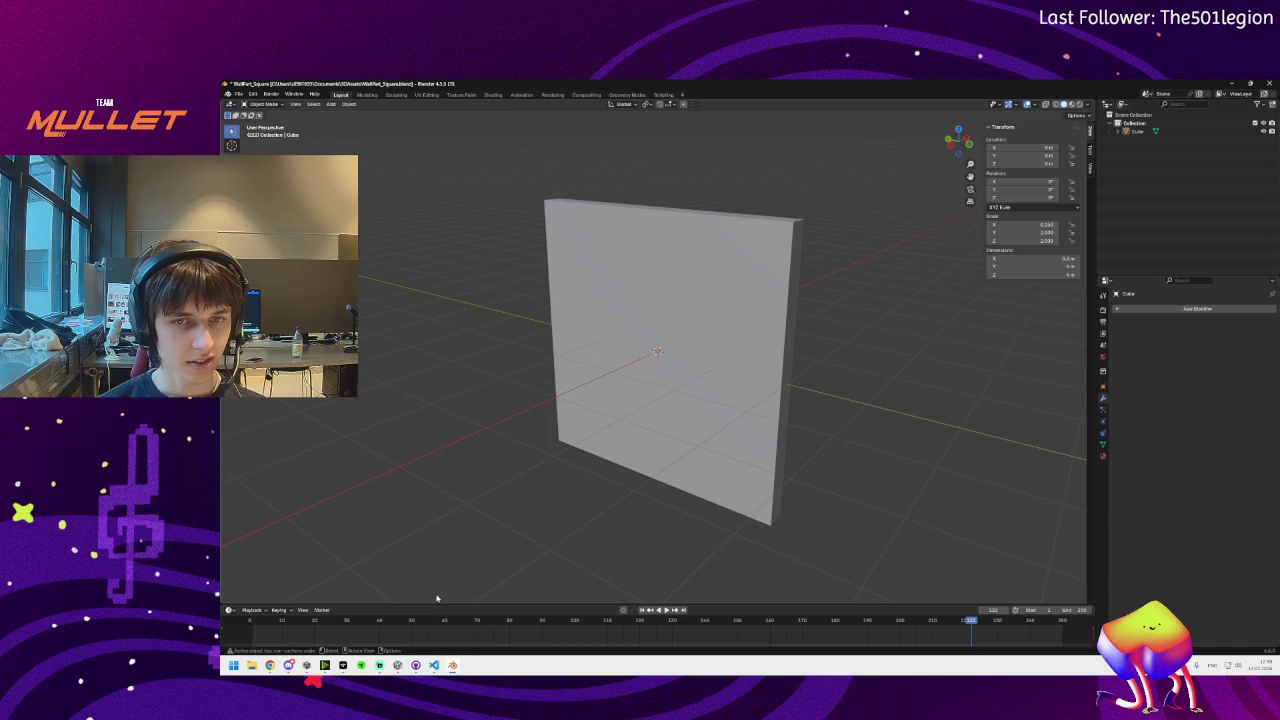
click(349, 103)
mouse_move(385, 341)
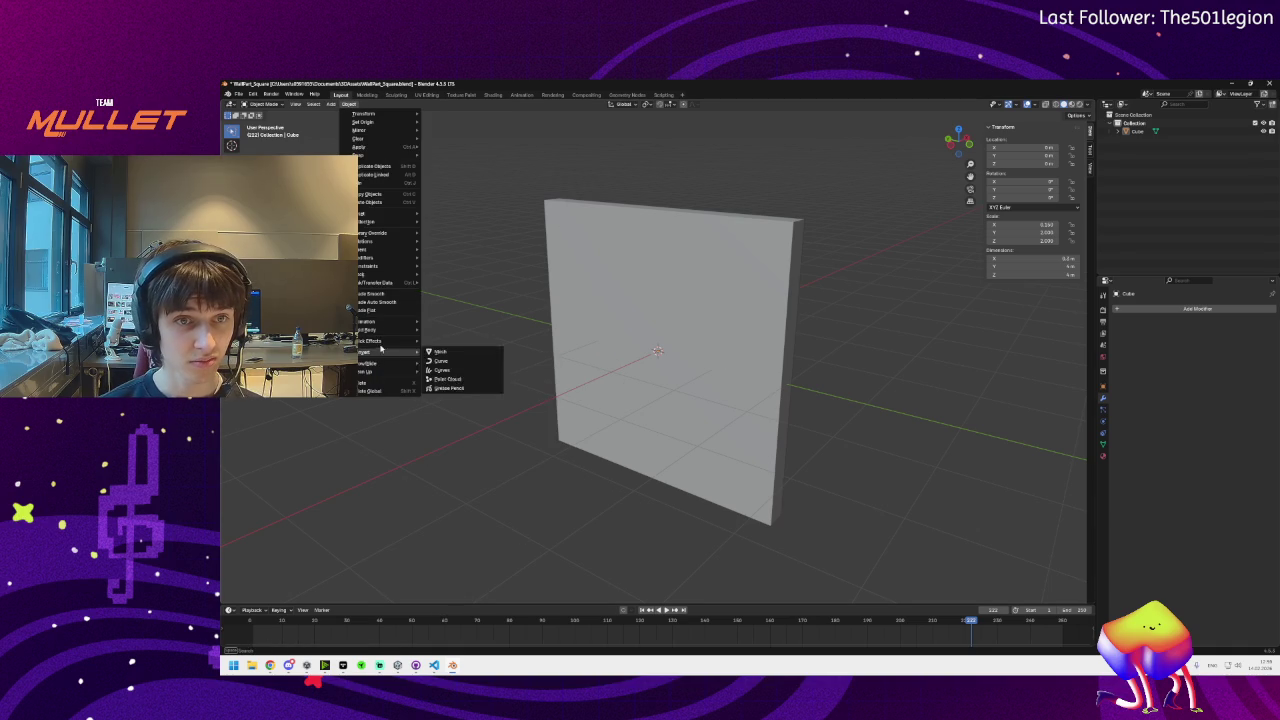
Try Noise around 0.75–0.88 with Own Particles, cancel the fracture, and select the wall
click(441, 377)
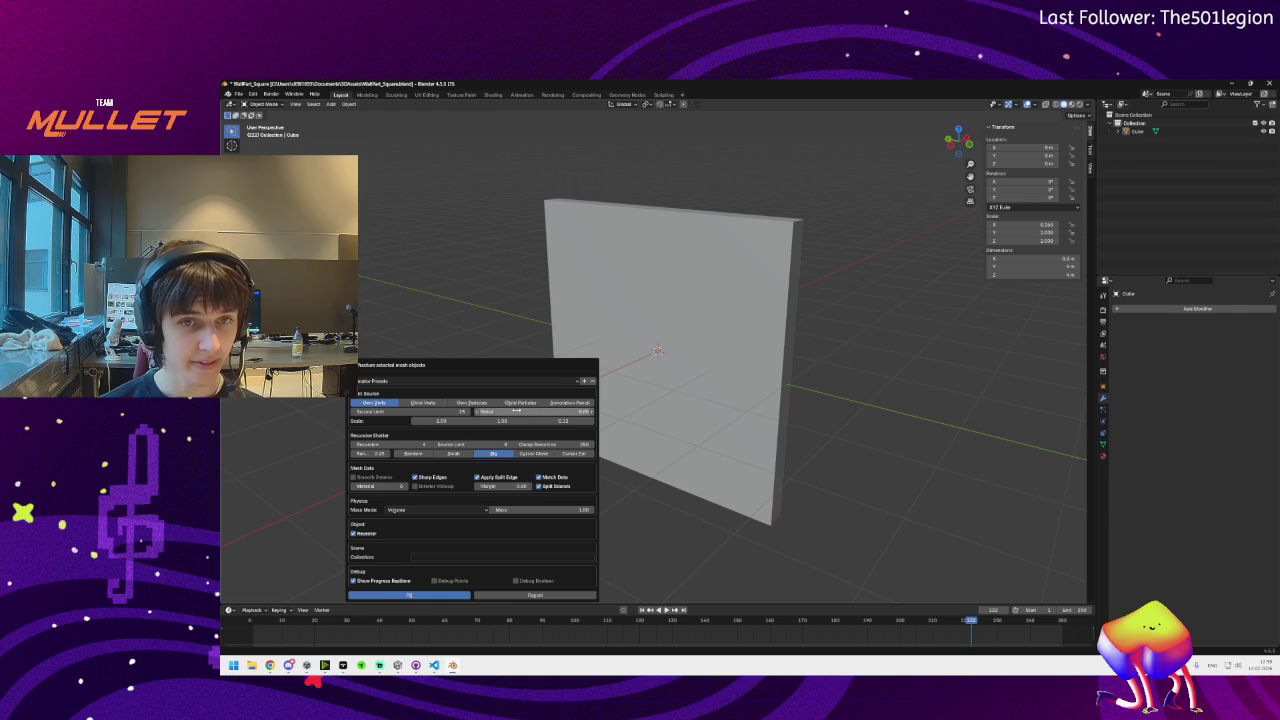
click(508, 412)
text(0.75)
key(Return)
drag(530, 412, 560, 412)
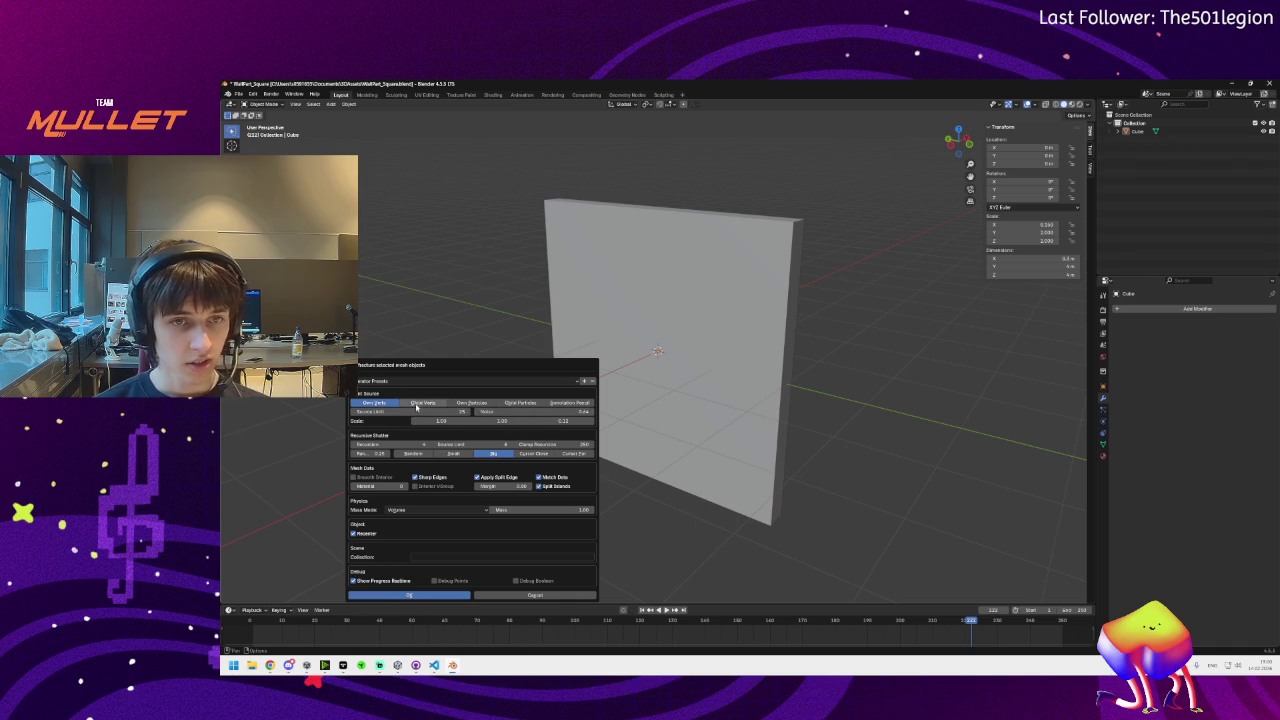
click(470, 403)
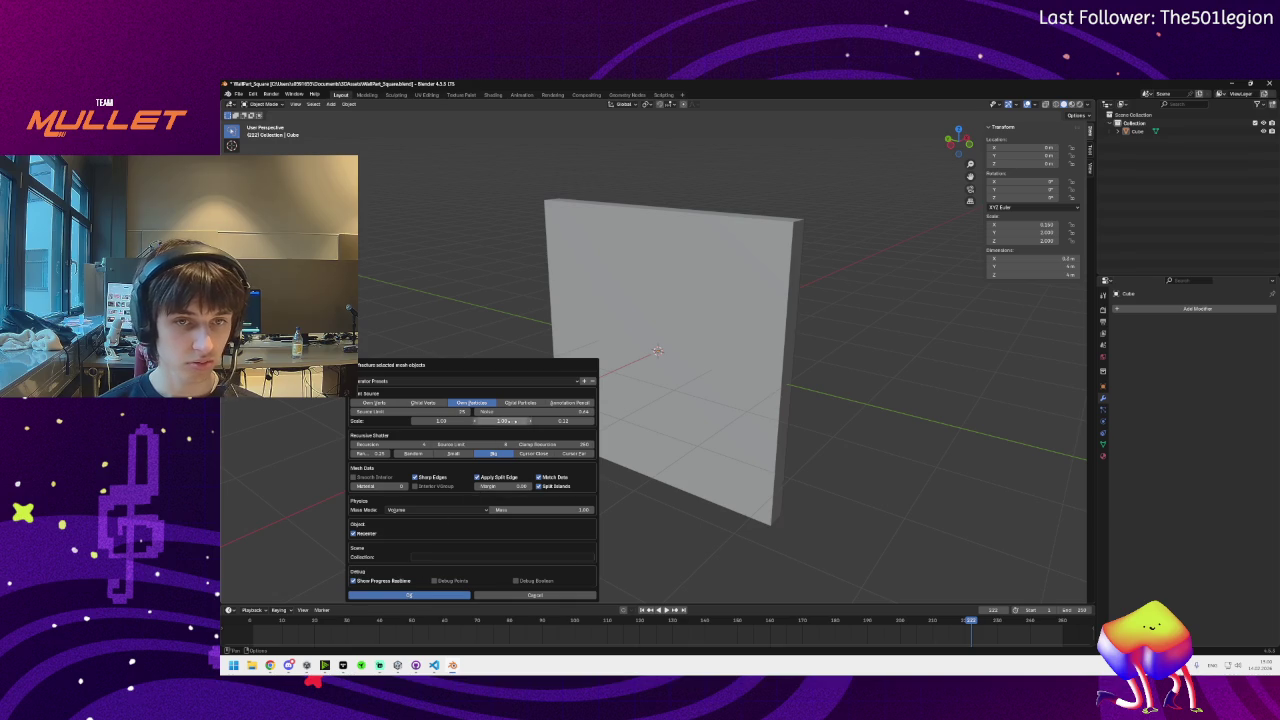
click(410, 595)
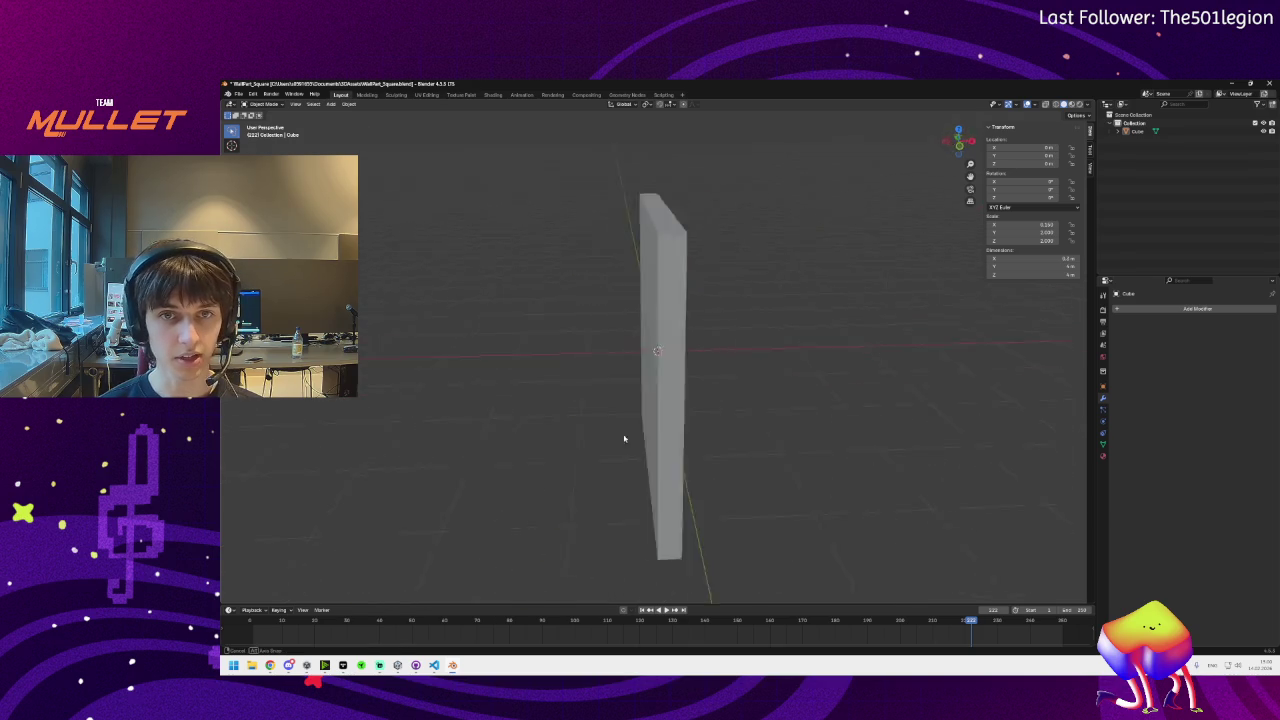
click(689, 383)
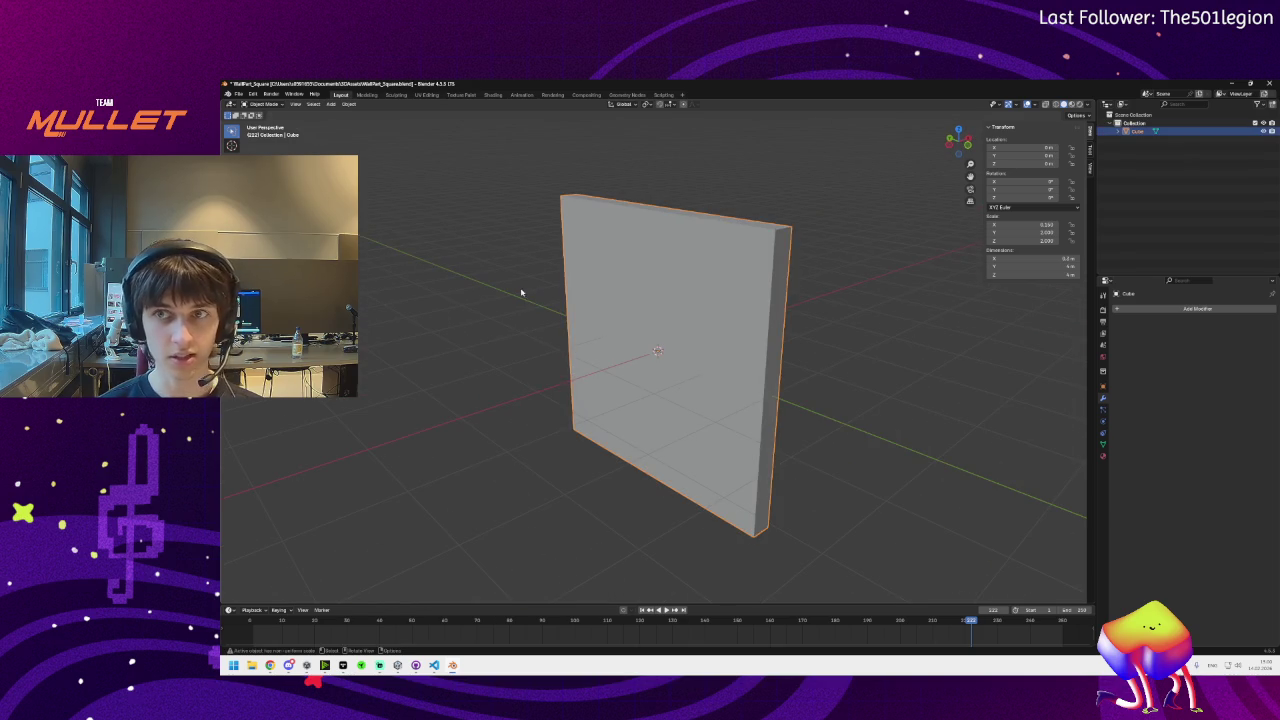
click(349, 104)
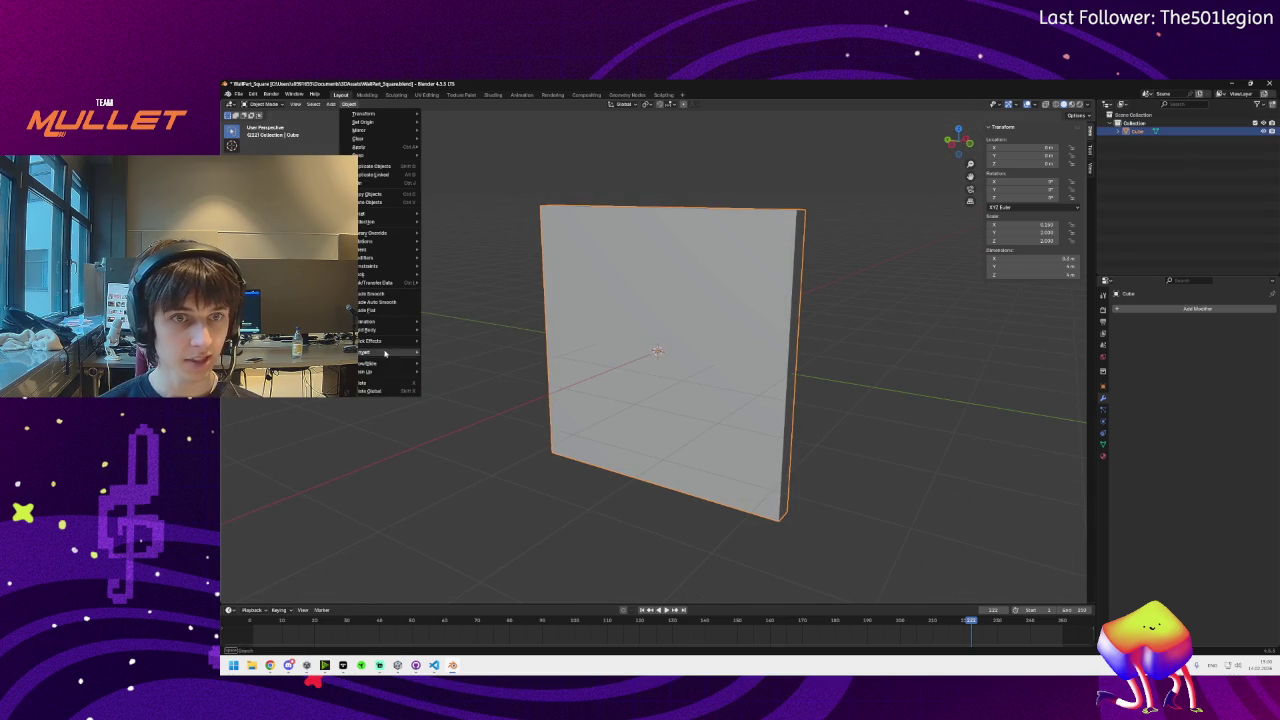
mouse_move(372, 341)
click(460, 379)
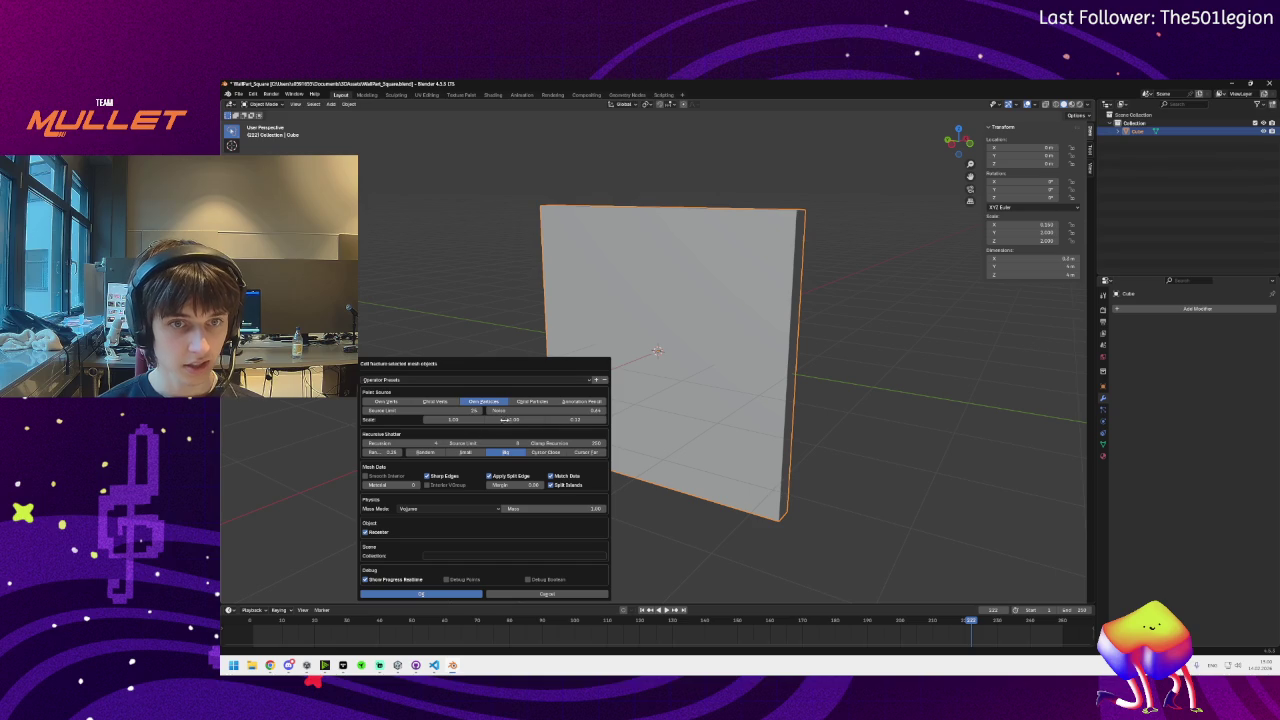
click(576, 420)
text(1)
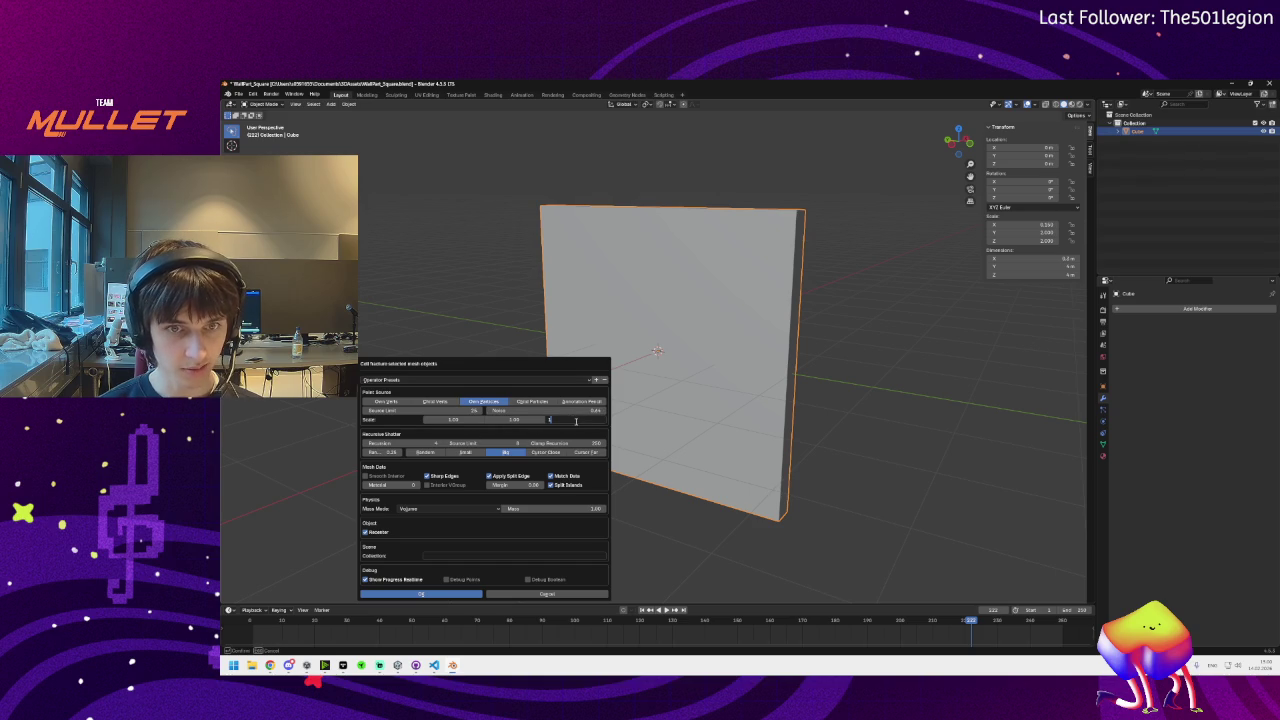
key(Return)
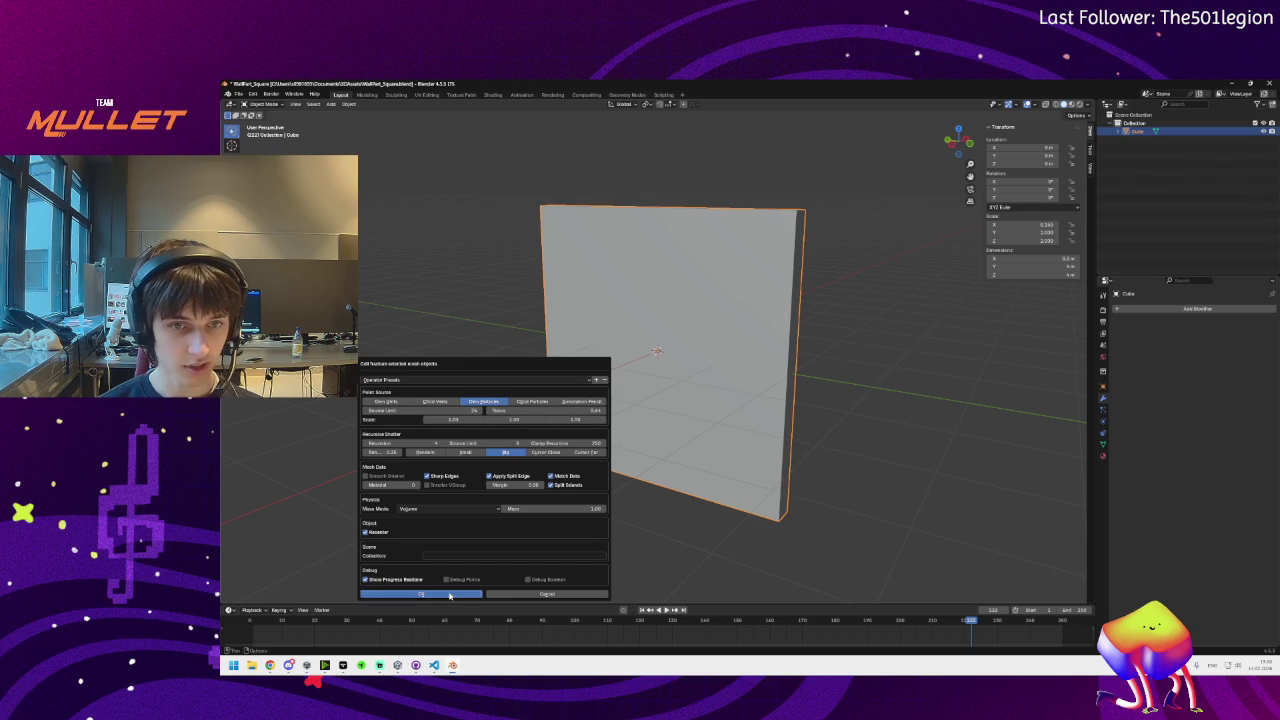
click(449, 596)
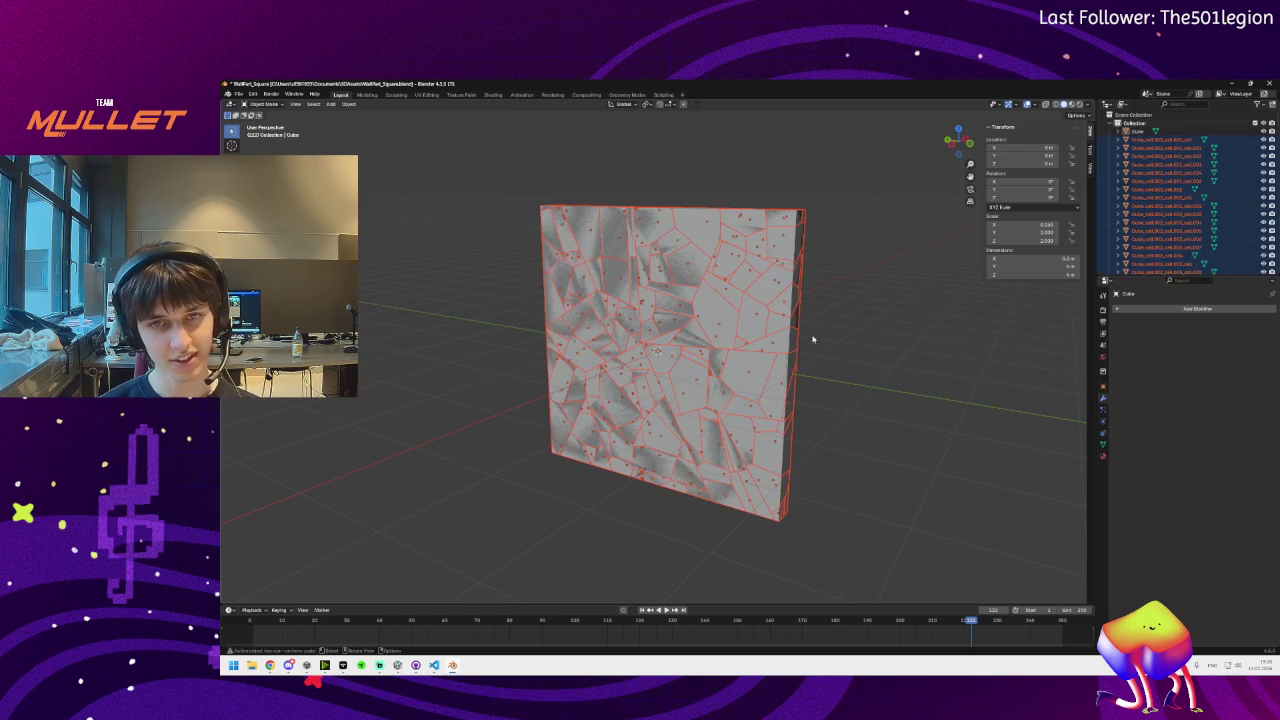
key(ctrl+z)
click(349, 104)
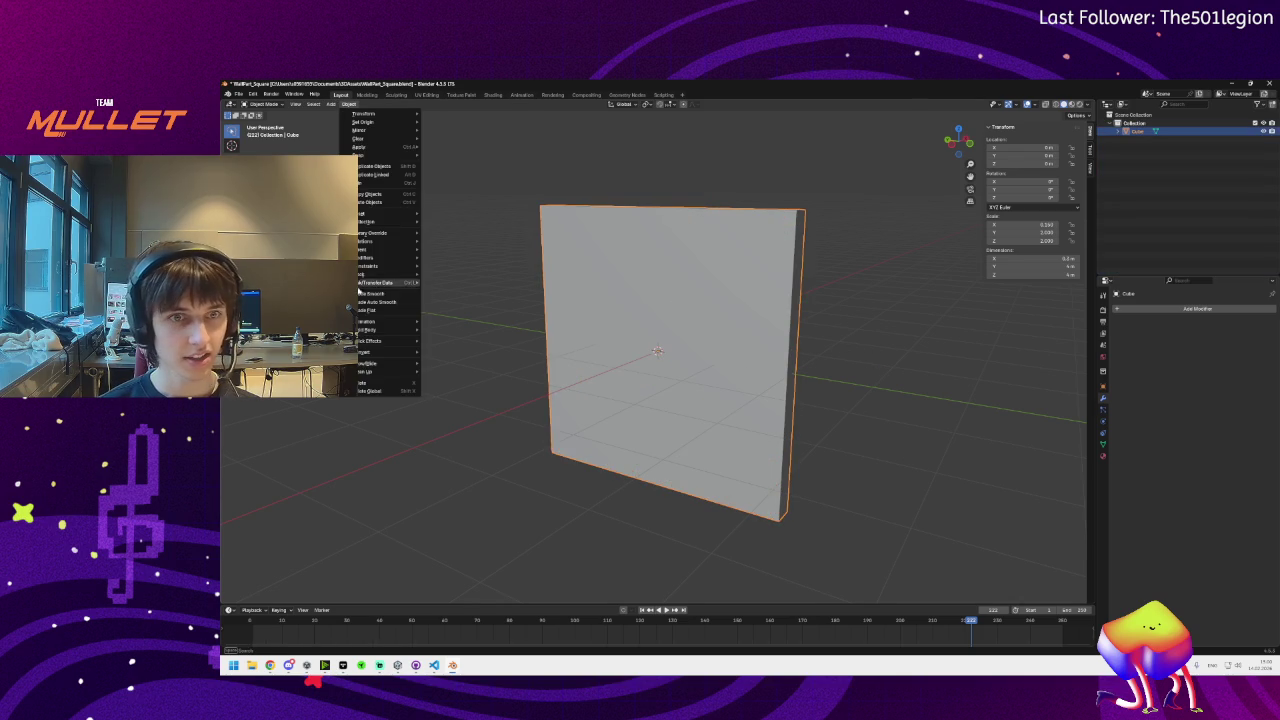
Cell-fracture the wall with Noise 0.67 and a Scale value of 0, then orbit to check
mouse_move(400, 342)
click(460, 377)
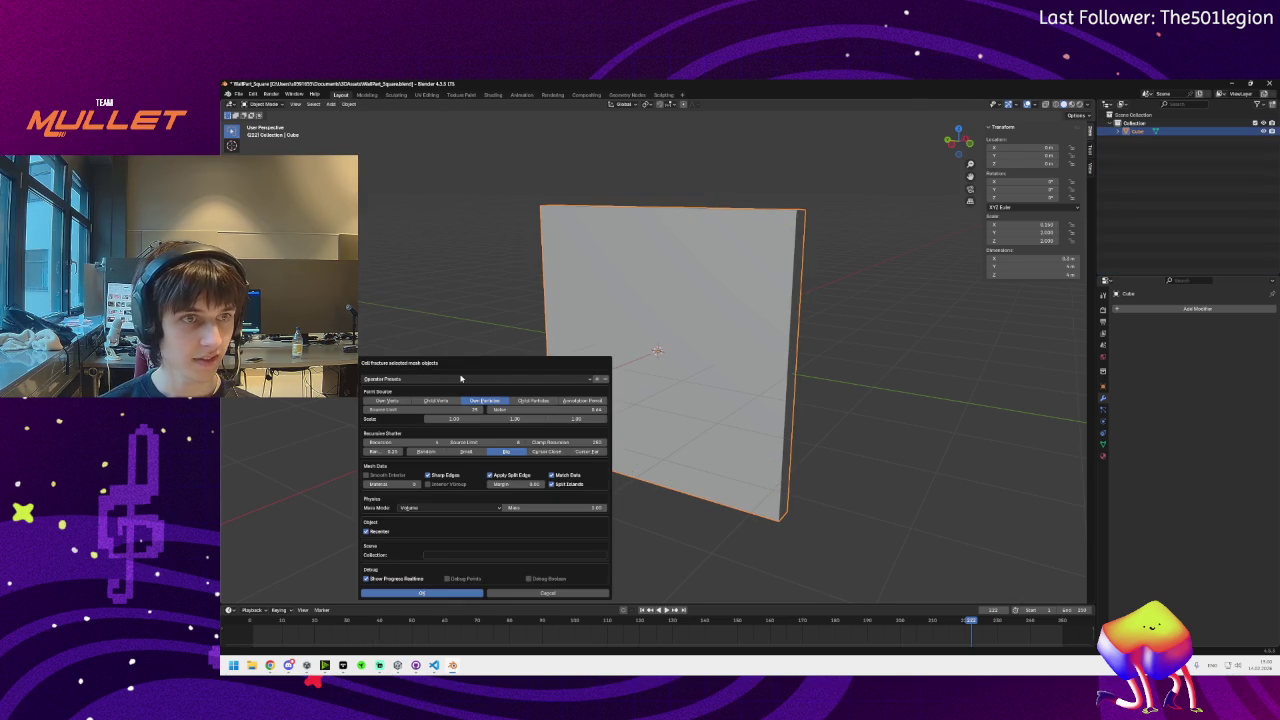
mouse_move(474, 364)
mouse_down()
mouse_move(451, 314)
mouse_move(359, 304)
mouse_up()
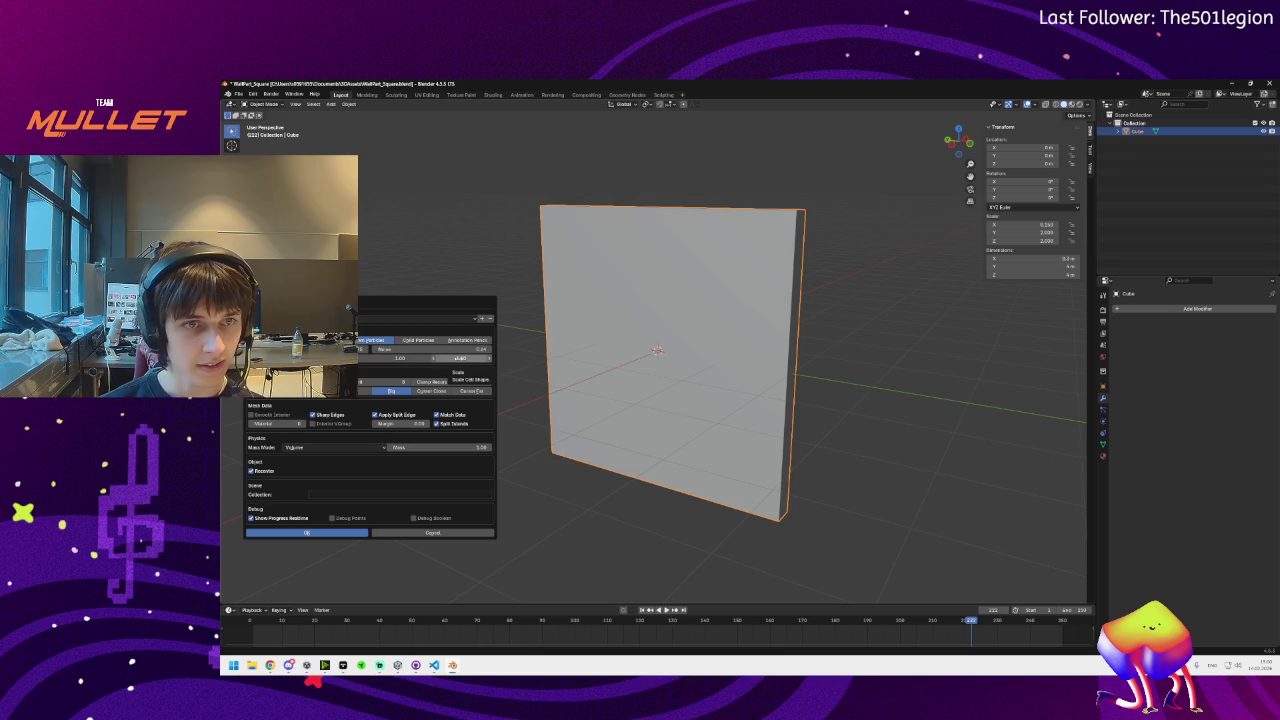
click(462, 318)
key(Return)
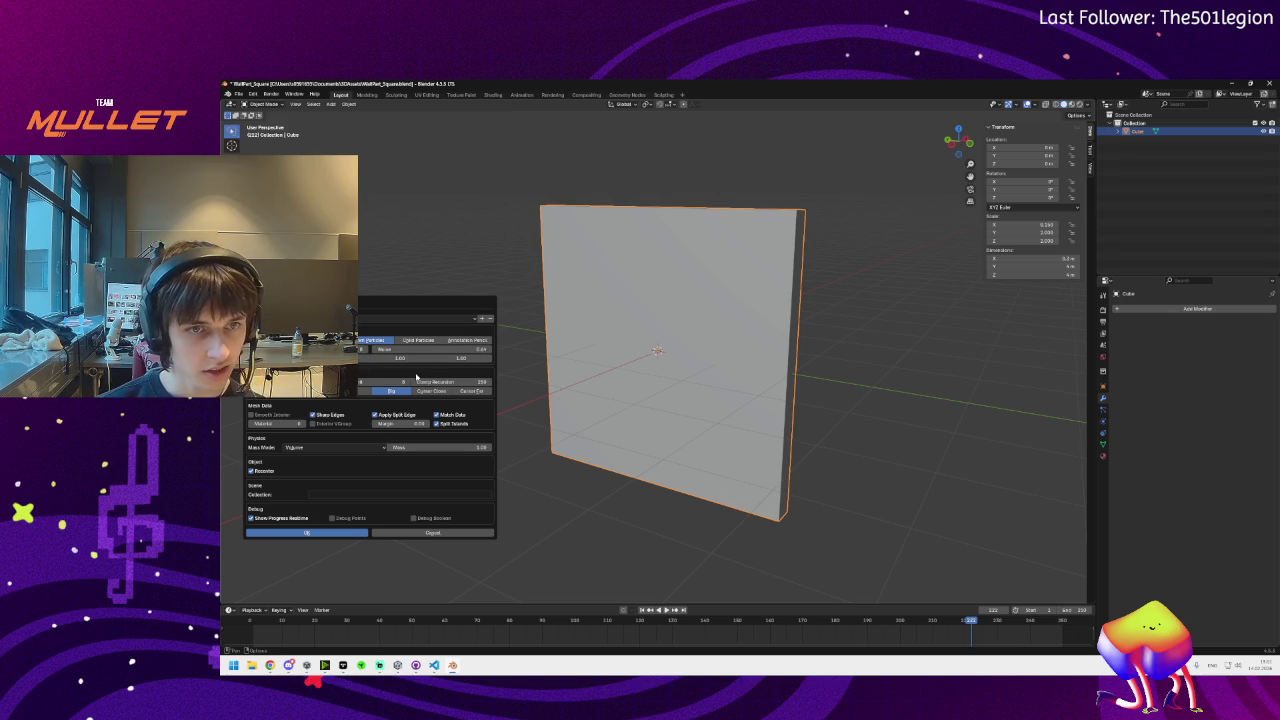
drag(451, 348, 451, 338)
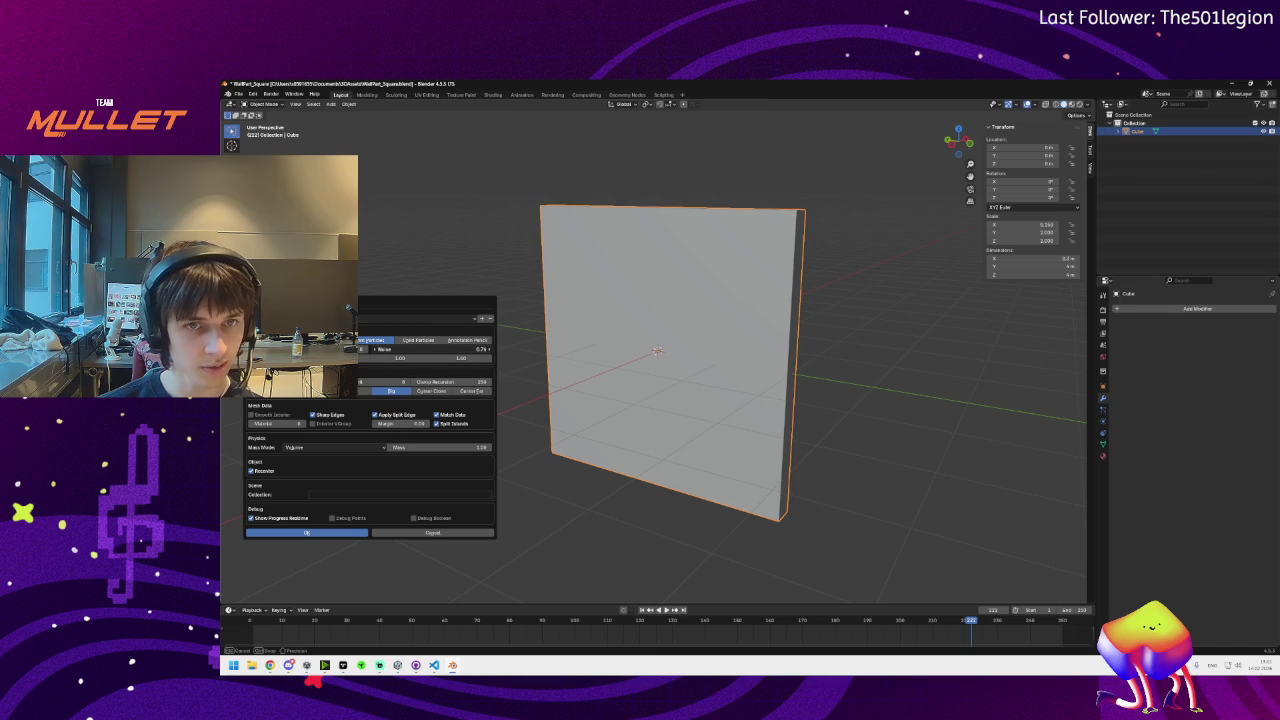
drag(451, 348, 430, 348)
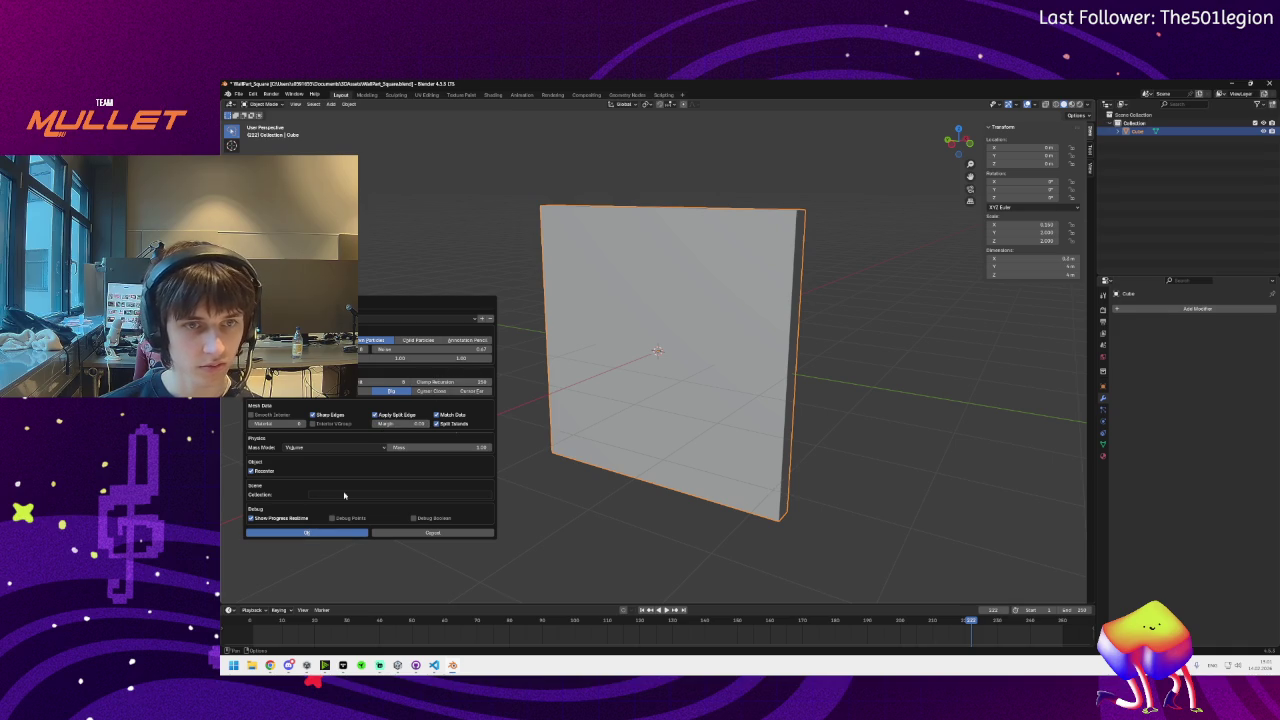
click(460, 357)
text(0)
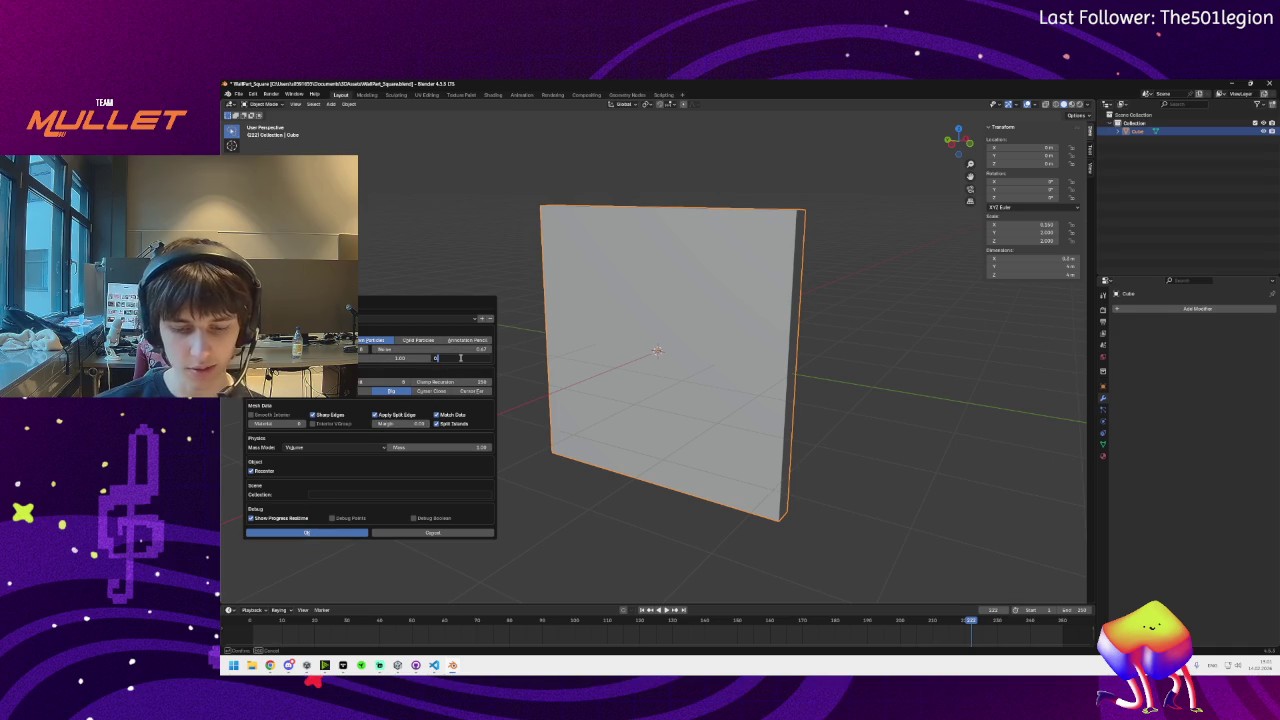
key(Return)
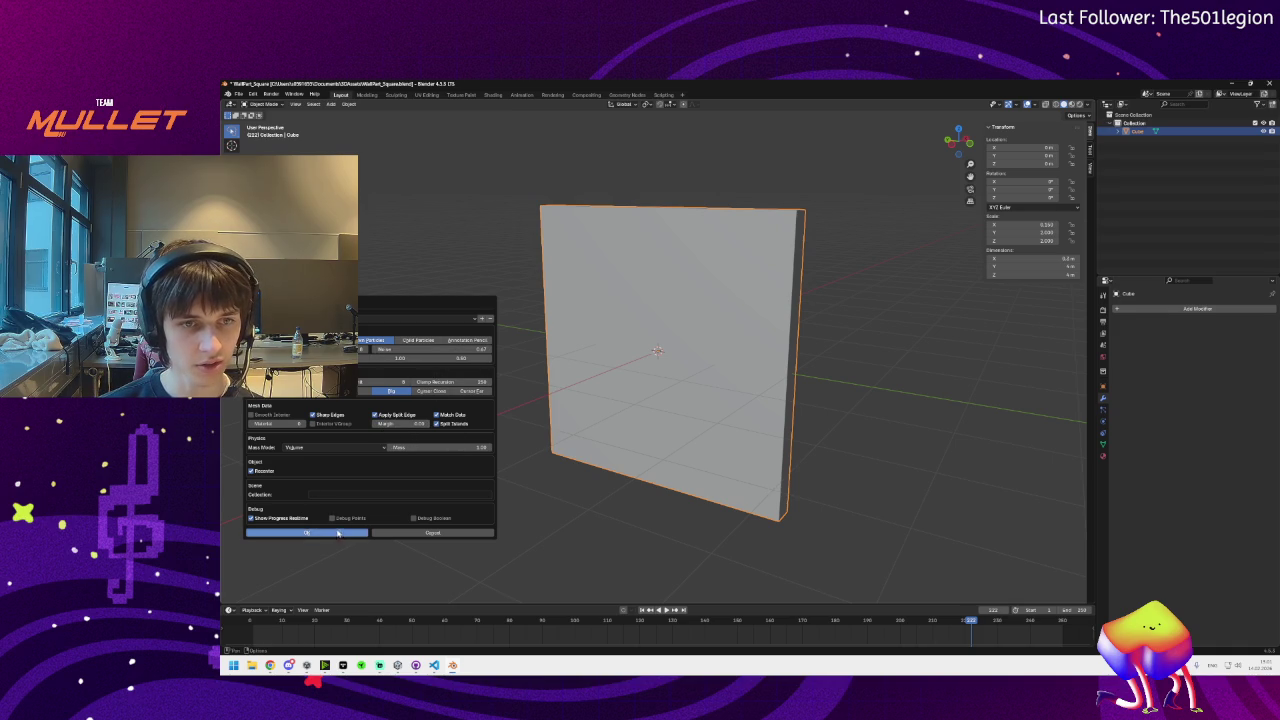
click(339, 531)
mouse_move(423, 514)
mouse_down()
mouse_move(714, 466)
mouse_move(690, 469)
mouse_move(666, 443)
mouse_move(500, 443)
mouse_move(509, 394)
mouse_move(540, 374)
mouse_move(689, 443)
mouse_move(578, 471)
mouse_move(590, 462)
mouse_up()
Delete the intact Cube and save the scene as WallPart_Square_Broken.blend in 3DAssets
click(1140, 131)
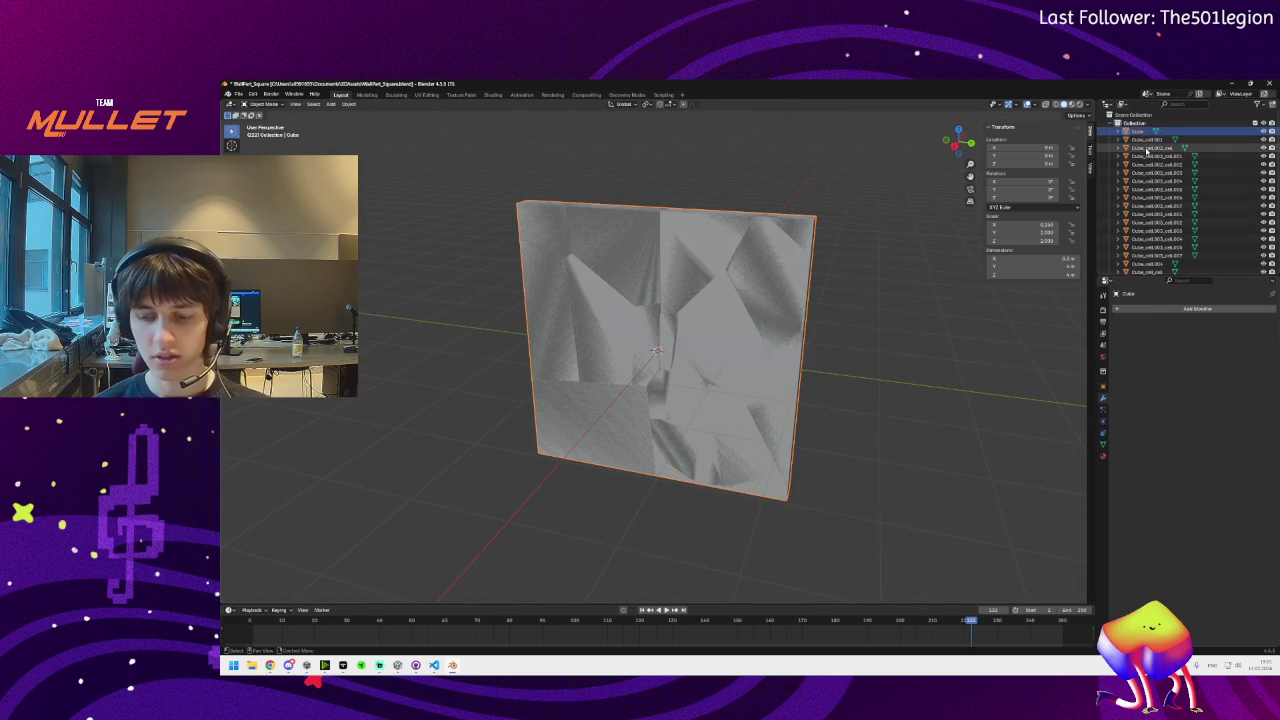
key(Delete)
click(238, 94)
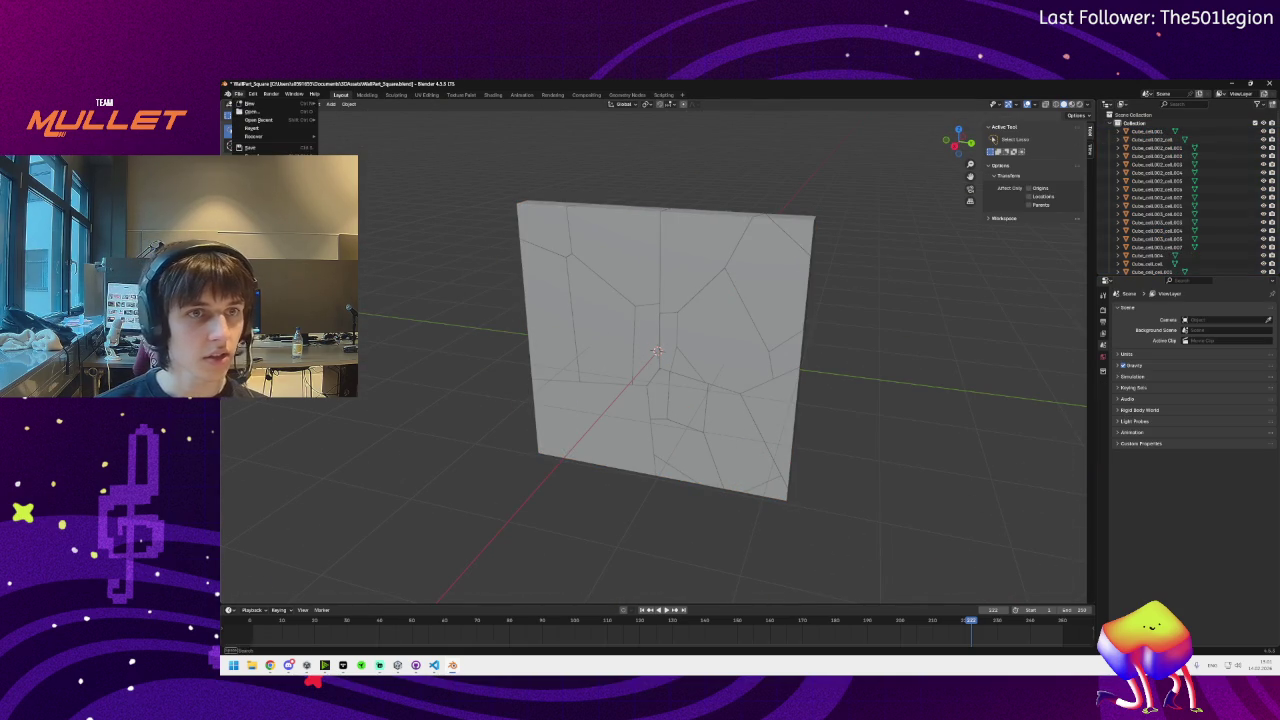
mouse_move(290, 212)
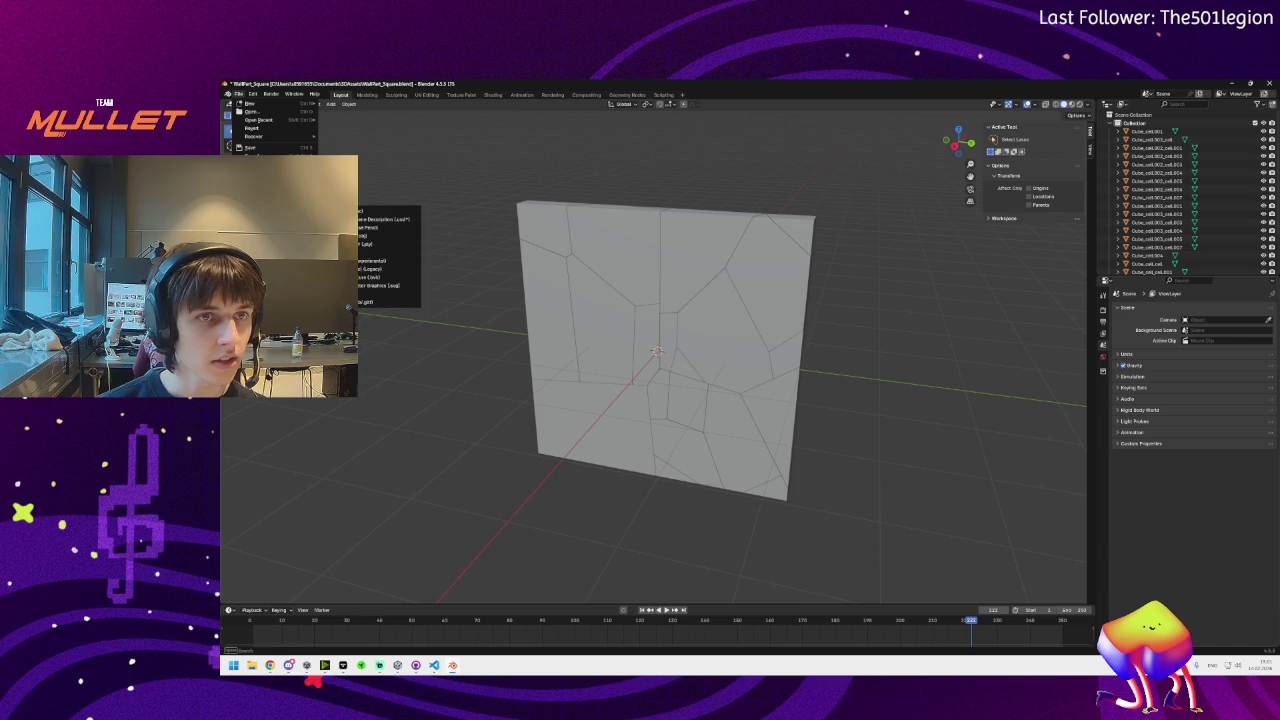
click(255, 155)
click(672, 487)
click(672, 487)
text(_Broken)
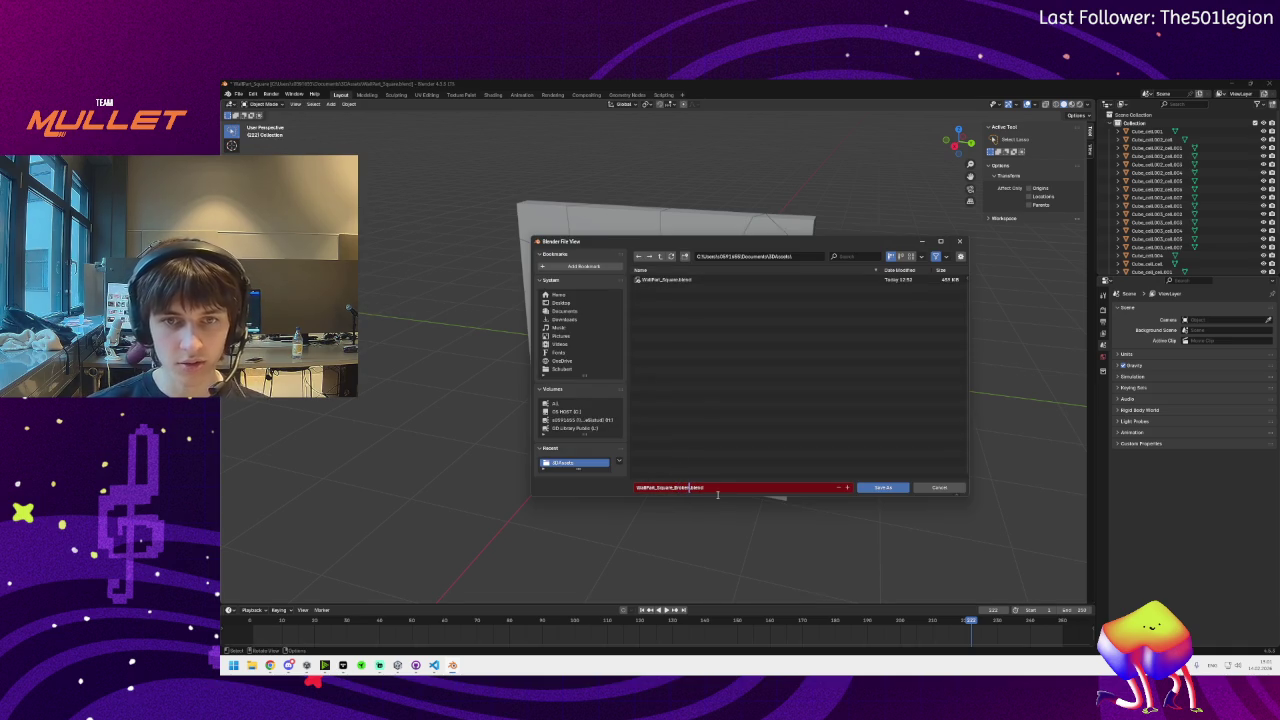
click(880, 488)
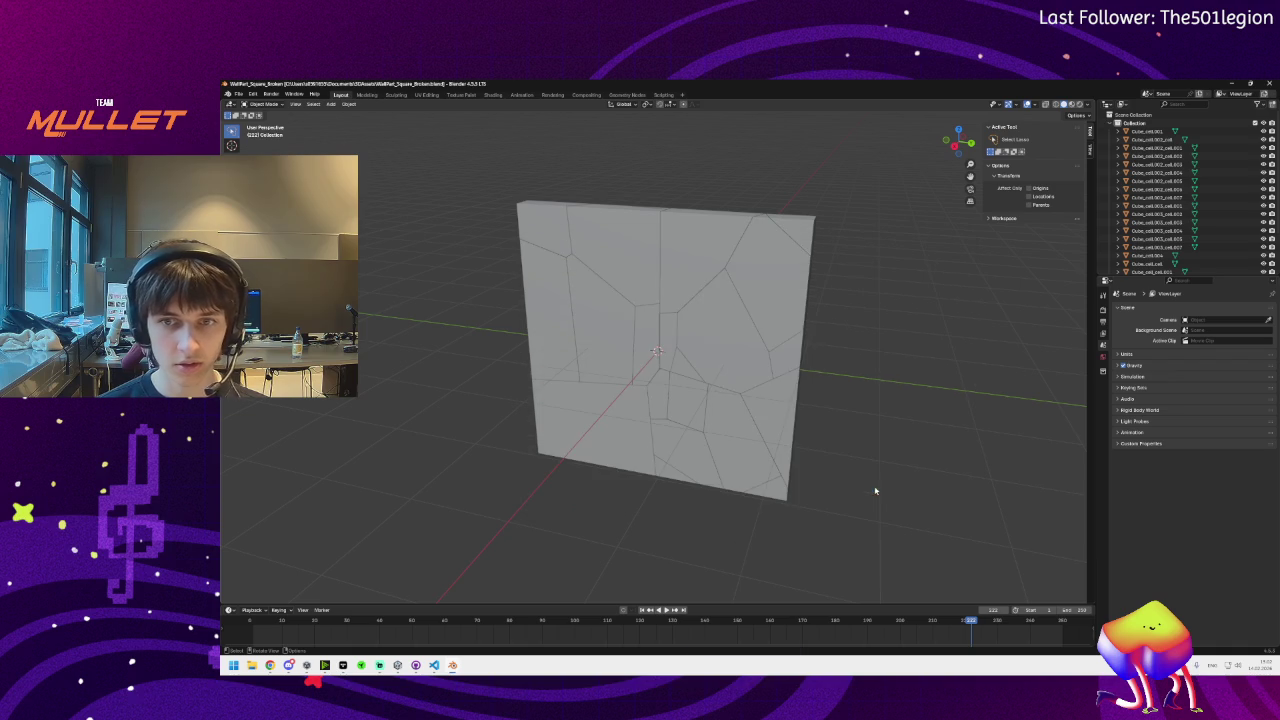
click(238, 94)
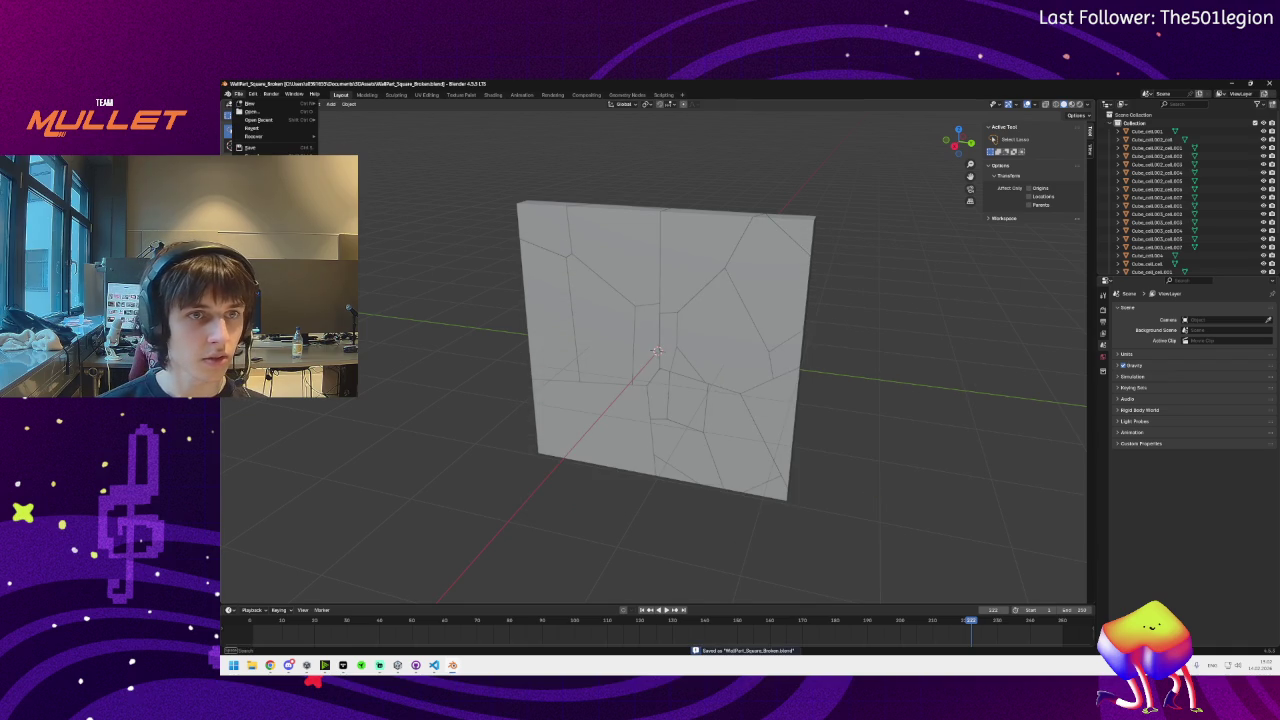
Lasso-select all wall cells and export them as WallPart_Square_Broken.fbx with Selected Objects only
mouse_move(290, 215)
click(385, 296)
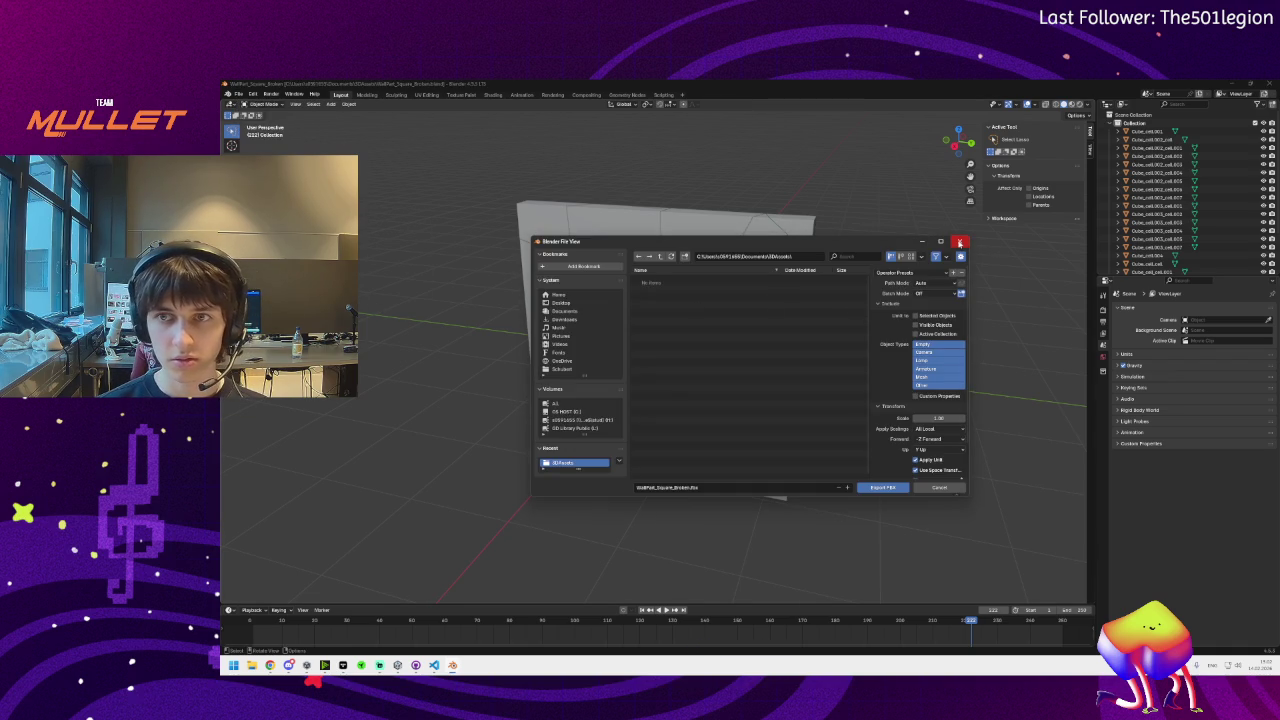
click(959, 242)
mouse_move(895, 147)
mouse_down()
mouse_move(820, 244)
mouse_move(820, 566)
mouse_up()
mouse_move(816, 206)
mouse_down()
mouse_move(446, 500)
mouse_move(829, 130)
mouse_move(818, 200)
mouse_up()
drag(590, 455, 515, 290)
click(238, 94)
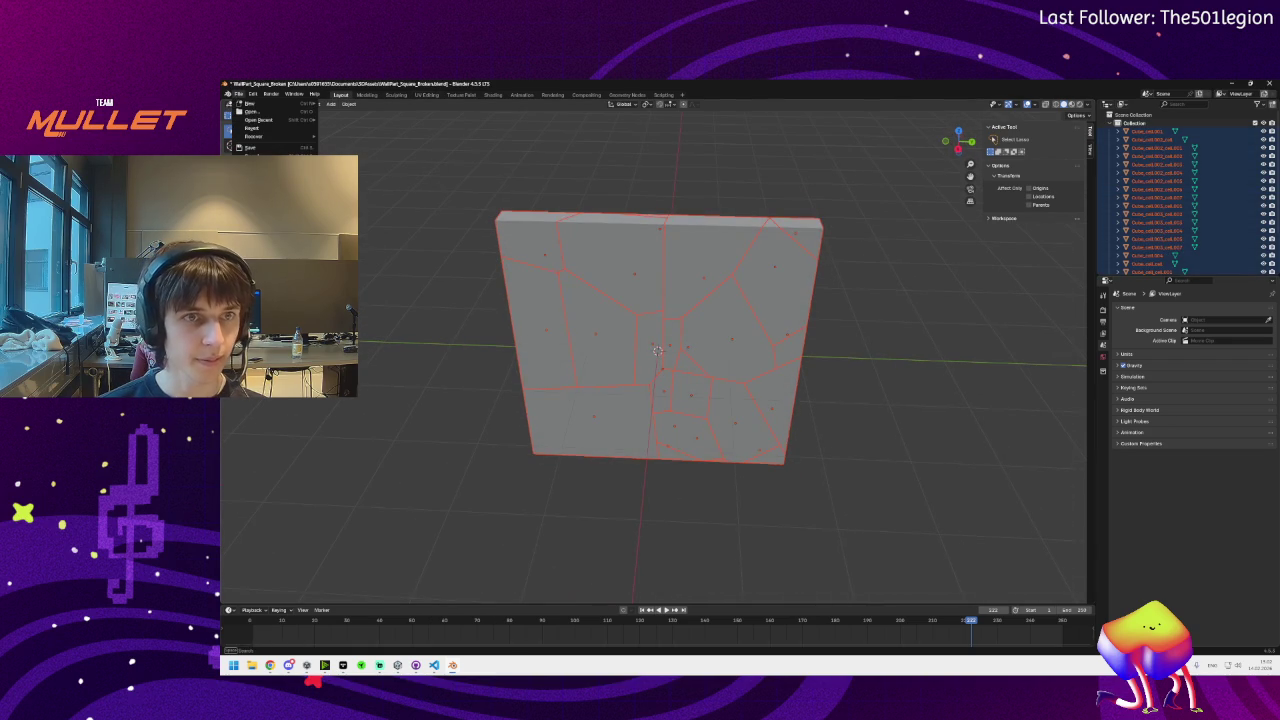
mouse_move(340, 218)
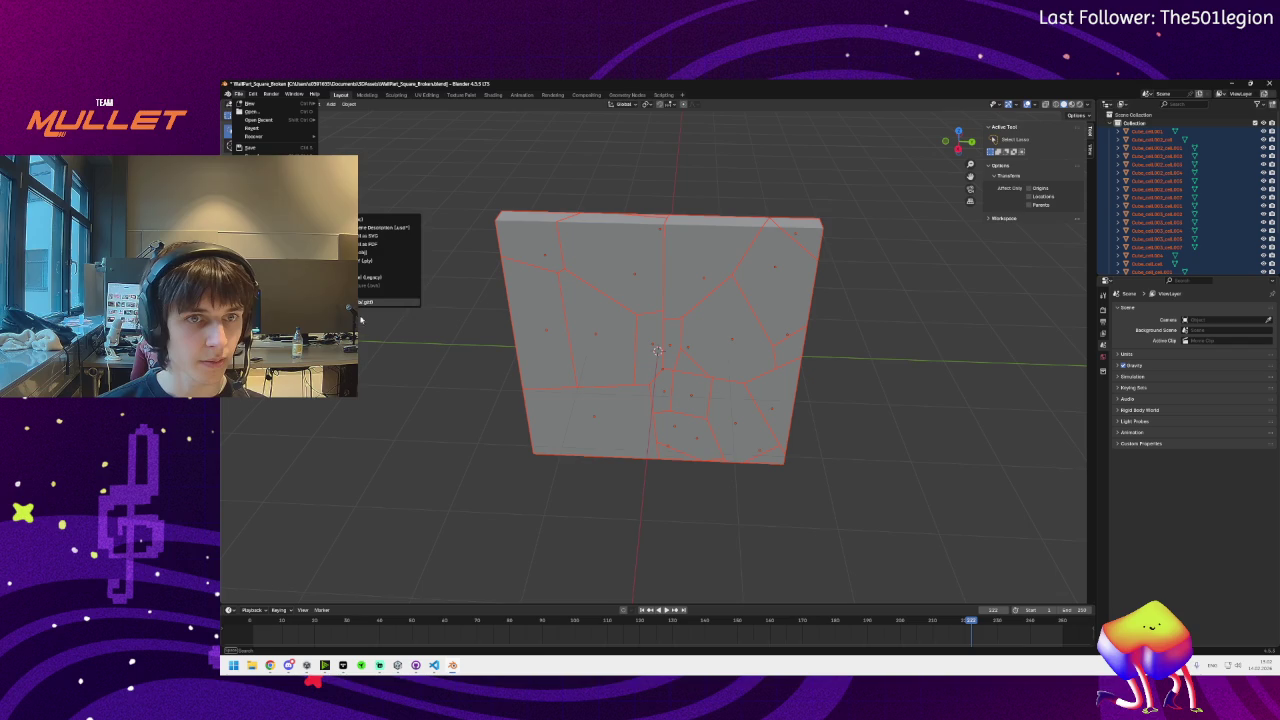
click(390, 302)
click(916, 316)
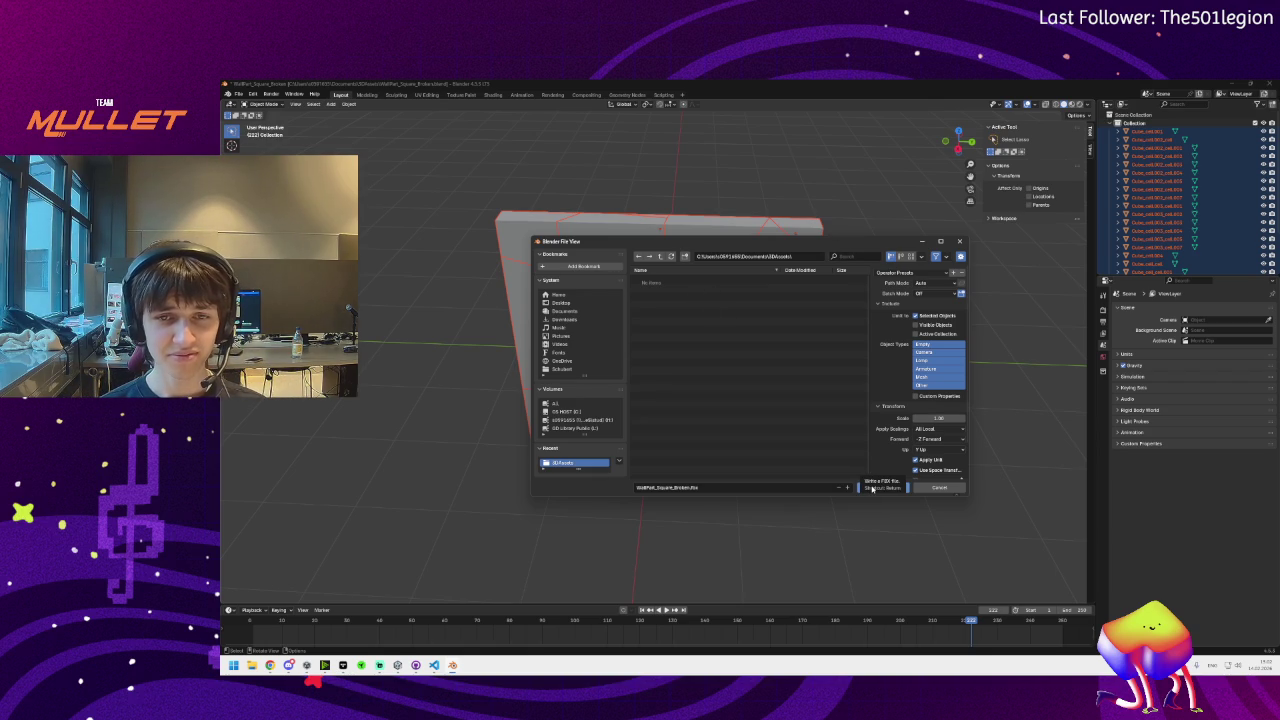
click(872, 488)
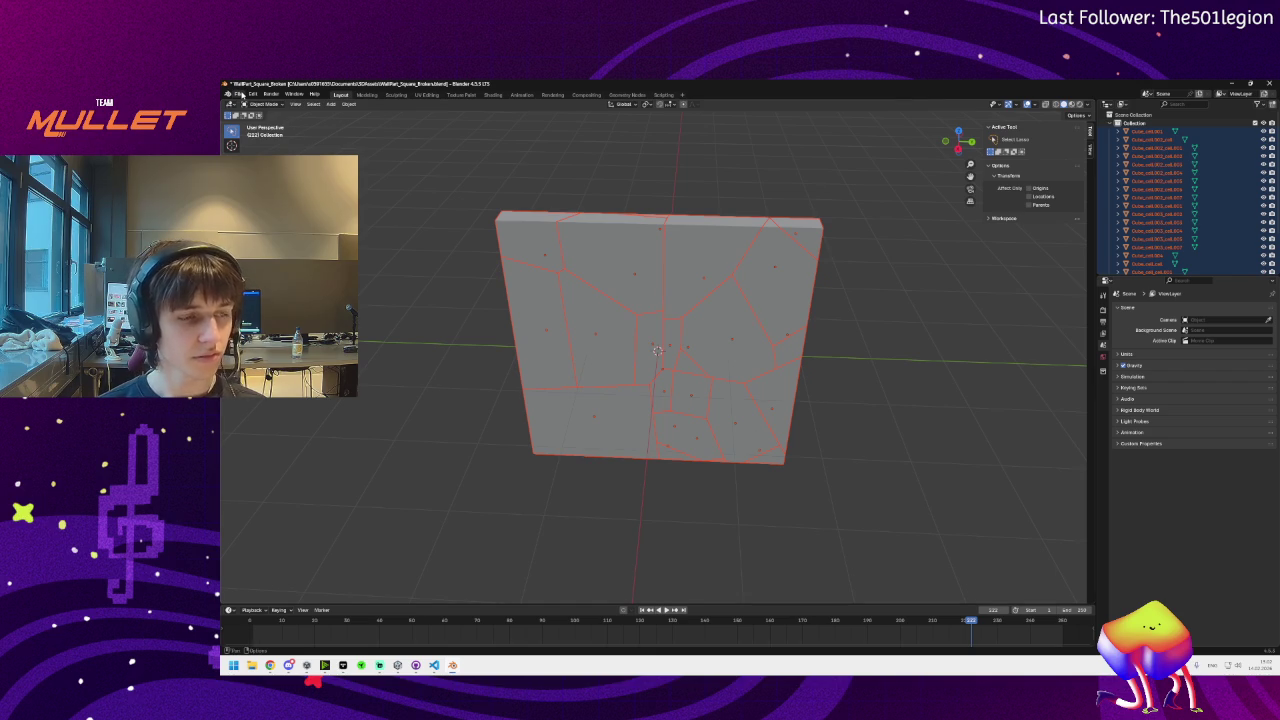
Open the intact WallPart_Square file without saving the current changes
click(240, 94)
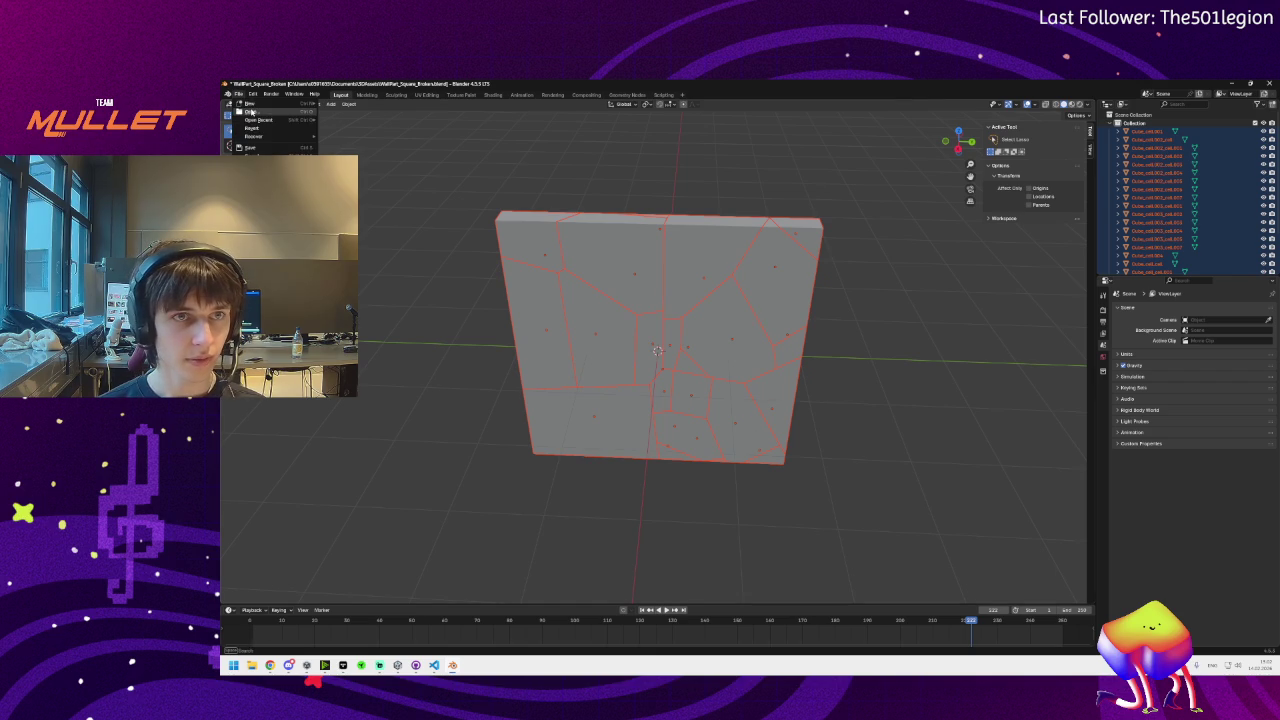
click(252, 150)
click(746, 386)
double_click(690, 284)
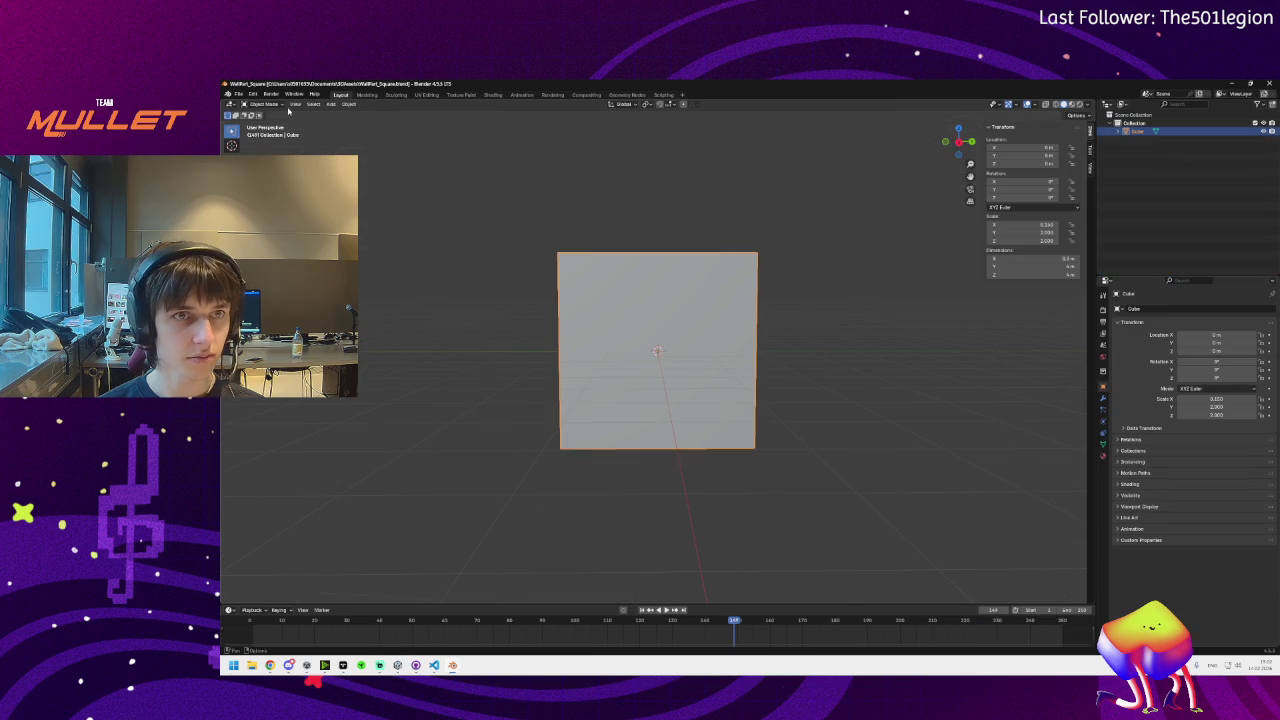
Export the intact wall to FBX limited to selected objects, and bring Unity forward
click(239, 94)
mouse_move(300, 216)
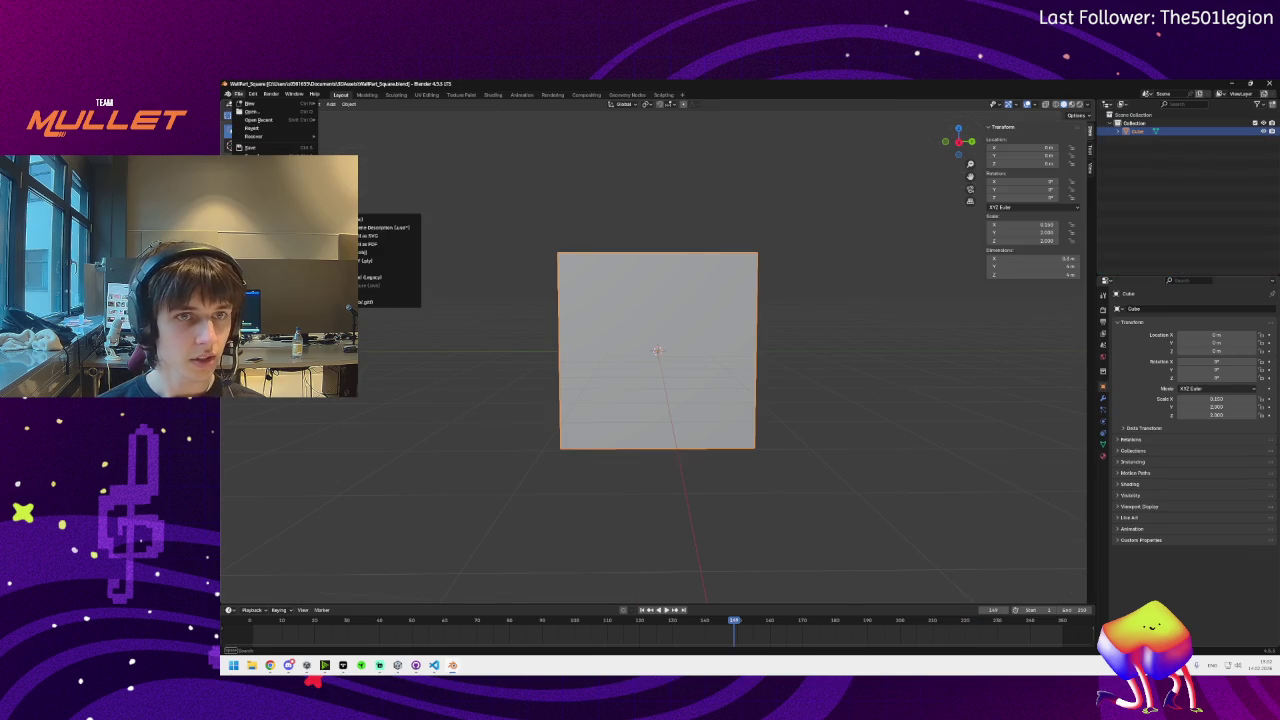
click(388, 290)
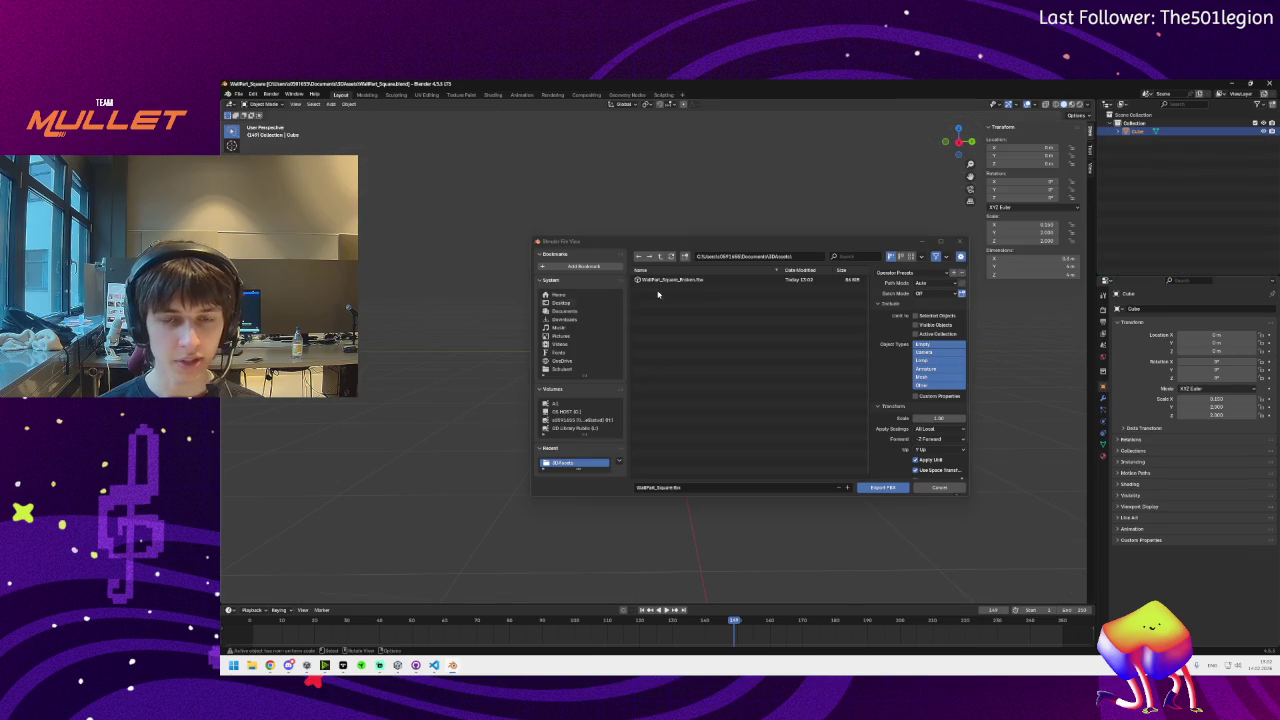
click(916, 316)
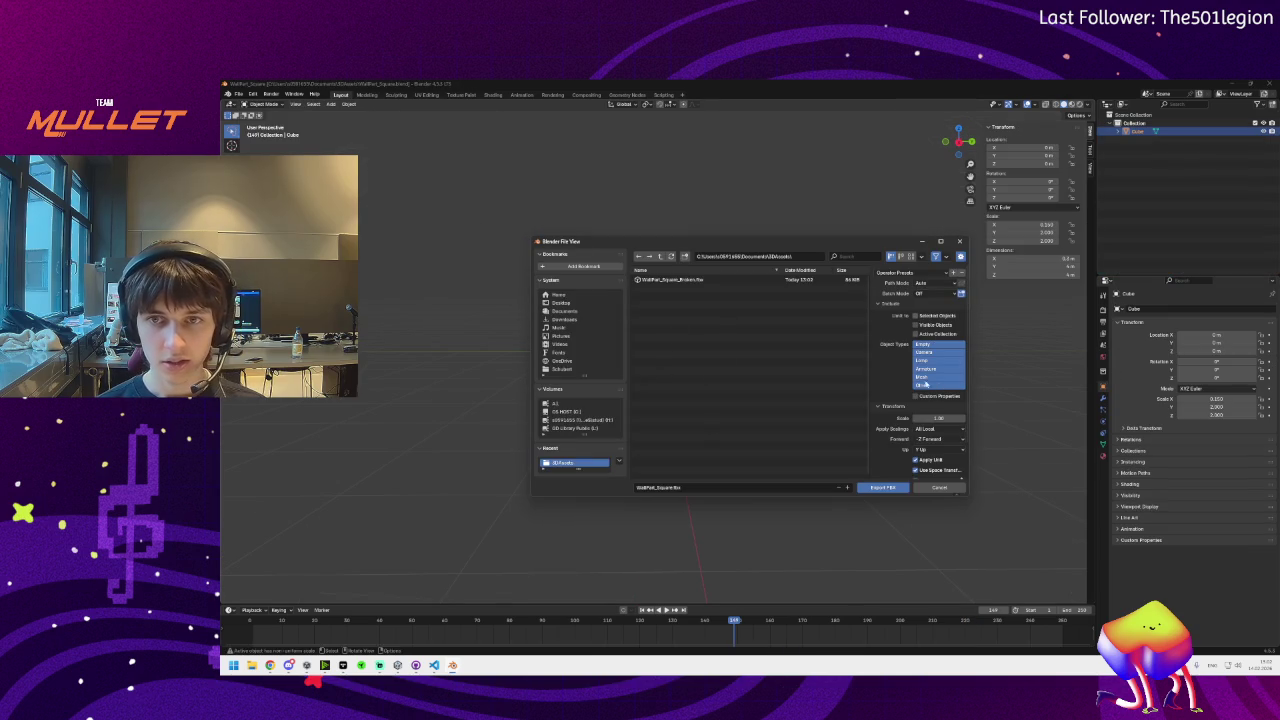
click(874, 488)
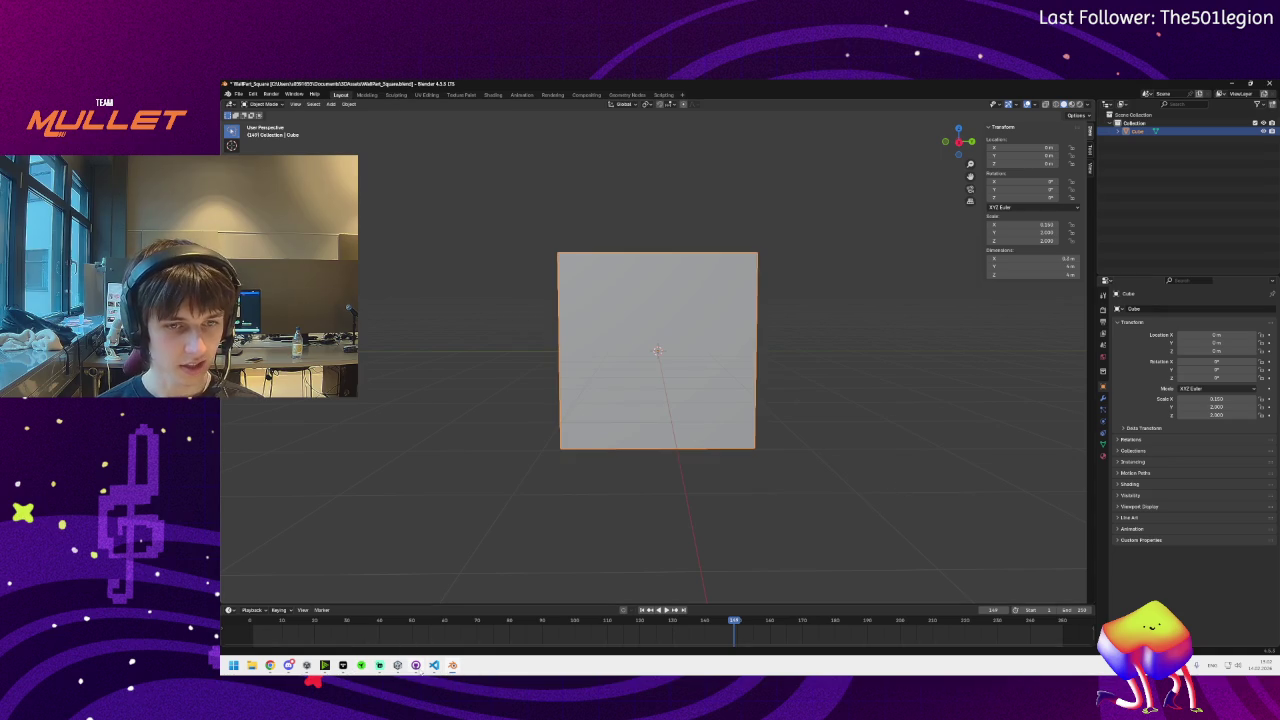
click(415, 665)
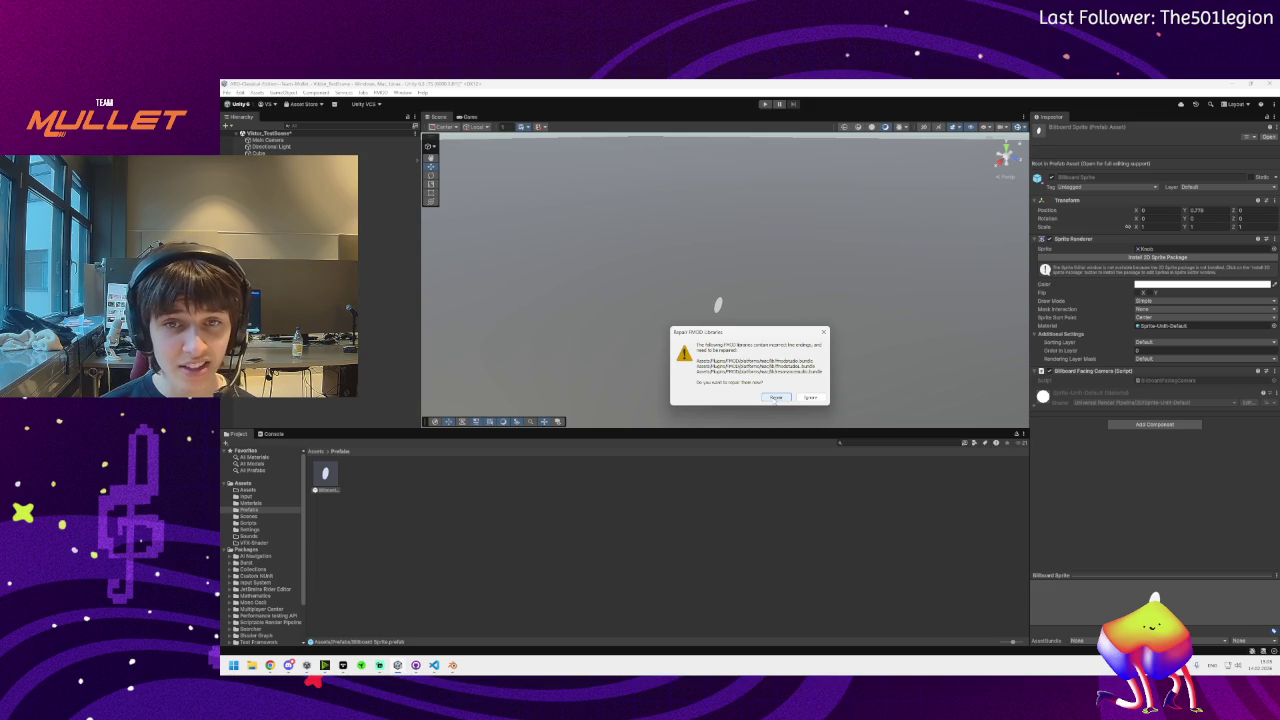
Repair the FMOD libraries, then open the empty Assets › Meshes folder
click(776, 398)
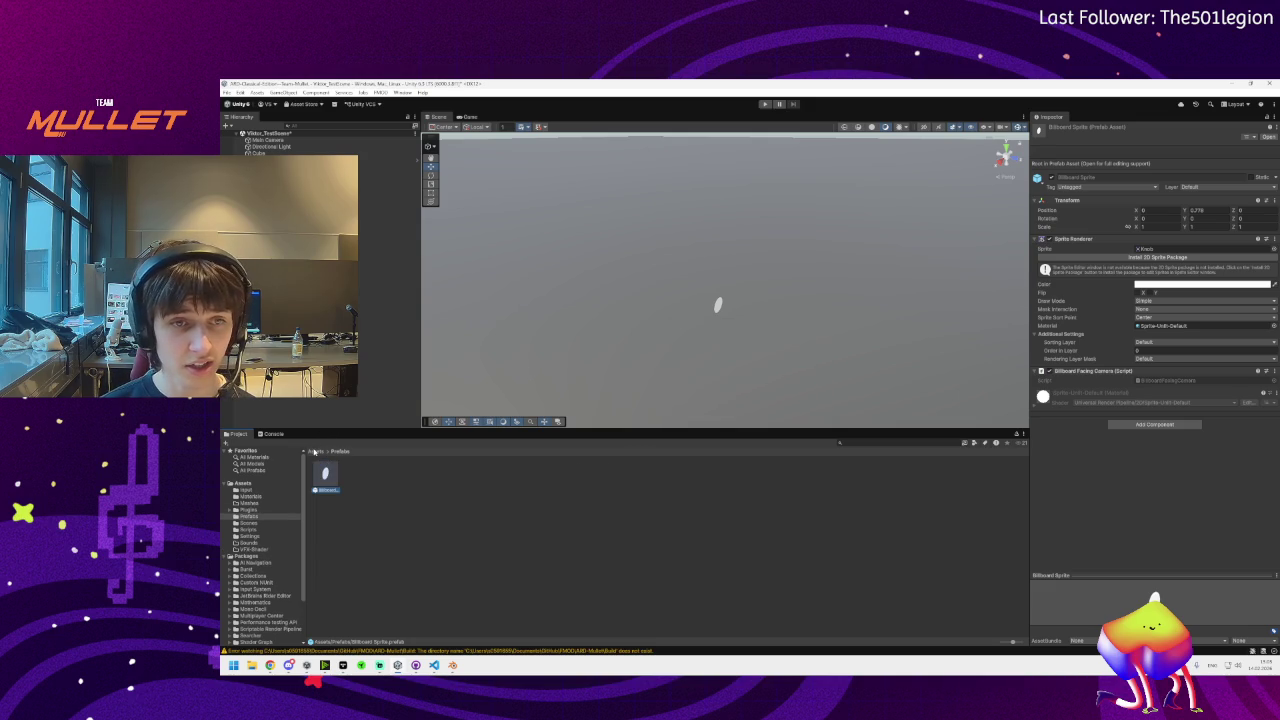
click(314, 451)
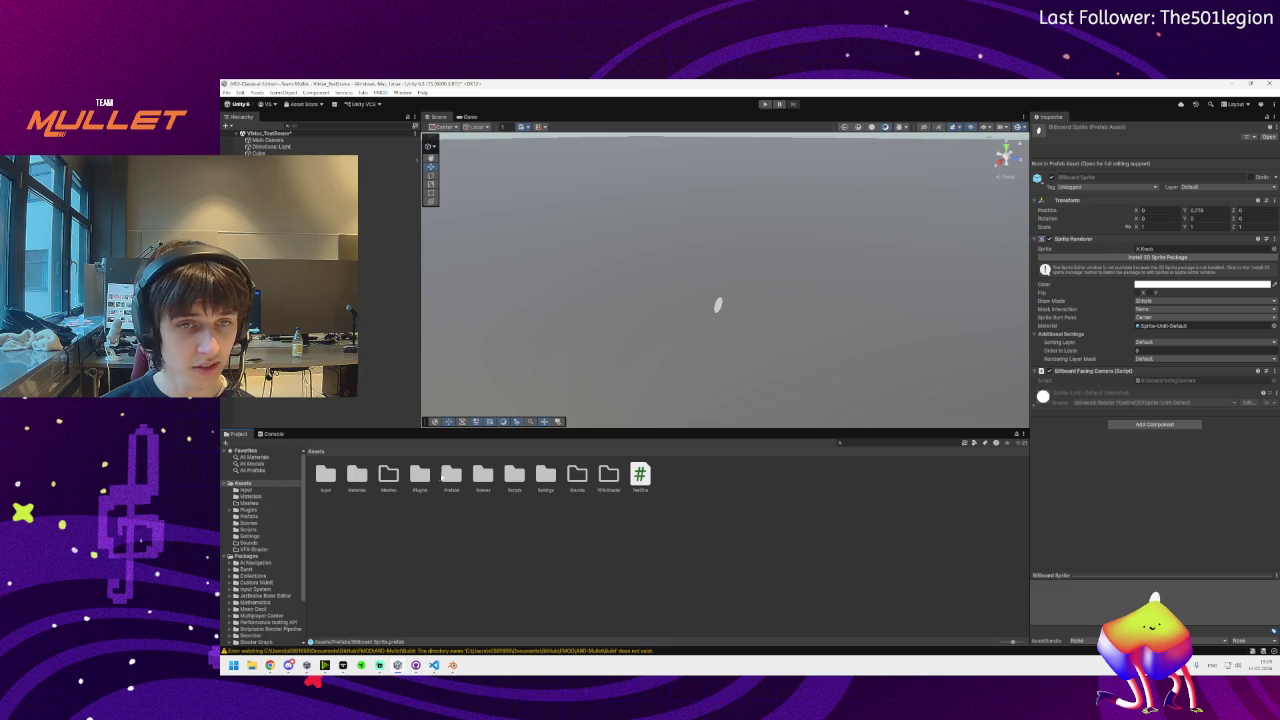
double_click(388, 476)
click(312, 452)
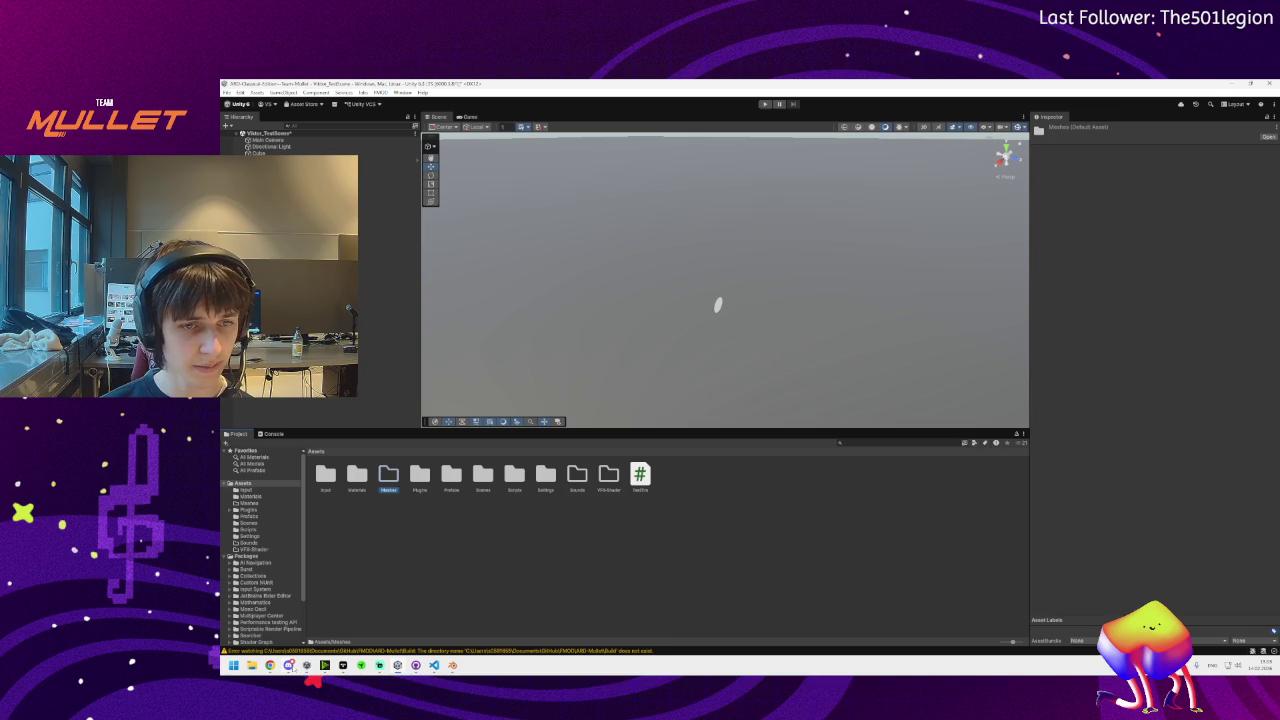
mouse_move(289, 665)
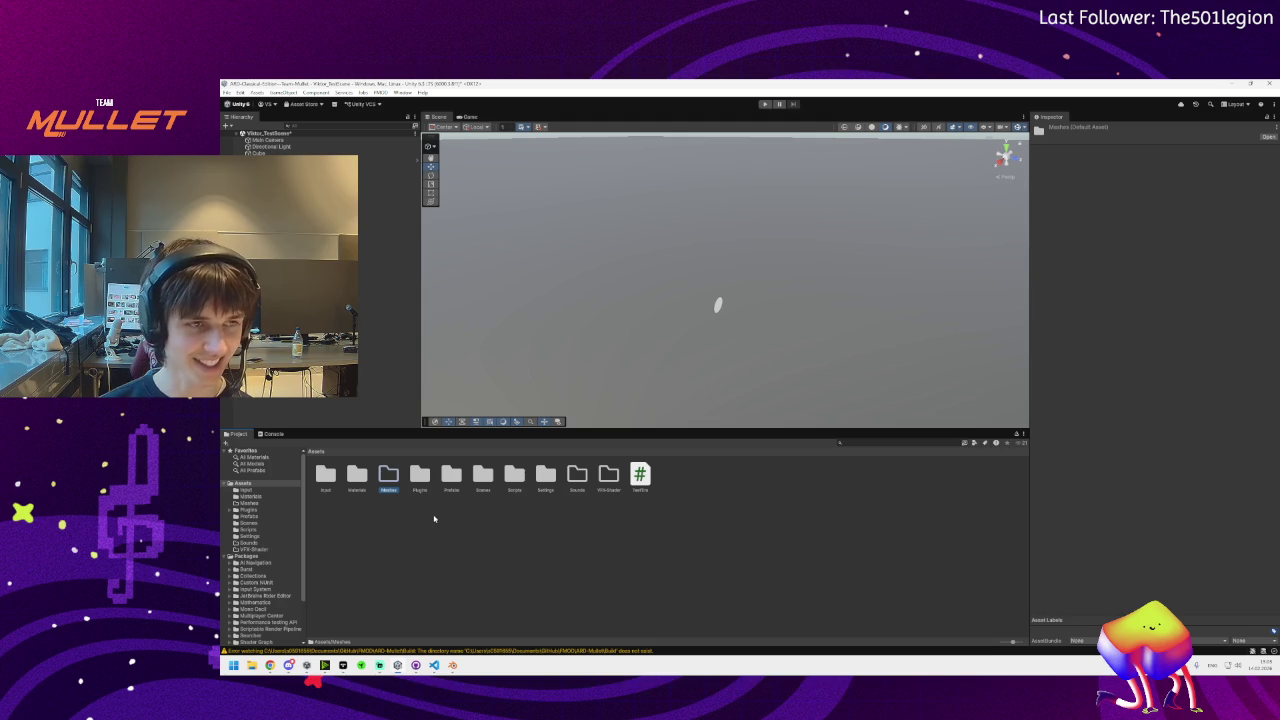
double_click(387, 478)
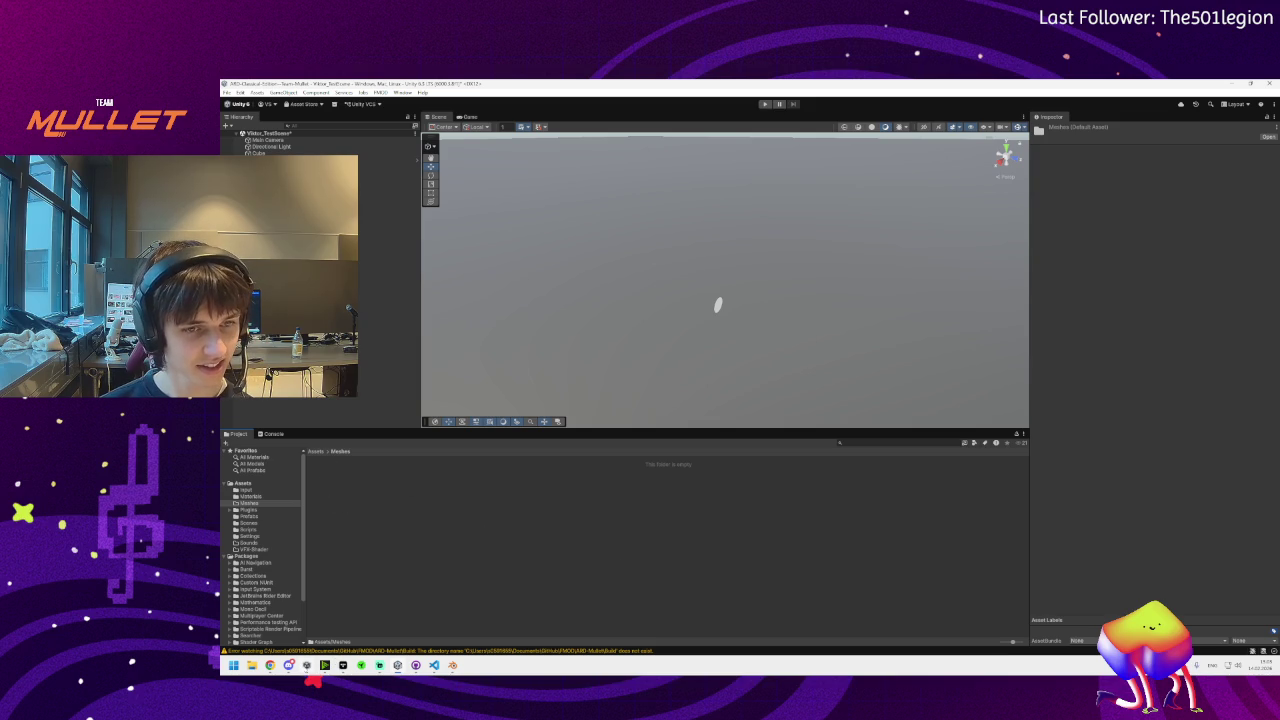
right_click(333, 521)
Create a folder named PlaceHolder inside Meshes and open it
click(384, 527)
right_click(383, 489)
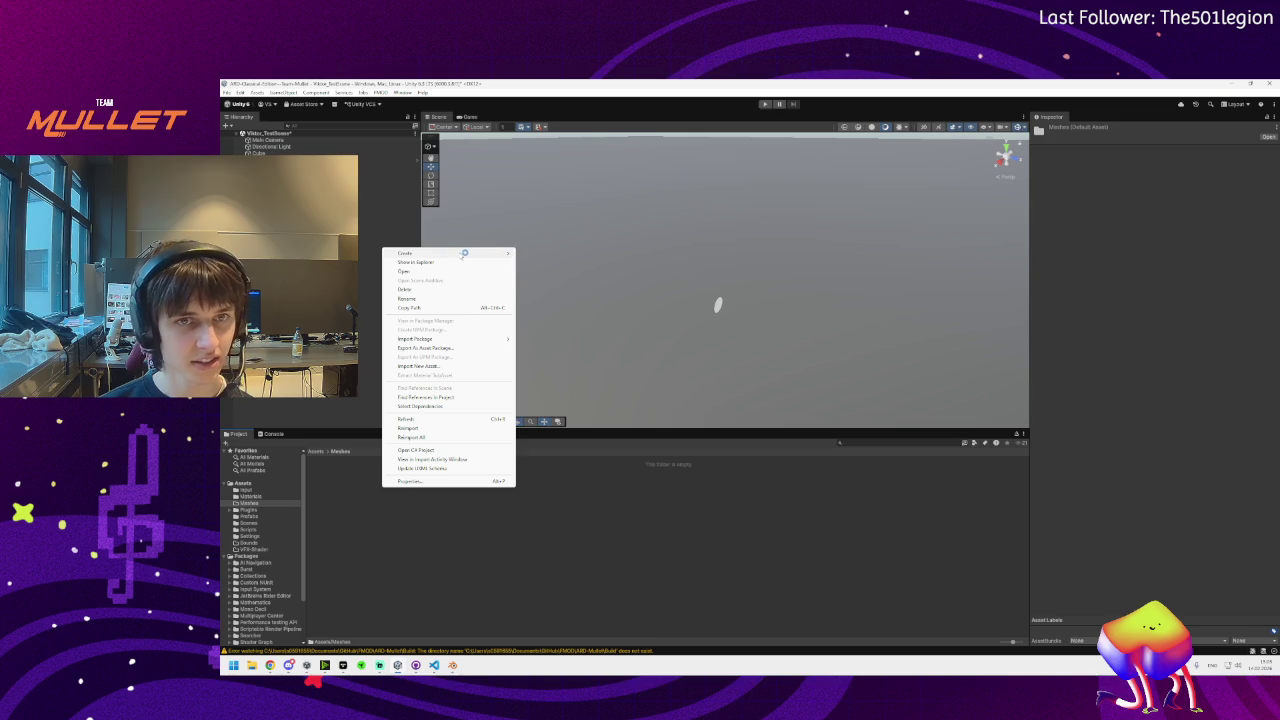
mouse_move(462, 254)
click(552, 255)
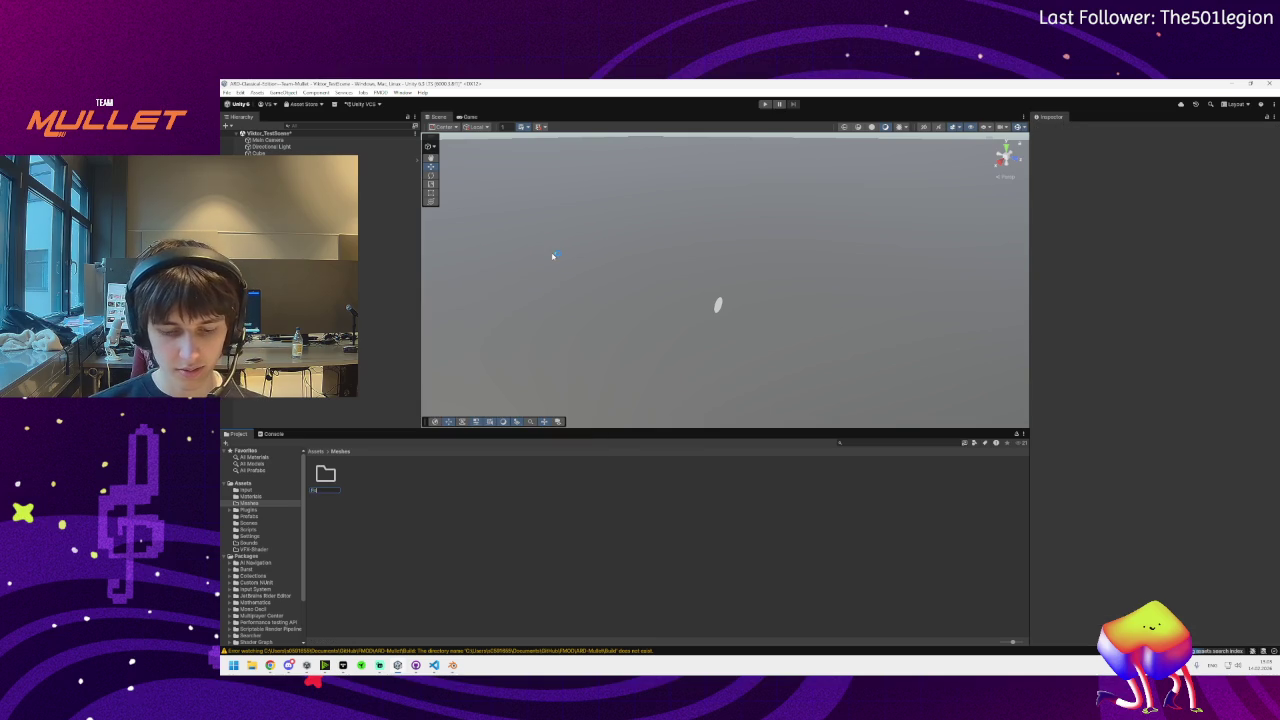
key(Return)
double_click(327, 475)
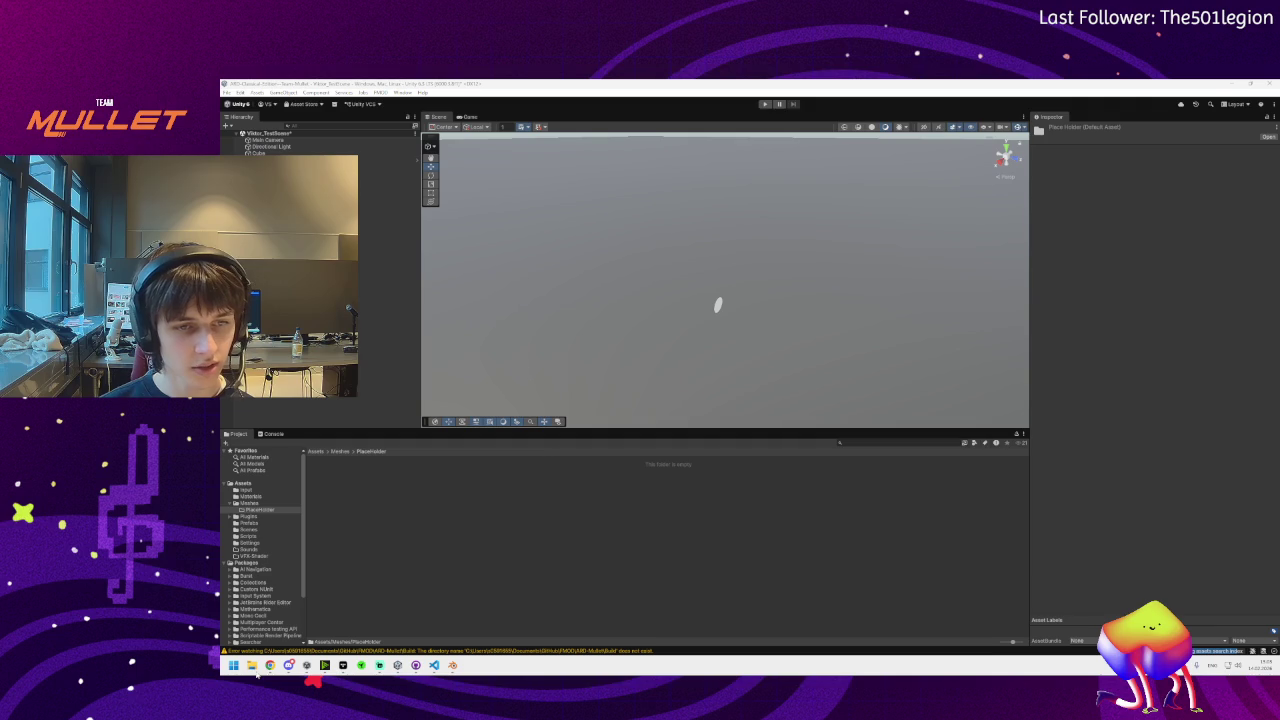
Return to Unity and briefly look through its File and Edit menus
click(252, 665)
click(589, 218)
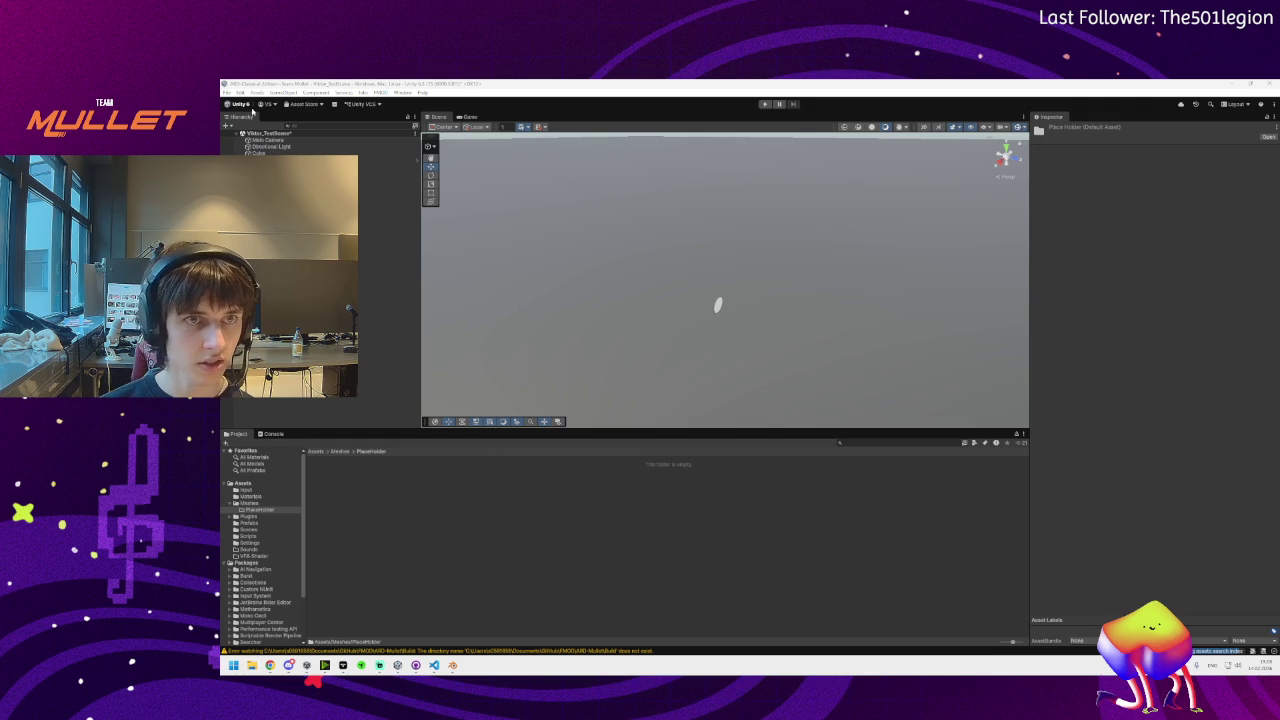
click(227, 92)
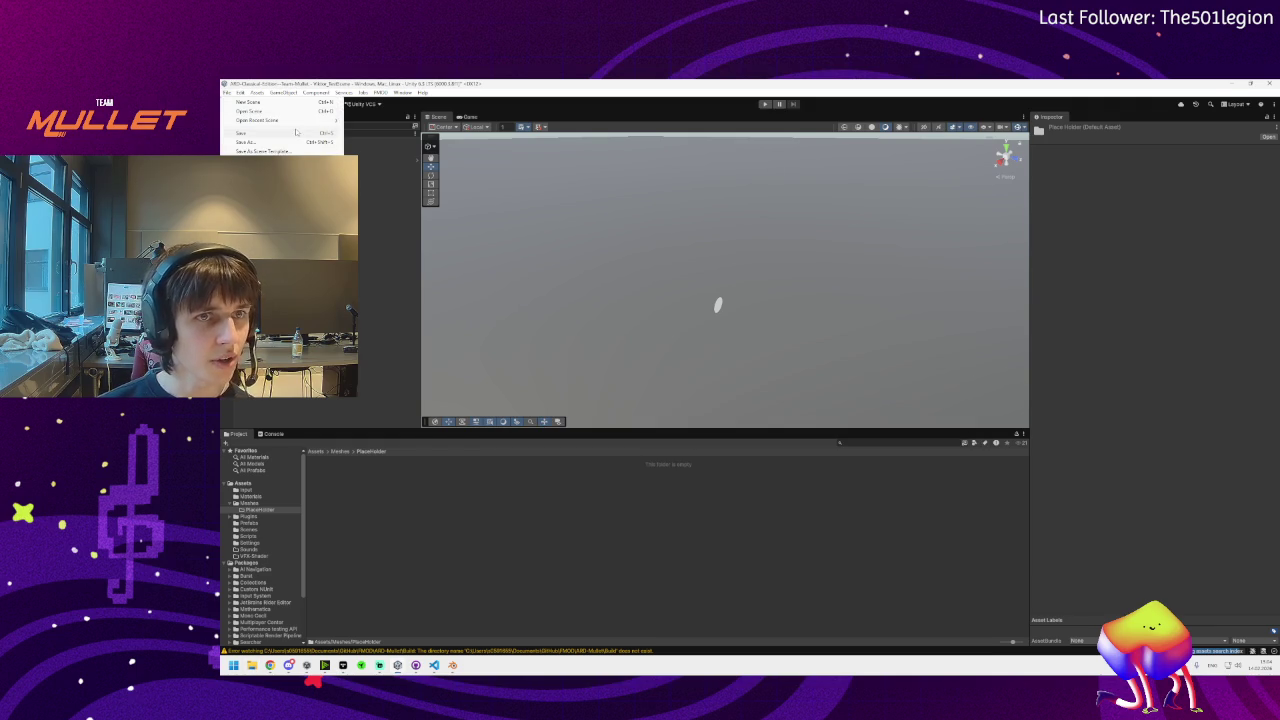
click(240, 92)
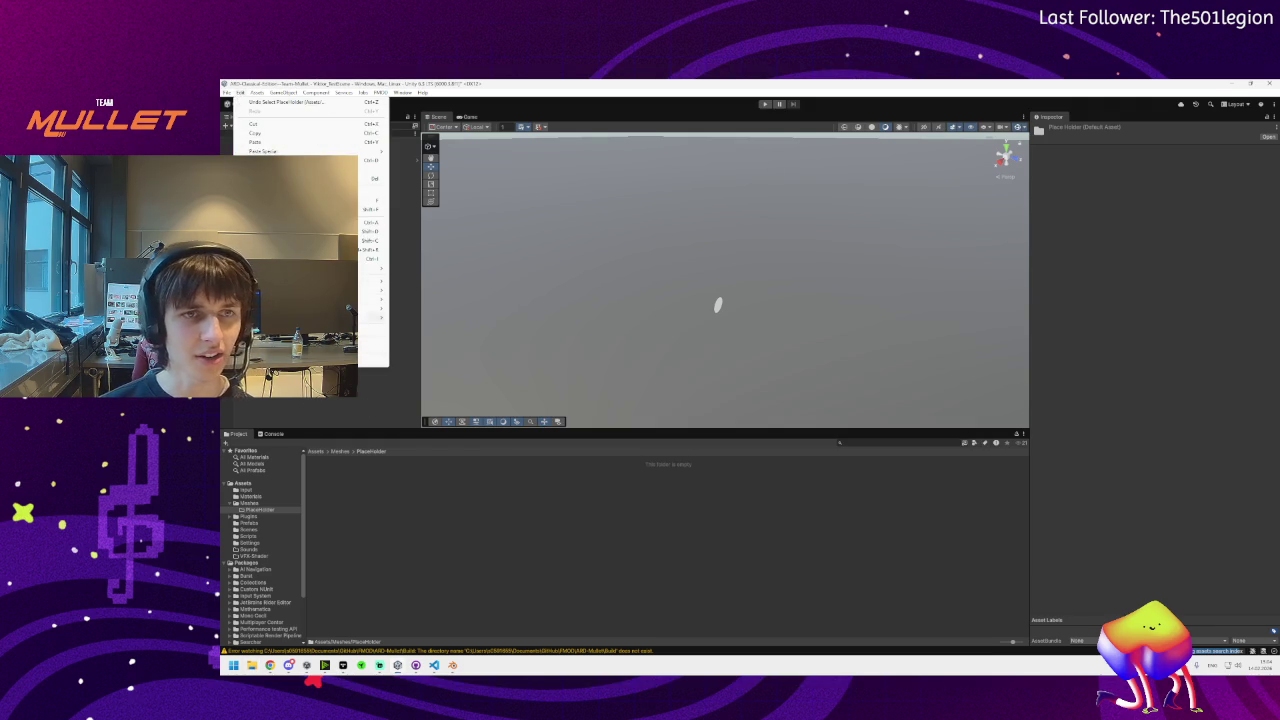
key(Escape)
Import WallPart_Square.fbx and WallPart_Square_Broken.fbx from Dokumente › 3DAssets into PlaceHolder
click(251, 665)
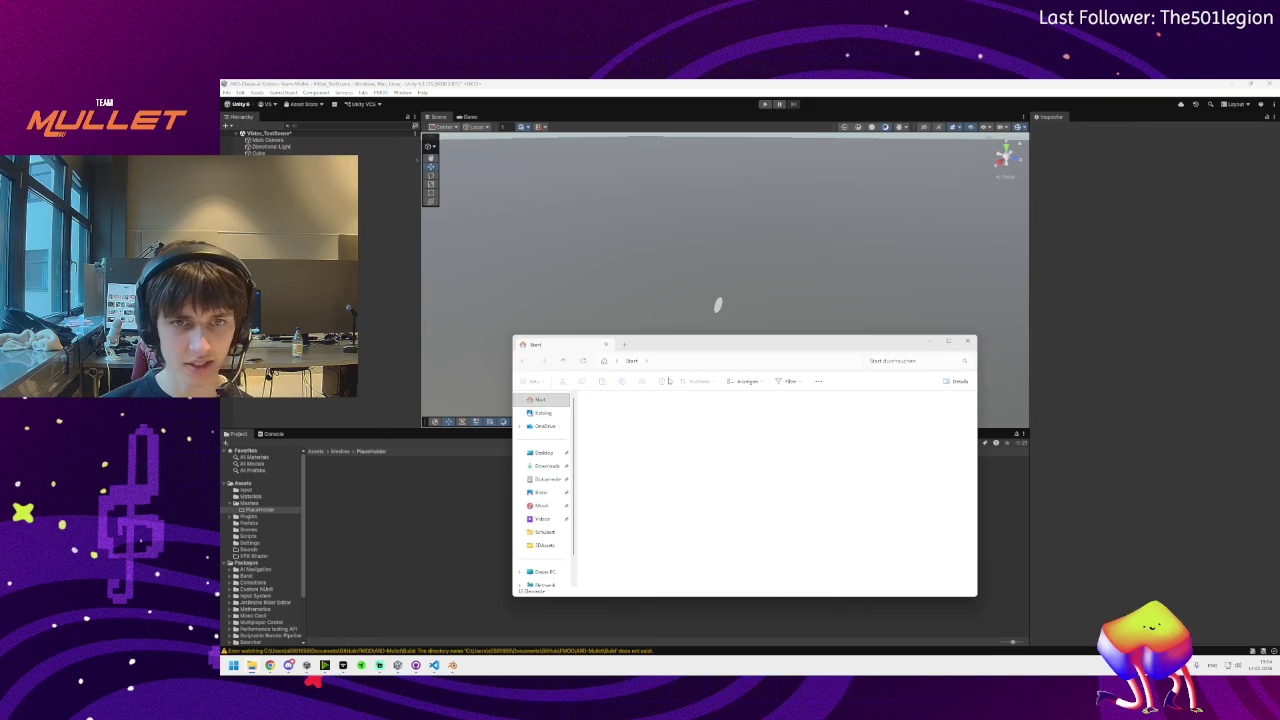
drag(700, 344, 794, 334)
click(645, 469)
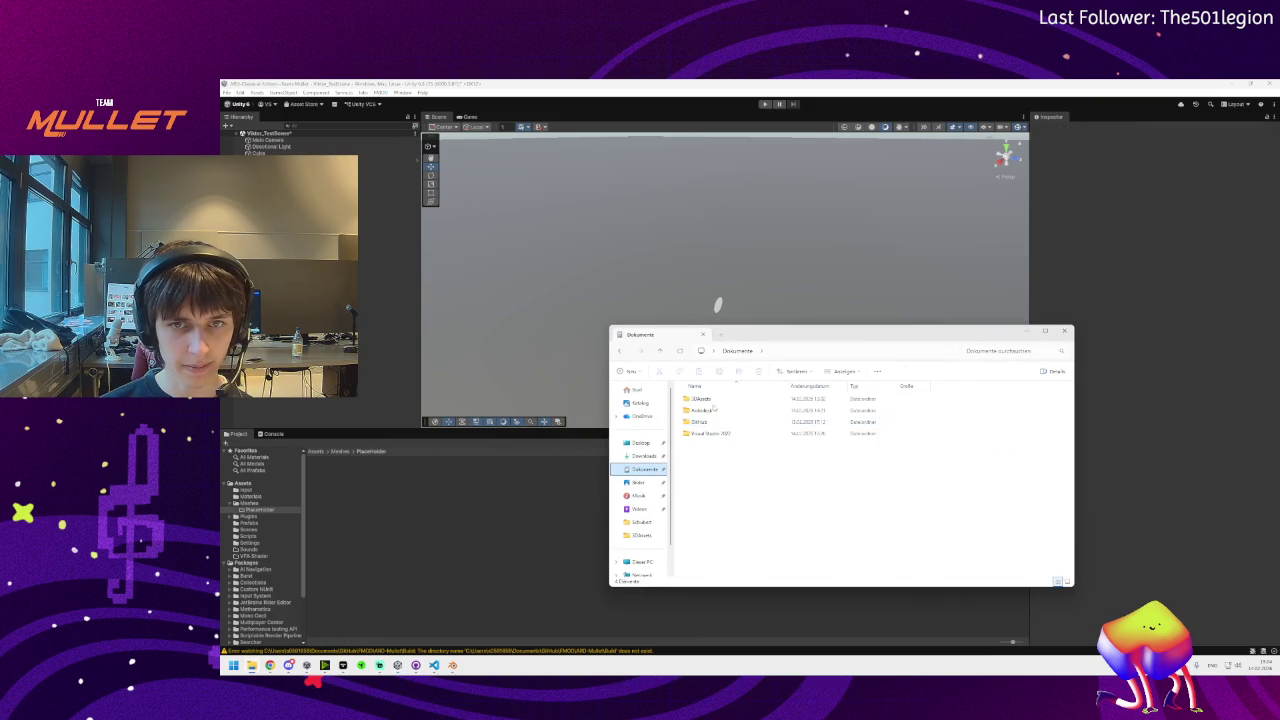
double_click(701, 398)
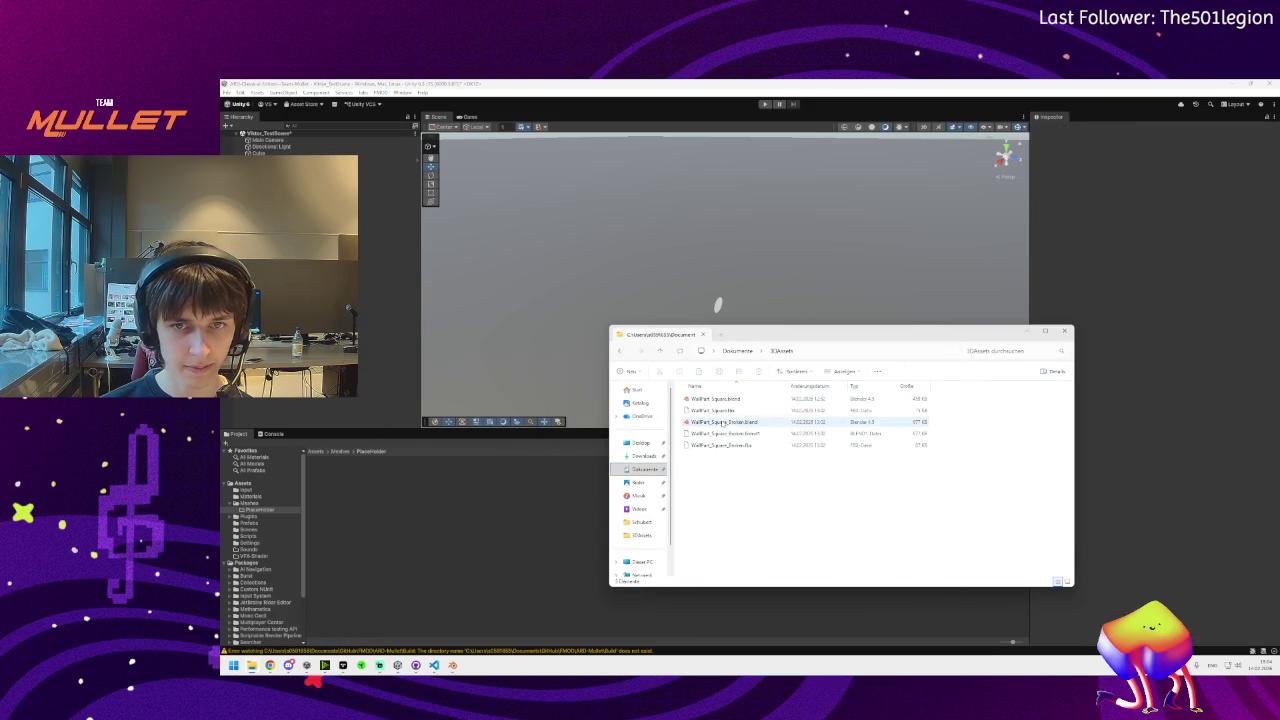
click(720, 445)
ctrl+click(716, 411)
mouse_move(716, 411)
mouse_down()
mouse_move(498, 510)
mouse_move(422, 508)
mouse_up()
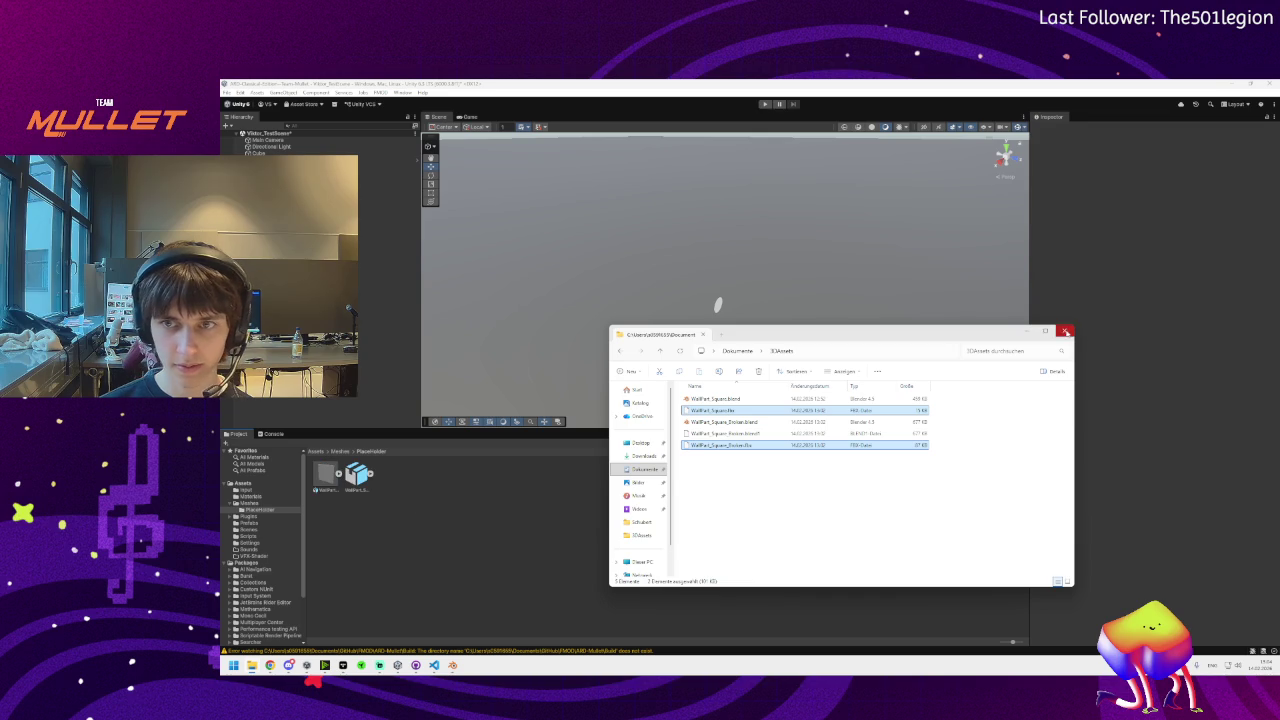
Close File Explorer and check the broken wall model's pieces
click(1066, 331)
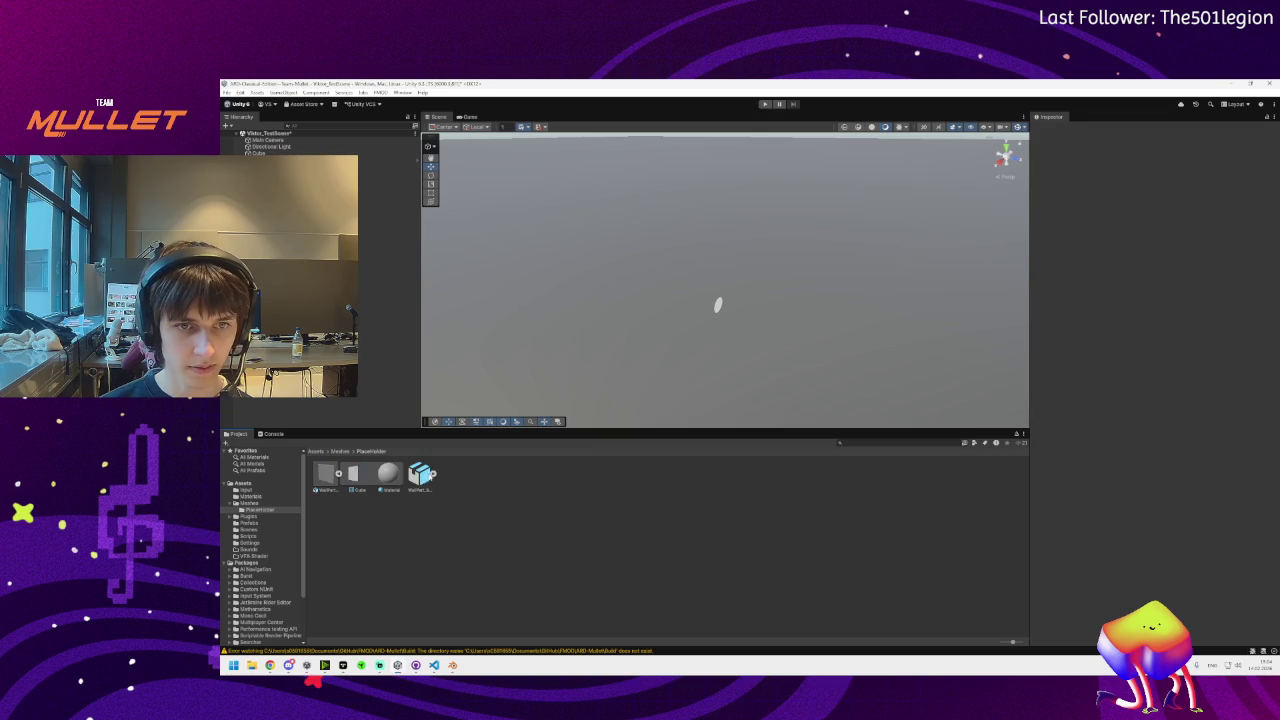
click(436, 474)
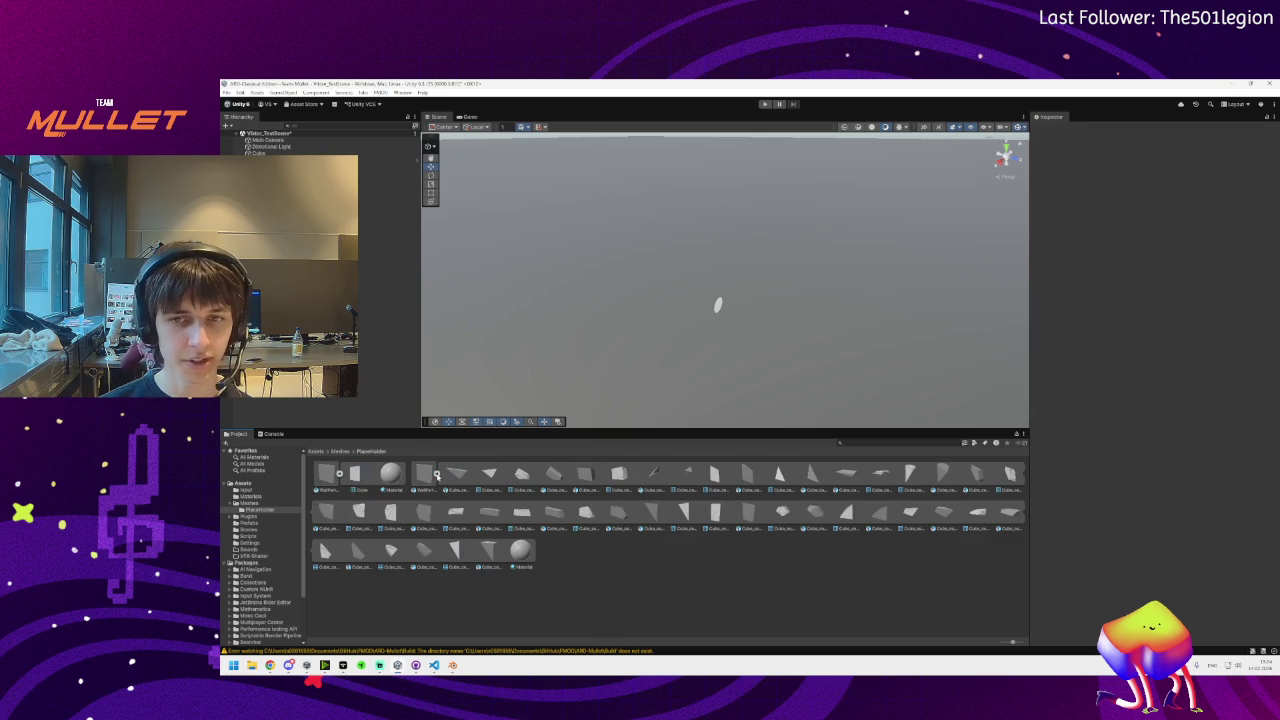
click(435, 475)
Place the WallPart_Square panel model into the scene
mouse_move(727, 280)
mouse_down()
mouse_move(766, 314)
mouse_move(737, 314)
mouse_move(757, 300)
mouse_move(829, 328)
mouse_move(789, 234)
mouse_up()
drag(651, 337, 803, 320)
mouse_move(724, 237)
mouse_down()
mouse_move(737, 320)
mouse_move(700, 340)
mouse_up()
mouse_move(336, 483)
mouse_down()
mouse_move(643, 371)
mouse_move(614, 249)
mouse_move(618, 282)
mouse_move(586, 306)
mouse_move(707, 287)
mouse_move(737, 306)
mouse_move(726, 319)
mouse_up()
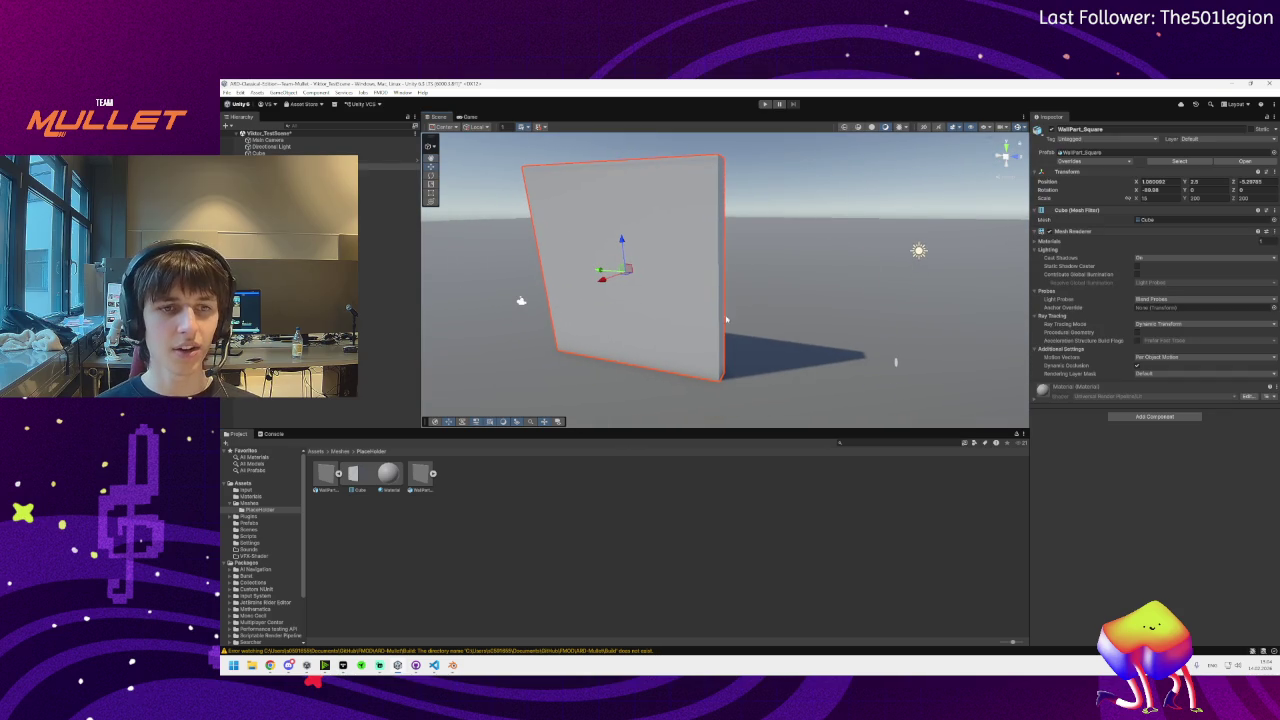
Inspect the wall's Cube mesh, undo the placed slab, and return to Blender
click(362, 483)
click(325, 484)
key(ctrl+z)
key(ctrl+z)
key(ctrl+z)
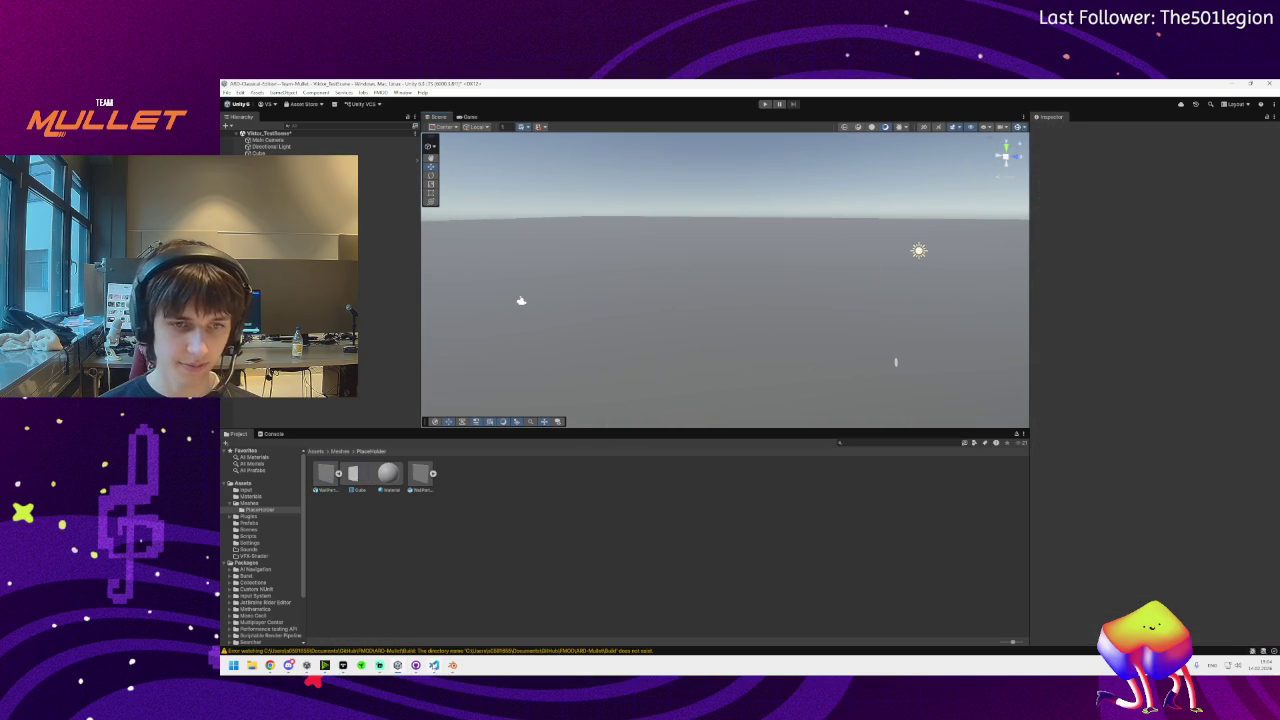
key(alt+Tab)
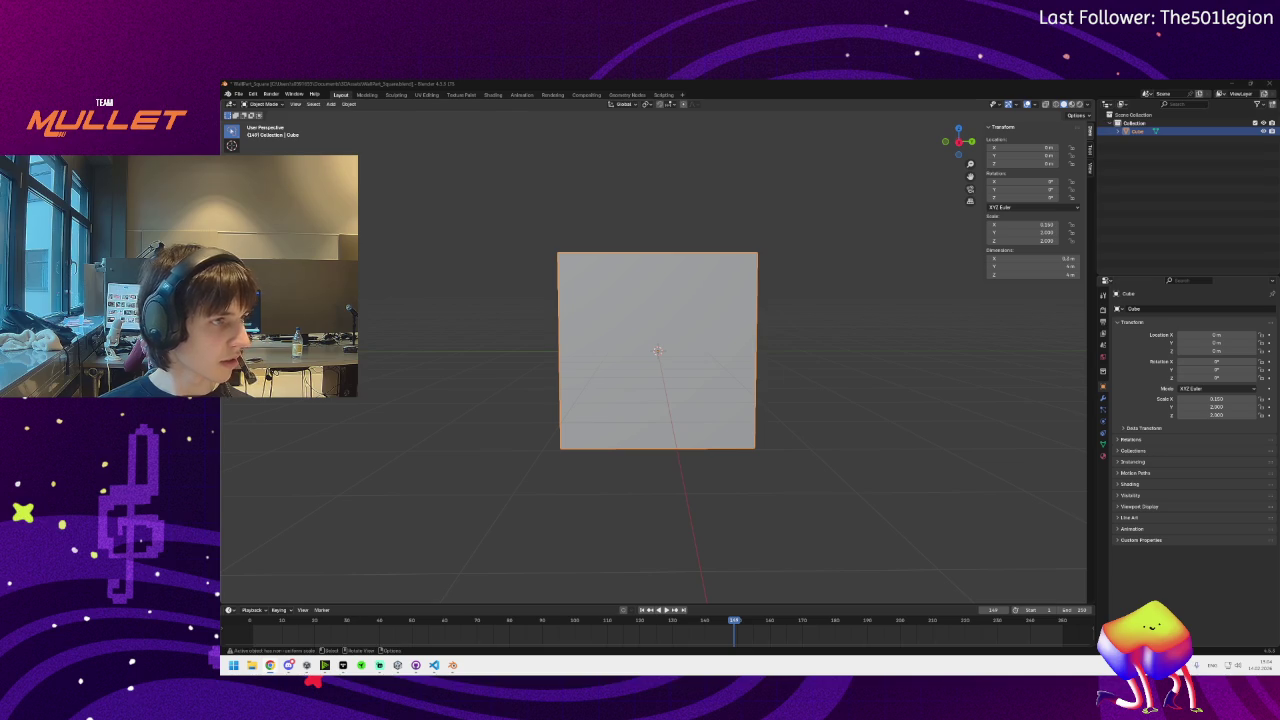
Apply rotation and scale to the square panel and save WallPart_Square.blend
key(ctrl+a)
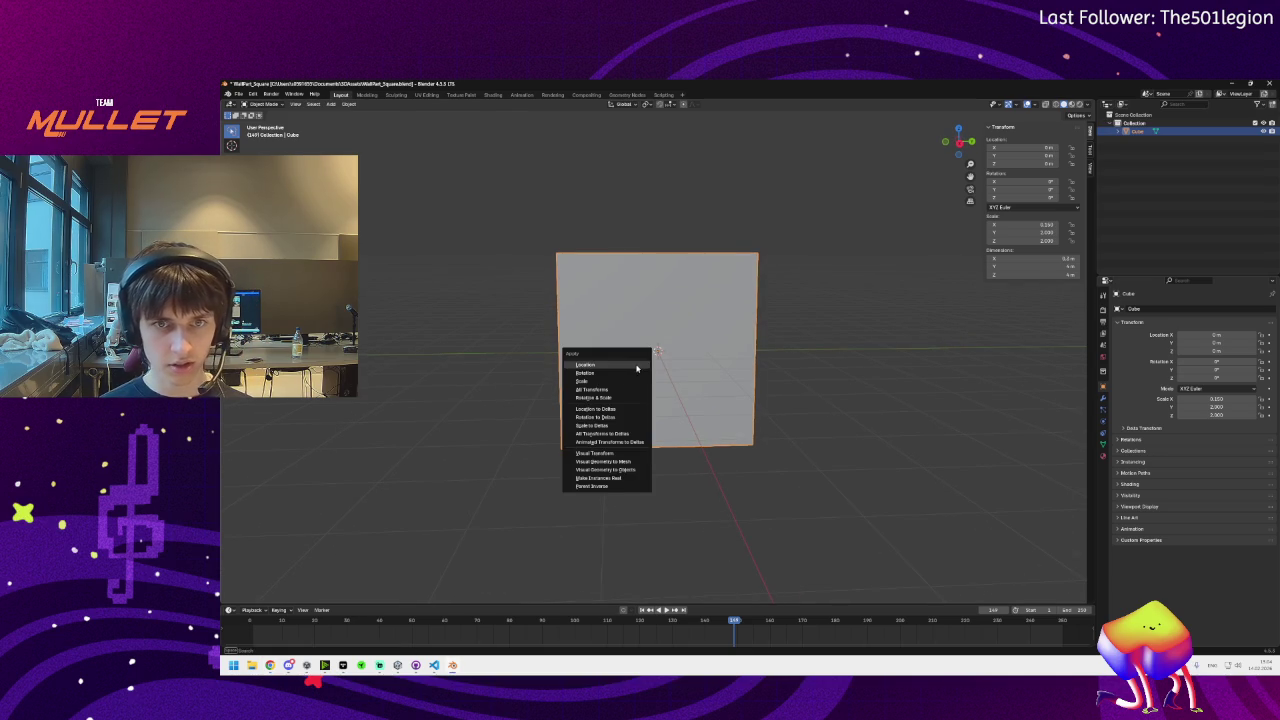
click(610, 397)
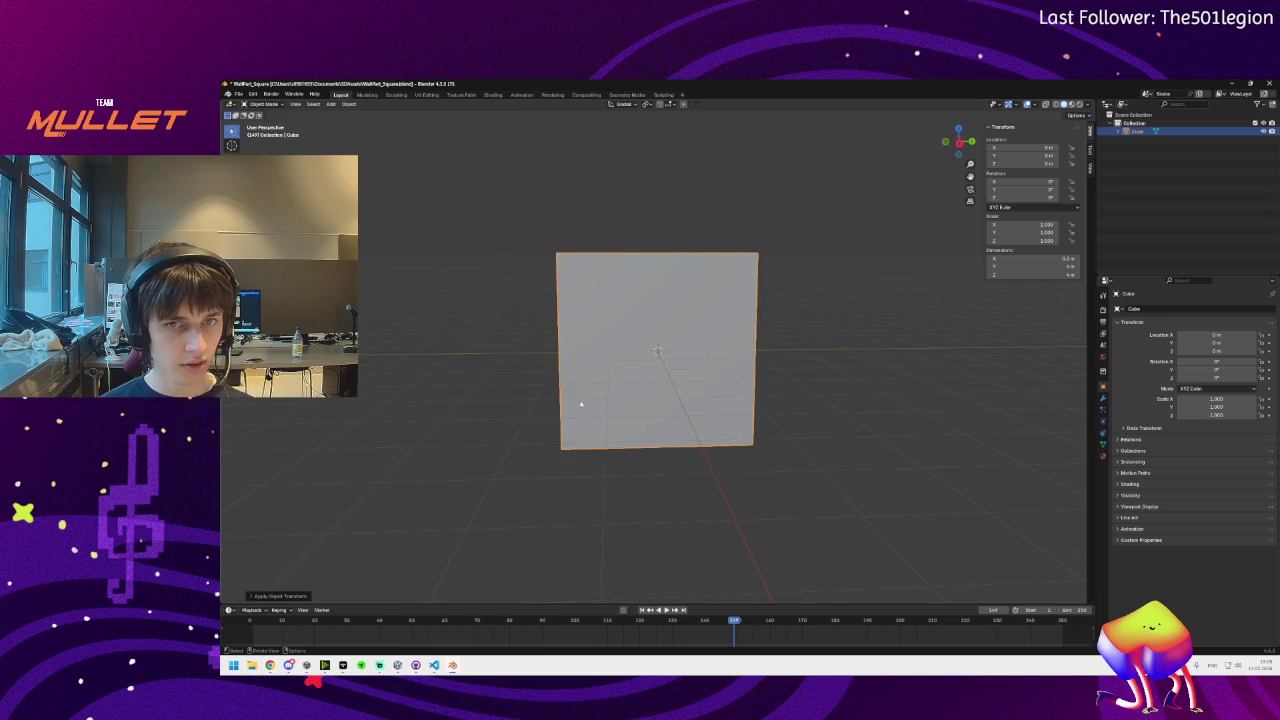
key(ctrl+a)
click(572, 391)
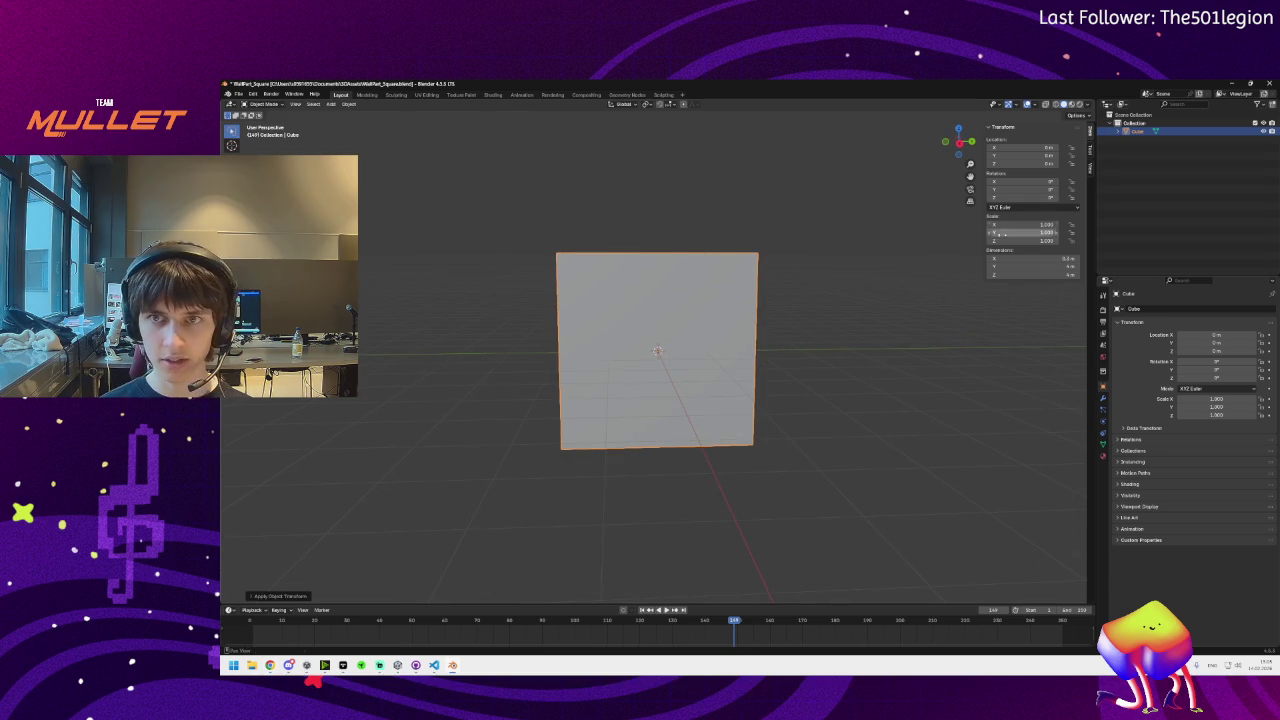
key(ctrl+s)
Export the panel as WallPart_Square.fbx and save the blend file
click(237, 93)
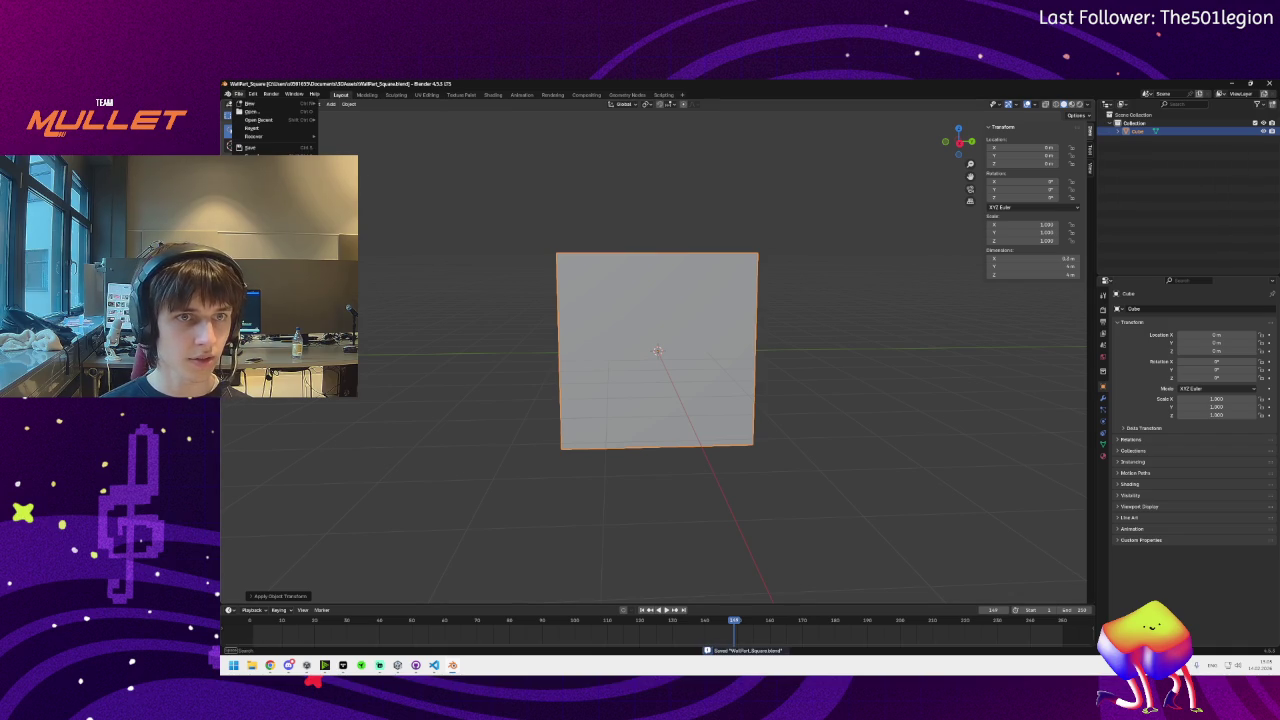
mouse_move(300, 222)
click(385, 293)
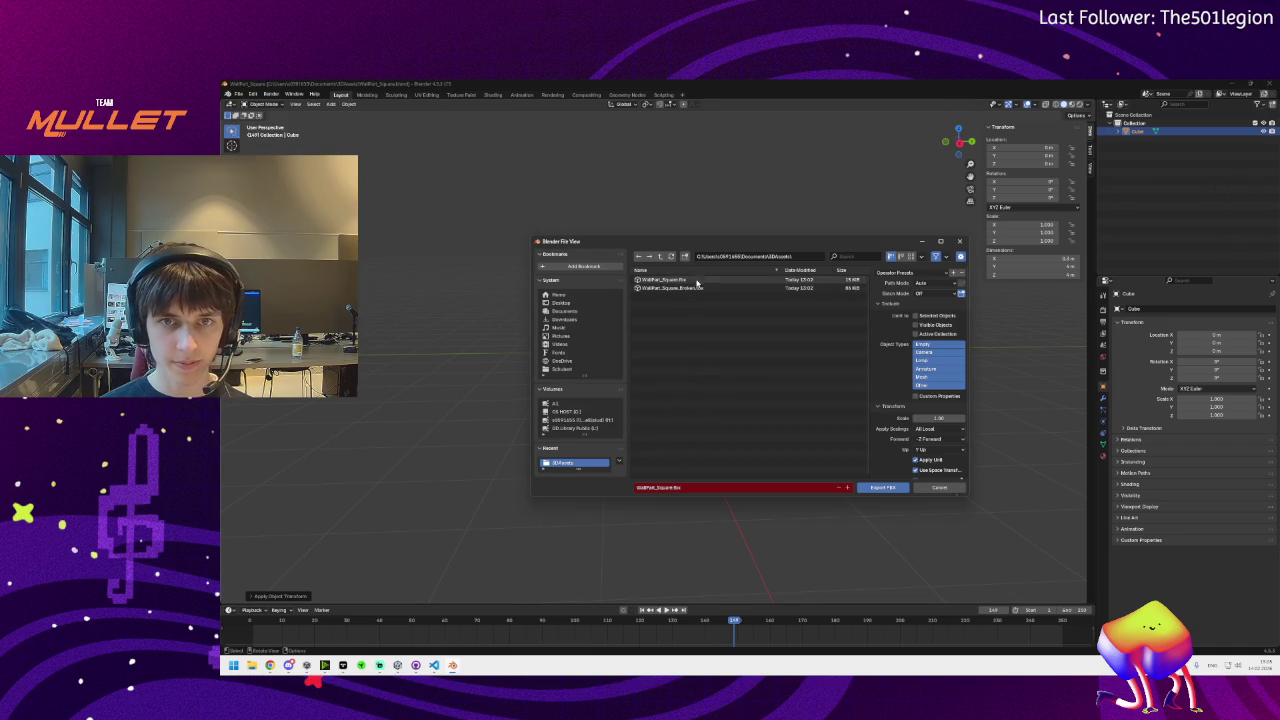
click(881, 487)
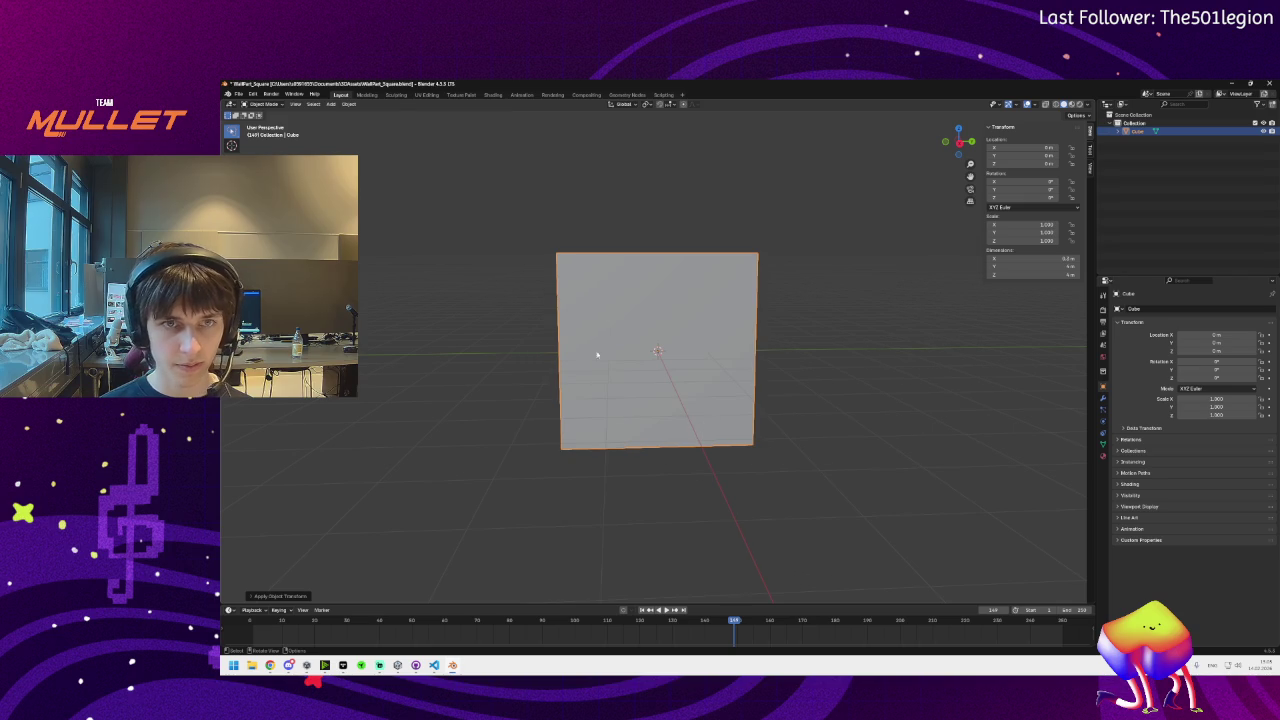
key(ctrl+s)
Open WallPart_Square_Broken.blend and save it
click(240, 93)
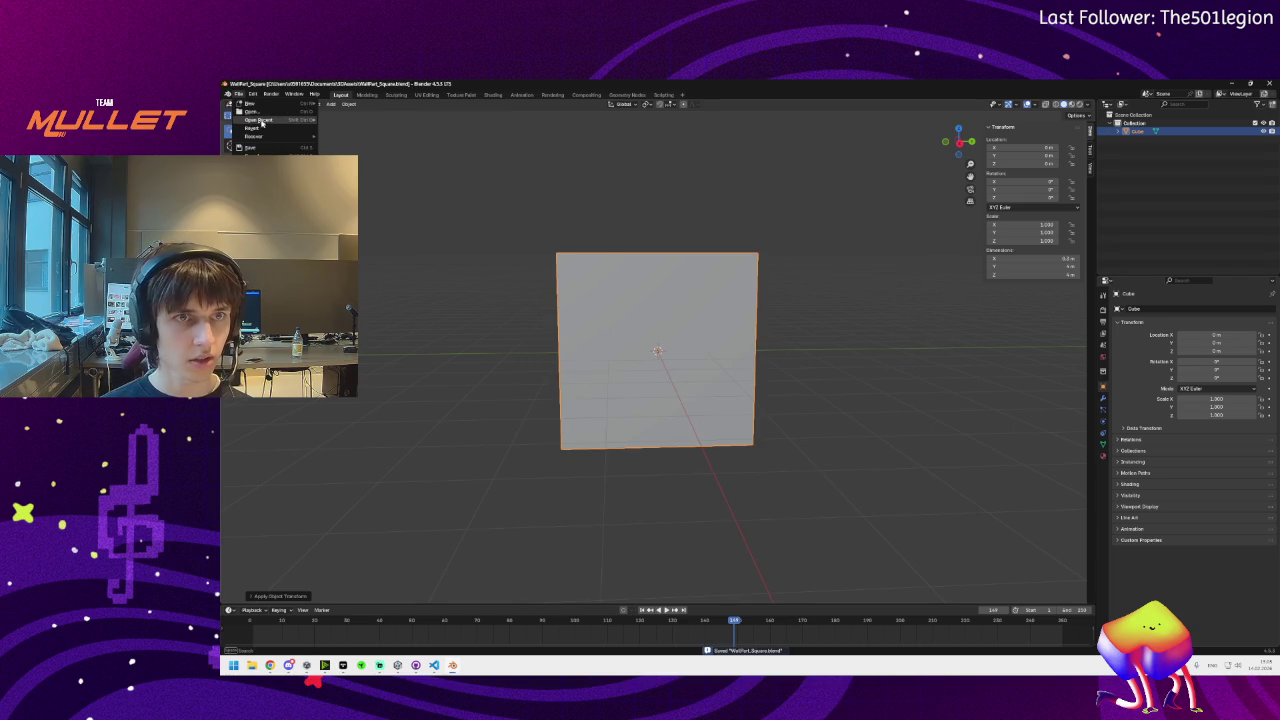
click(258, 119)
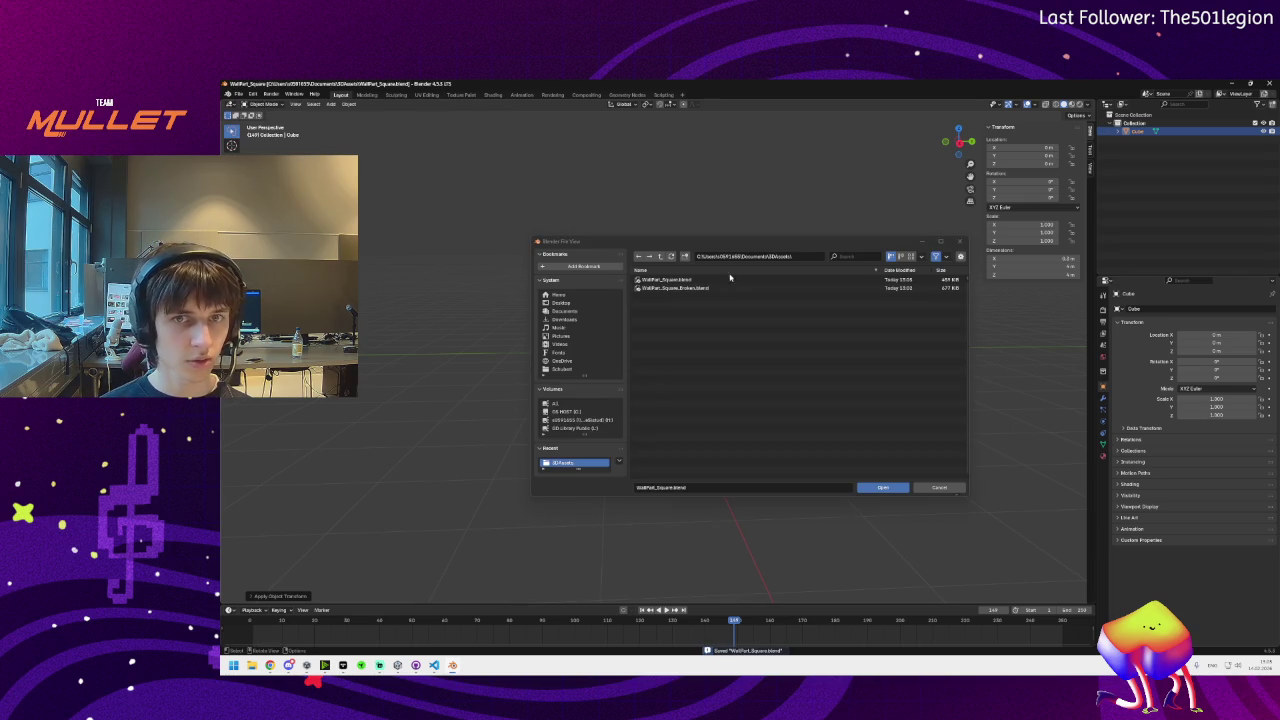
double_click(694, 287)
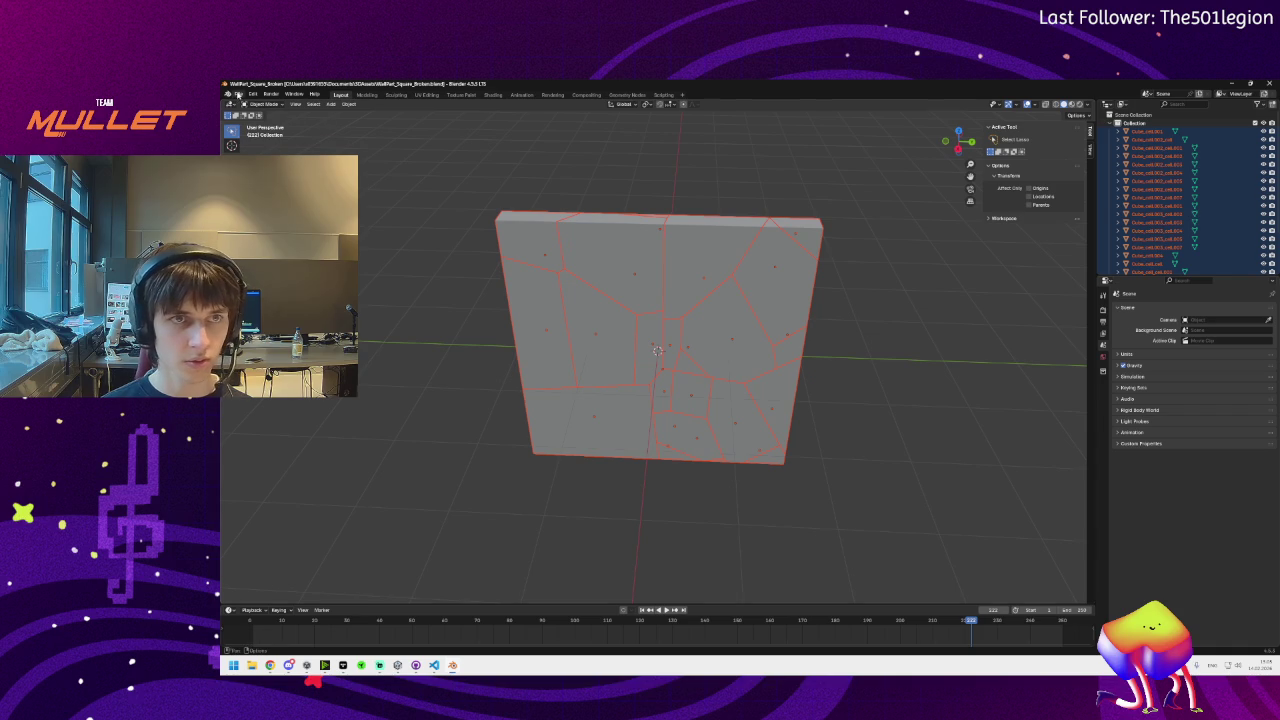
key(ctrl+s)
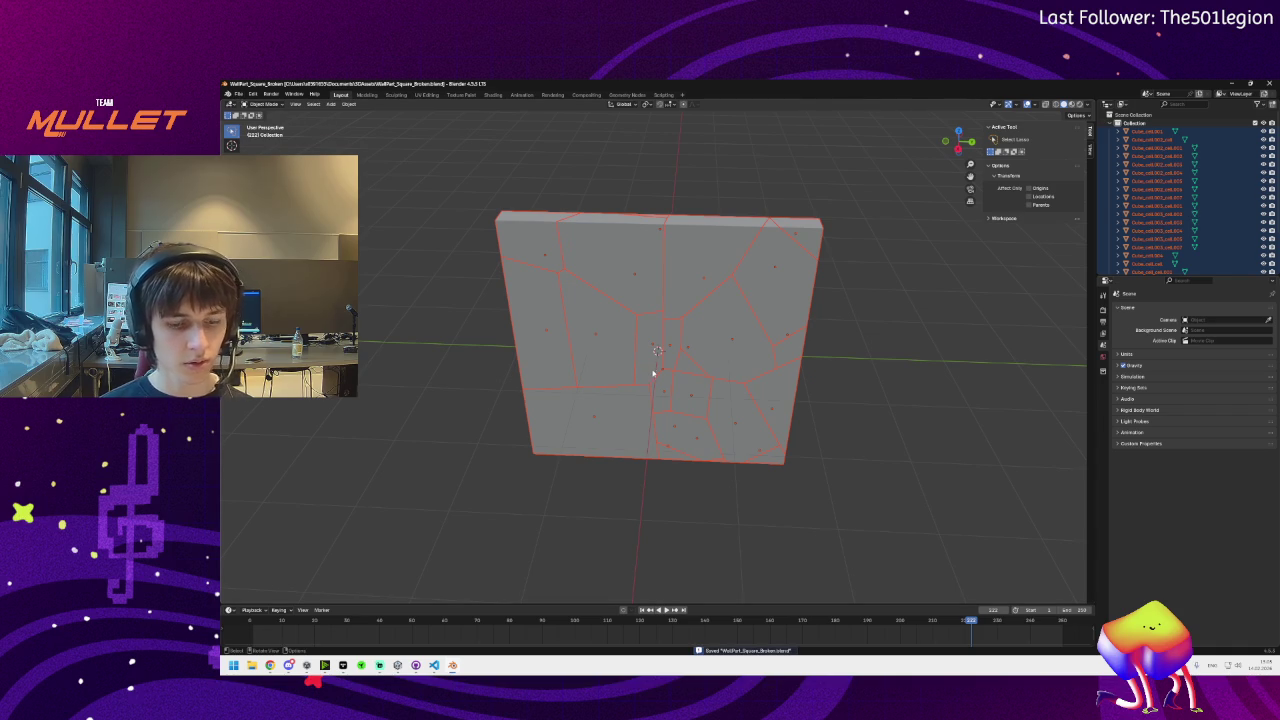
Apply all transforms to the fractured wall pieces and save the file
key(ctrl+a)
key(Escape)
key(ctrl+a)
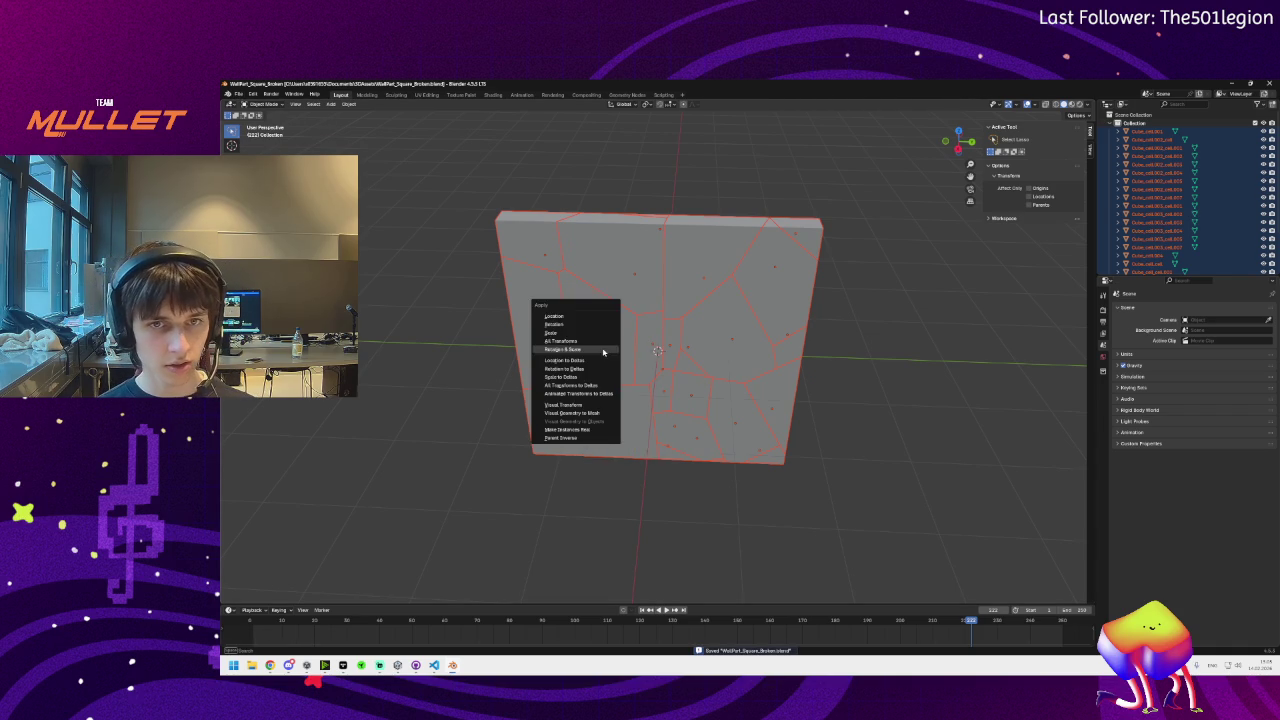
key(Escape)
key(ctrl+a)
click(571, 349)
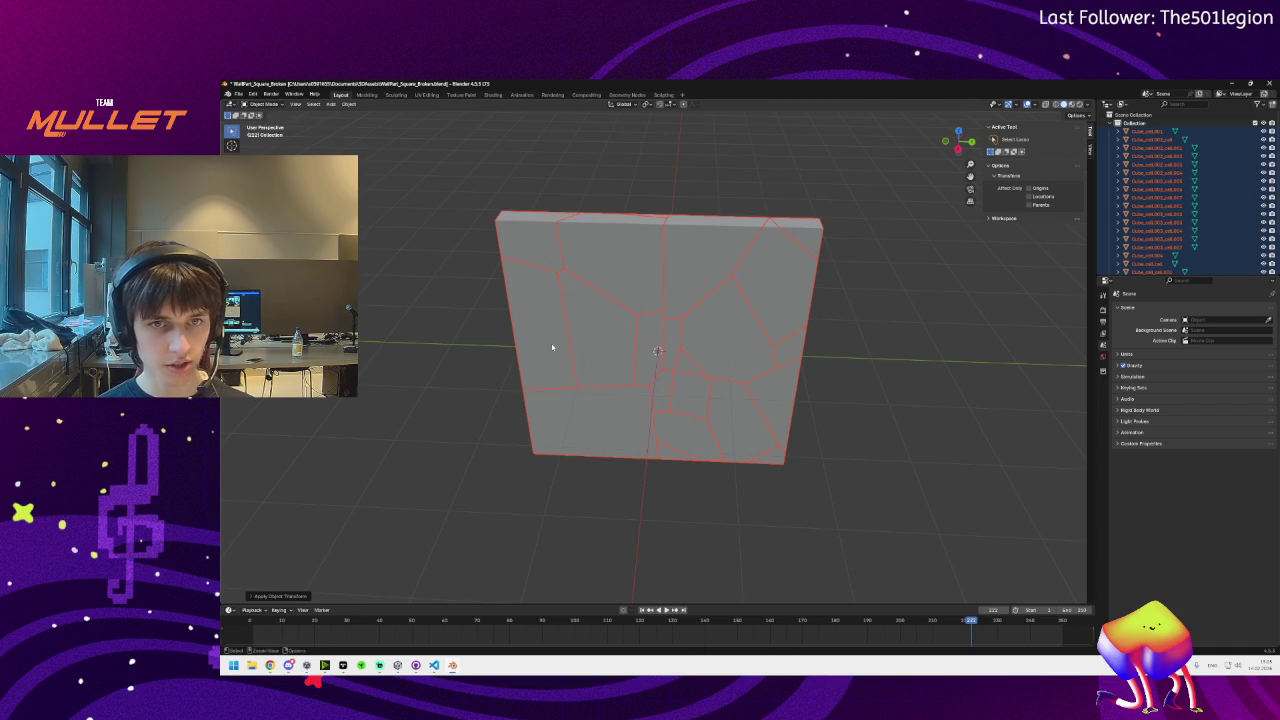
key(ctrl+s)
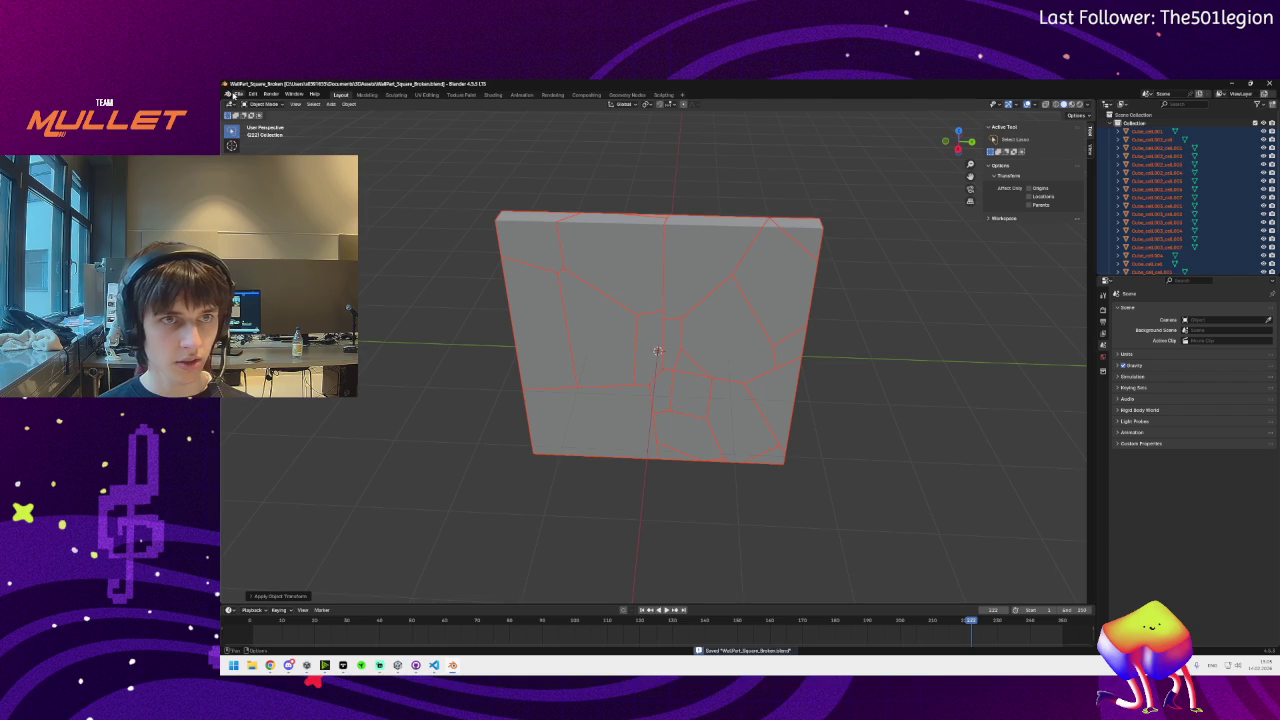
Export the fractured pieces as WallPart_Square_Broken.fbx
click(239, 93)
mouse_move(300, 220)
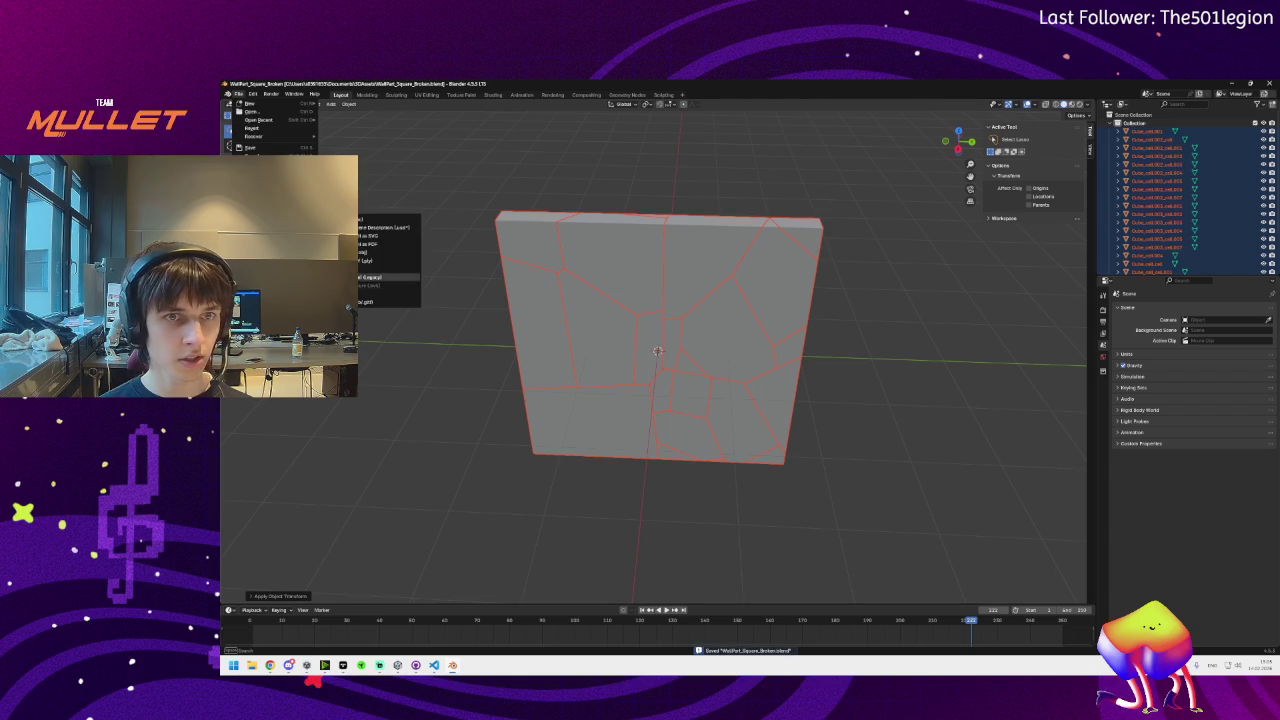
click(375, 286)
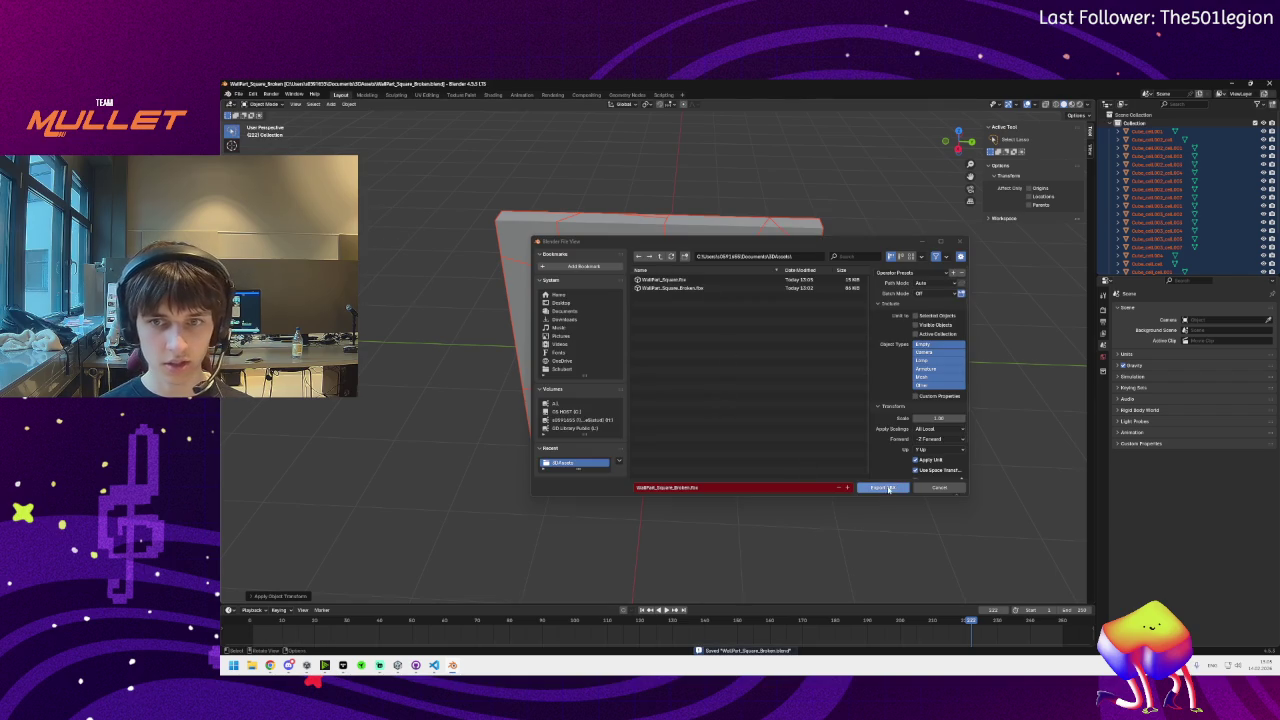
click(888, 490)
click(397, 665)
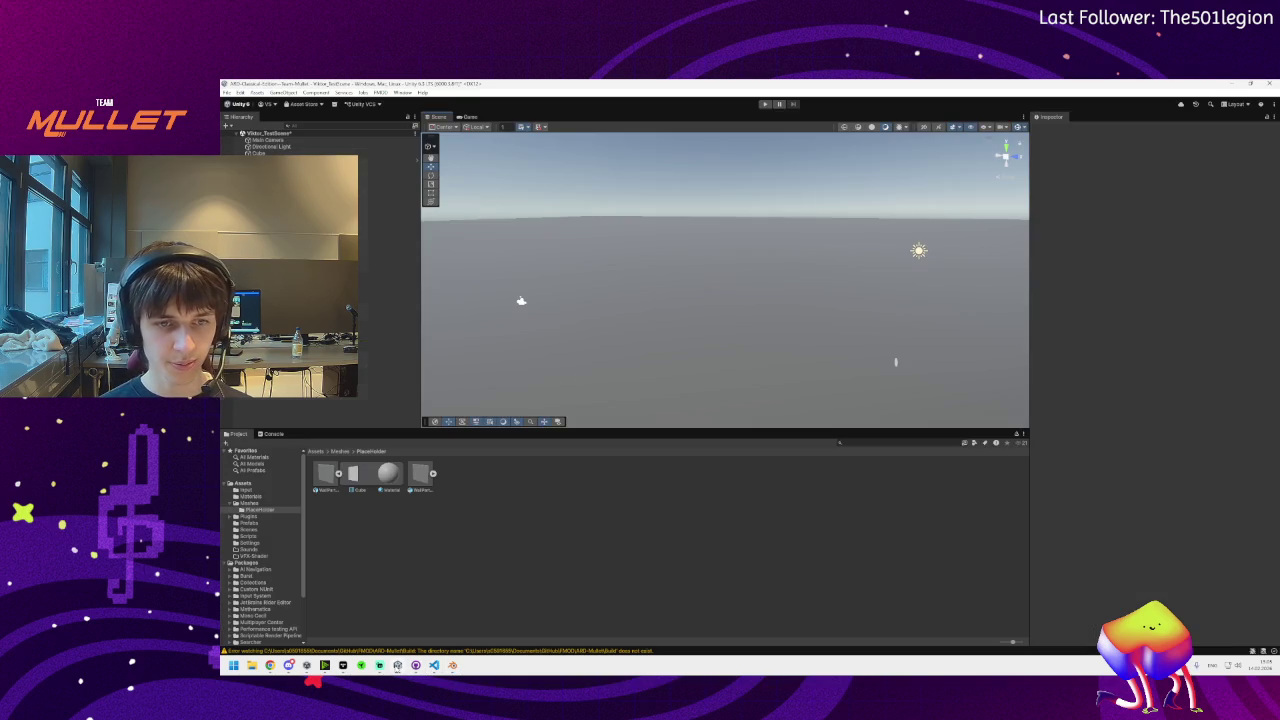
Delete the old WallPart_Square asset and all remaining assets in PlaceHolder
click(326, 476)
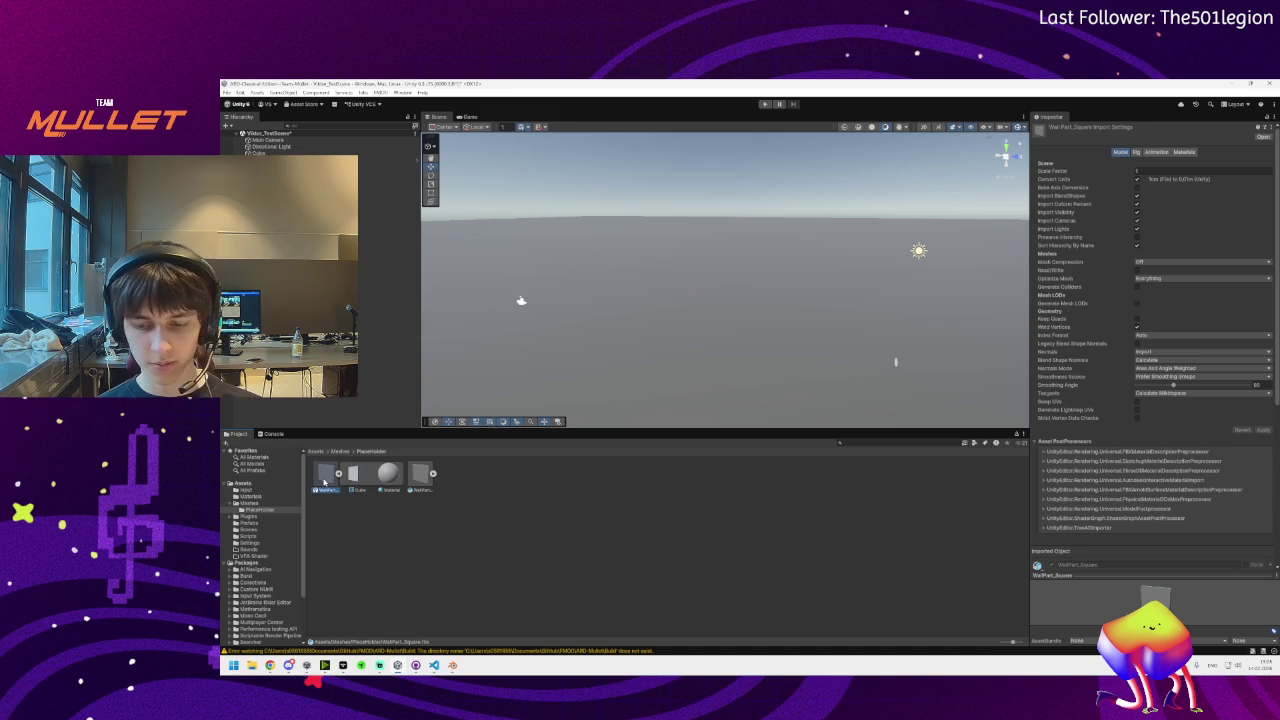
key(Delete)
click(762, 387)
key(ctrl+a)
key(Delete)
click(762, 387)
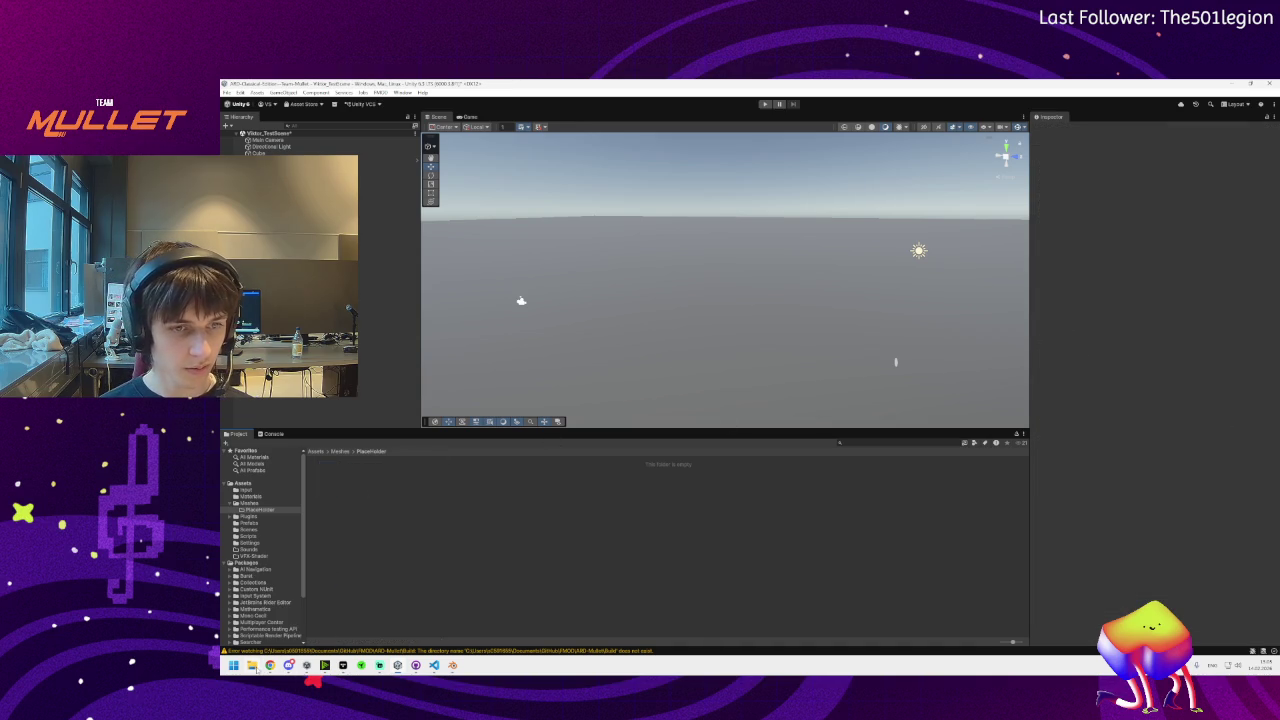
click(307, 665)
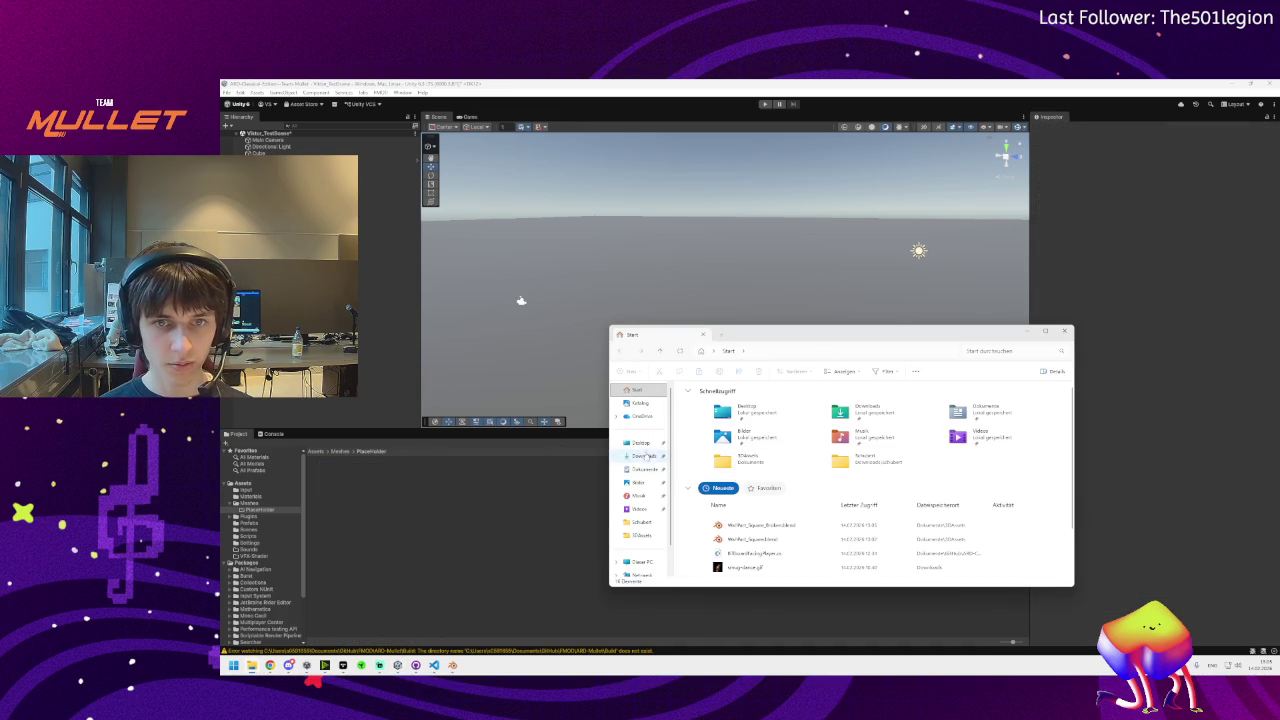
Re-import both wall FBX files from Dokumente › 3DAssets into PlaceHolder, then close Explorer
click(644, 469)
double_click(703, 398)
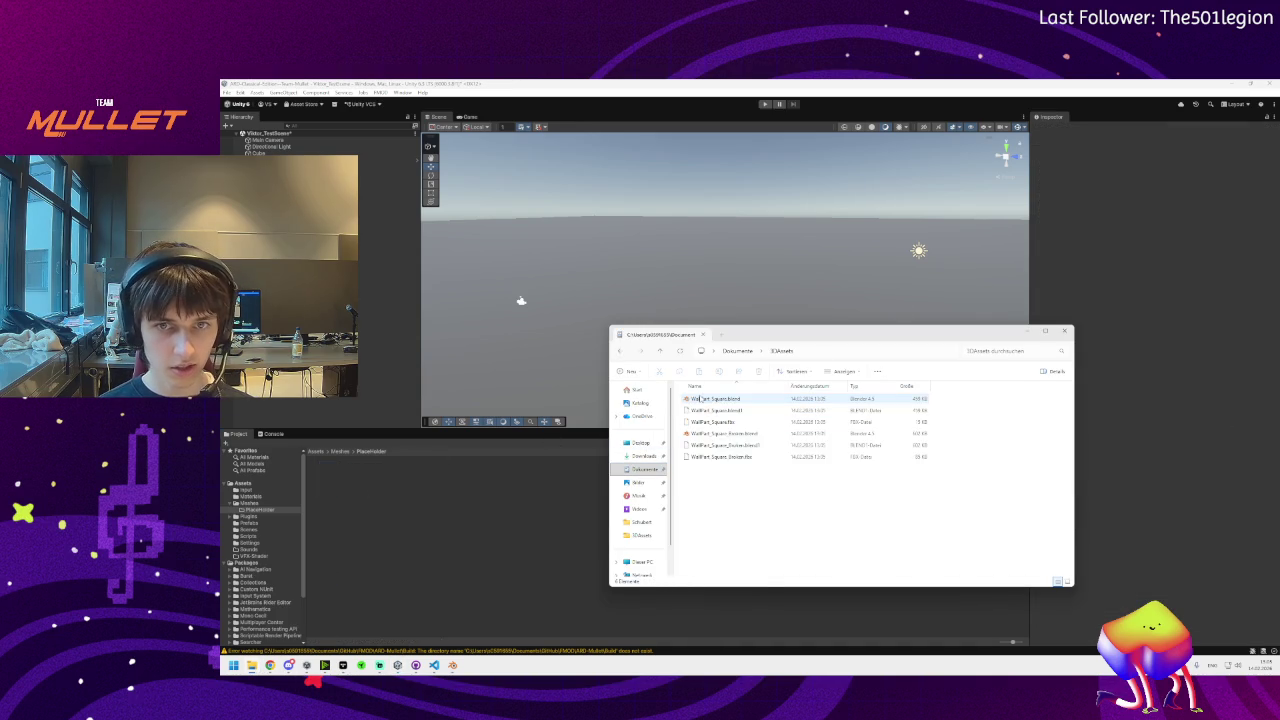
click(725, 456)
ctrl+click(714, 422)
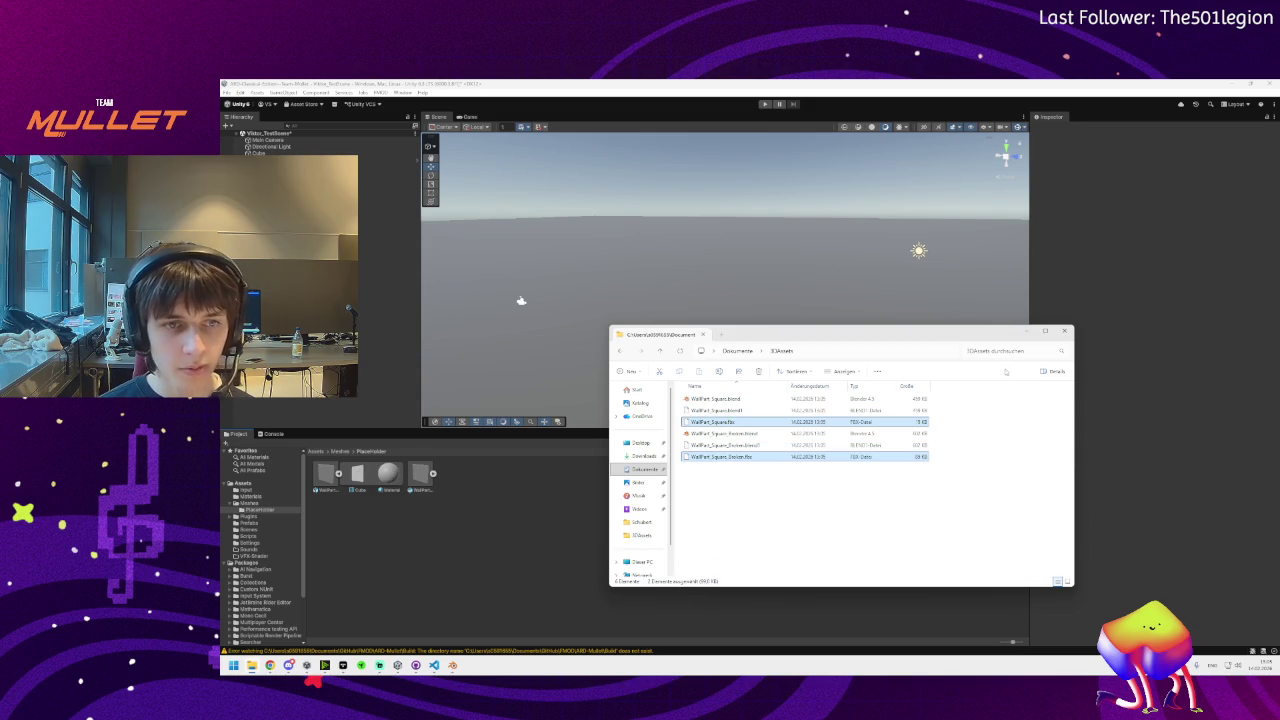
click(1064, 331)
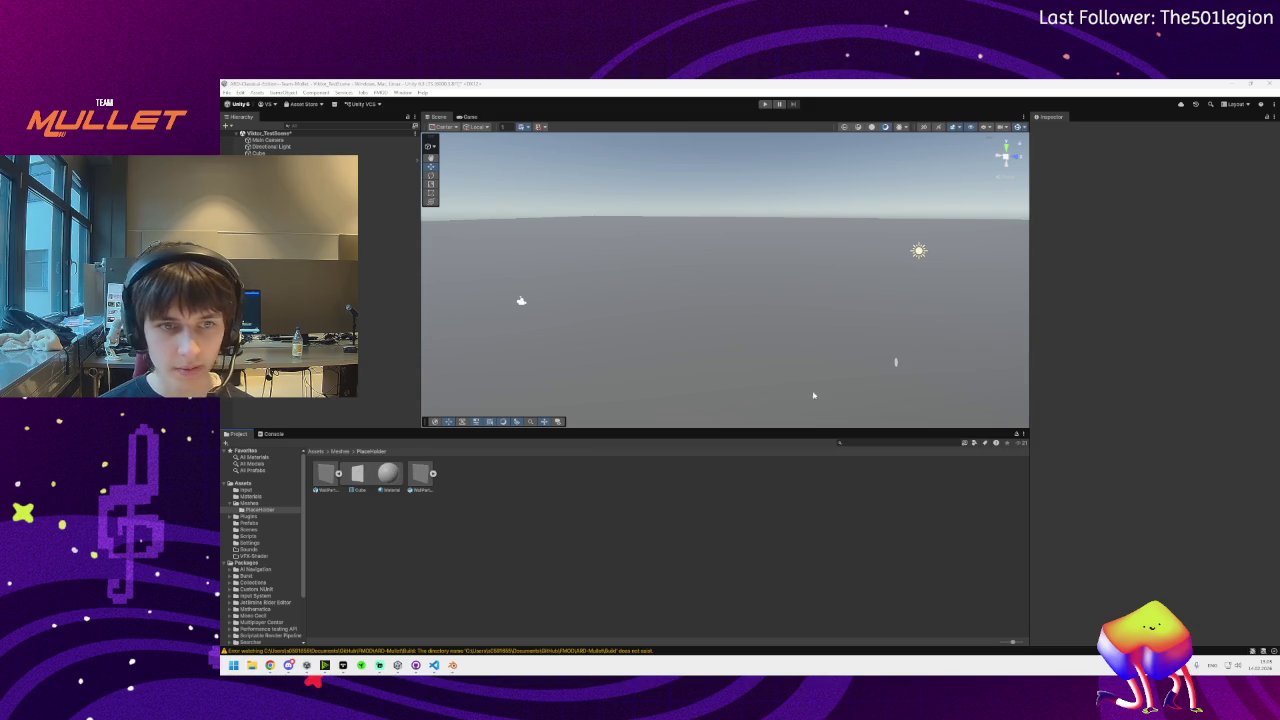
Drag WallPart_Square and WallPart_Square_Broken from the Project panel into the scene
click(432, 474)
click(432, 474)
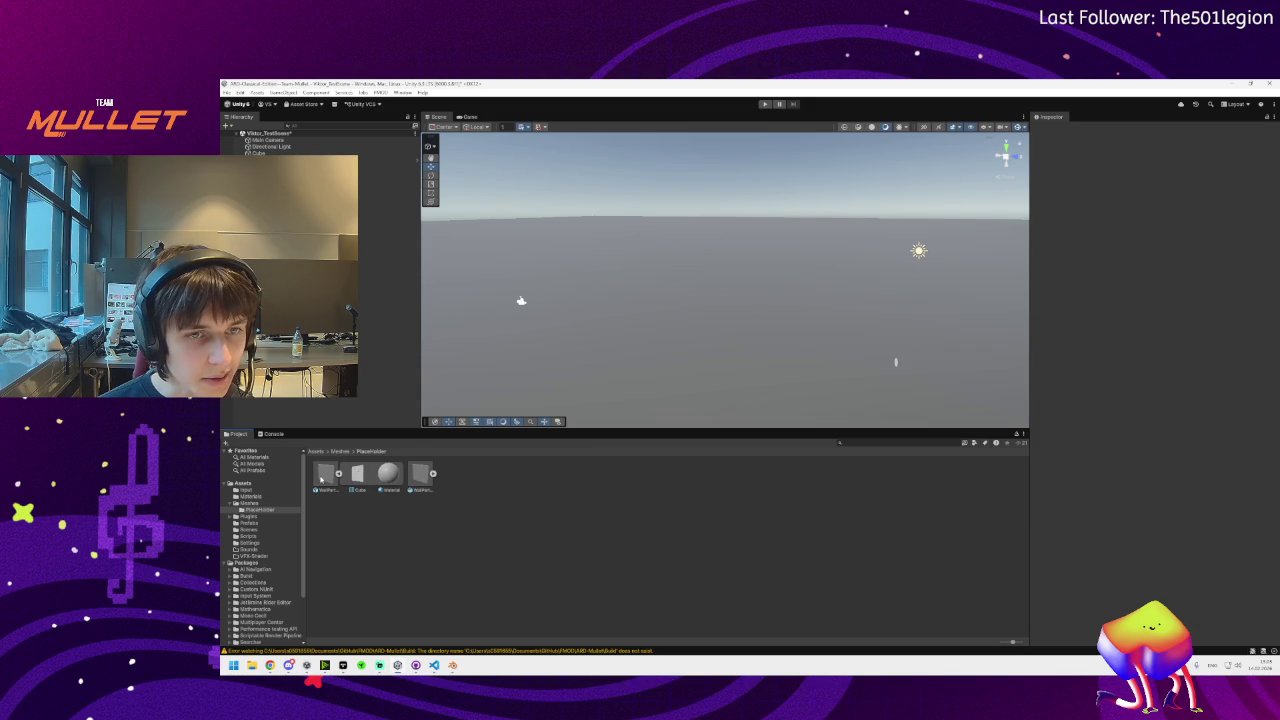
drag(321, 479, 628, 240)
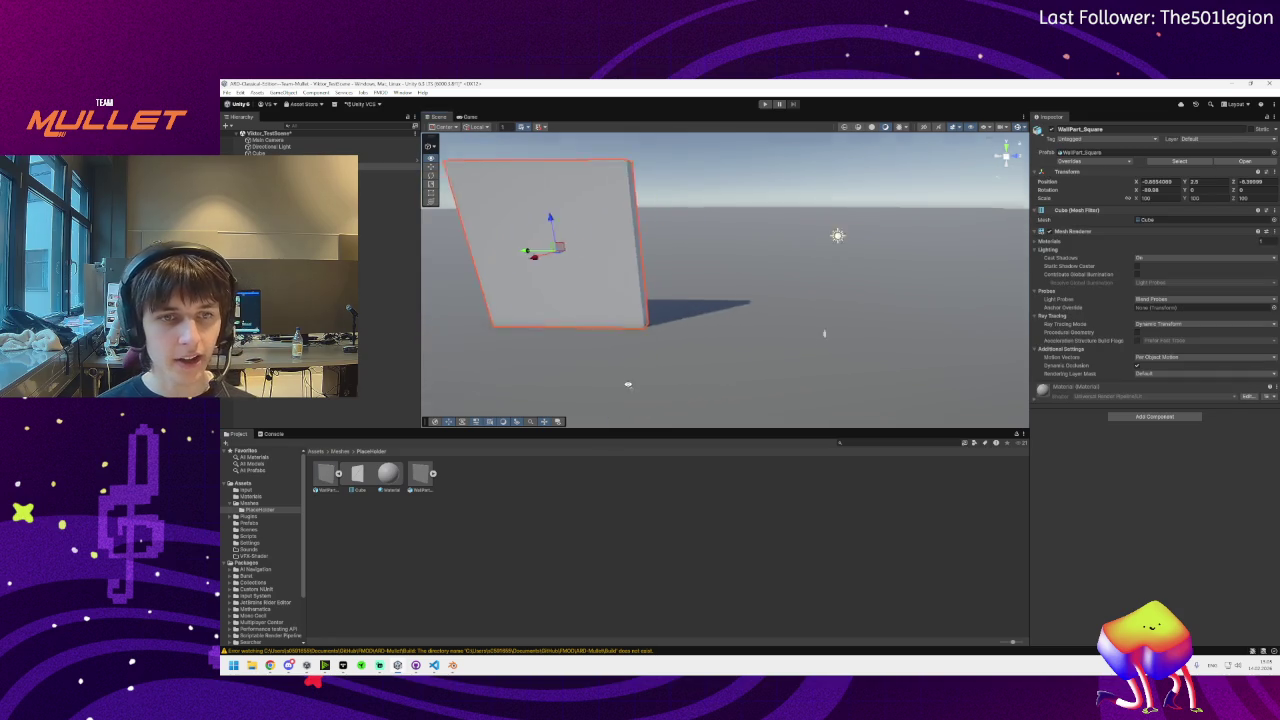
mouse_move(422, 474)
mouse_down()
mouse_move(672, 258)
mouse_move(784, 347)
mouse_move(523, 300)
mouse_move(814, 266)
mouse_move(853, 286)
mouse_move(783, 346)
mouse_move(766, 300)
mouse_move(789, 277)
mouse_move(735, 281)
mouse_move(751, 263)
mouse_move(680, 249)
mouse_move(977, 309)
mouse_move(1110, 365)
mouse_move(1091, 370)
mouse_up()
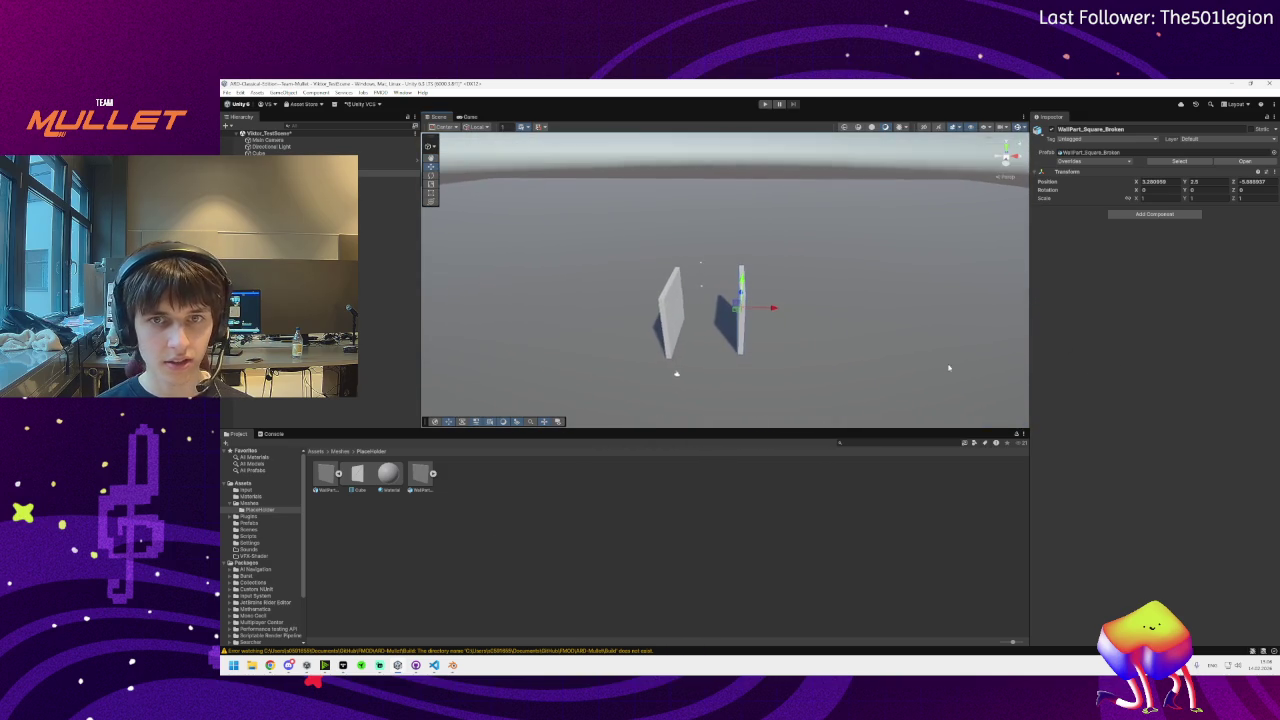
Move the intact wall away from the broken one and check both from several angles
mouse_move(289, 665)
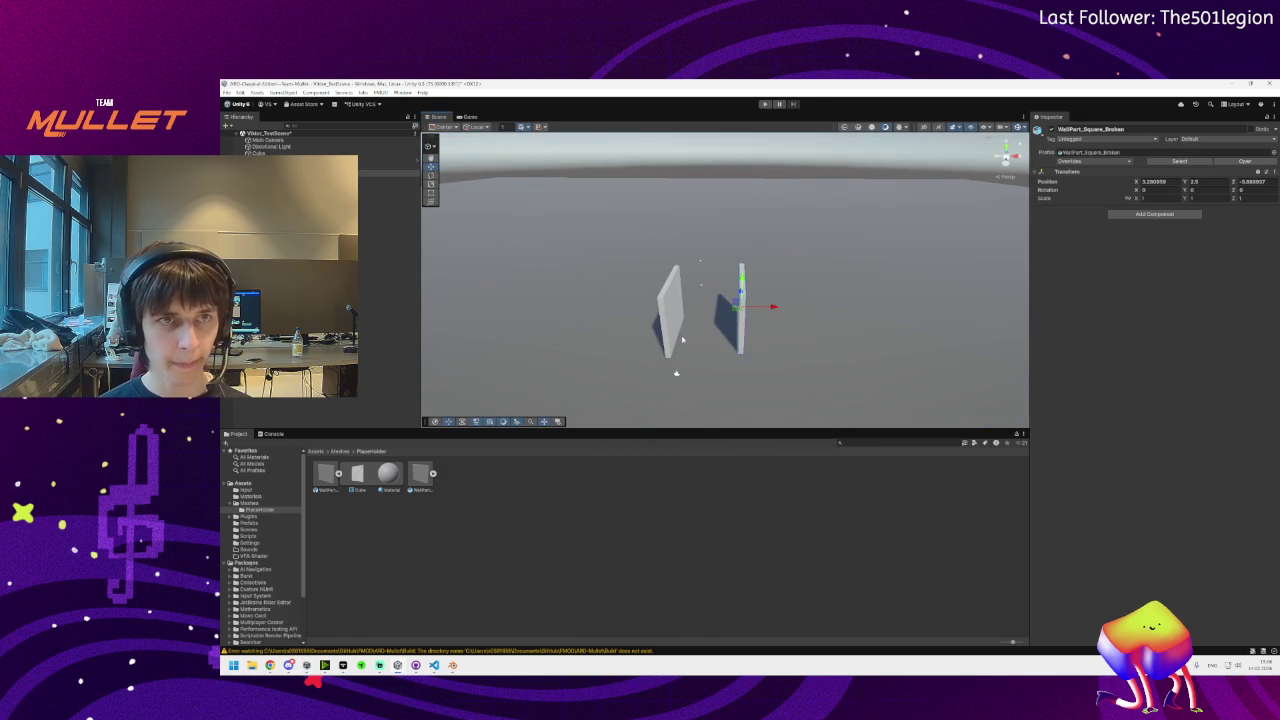
drag(728, 333, 770, 350)
click(790, 335)
mouse_move(857, 363)
mouse_down()
mouse_move(954, 434)
mouse_move(861, 376)
mouse_up()
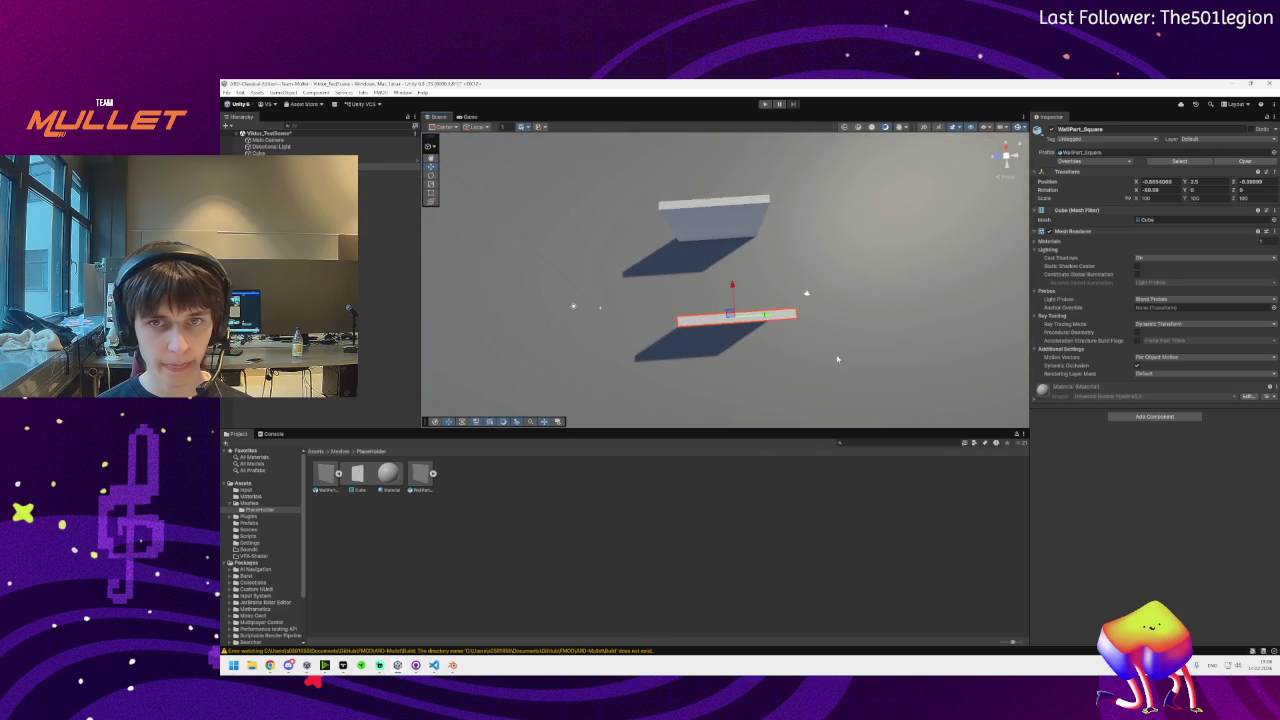
drag(764, 316, 755, 378)
mouse_move(289, 668)
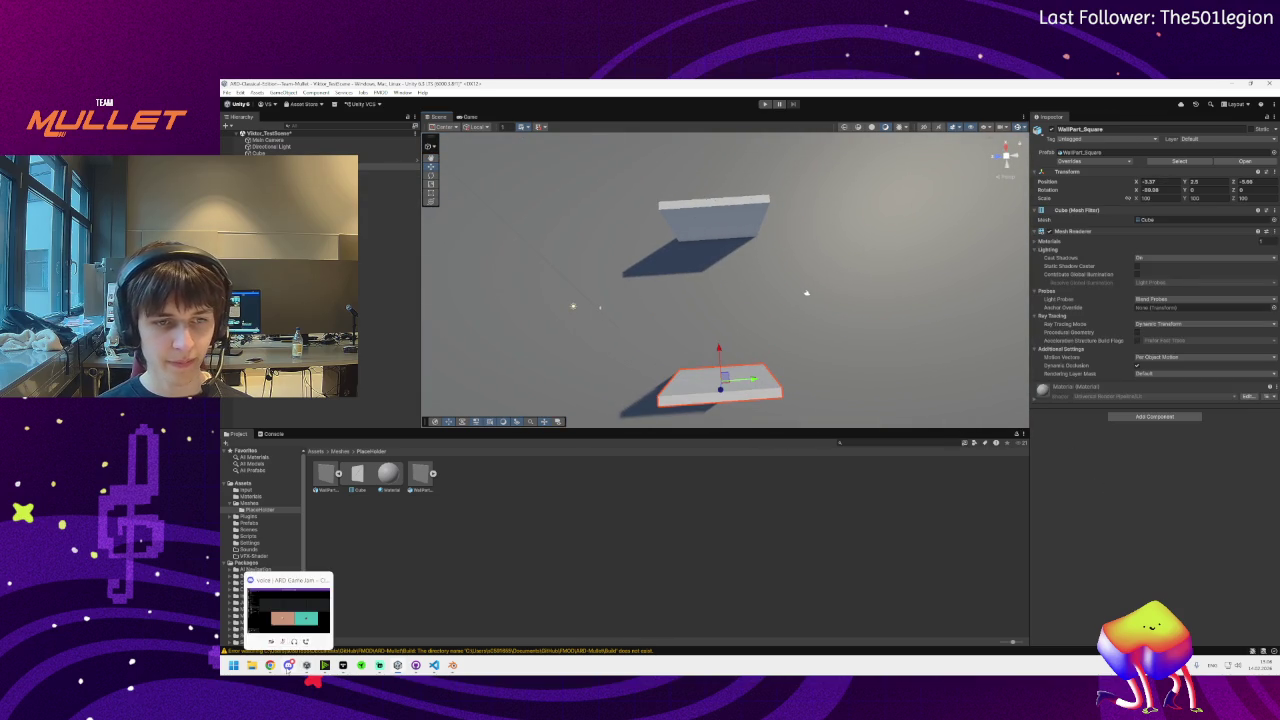
mouse_move(745, 308)
mouse_down()
mouse_move(729, 358)
mouse_move(973, 223)
mouse_move(925, 303)
mouse_move(920, 277)
mouse_move(962, 230)
mouse_up()
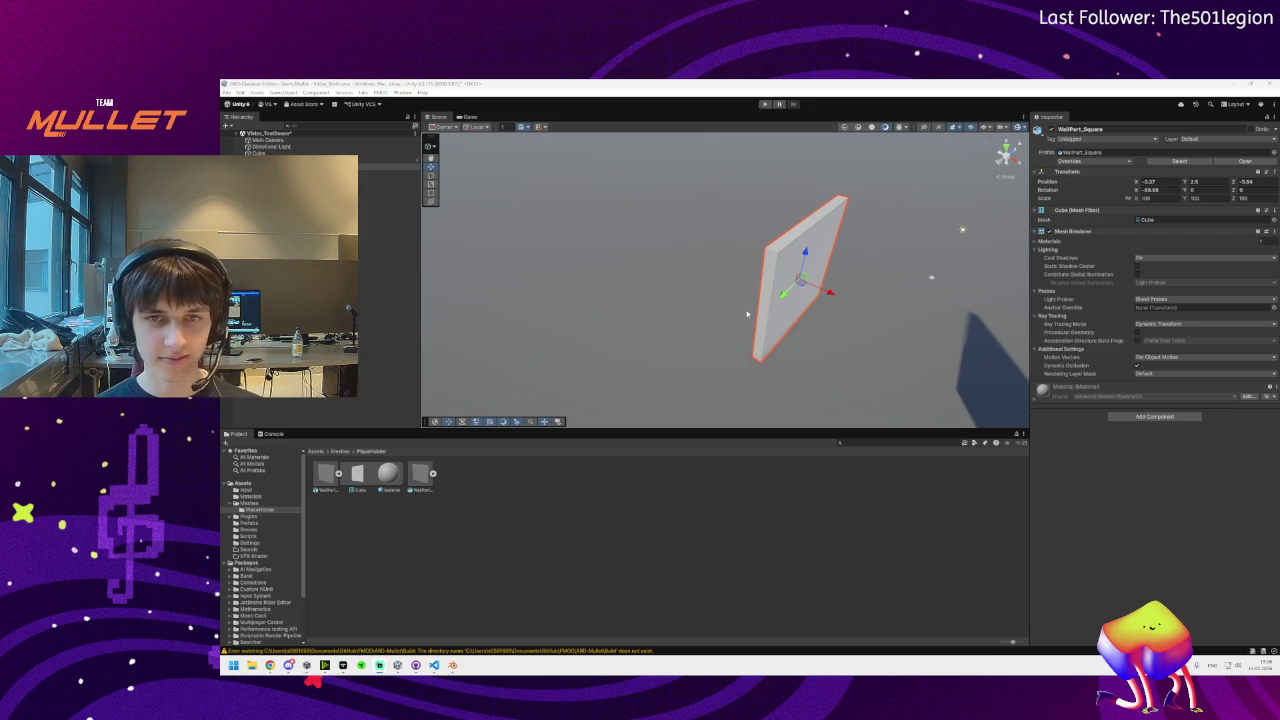
mouse_move(700, 323)
mouse_down()
mouse_move(851, 286)
mouse_move(818, 243)
mouse_move(807, 244)
mouse_move(791, 371)
mouse_move(807, 381)
mouse_move(766, 258)
mouse_up()
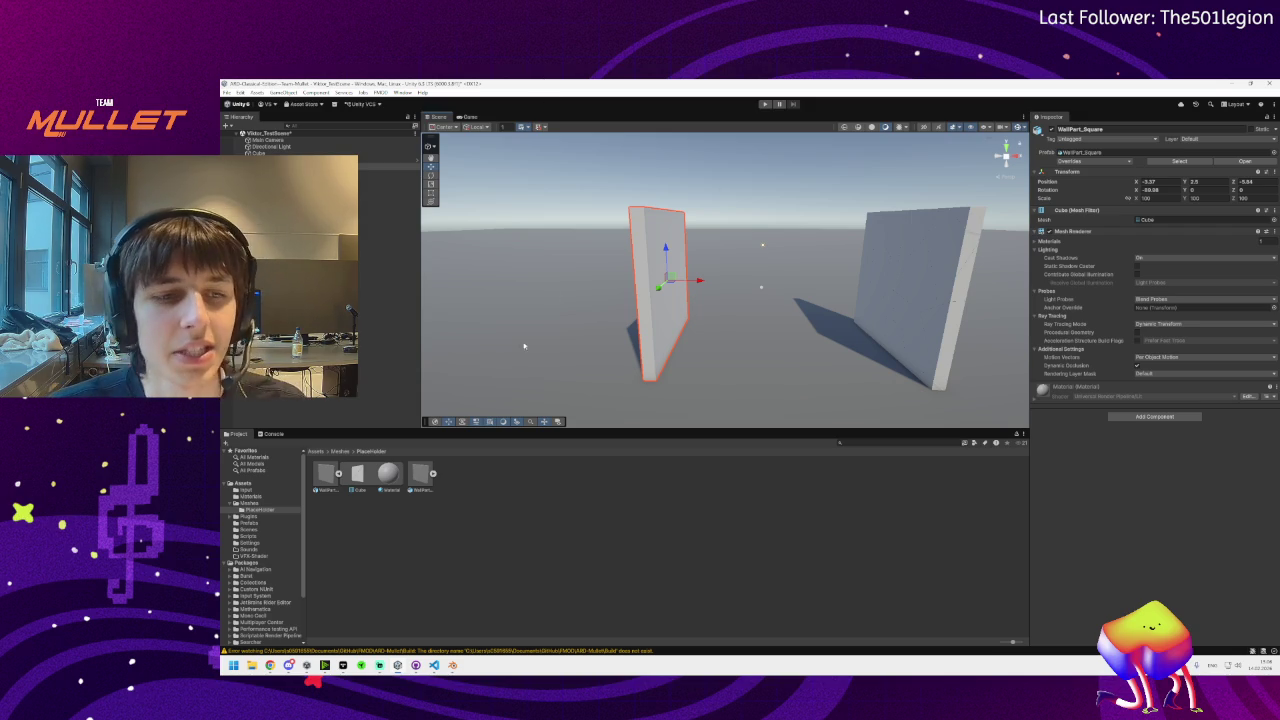
click(357, 477)
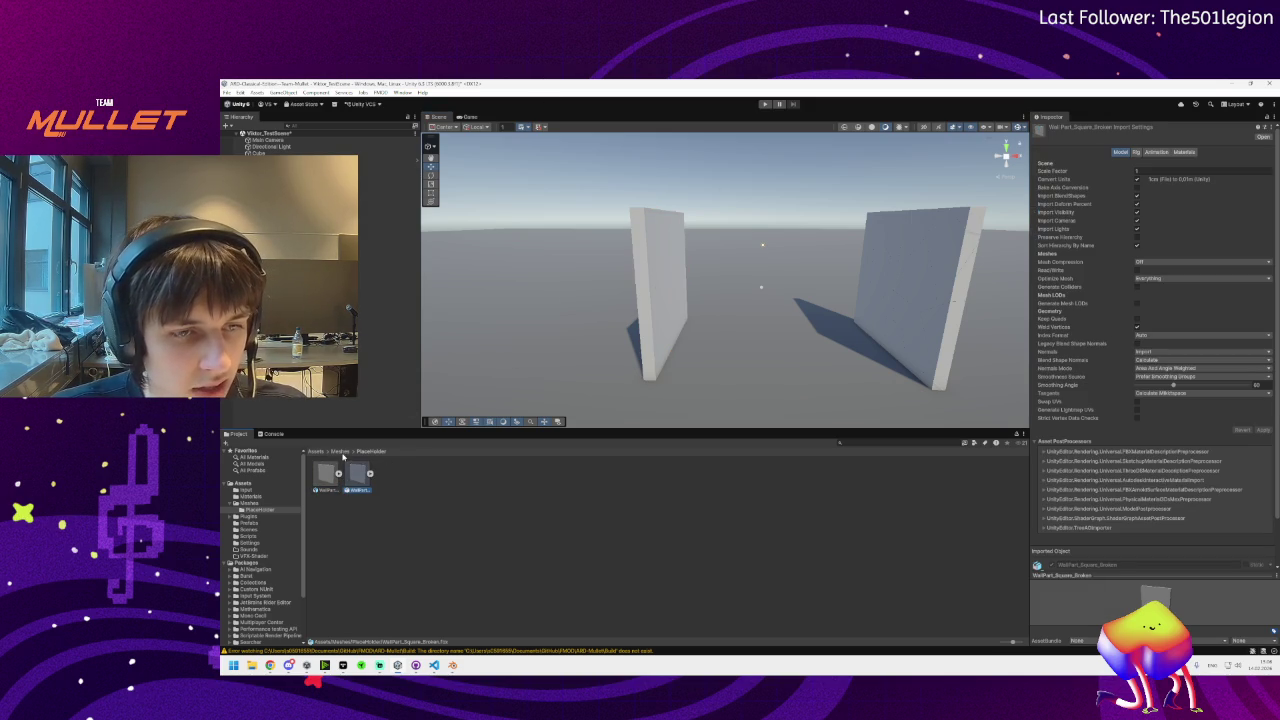
Open the Assets › Prefabs folder and select the intact wall
right_click(446, 494)
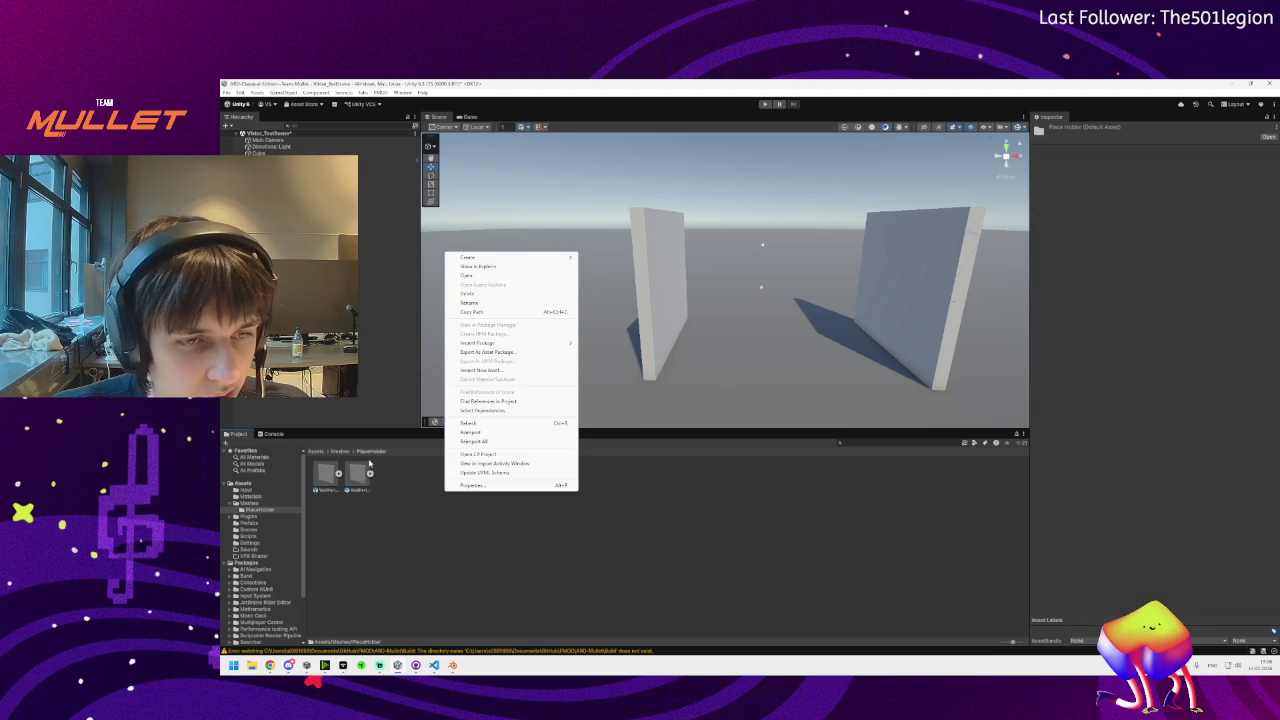
click(340, 452)
click(315, 452)
double_click(451, 476)
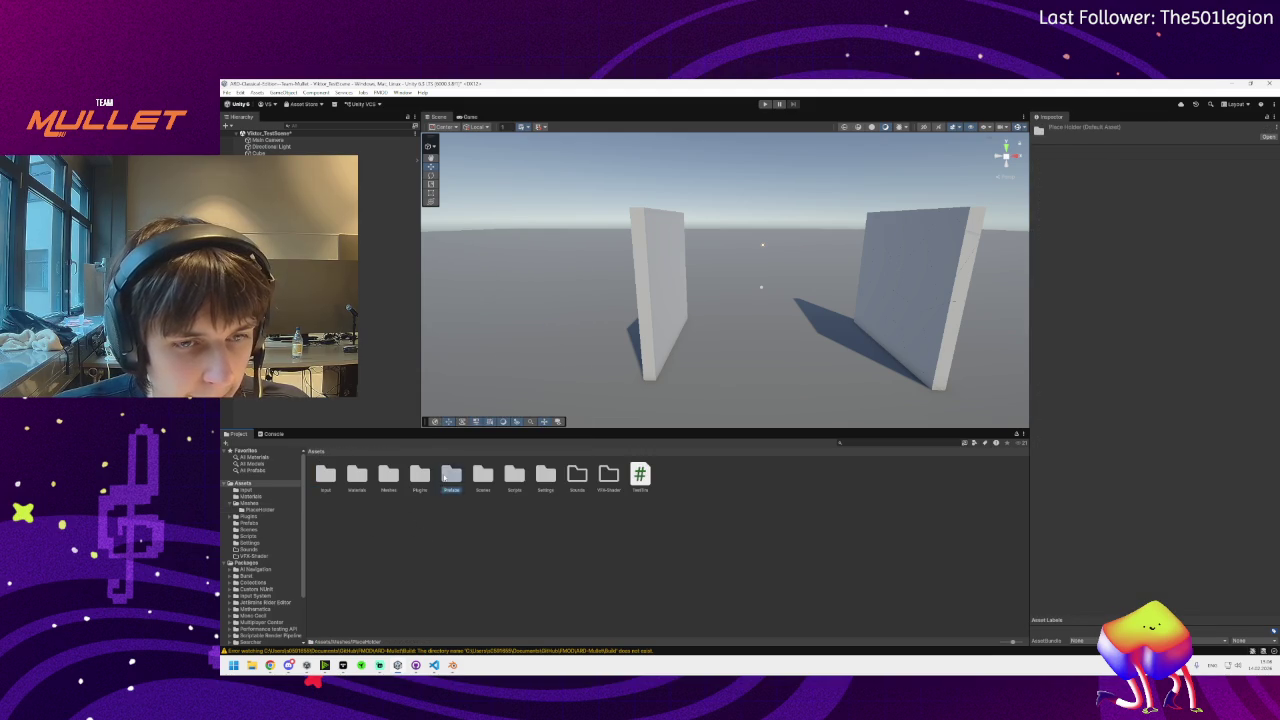
right_click(358, 516)
mouse_move(400, 286)
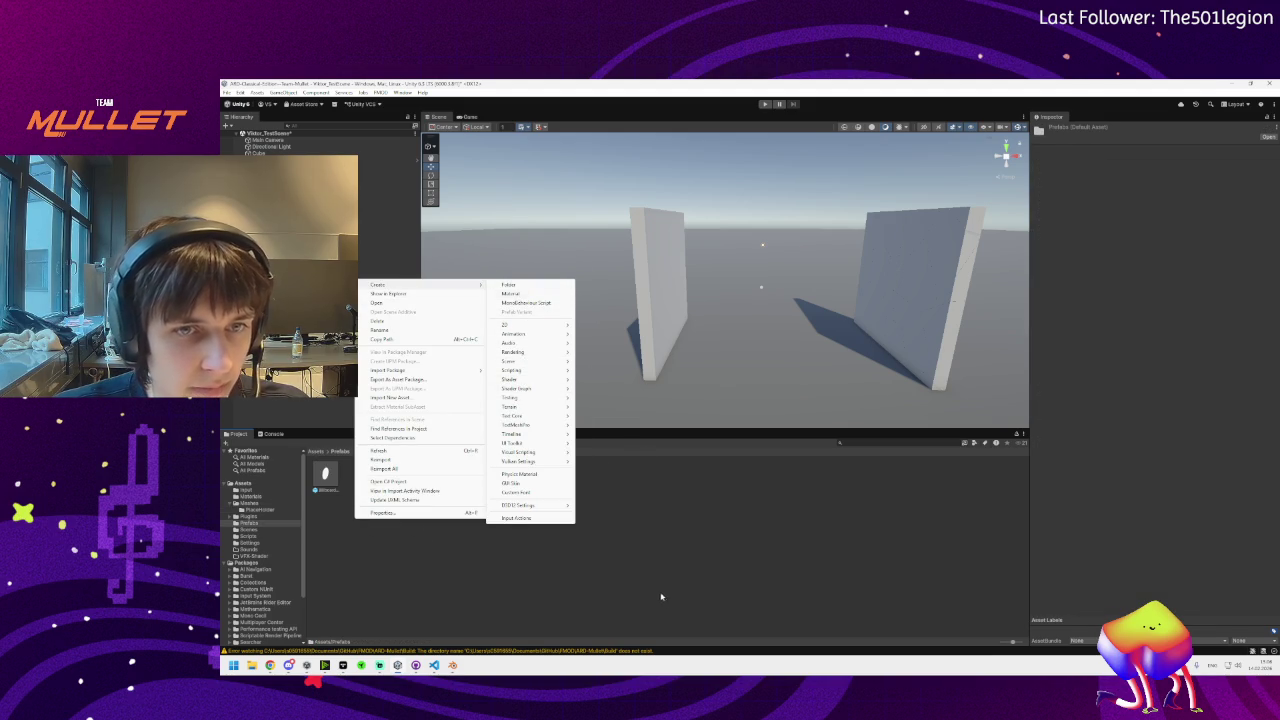
click(390, 173)
click(390, 166)
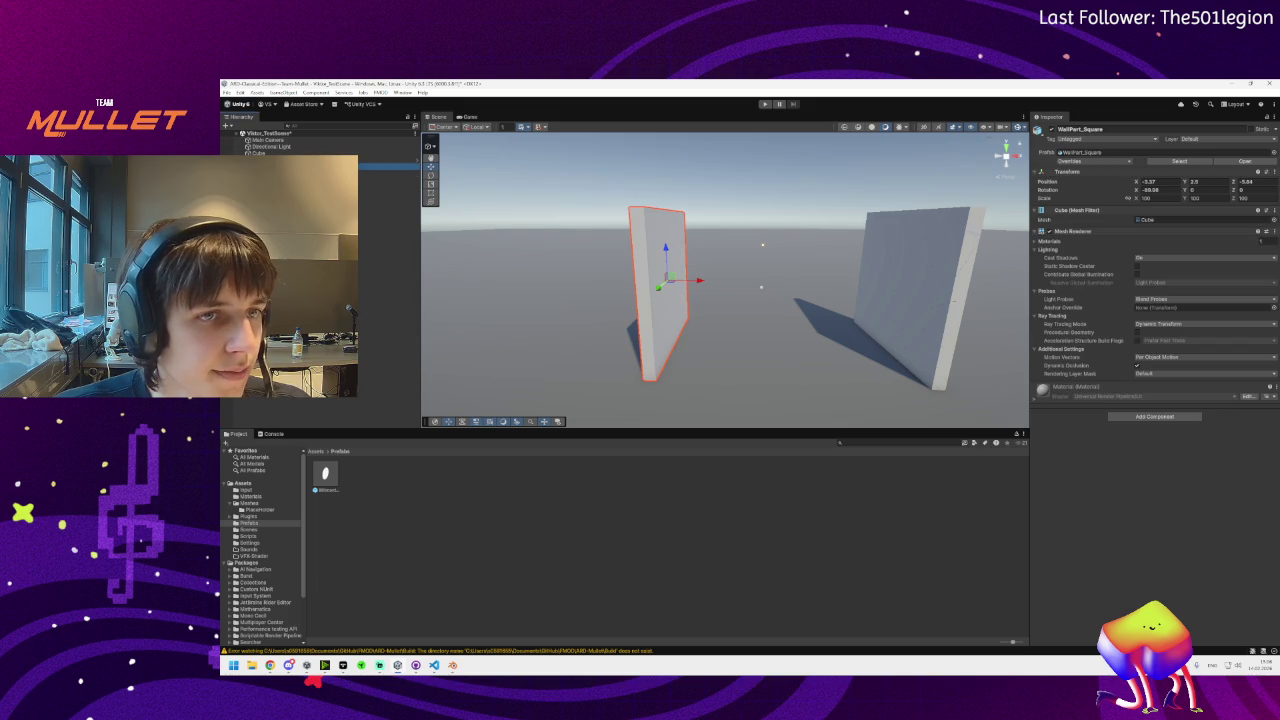
Create an empty GameObject in the Hierarchy named Wall
right_click(253, 233)
click(300, 384)
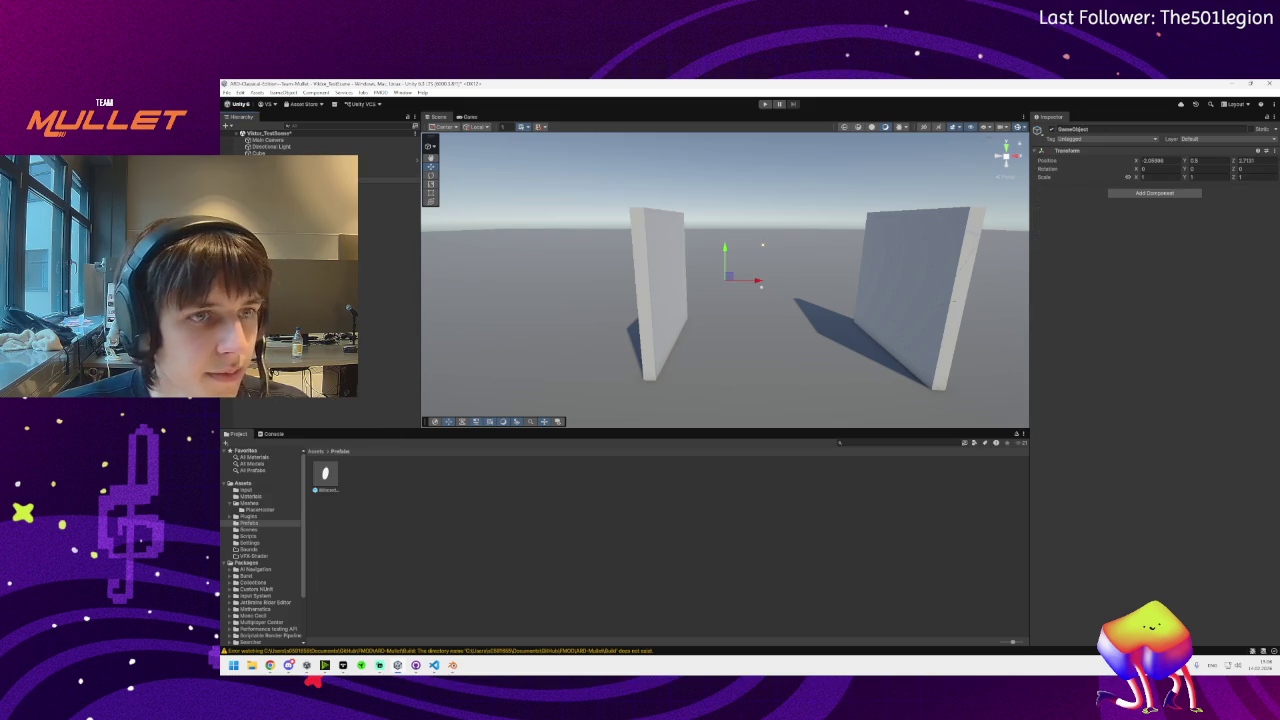
text(Wall)
key(Return)
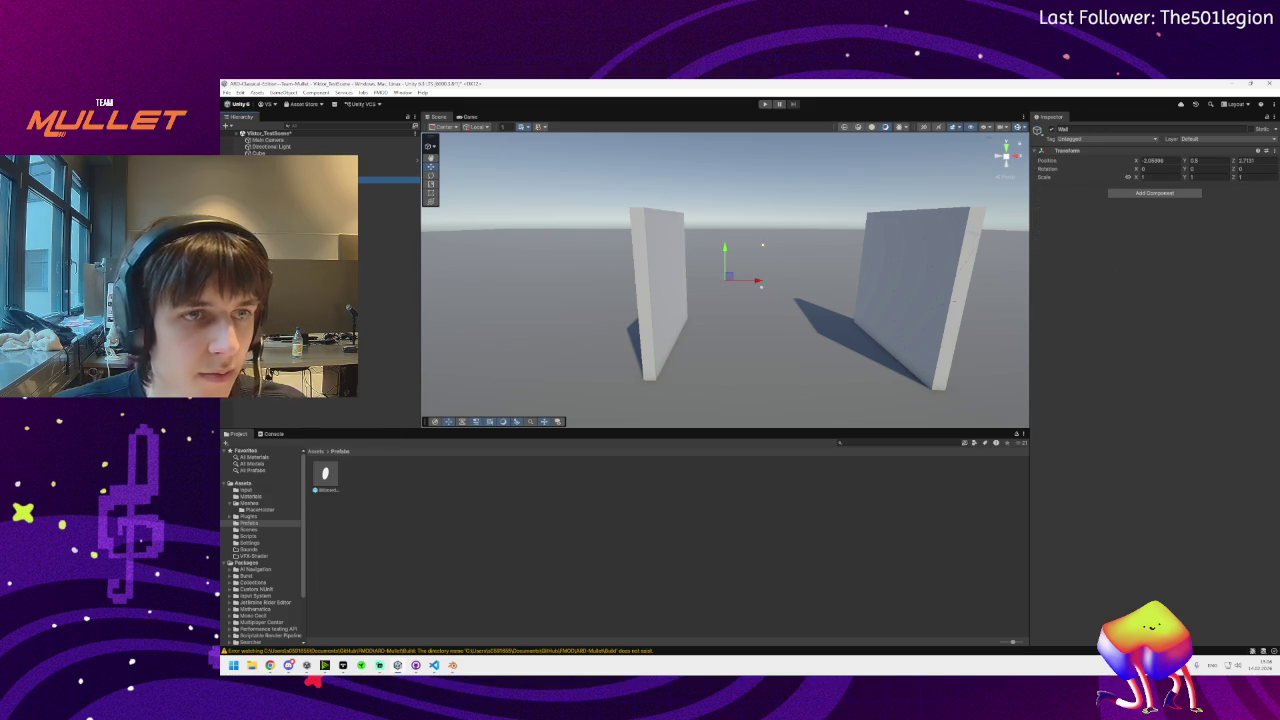
Make WallPart and WallPart_Fractured prefabs from Wall, then open WallPart for editing
drag(391, 485, 393, 482)
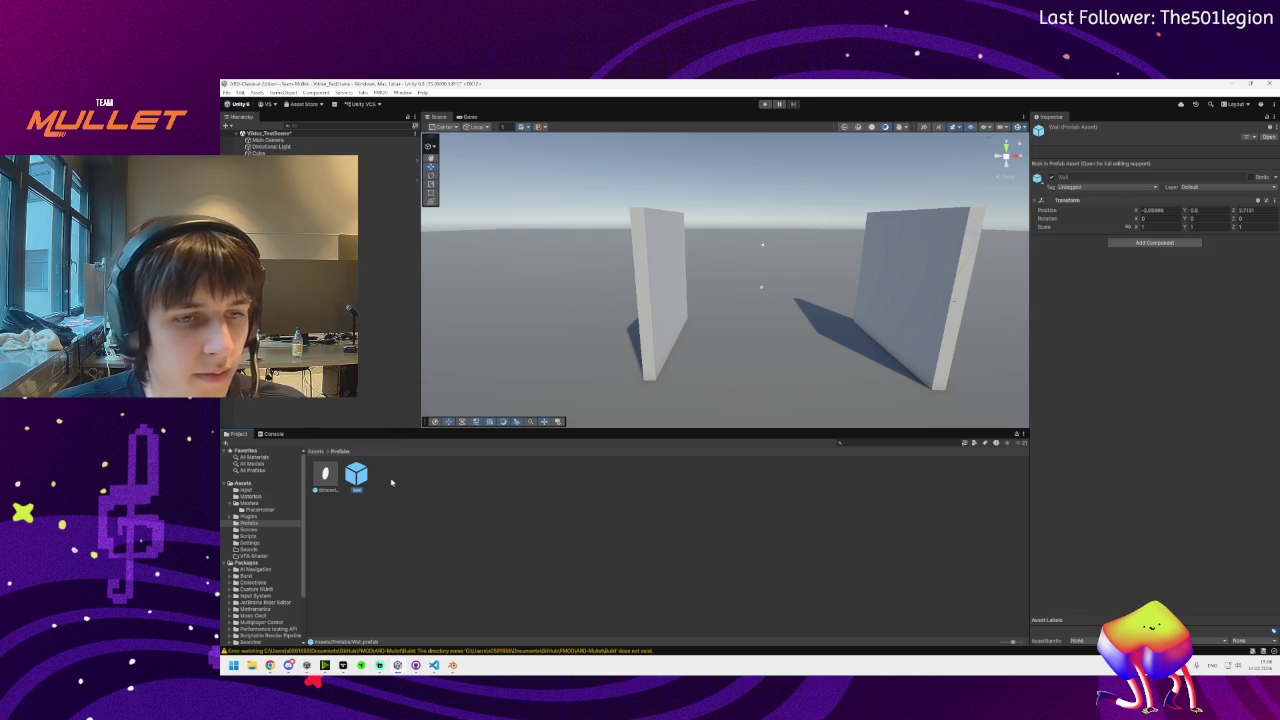
drag(389, 180, 389, 483)
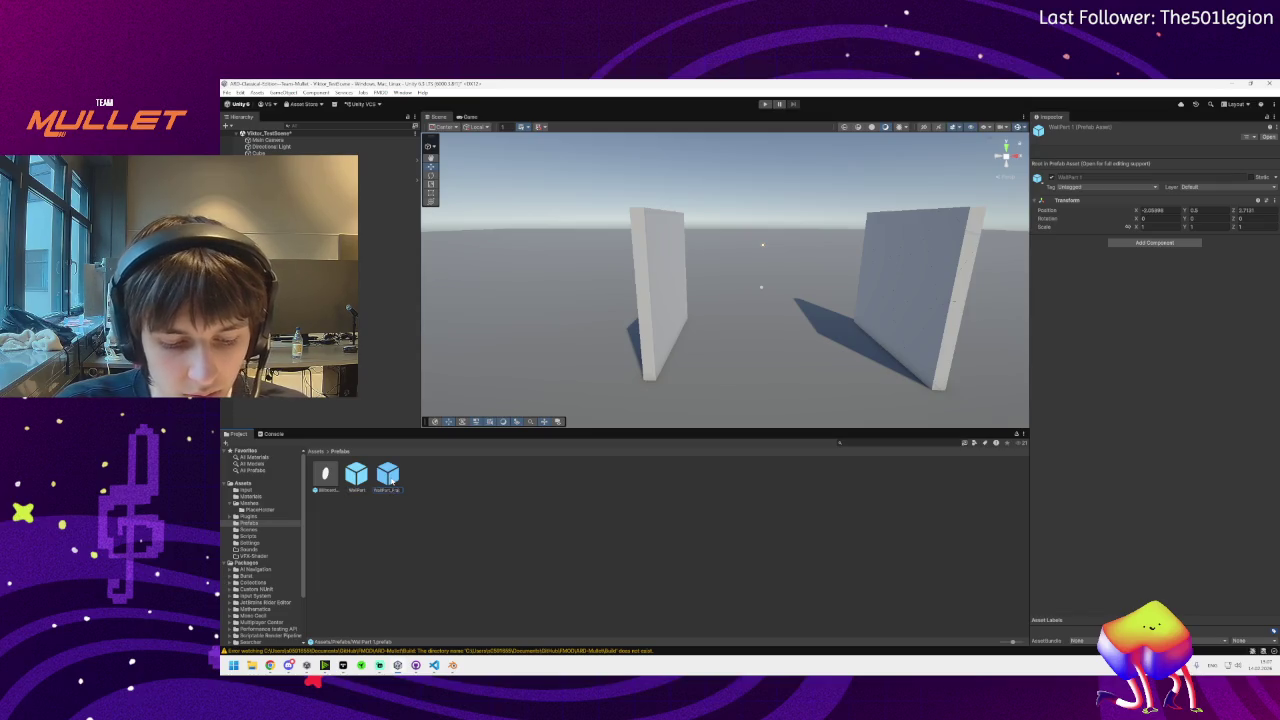
key(Return)
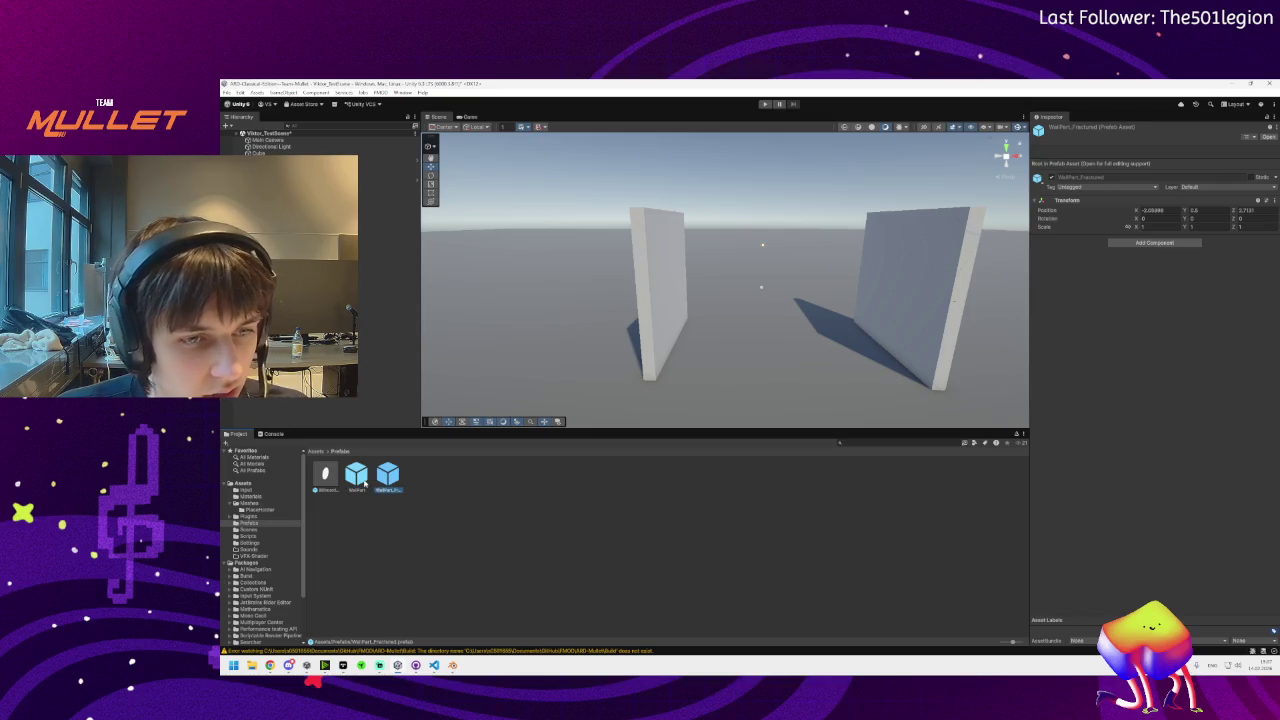
double_click(364, 480)
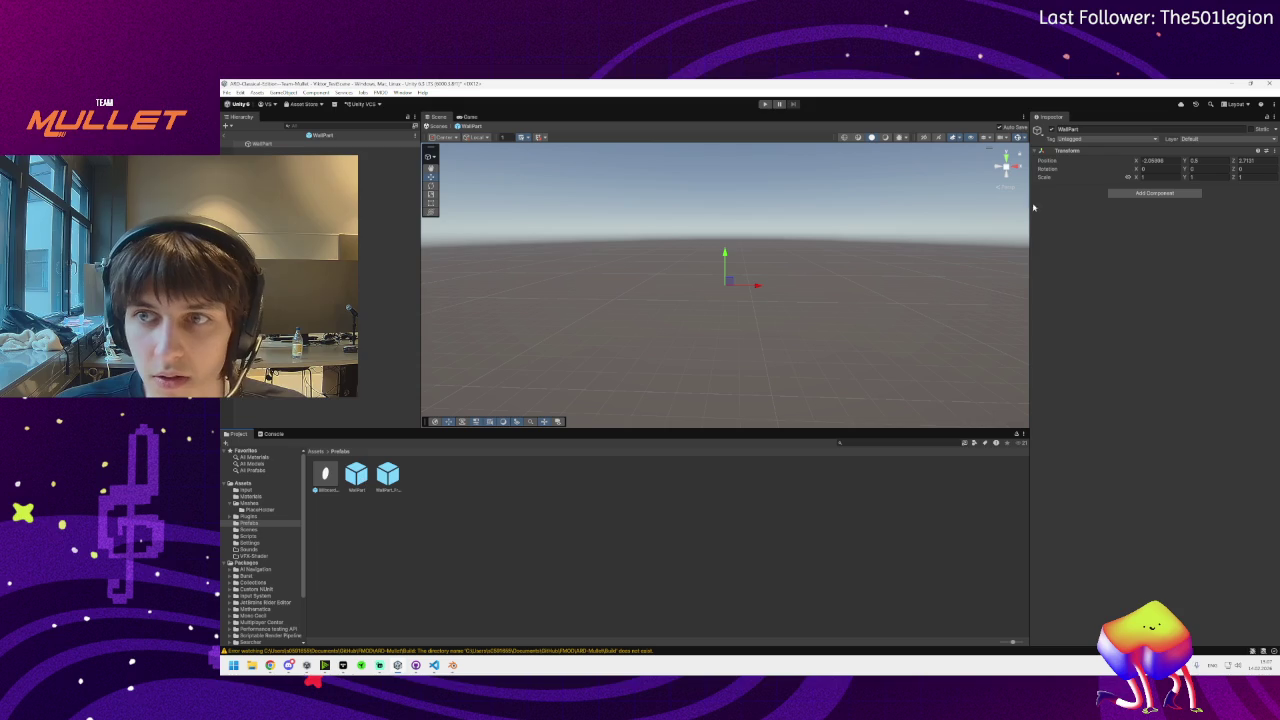
Set the WallPart prefab's X and Y position to 0
click(1155, 160)
text(0)
click(1195, 160)
text(0)
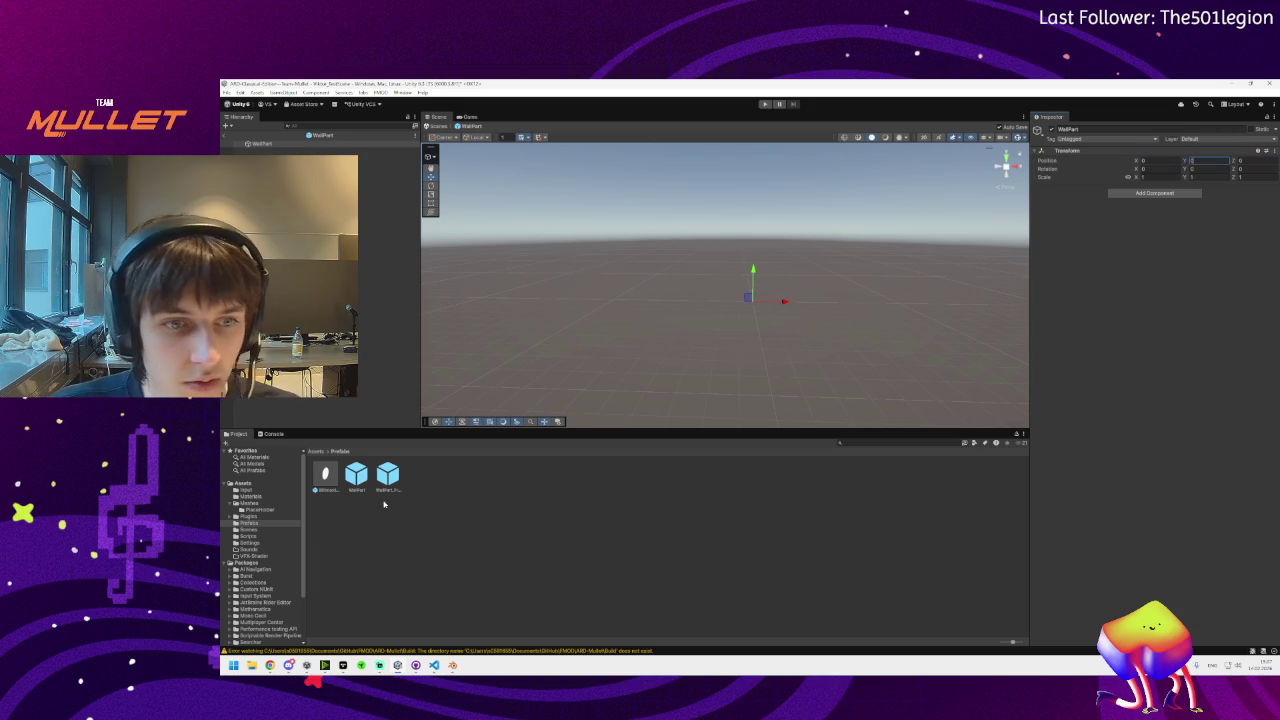
Drag WallPart_Square from Meshes/PlaceHolder into WallPart and unpack it from its model prefab
click(313, 451)
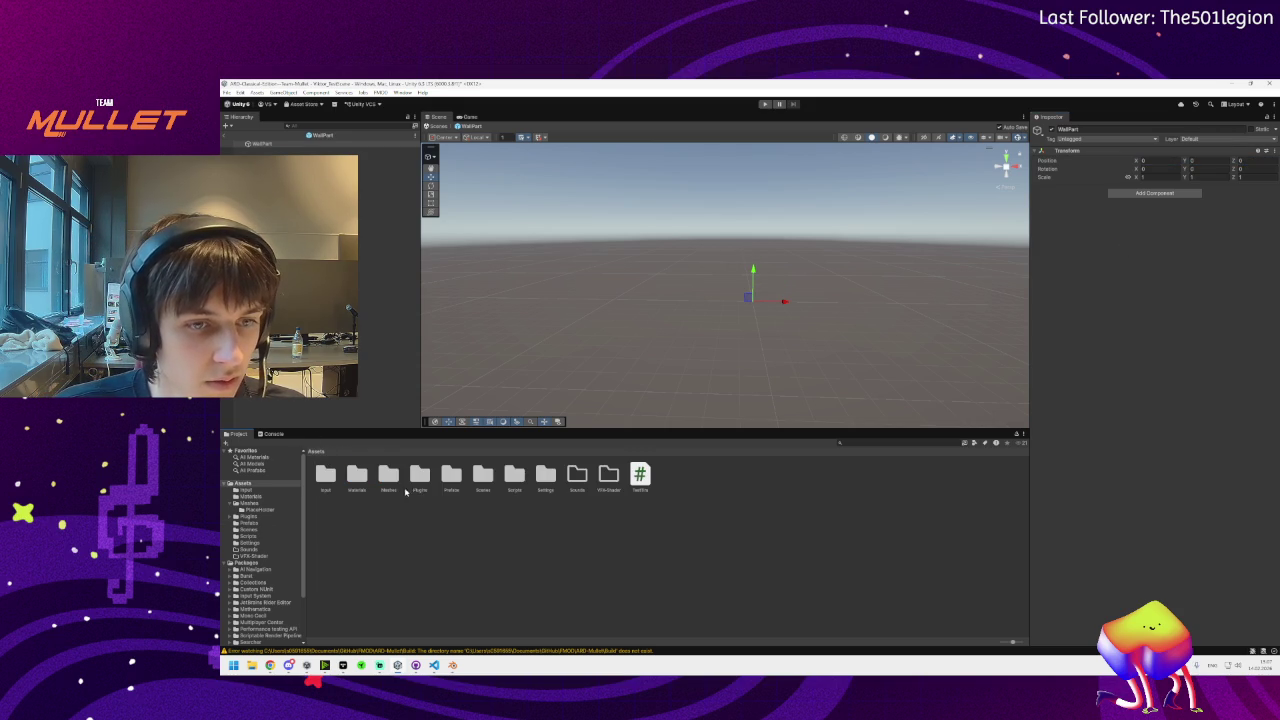
double_click(388, 477)
double_click(335, 476)
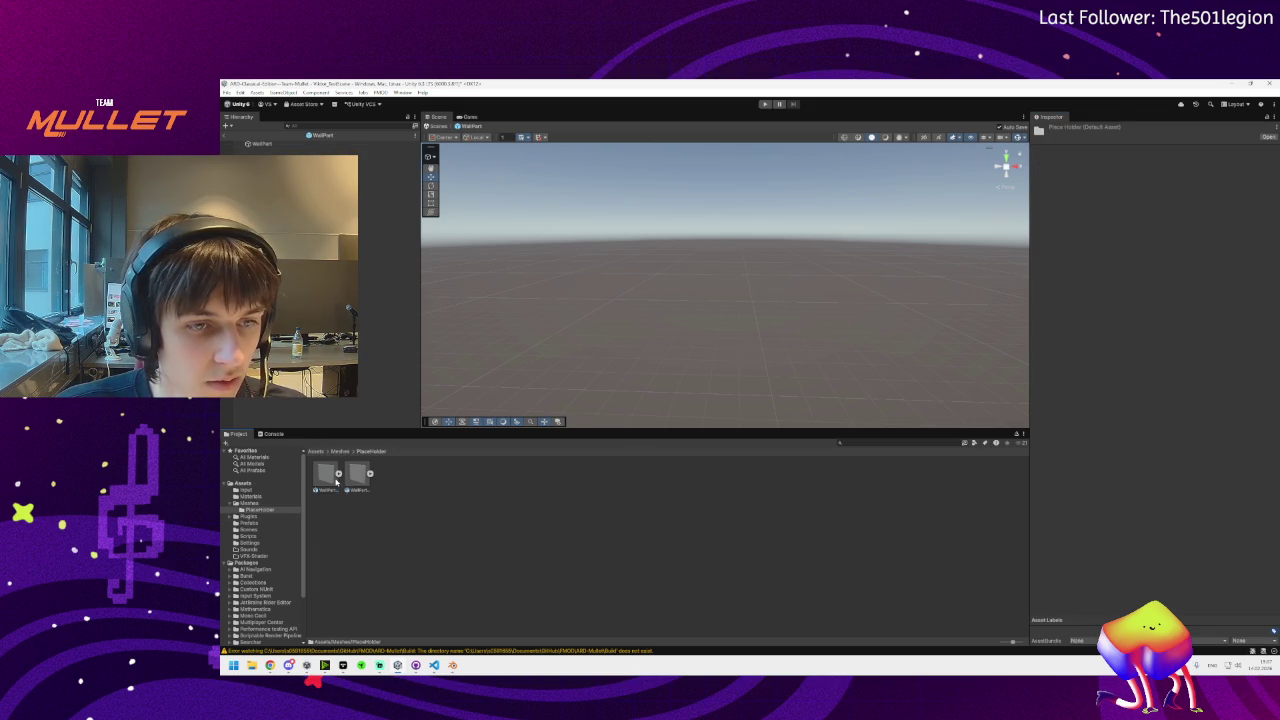
drag(328, 476, 258, 145)
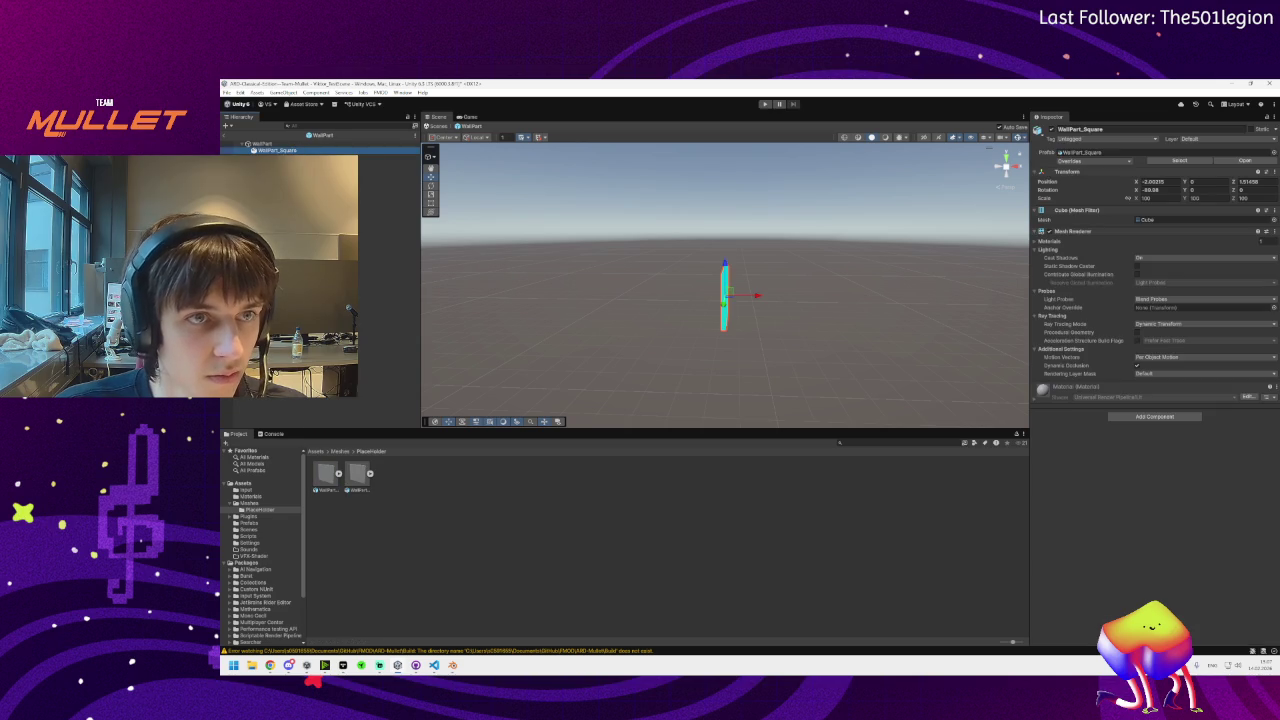
key(F2)
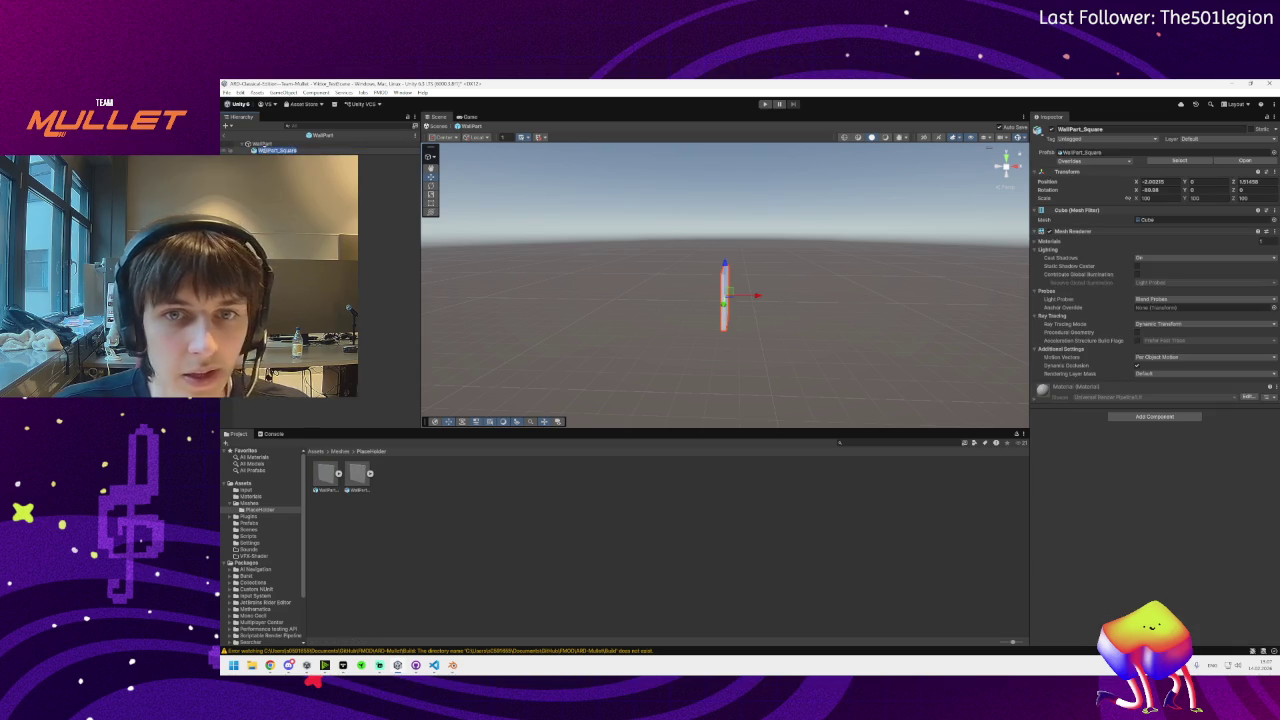
right_click(256, 150)
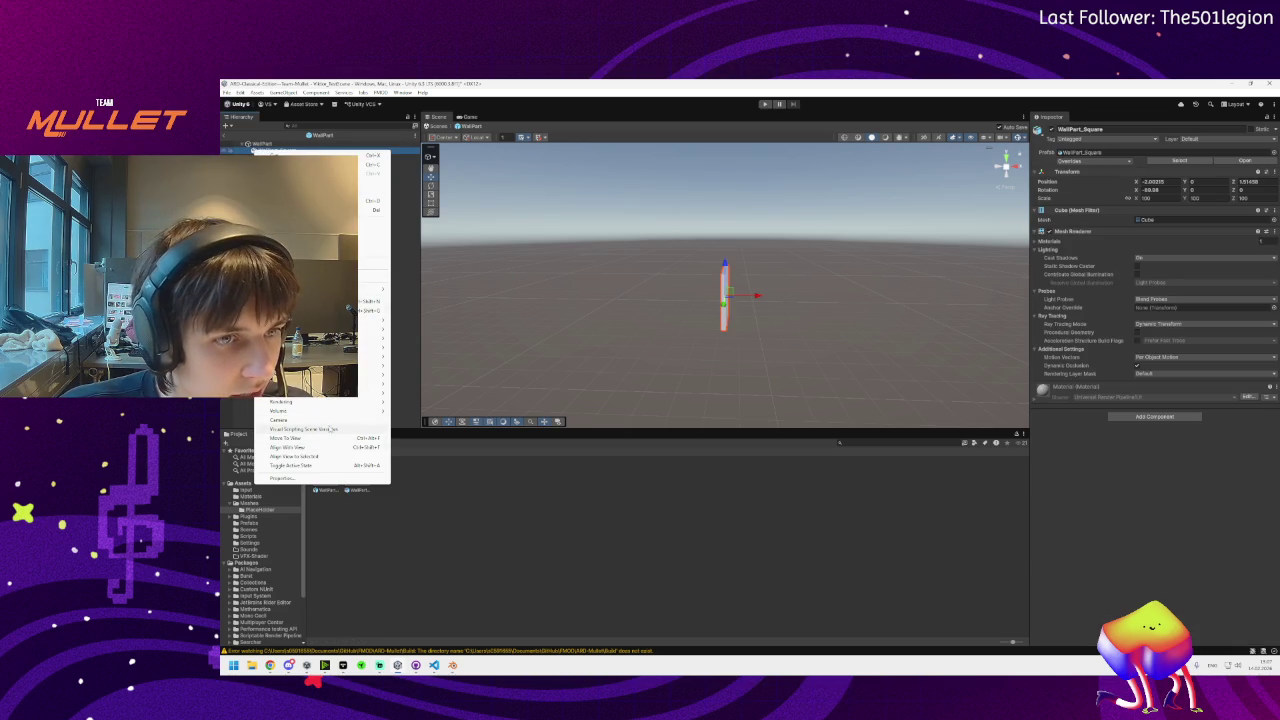
mouse_move(344, 414)
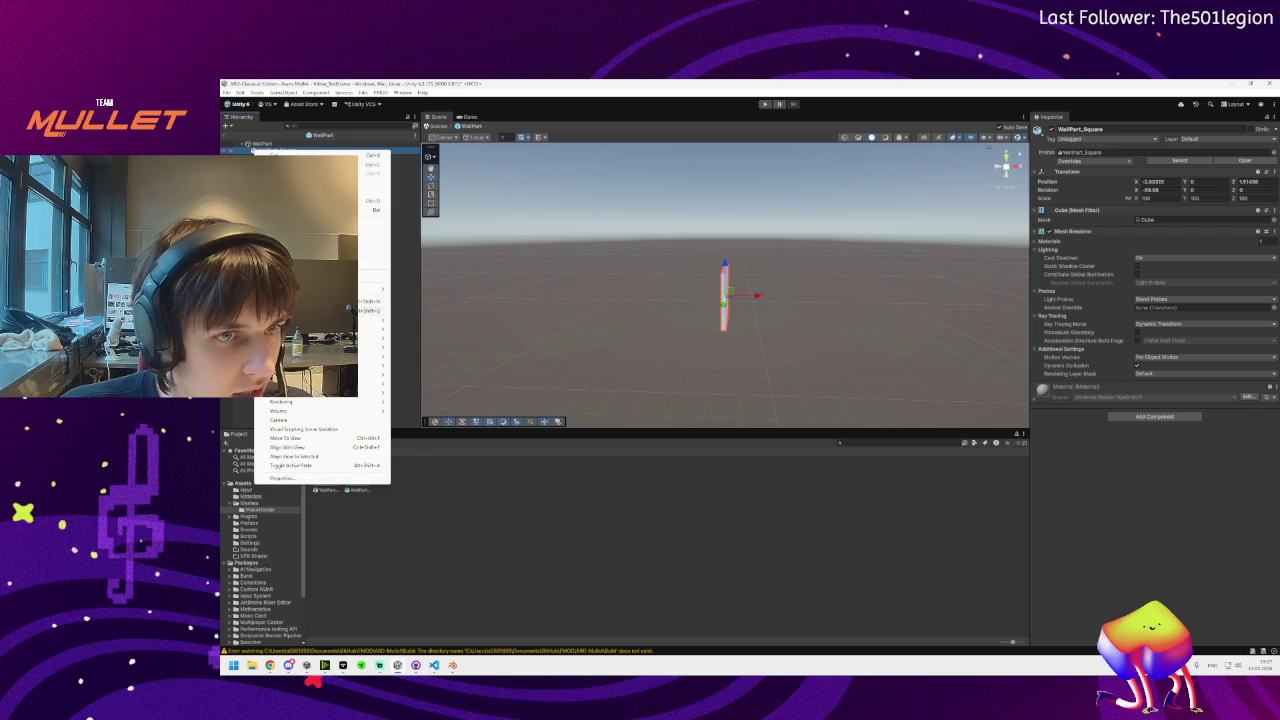
mouse_move(375, 289)
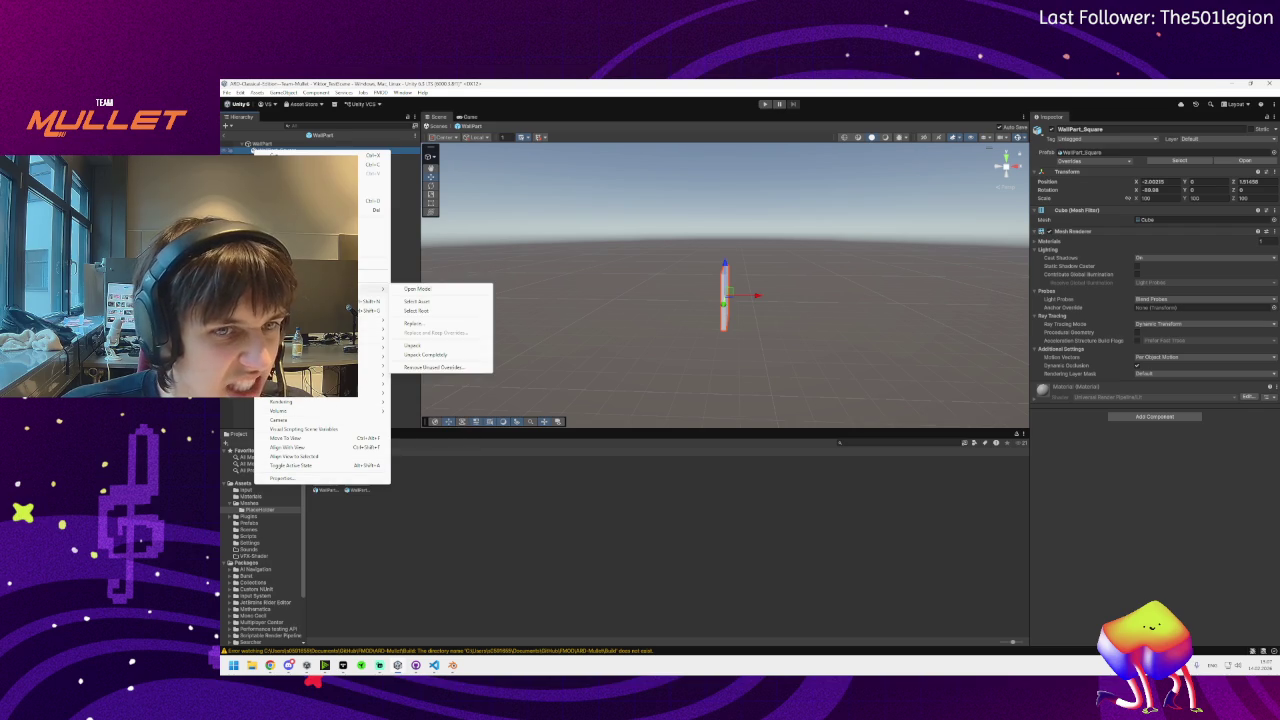
click(412, 345)
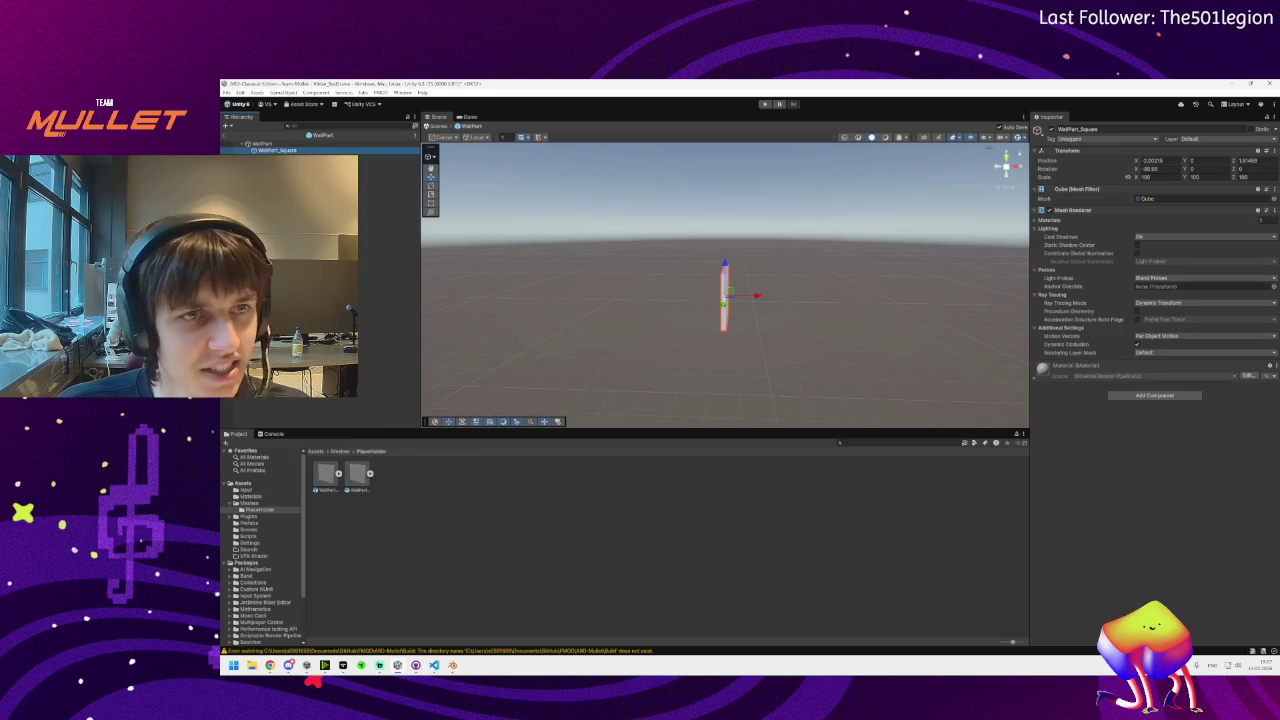
Copy the wall piece's Mesh Filter and paste it onto the WallPart parent
mouse_move(523, 291)
mouse_down()
mouse_move(602, 301)
mouse_move(700, 283)
mouse_up()
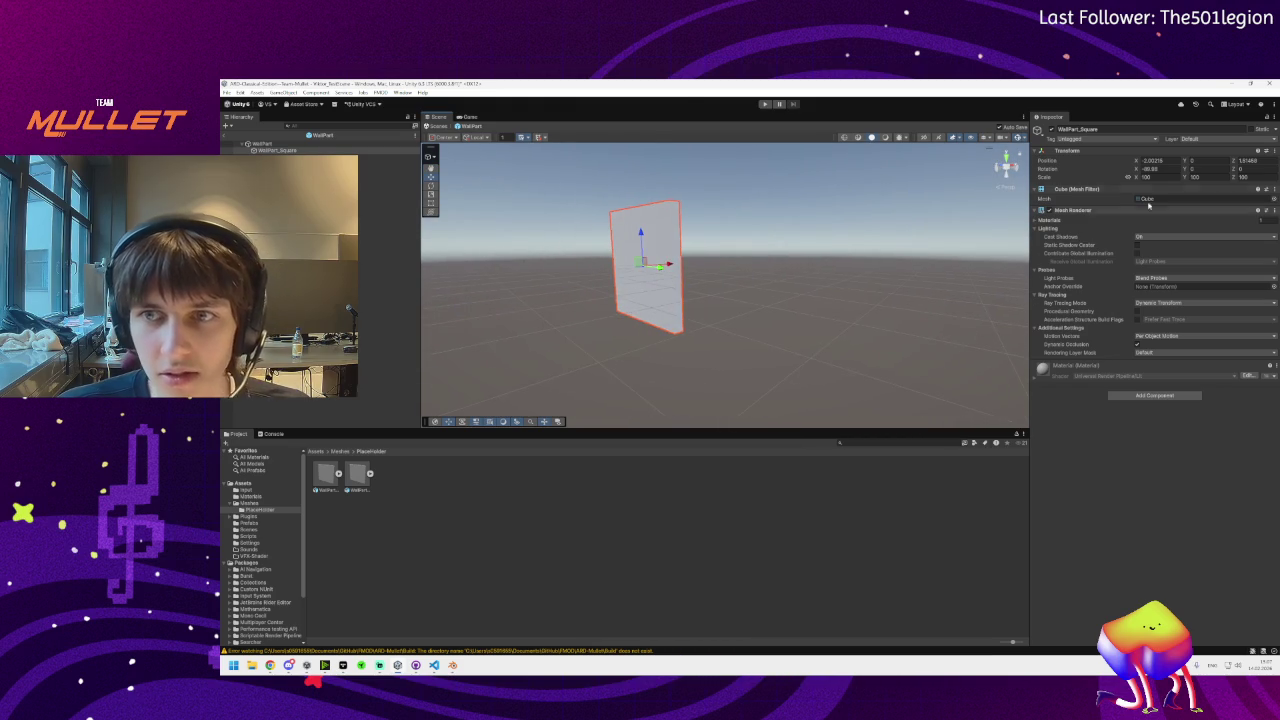
click(269, 150)
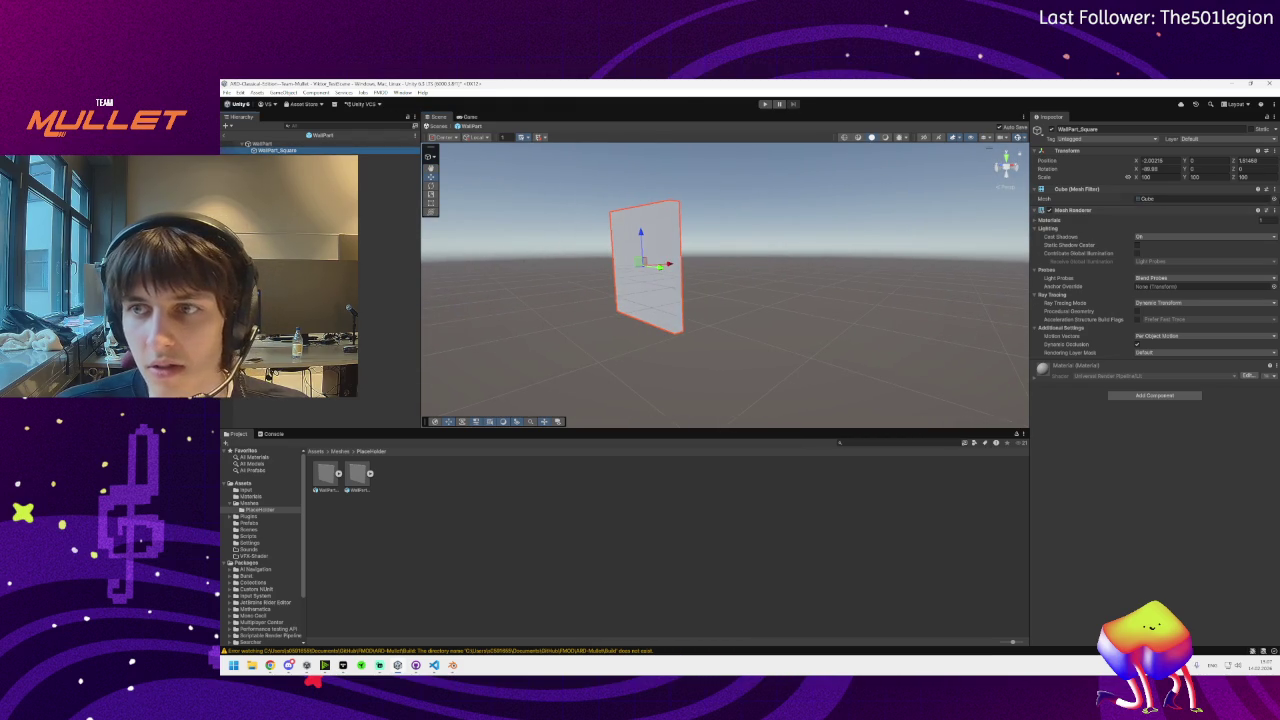
right_click(1186, 189)
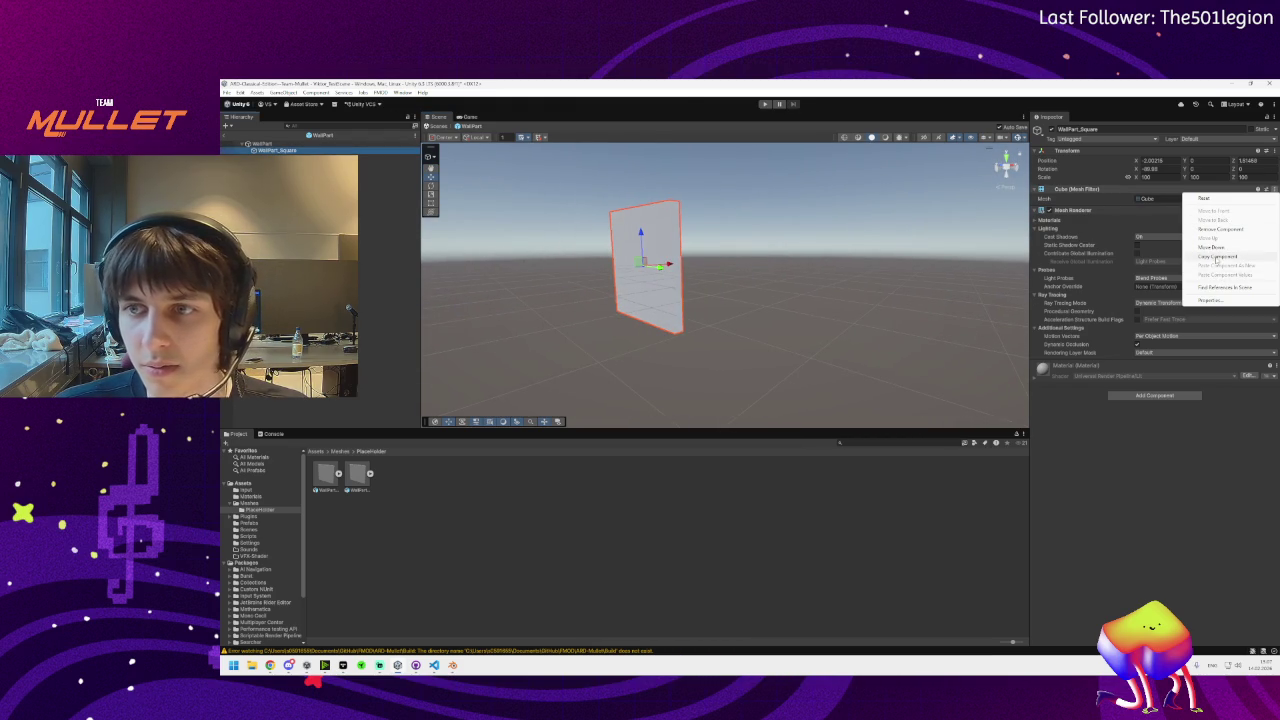
key(Escape)
click(362, 144)
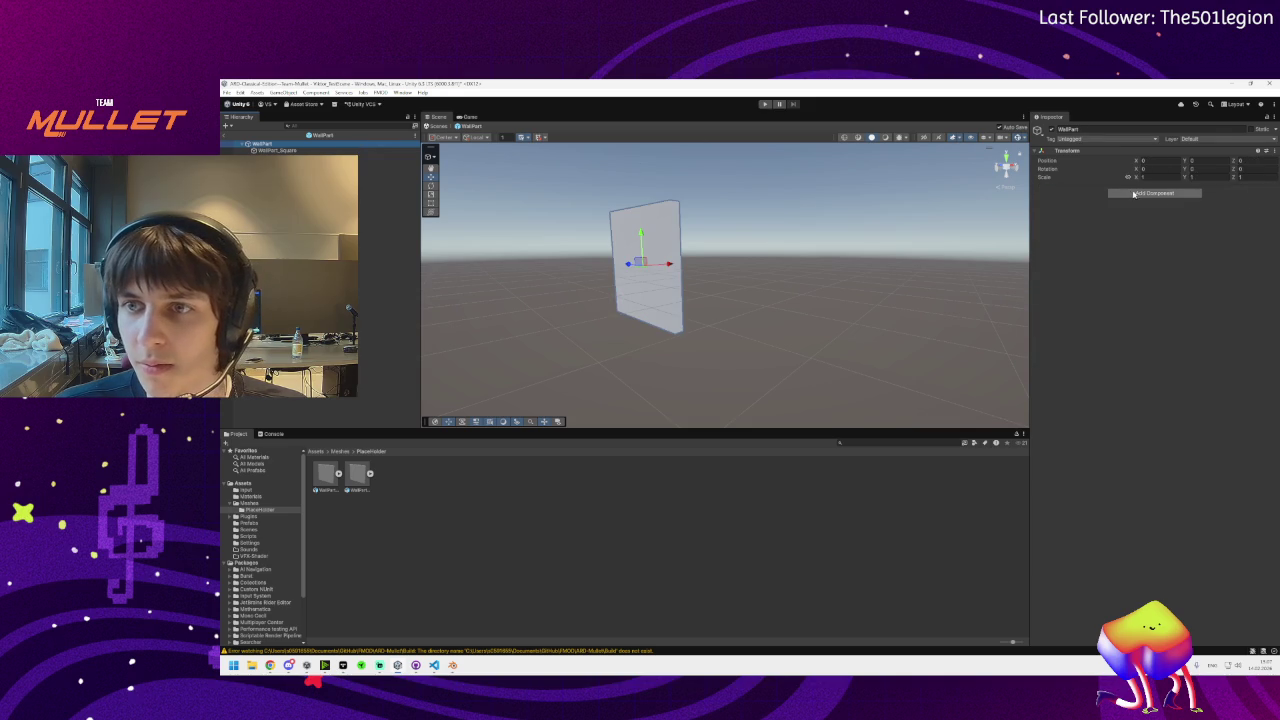
click(1275, 151)
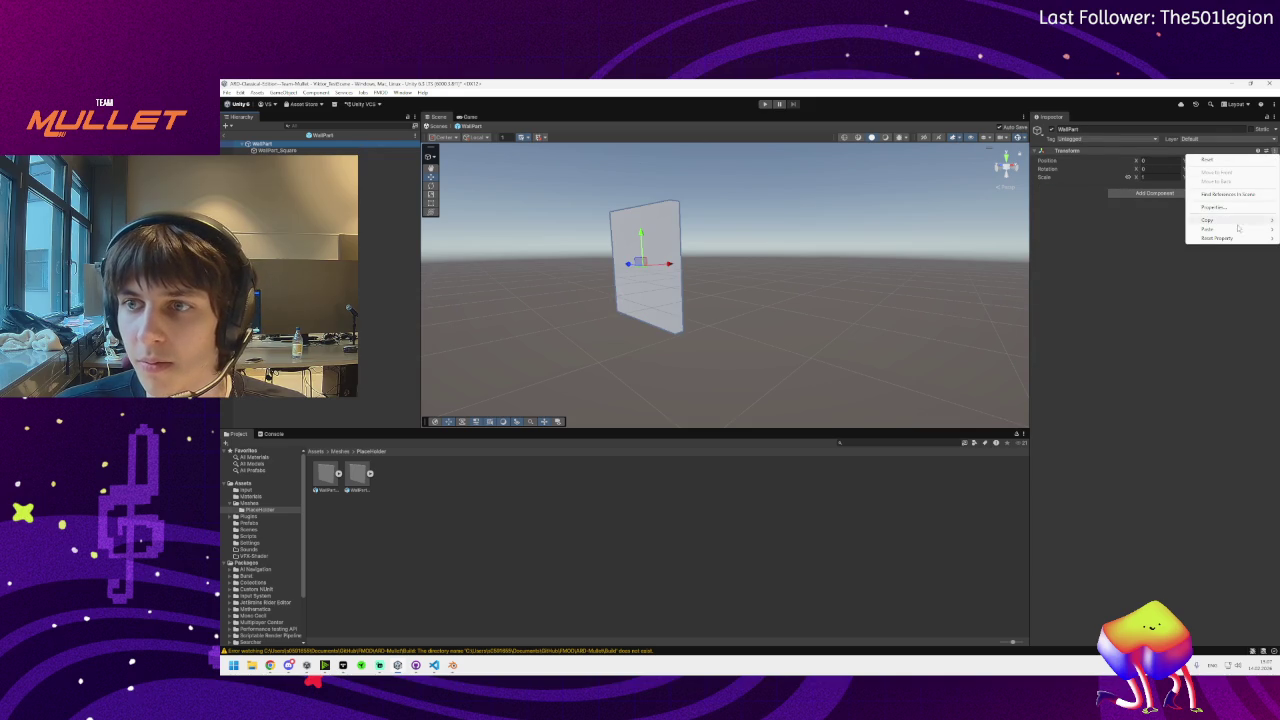
mouse_move(1208, 229)
click(1140, 236)
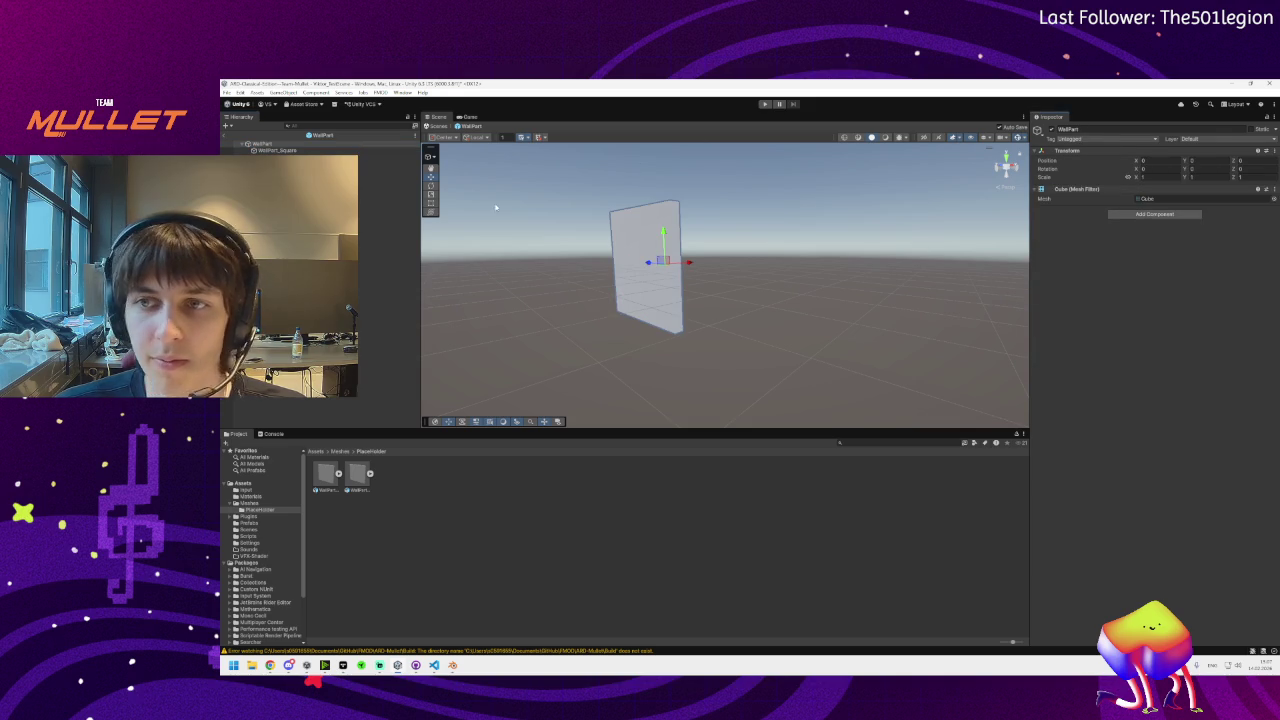
Copy the wall piece's Mesh Renderer and paste it onto WallPart as a new component
click(385, 150)
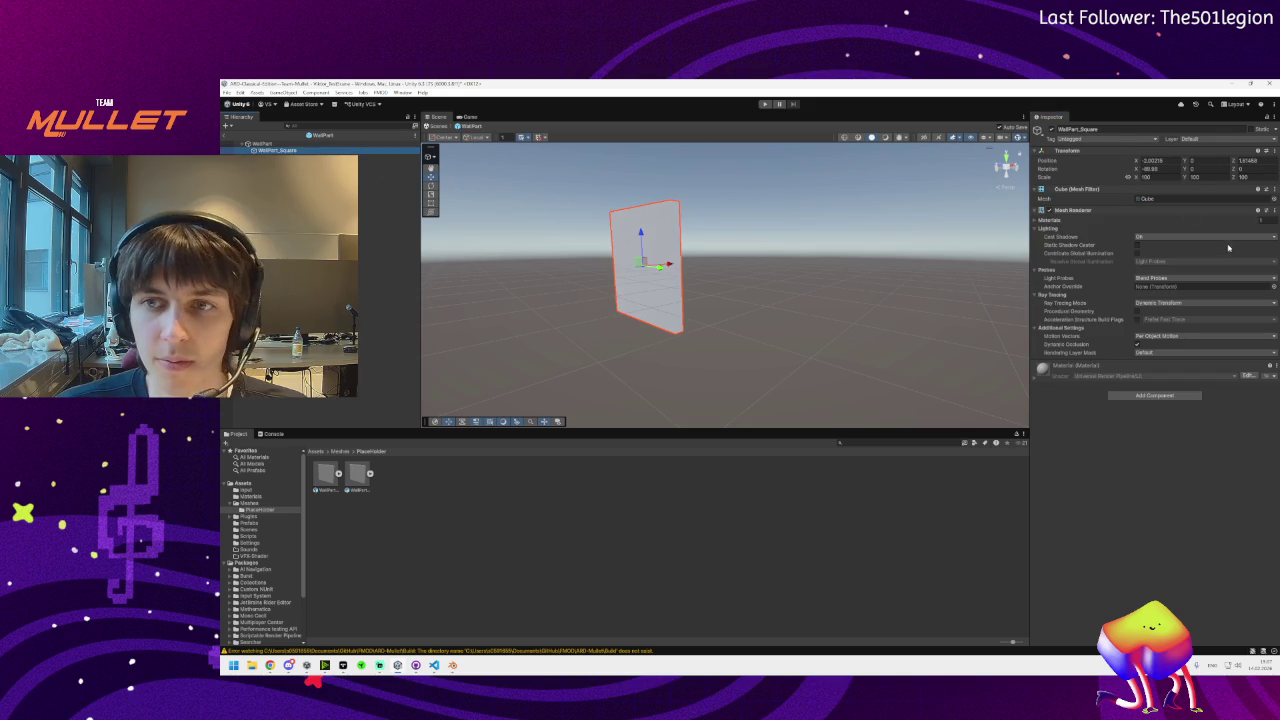
click(1274, 210)
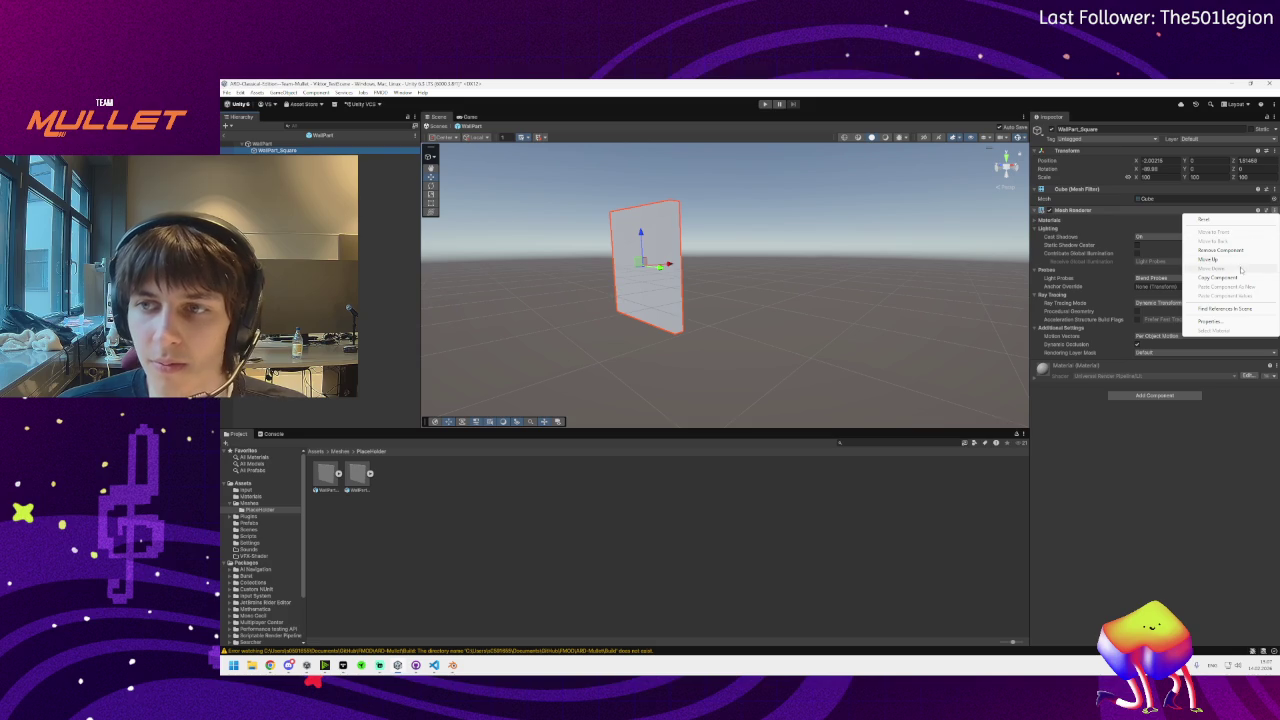
click(1216, 309)
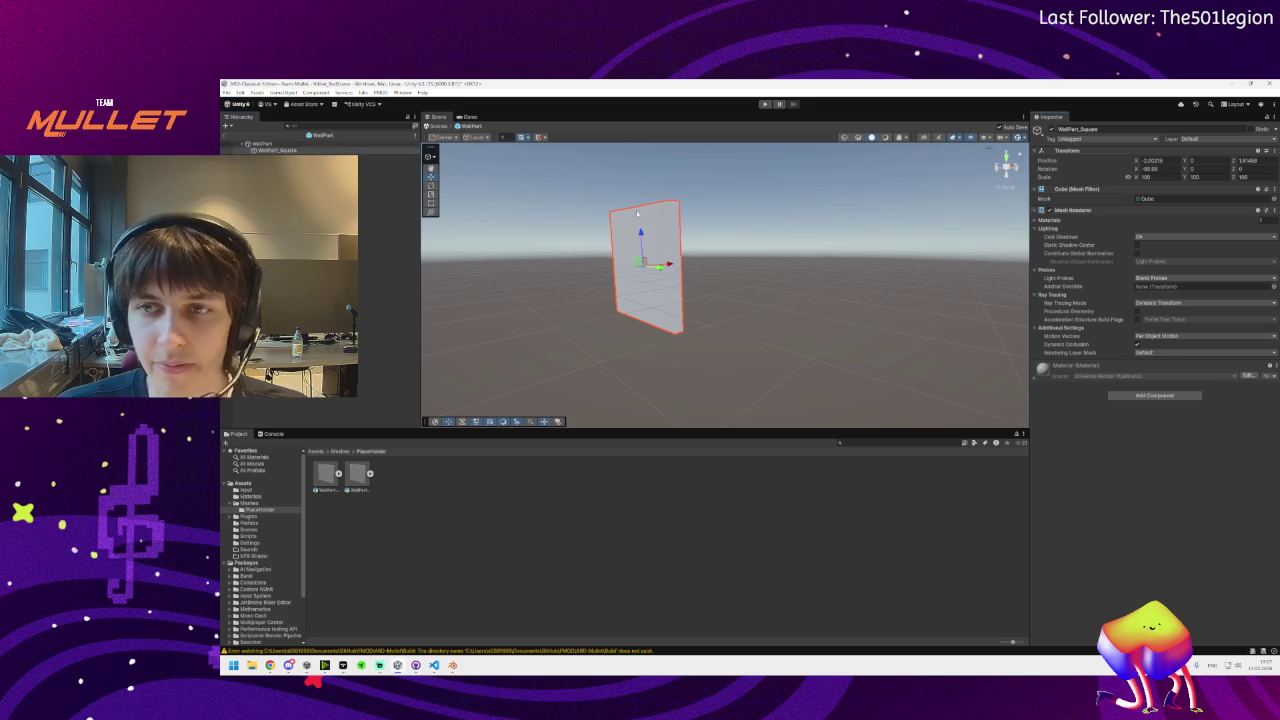
click(1273, 189)
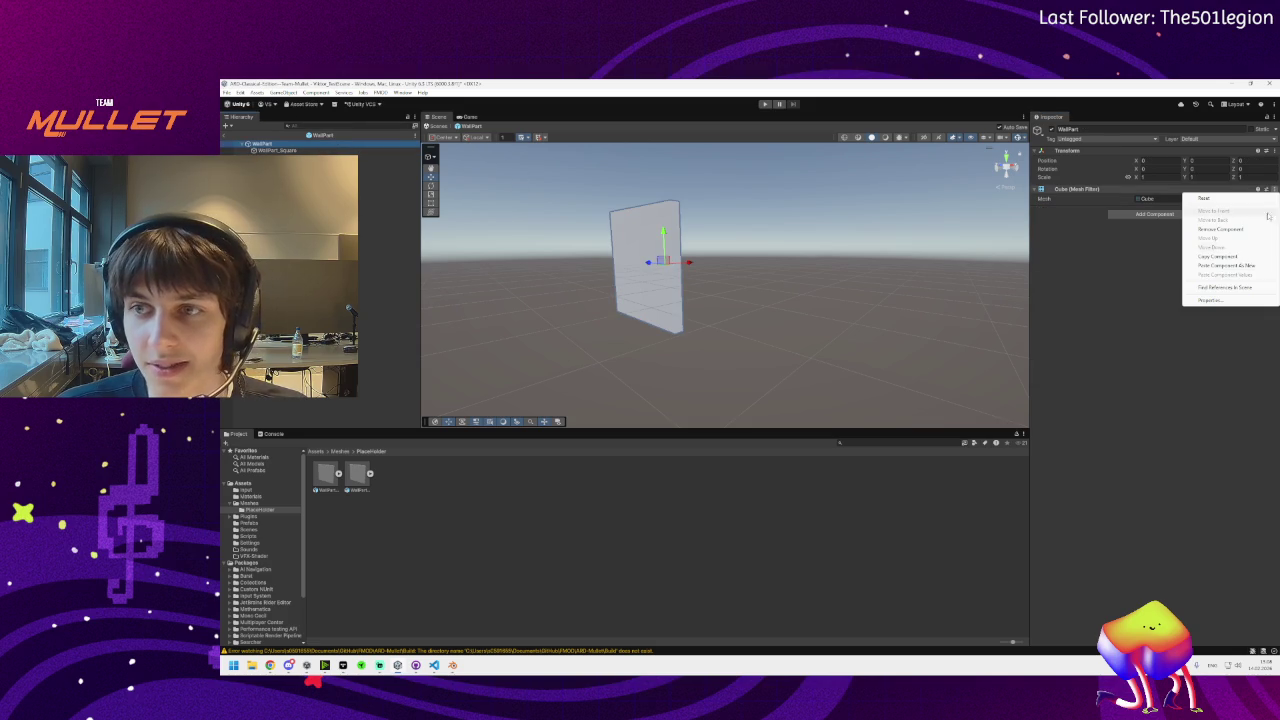
click(1220, 270)
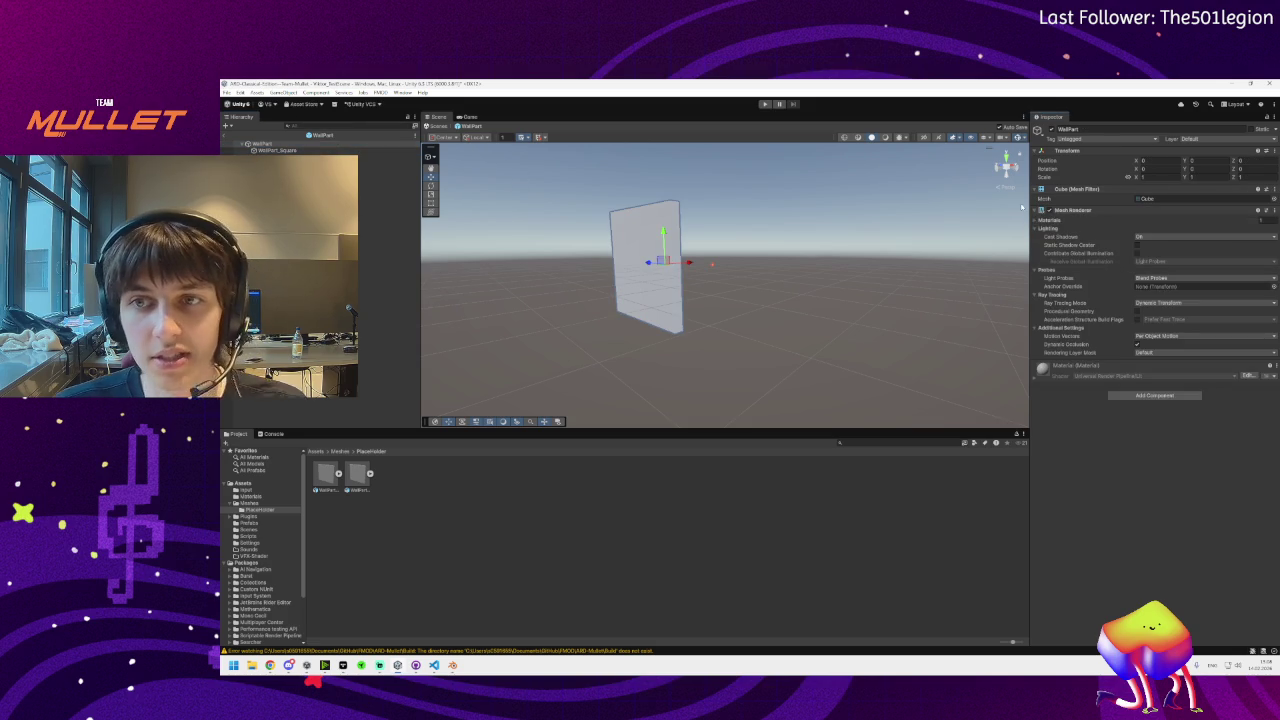
click(1036, 211)
Remove the Mesh Renderer and Mesh Filter from WallPart, then return to the test scene
click(277, 150)
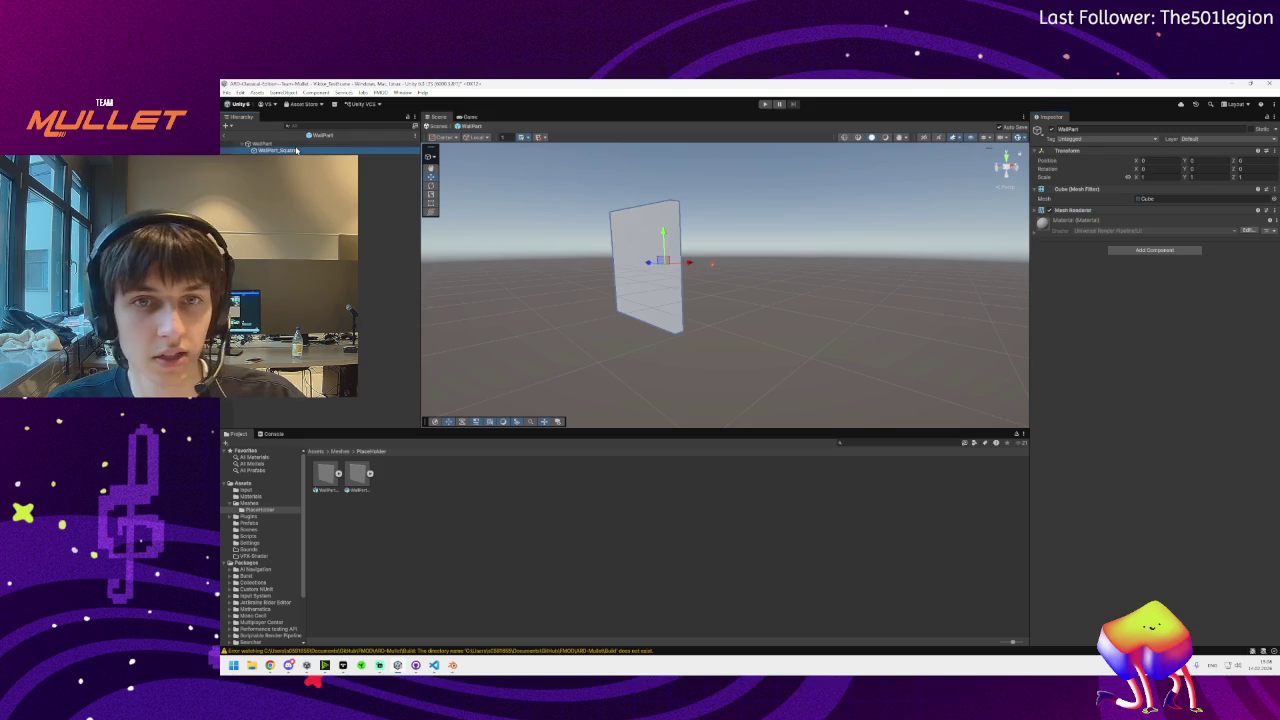
key(Delete)
click(279, 144)
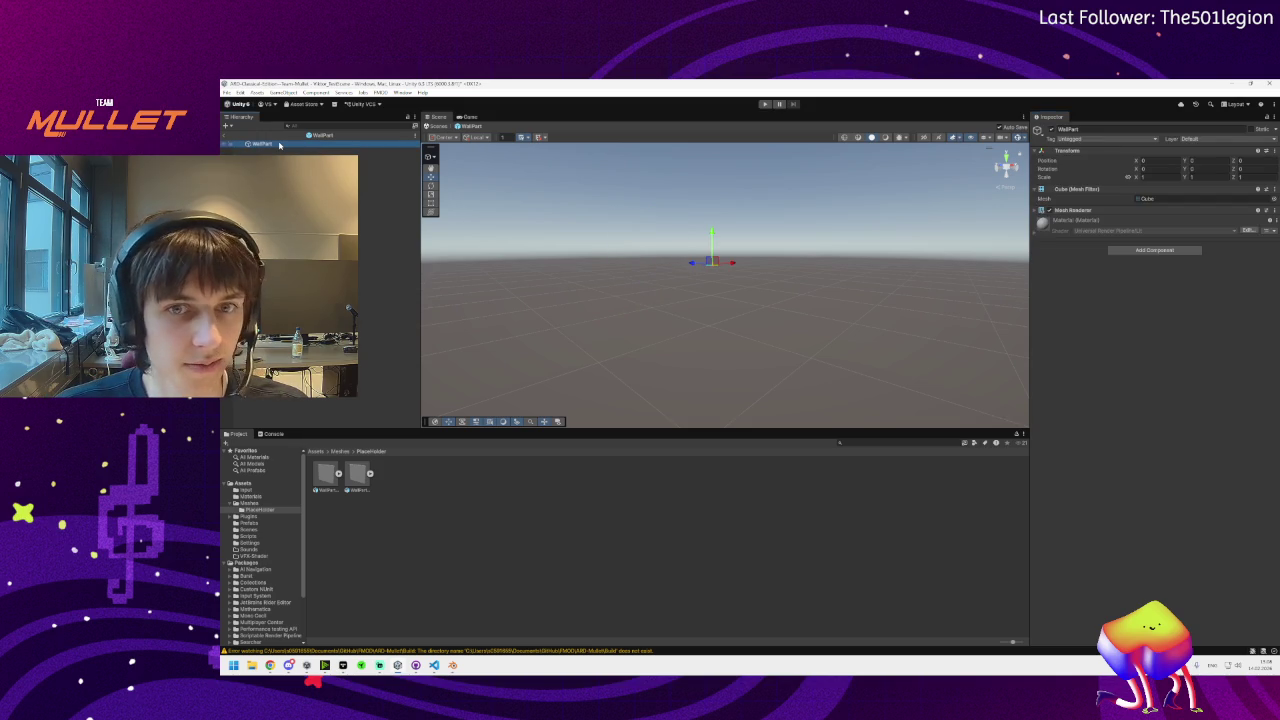
click(1040, 210)
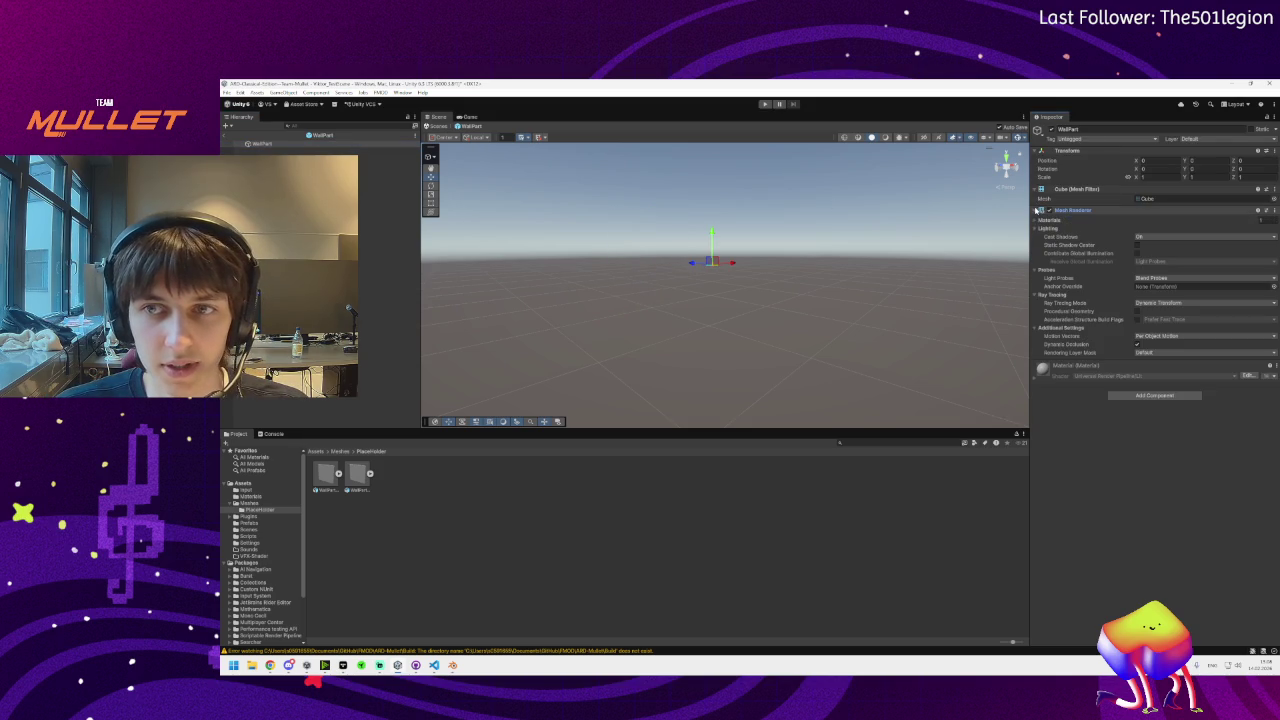
key(ctrl+z)
key(ctrl+z)
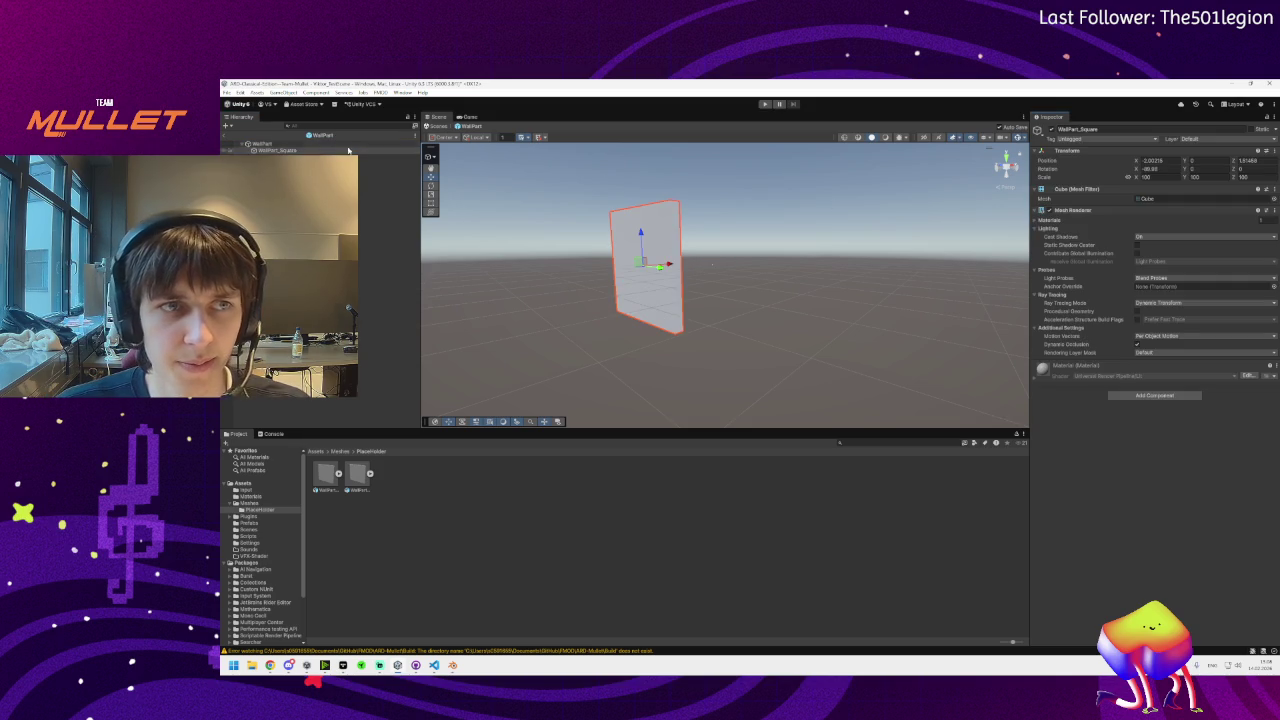
click(1273, 210)
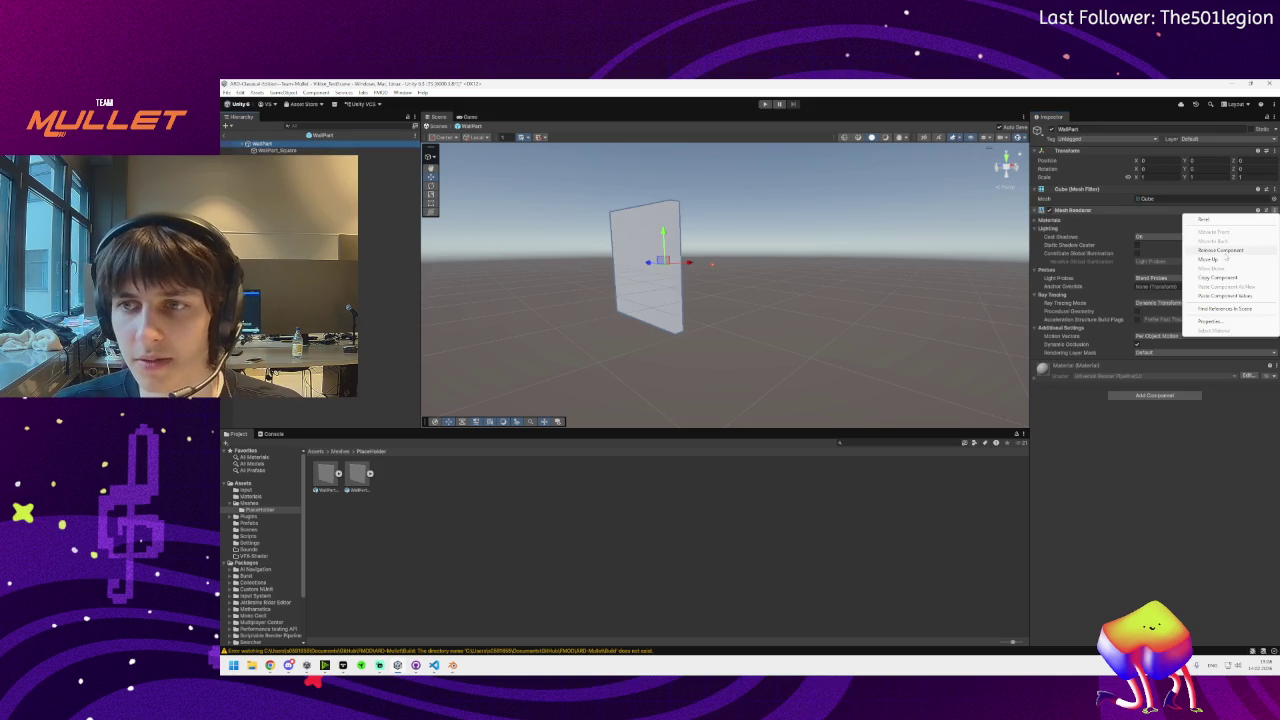
click(1230, 251)
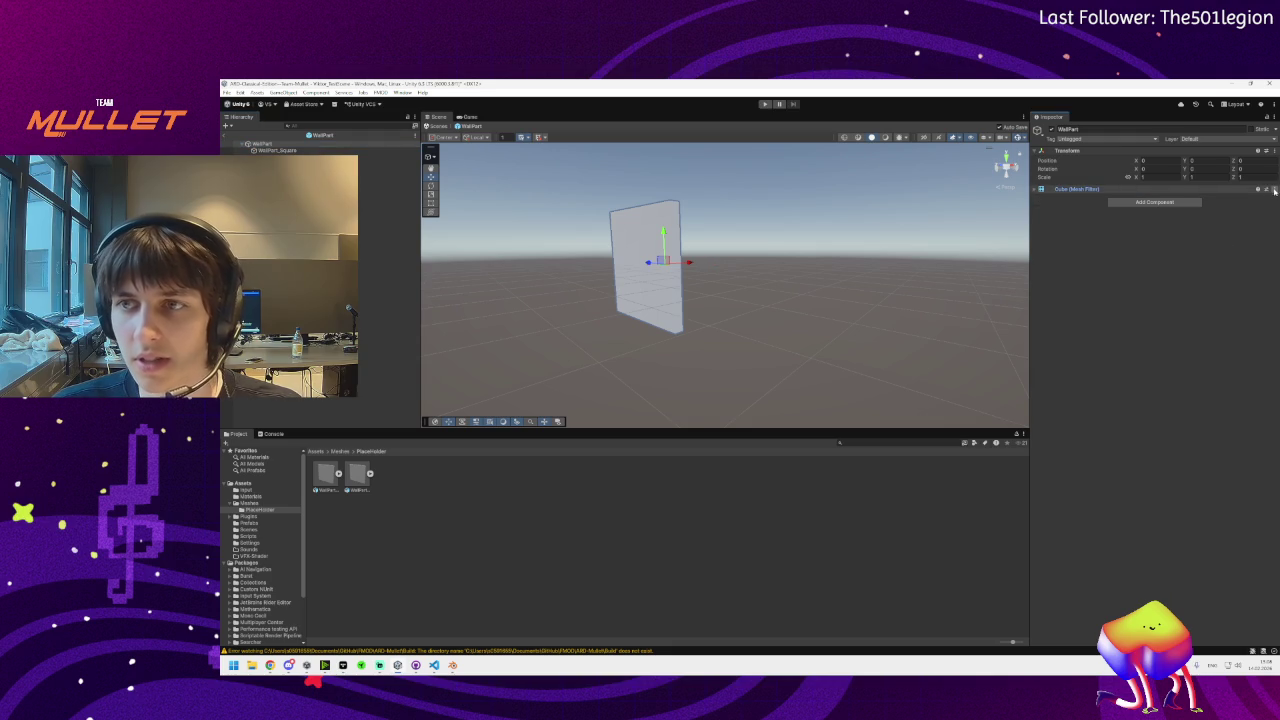
click(1273, 189)
click(1230, 230)
click(290, 150)
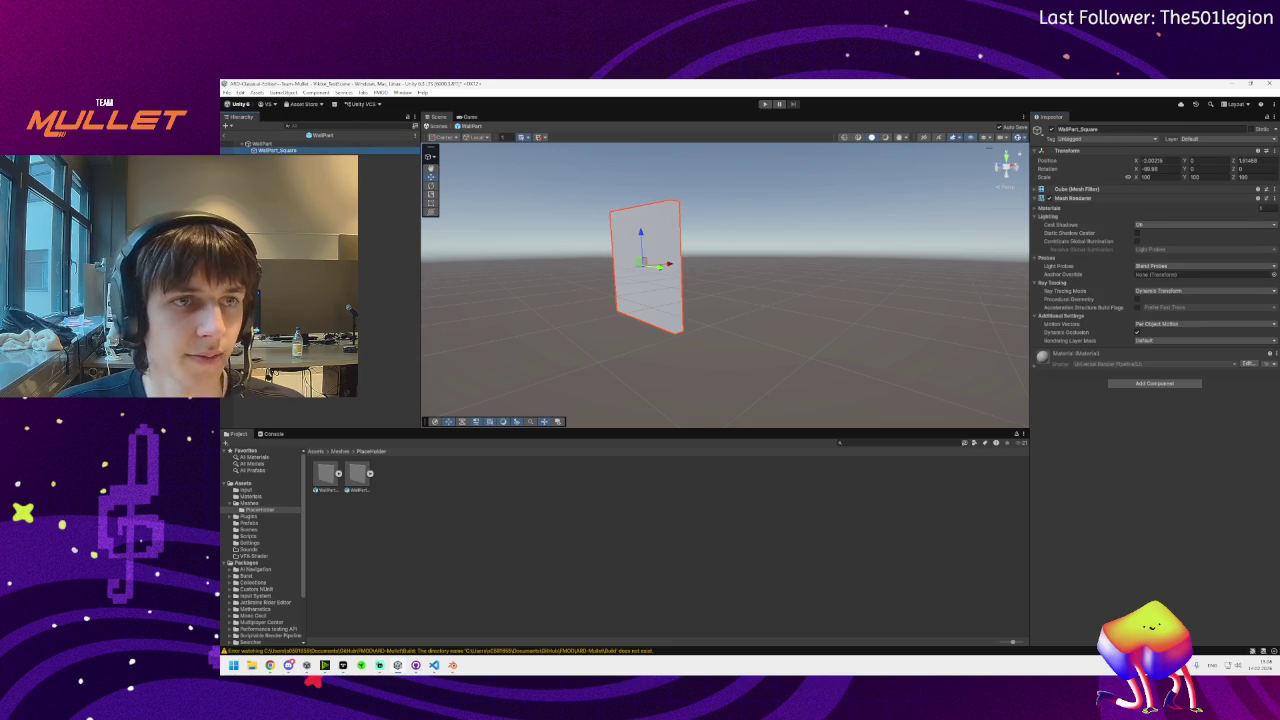
click(226, 136)
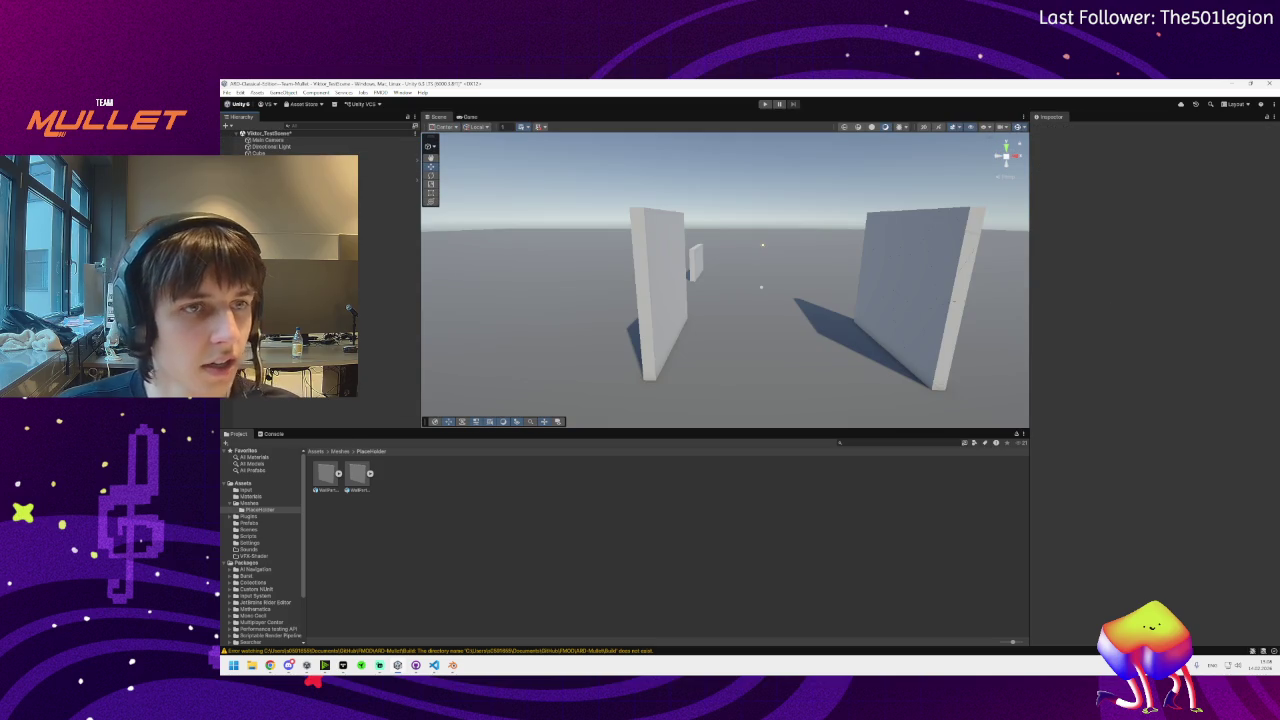
Delete the old WallPart and WallPart_Fractured prefabs and the broken Wall scene object
click(340, 451)
click(315, 451)
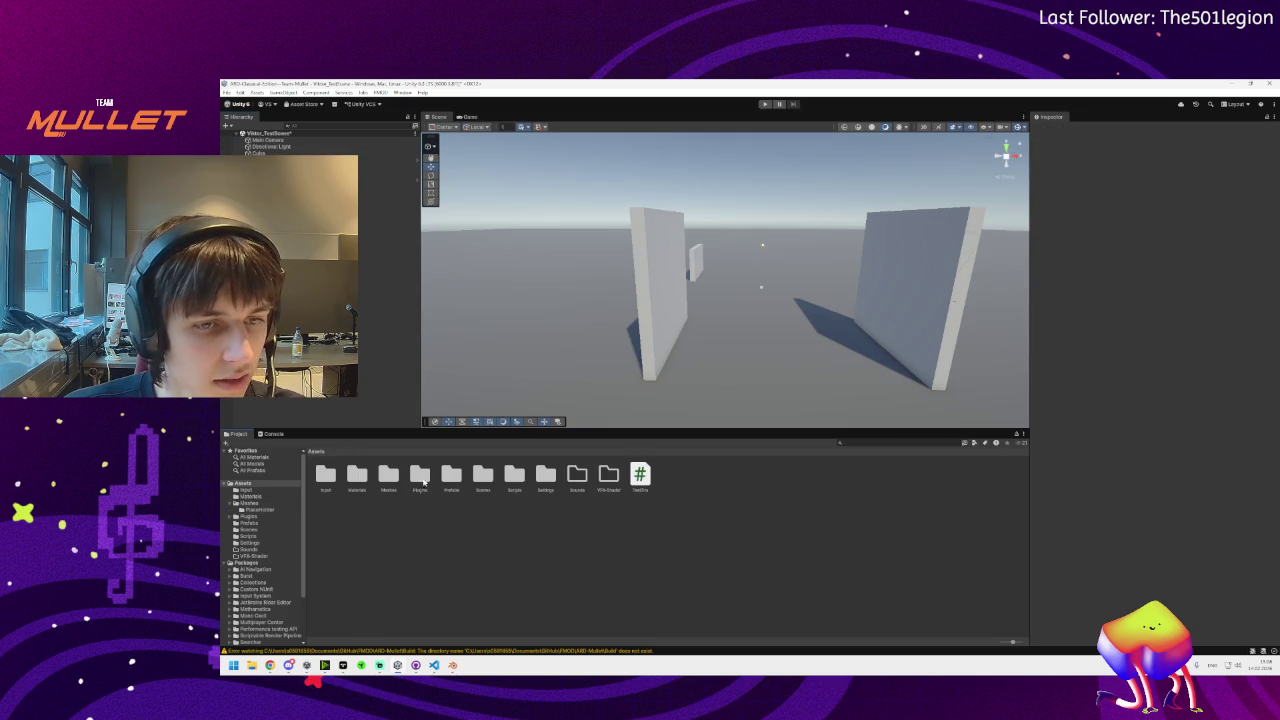
double_click(451, 475)
click(357, 475)
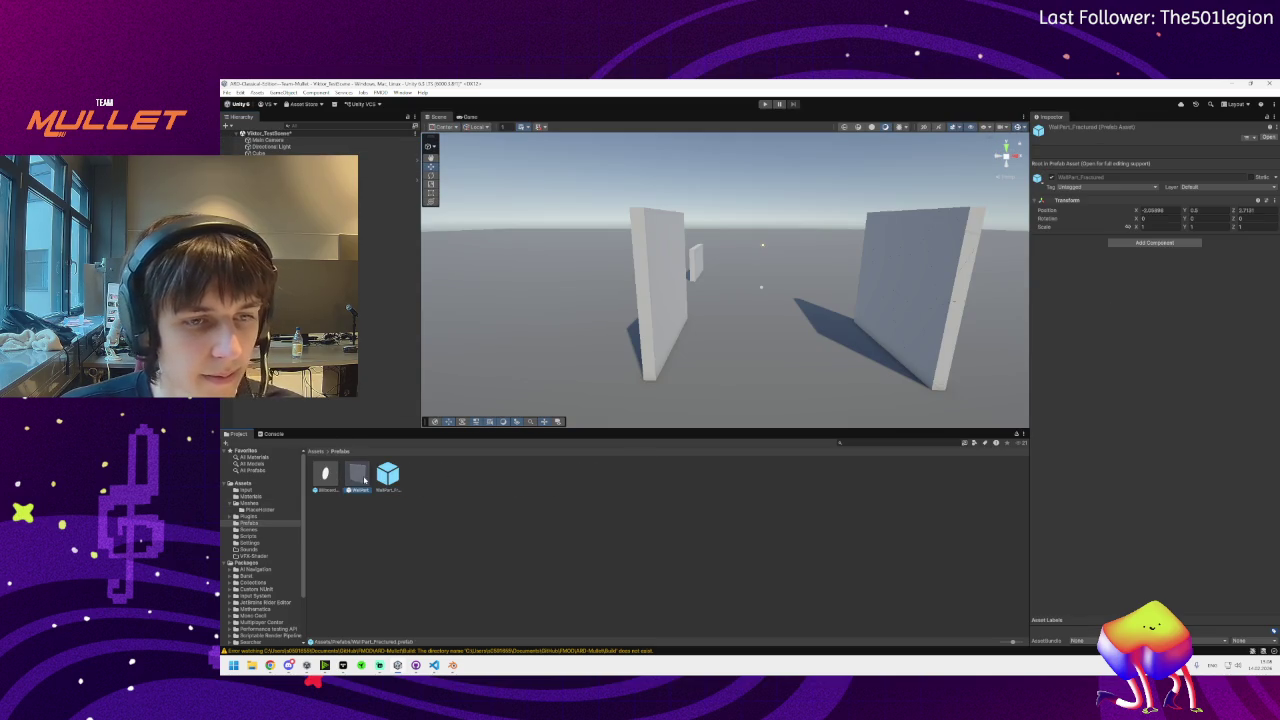
ctrl+click(388, 475)
key(Delete)
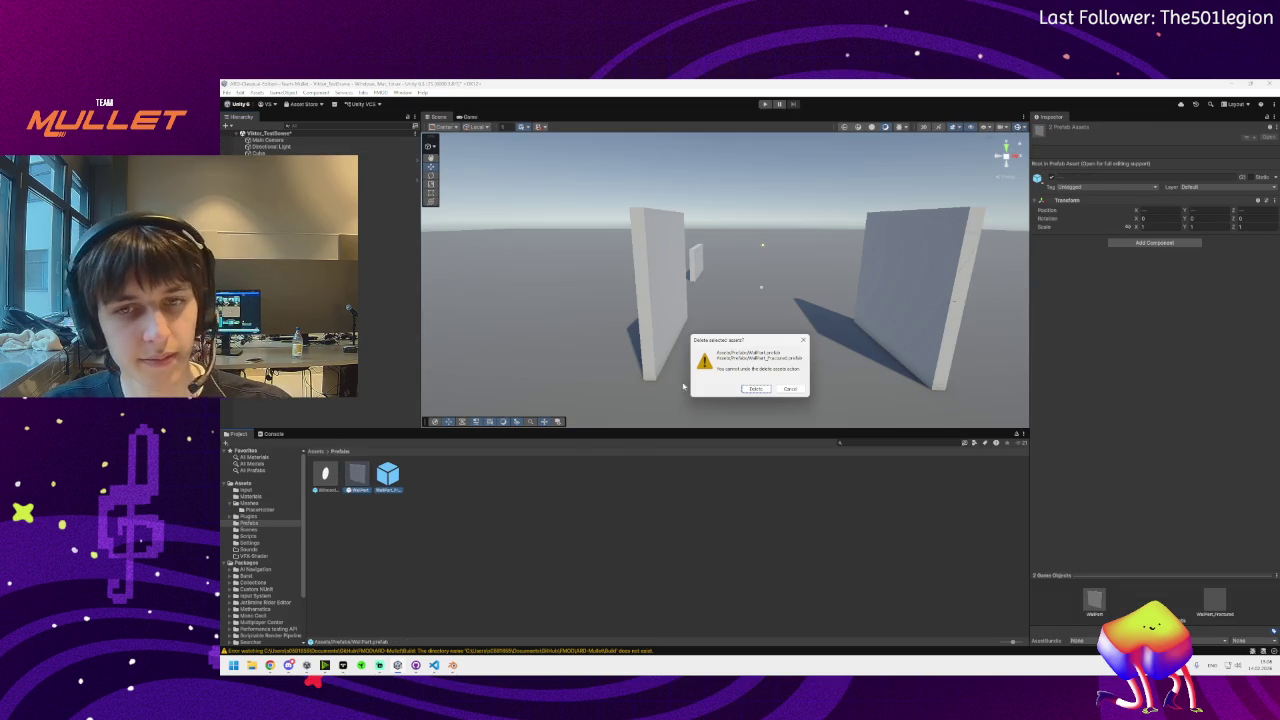
click(756, 388)
click(390, 180)
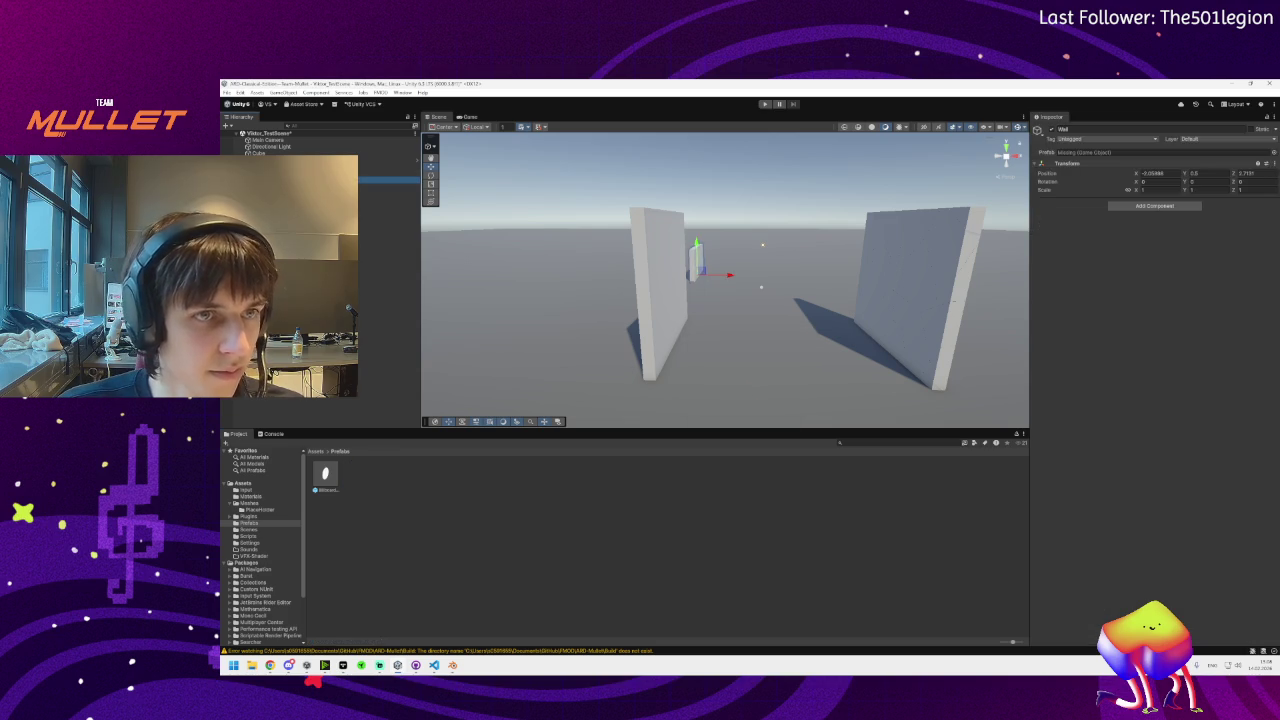
key(Delete)
Fully unpack the wall, then drag both walls into Prefabs as WallPart_Square and WallPart_Square_Broken
click(272, 168)
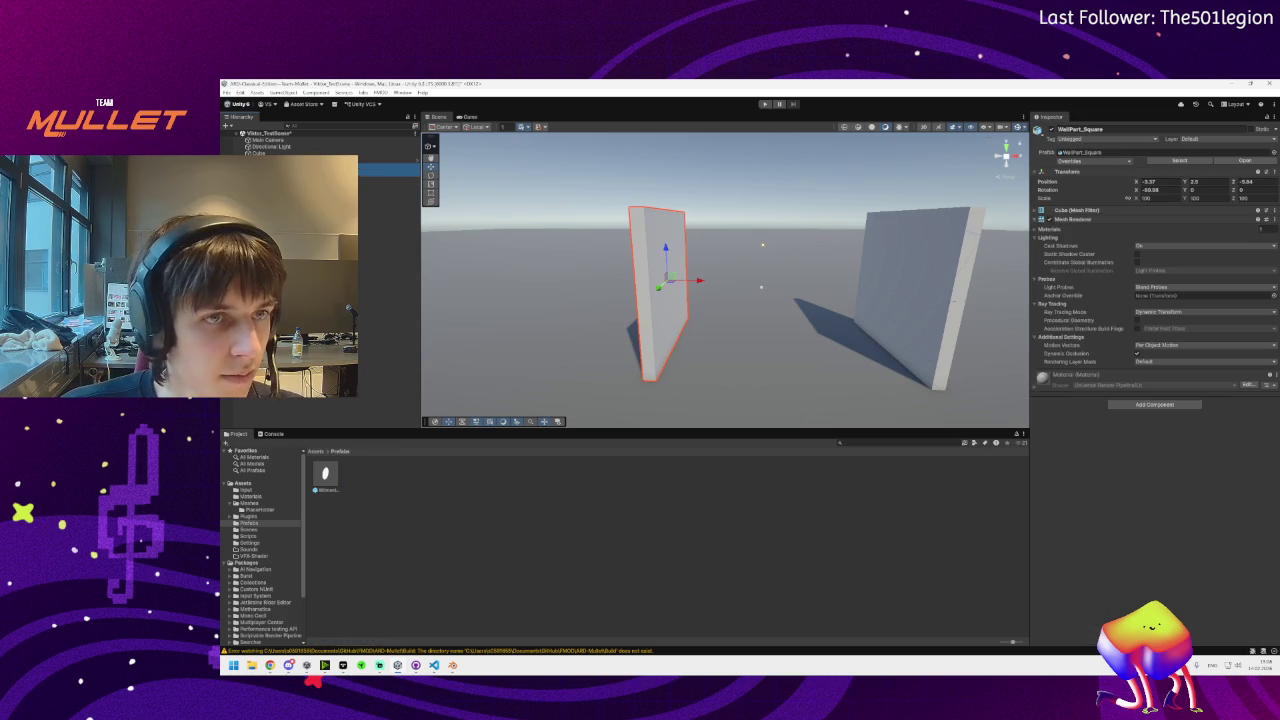
right_click(272, 170)
mouse_move(385, 311)
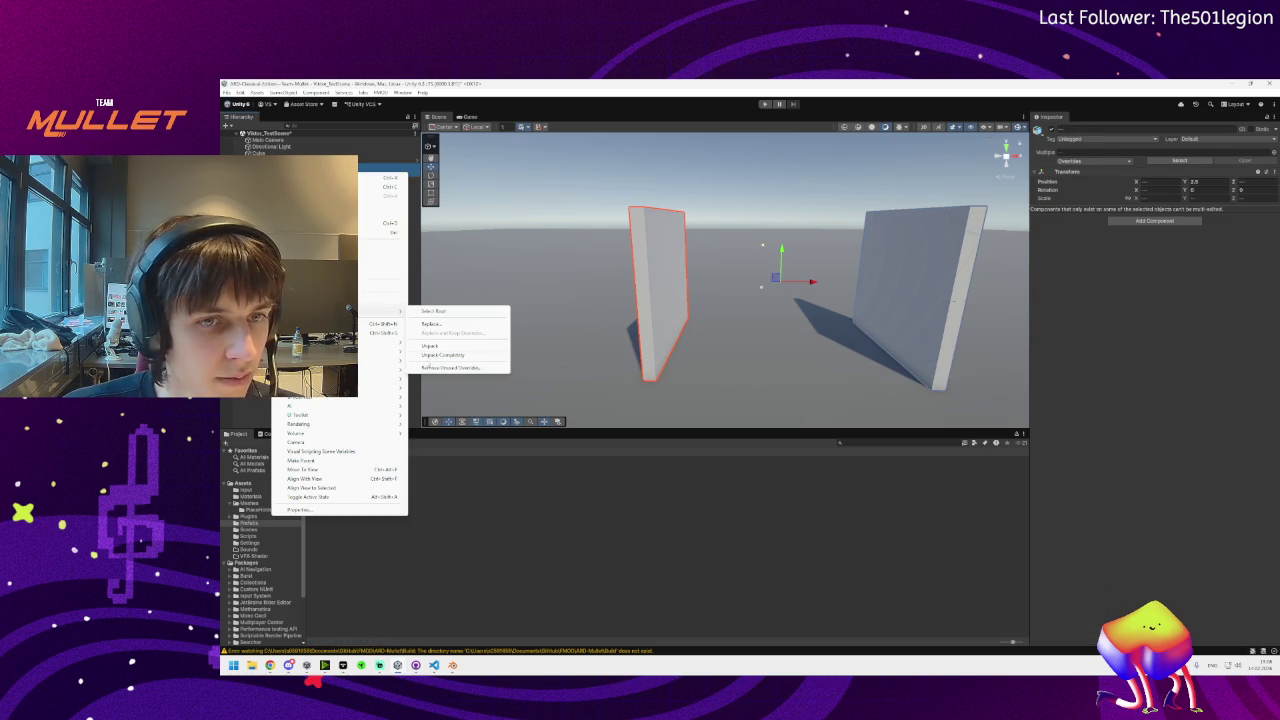
click(443, 356)
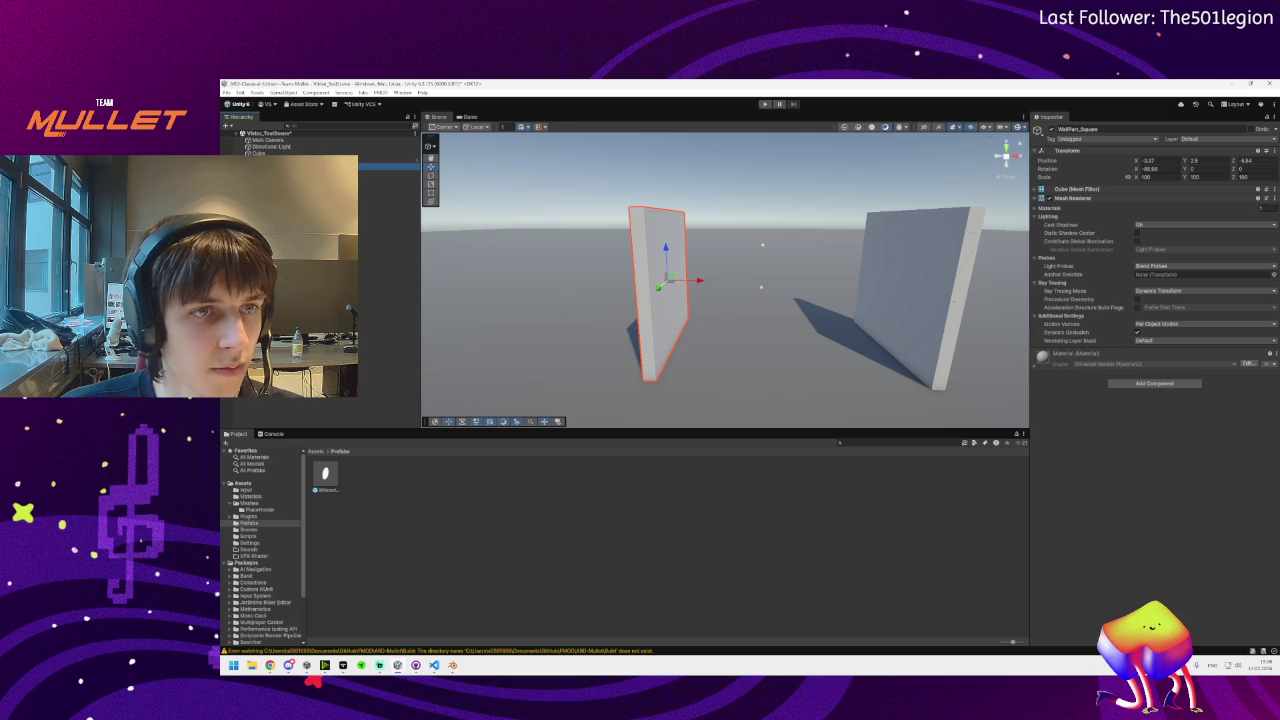
key(shift+d)
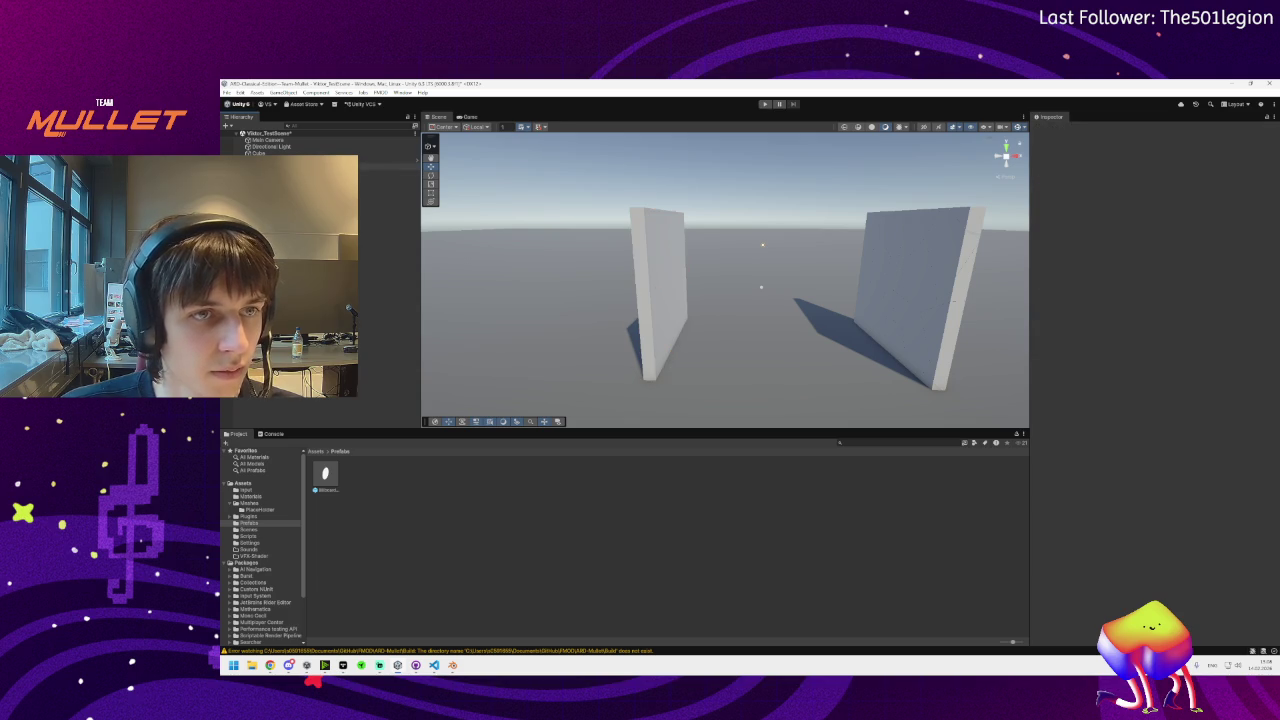
drag(380, 166, 400, 477)
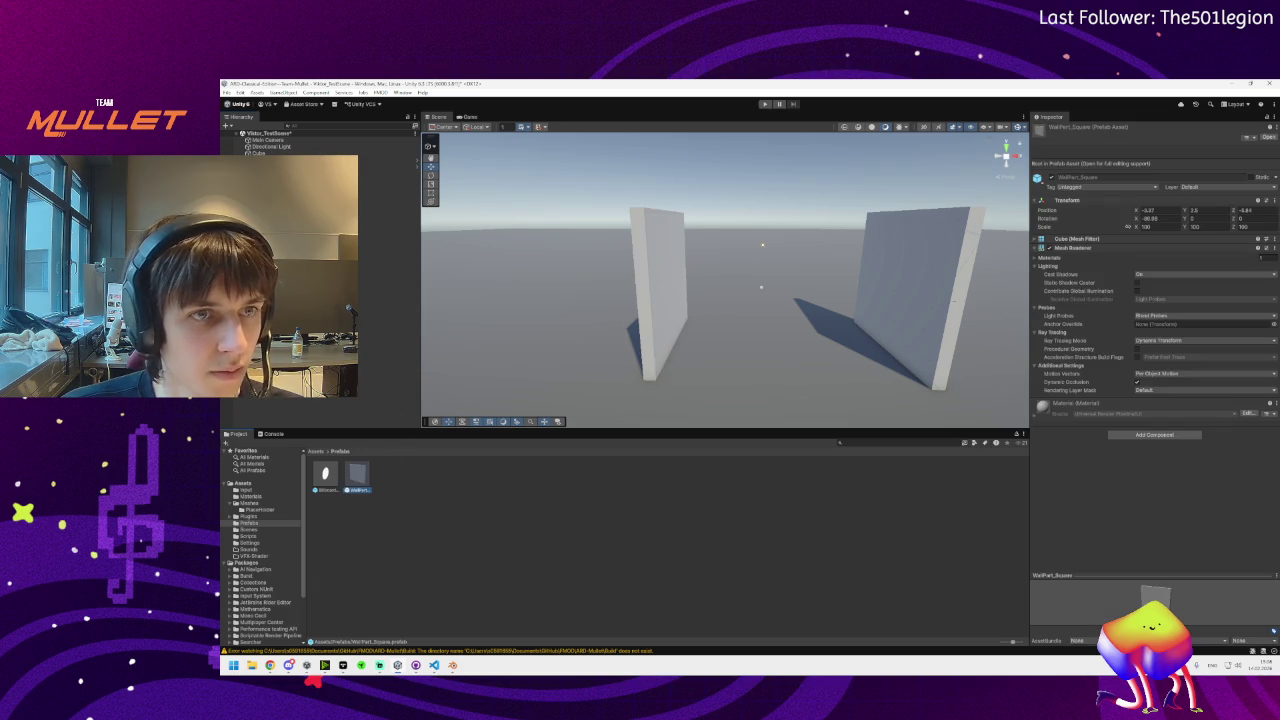
click(385, 173)
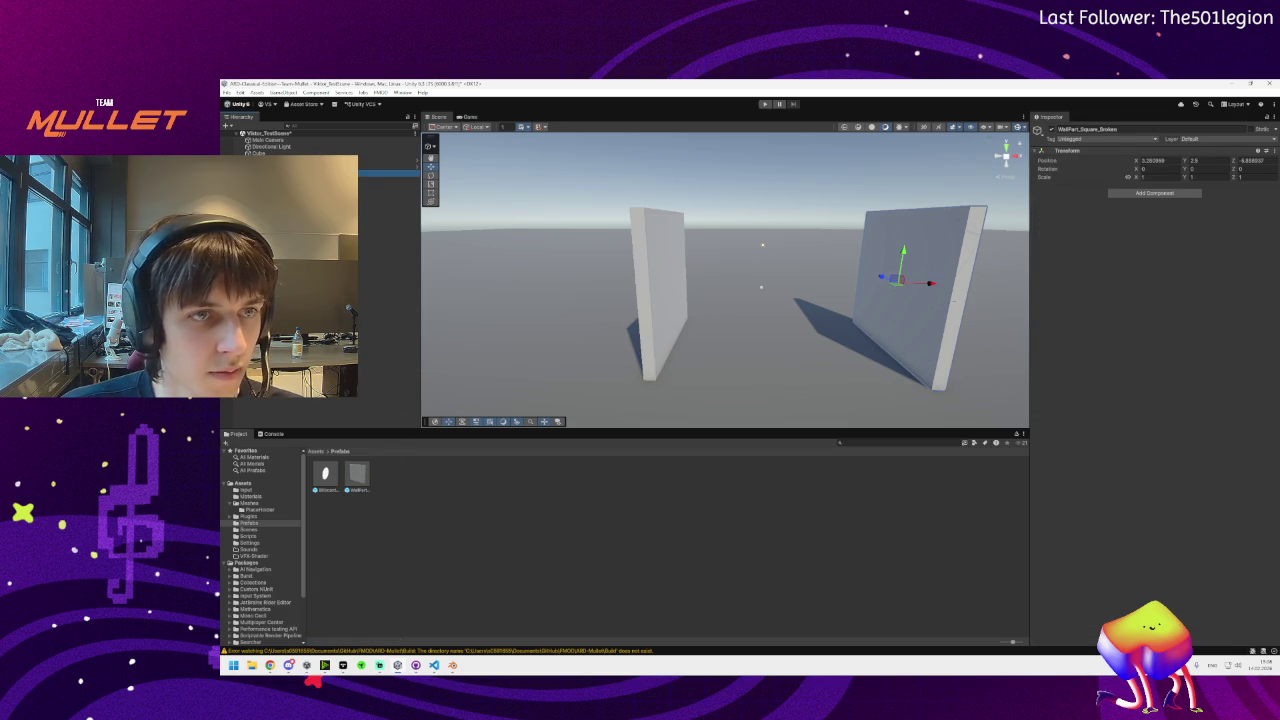
drag(385, 173, 390, 476)
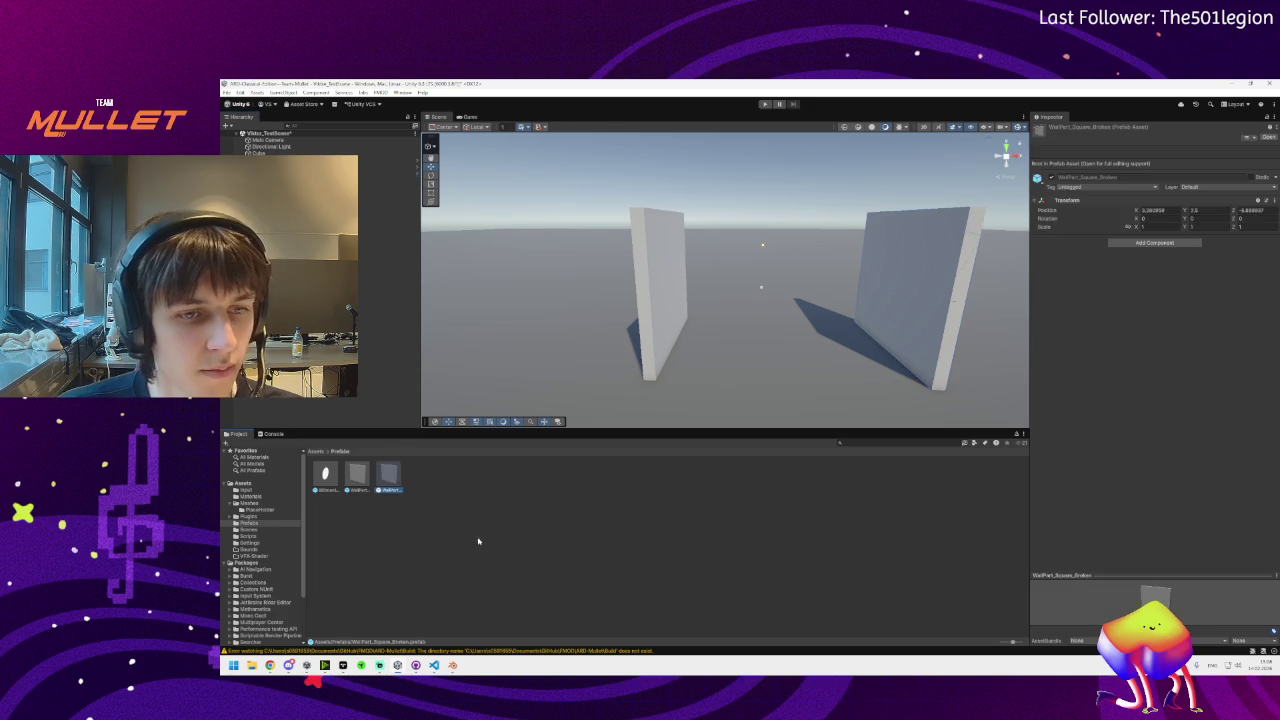
click(358, 476)
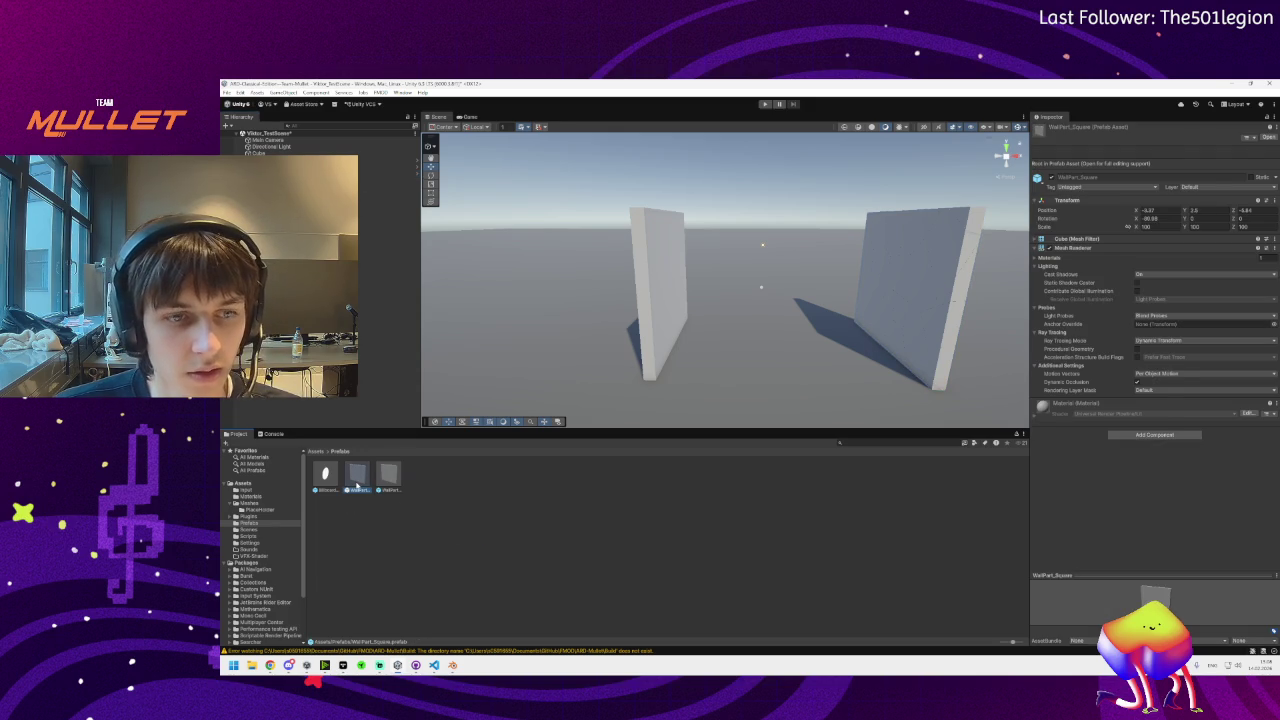
Open WallPart_Square in prefab mode and add a Box Collider via the 'coll' search
double_click(357, 478)
click(1134, 385)
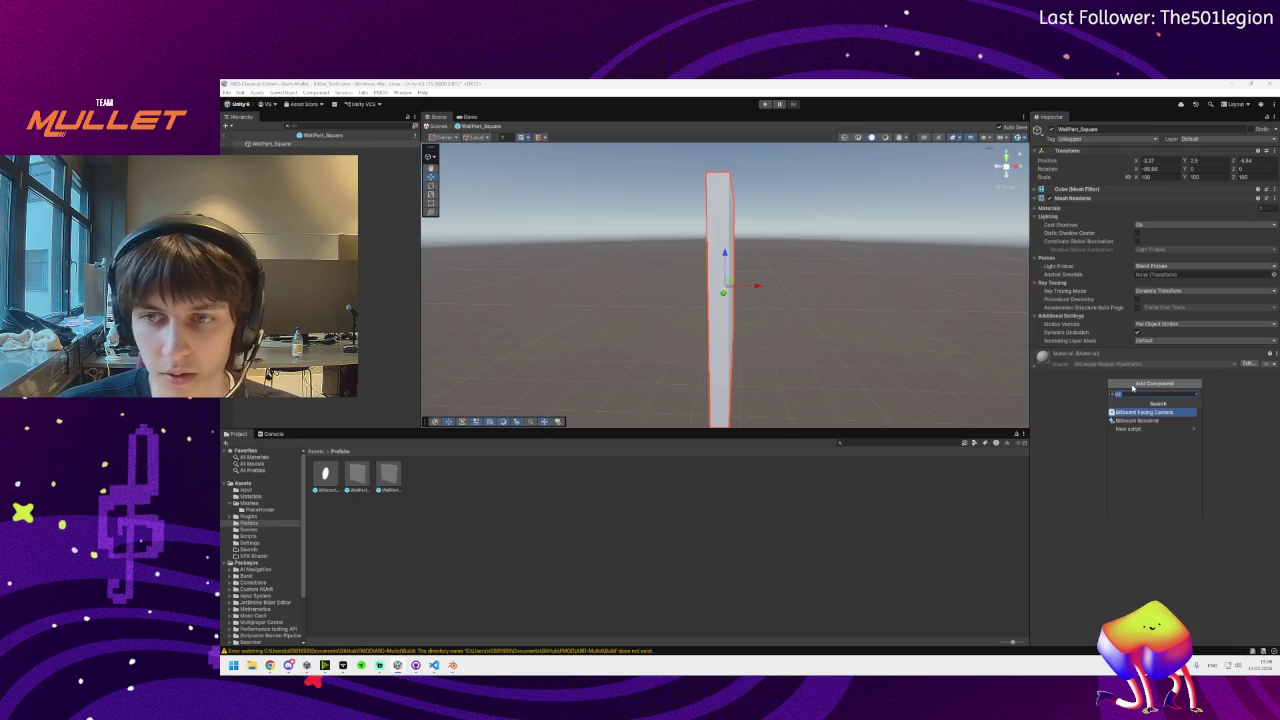
text(coll)
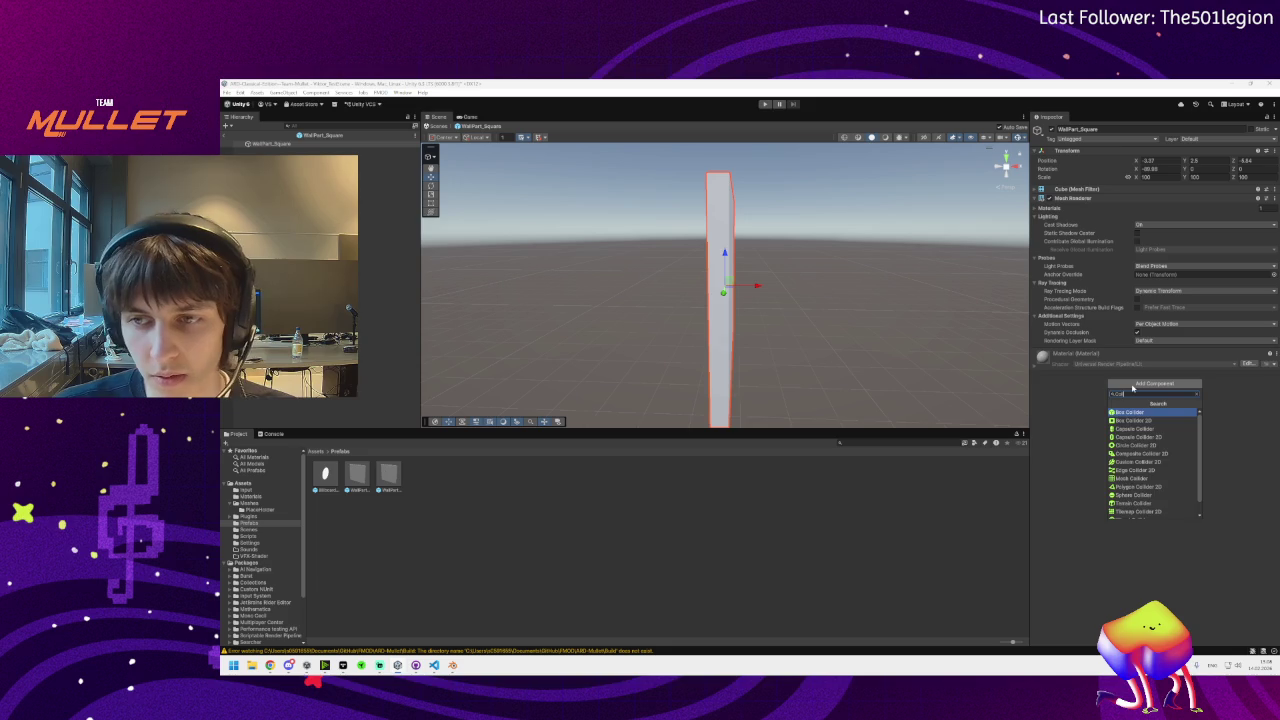
key(Return)
mouse_move(780, 318)
mouse_down()
mouse_move(851, 337)
mouse_move(757, 343)
mouse_move(480, 300)
mouse_up()
key(f)
Minimize the Discord call and orbit the view to inspect the collider on the wall
key(alt+Tab)
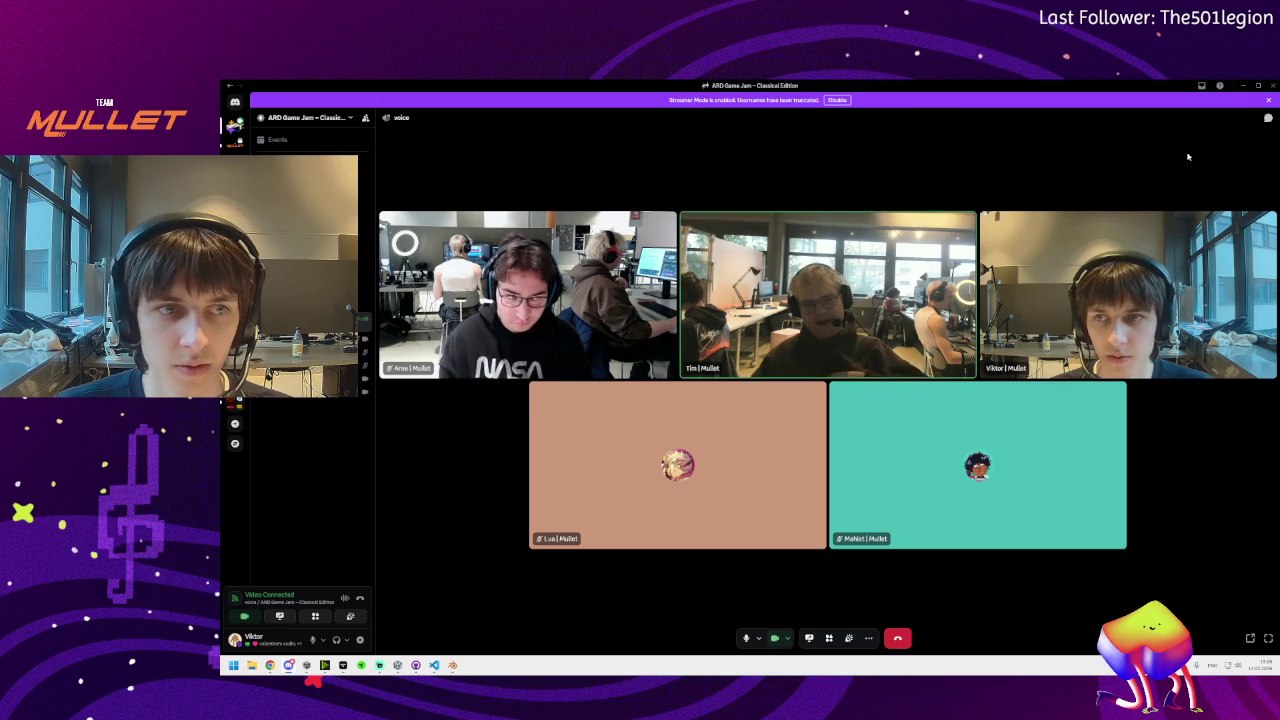
click(1240, 86)
click(259, 524)
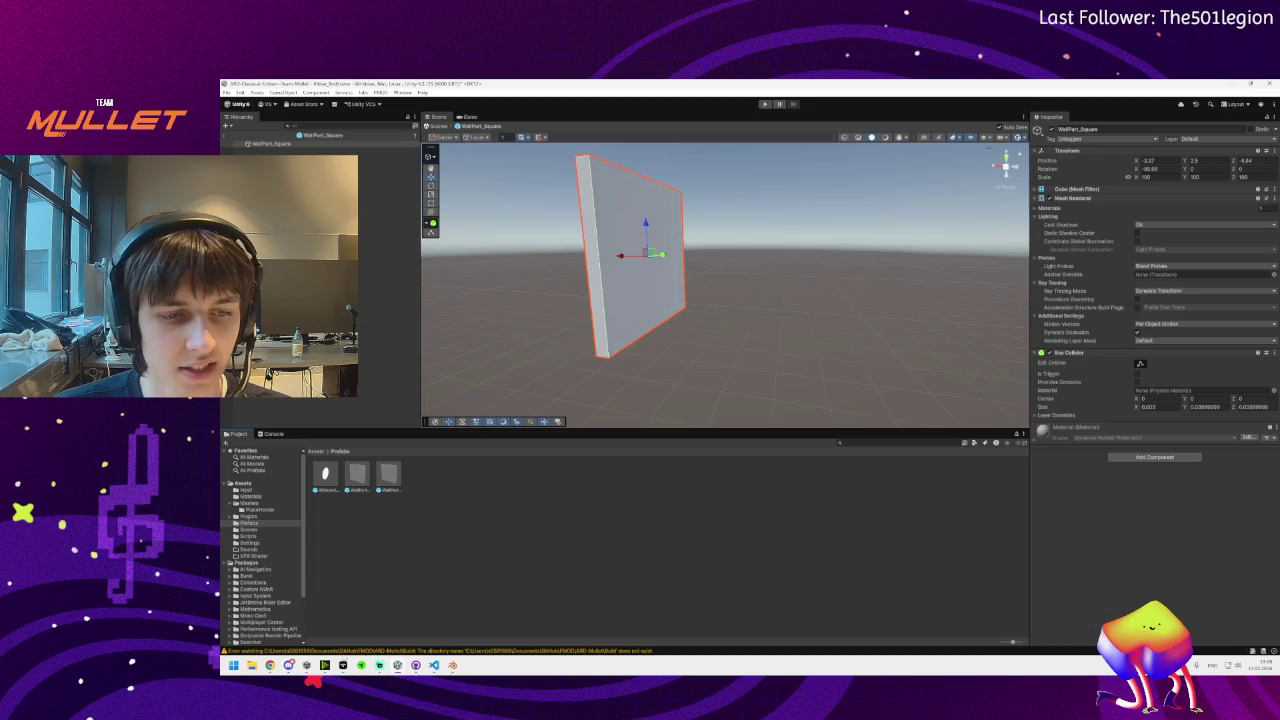
mouse_move(289, 665)
drag(666, 334, 716, 329)
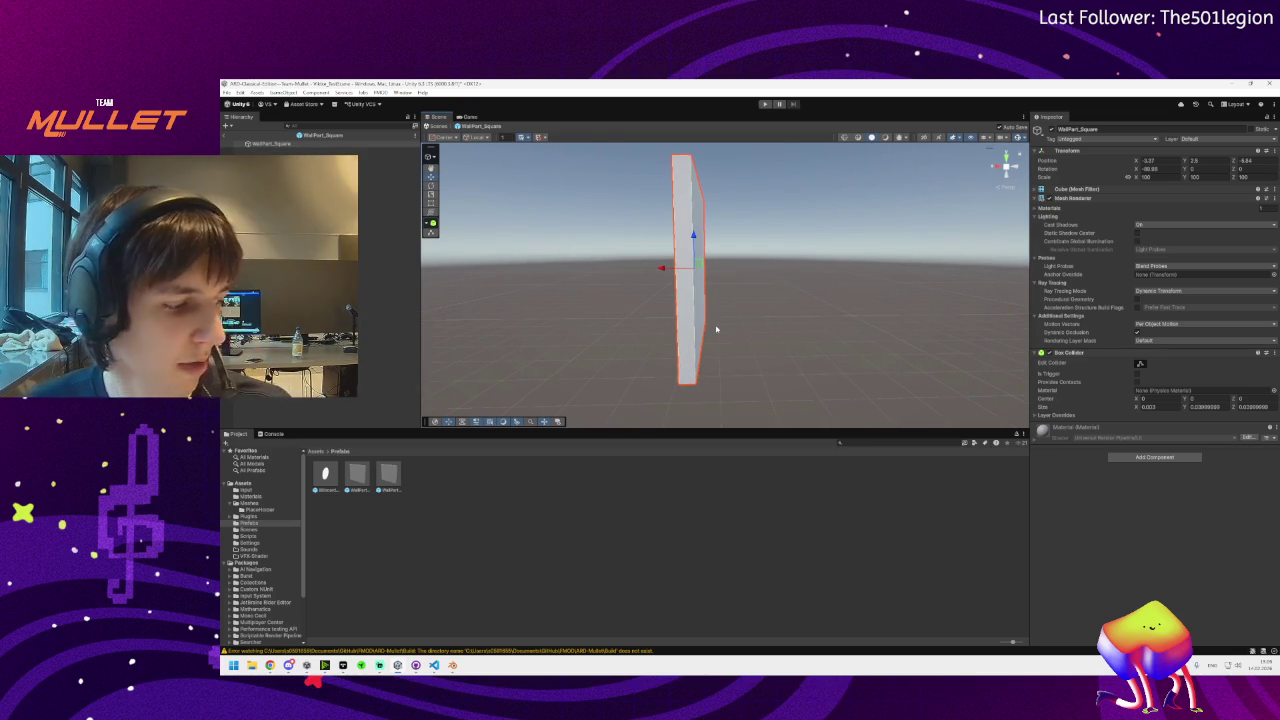
mouse_move(651, 331)
mouse_down()
mouse_move(637, 329)
mouse_move(714, 351)
mouse_move(700, 366)
mouse_up()
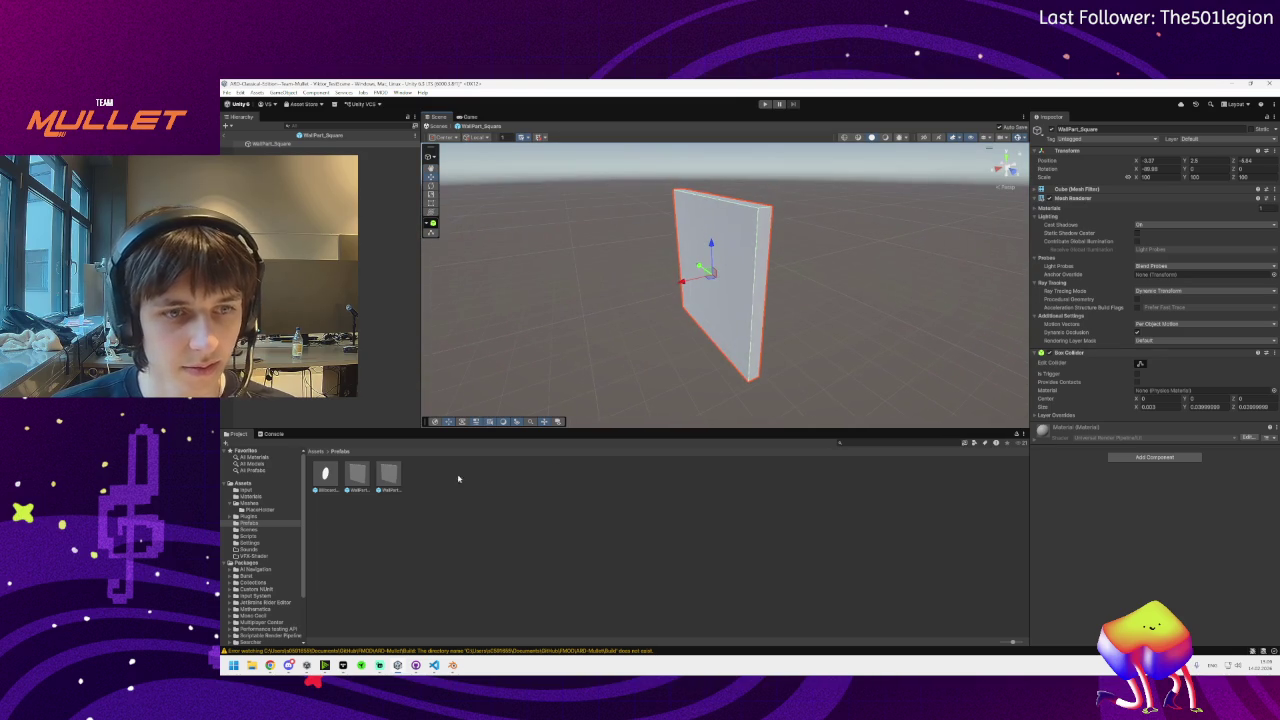
Open the WallPart_Square_Broken prefab for editing and select its wall piece
double_click(363, 484)
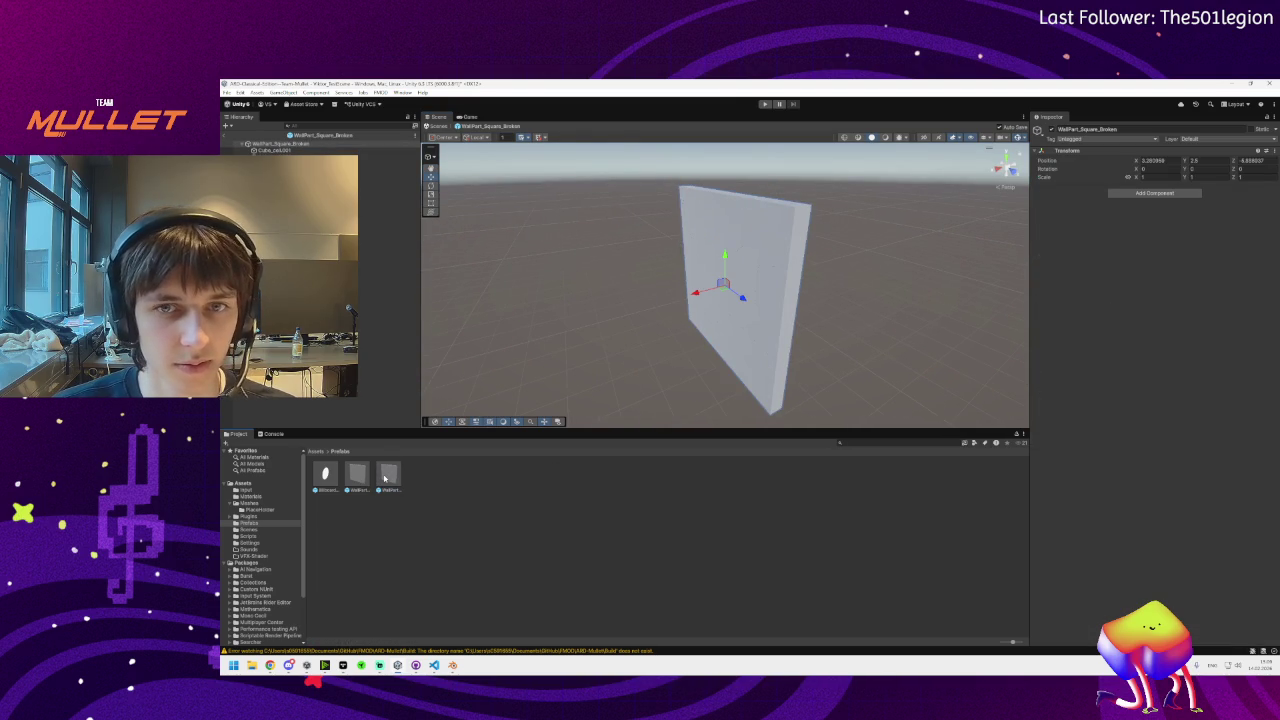
double_click(363, 484)
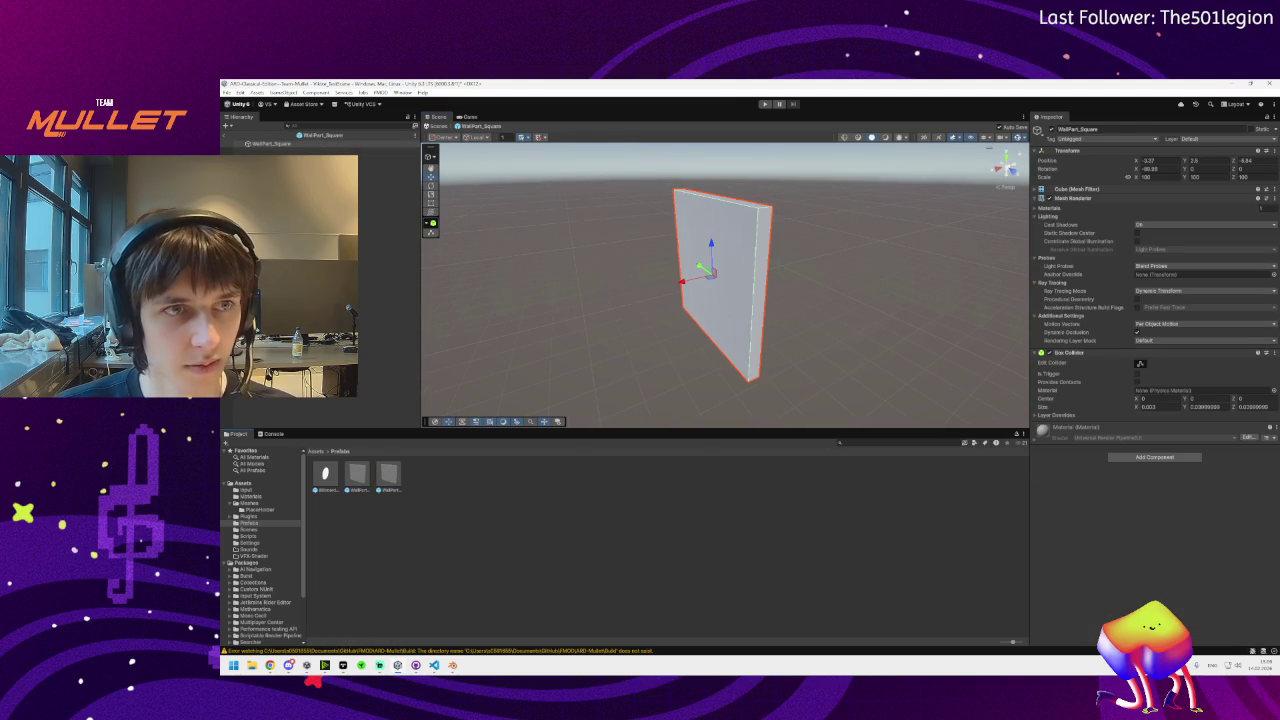
double_click(384, 478)
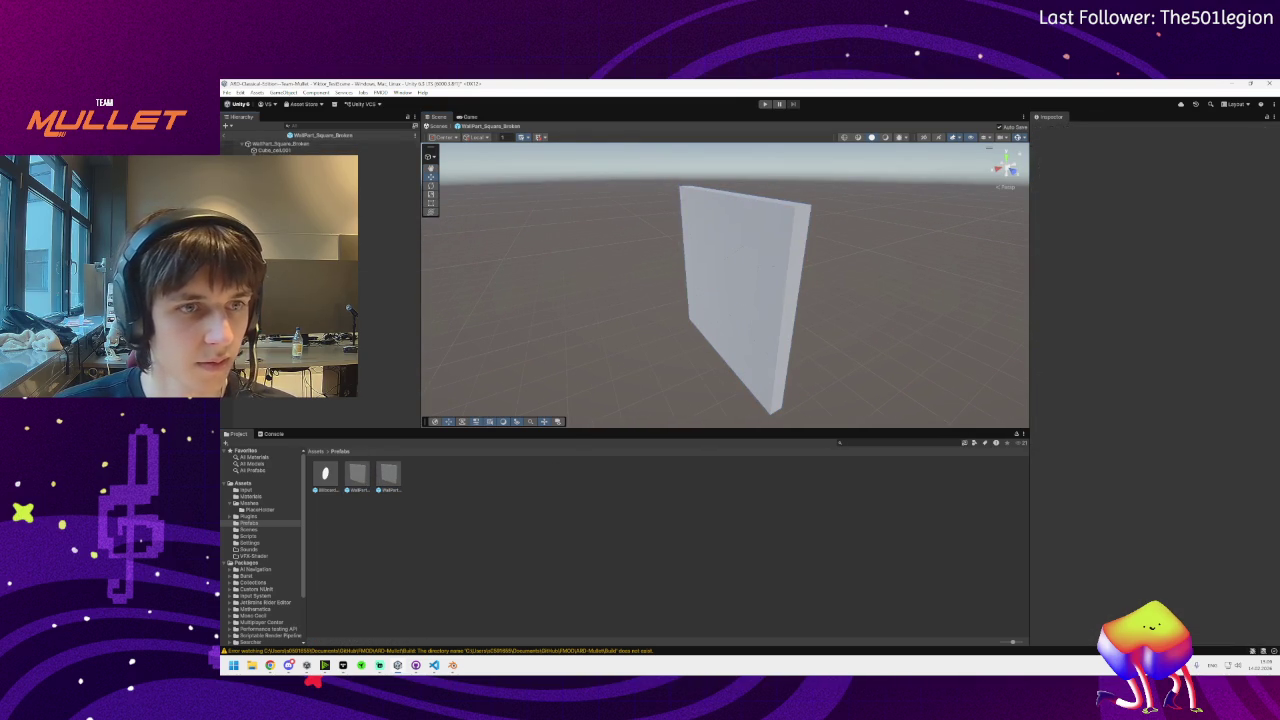
click(740, 300)
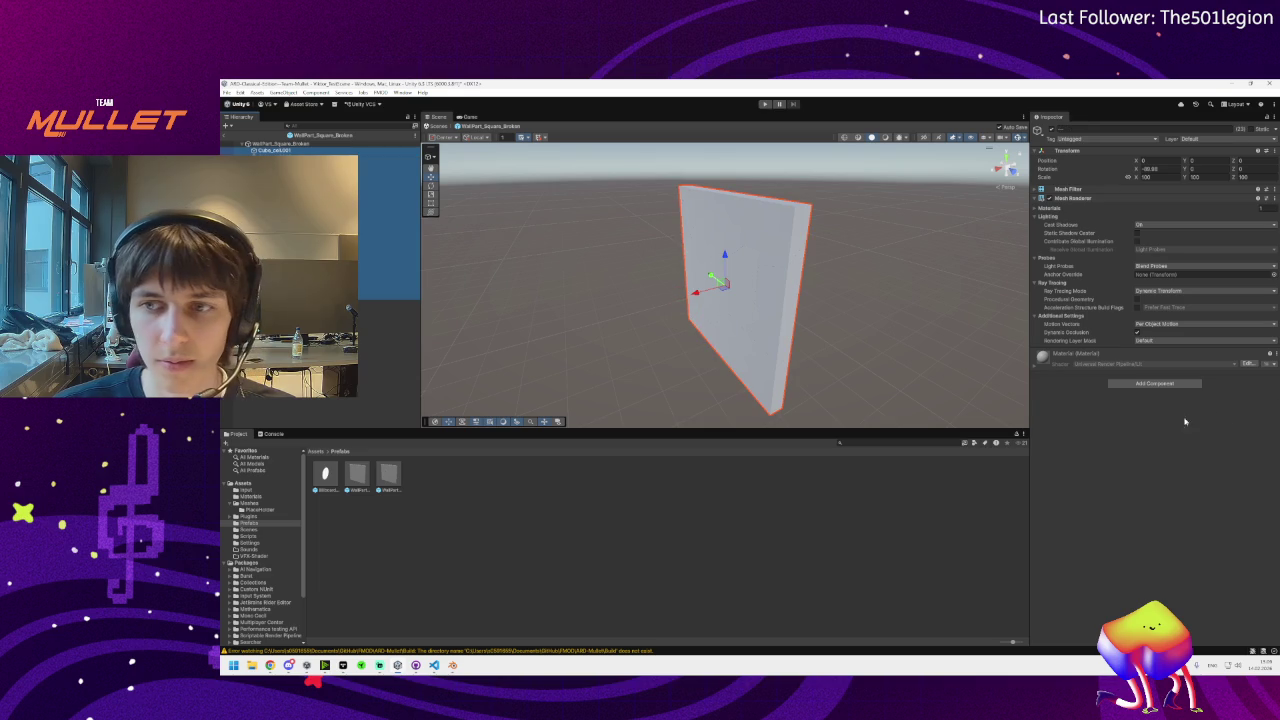
Search 'collider' in the component list and add a Mesh Collider to the piece
click(1154, 383)
text(collider)
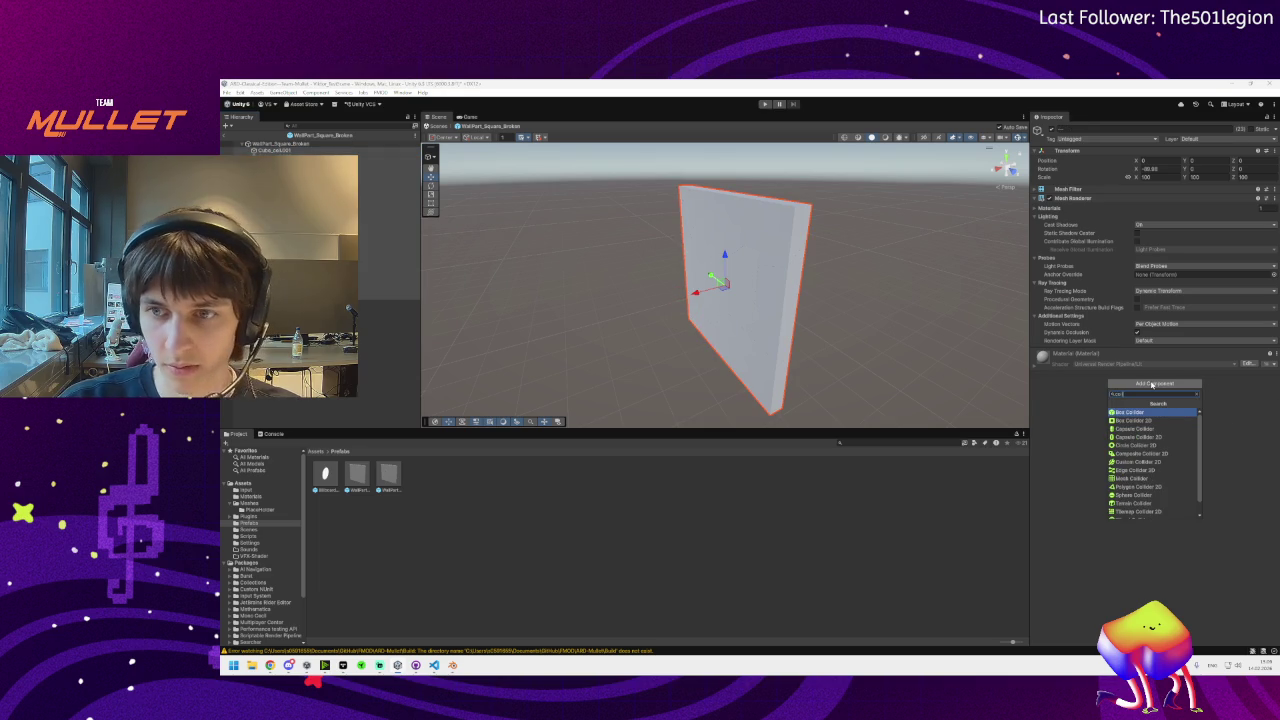
key(Down)
key(Down)
key(Down)
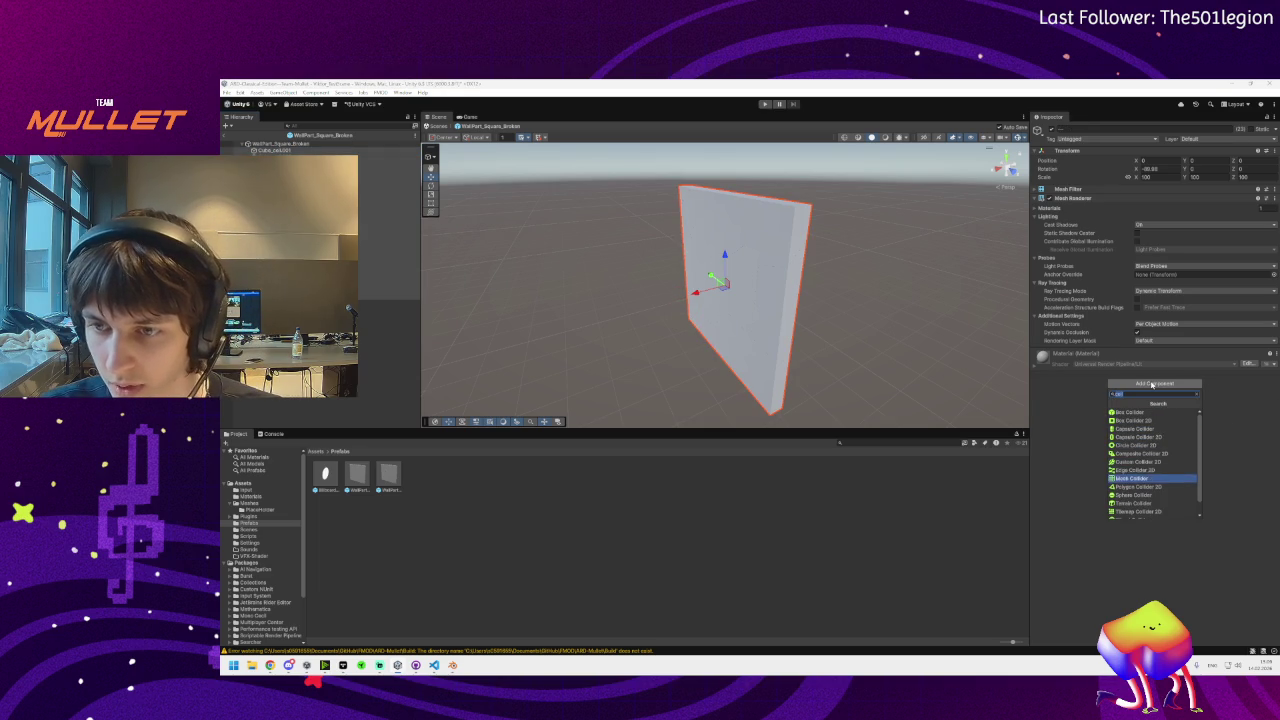
key(Down)
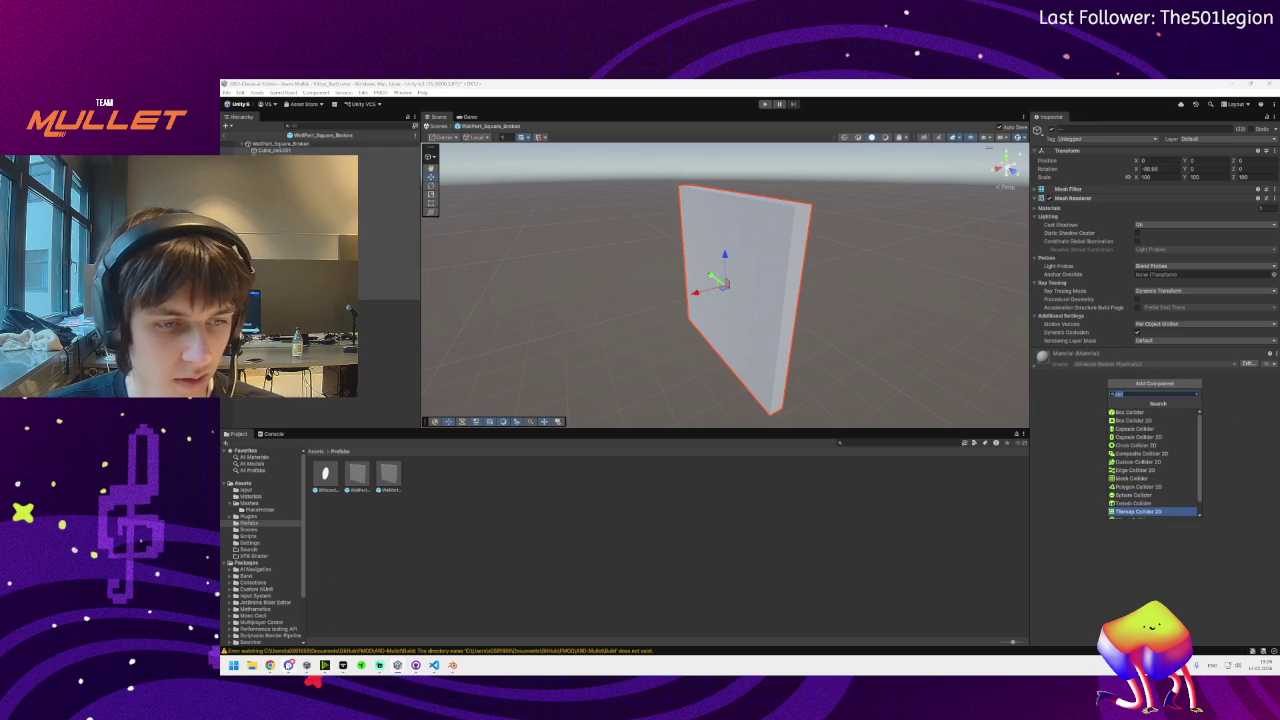
key(Escape)
click(1155, 383)
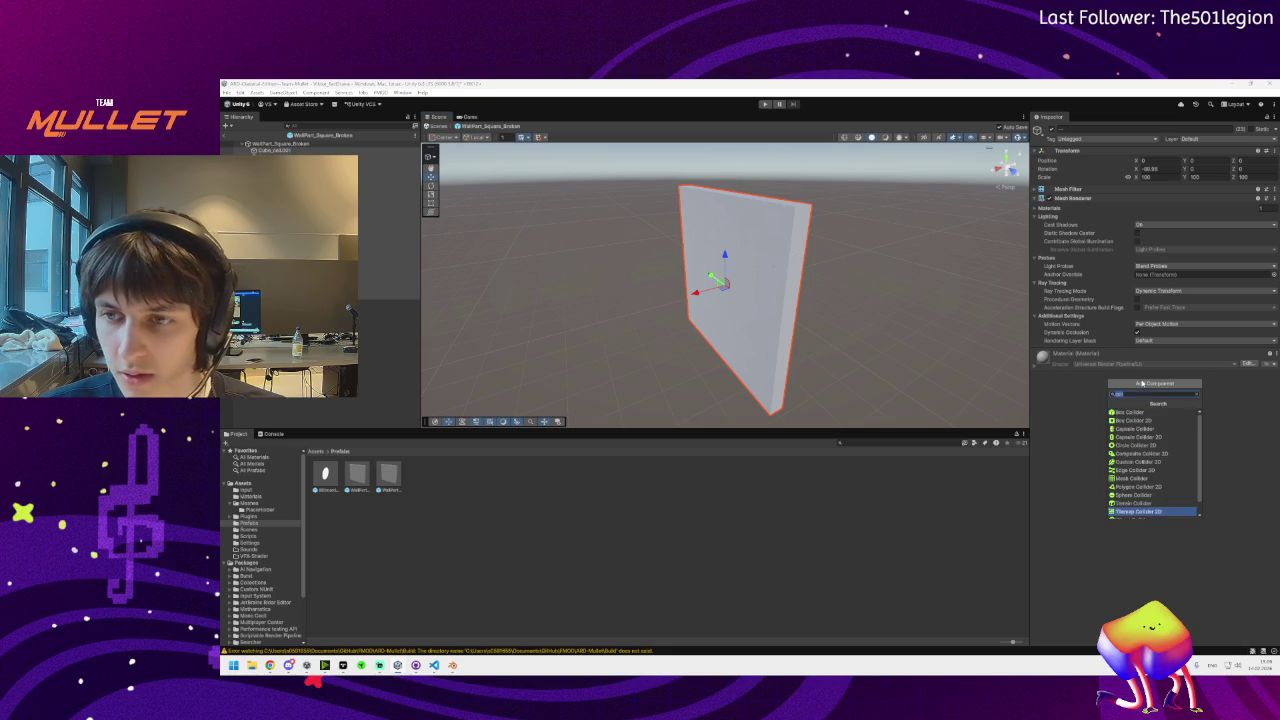
scroll(1155, 450, down, 1)
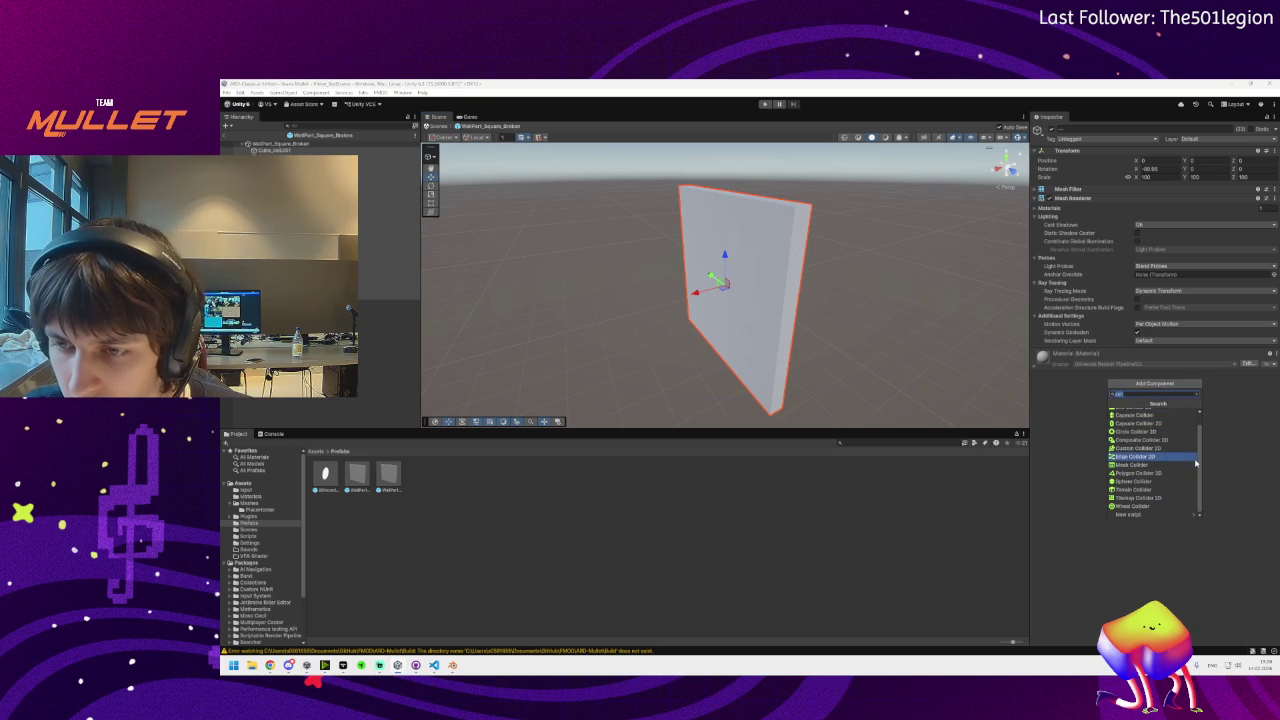
scroll(1200, 445, up, 1)
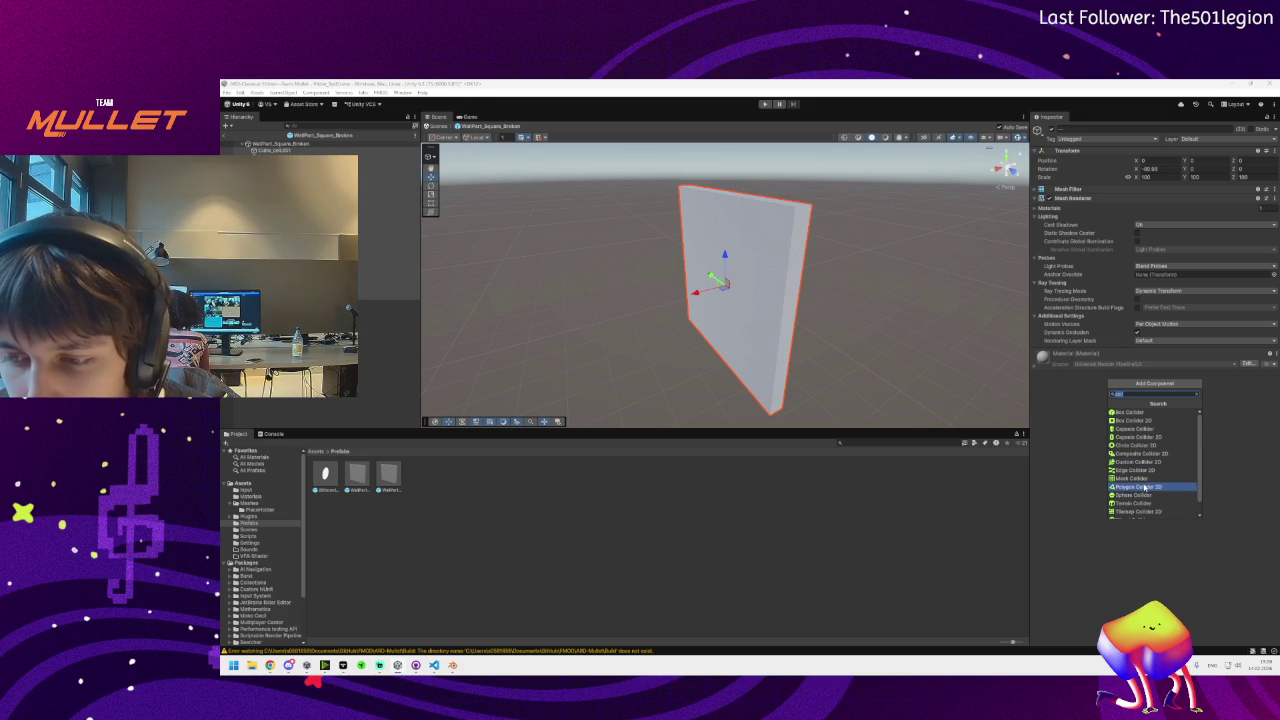
scroll(1146, 497, down, 1)
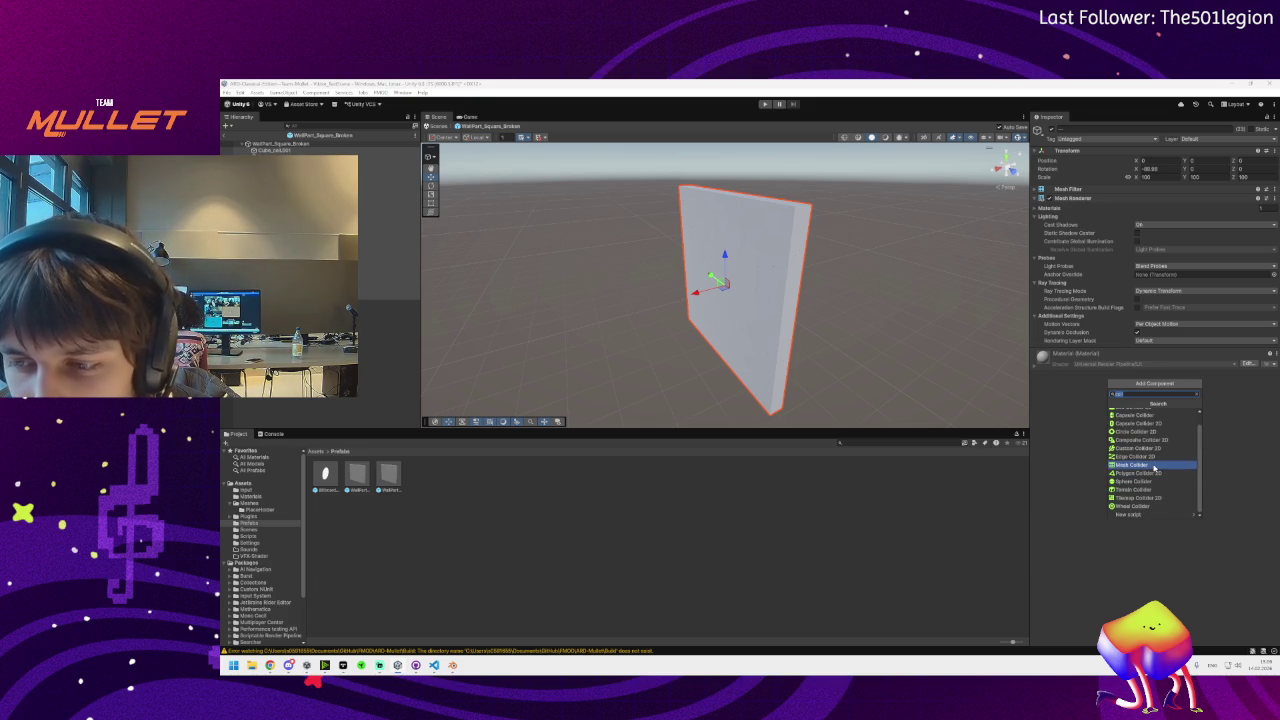
click(1155, 467)
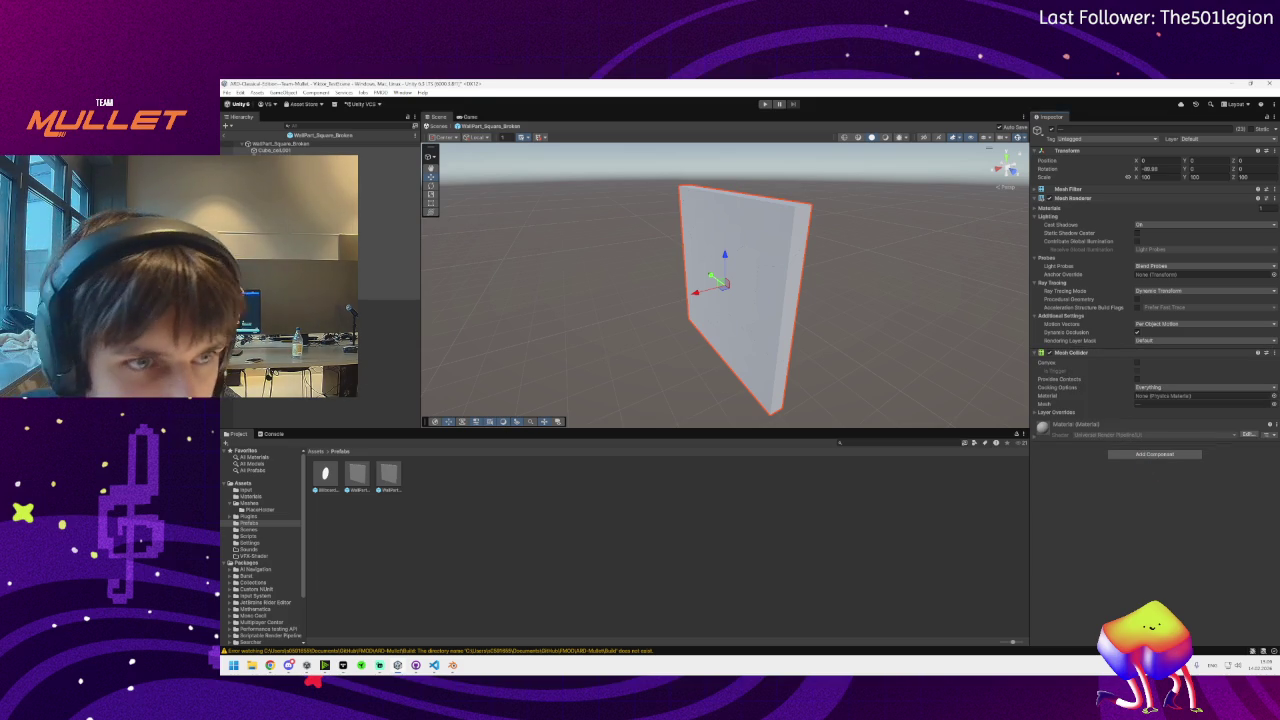
Select Cube_cell.001 and frame it in the view to check its Mesh Collider
click(275, 150)
mouse_move(600, 280)
mouse_down()
mouse_move(517, 277)
mouse_move(686, 303)
mouse_move(712, 270)
mouse_up()
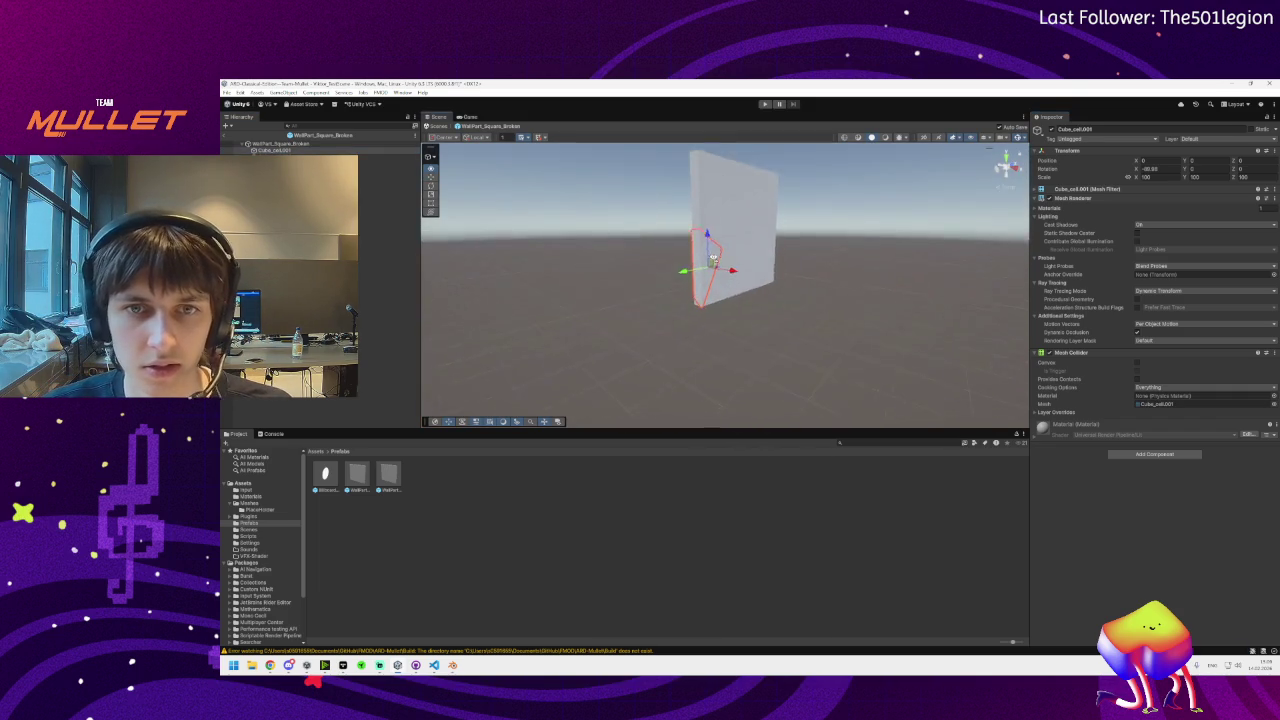
key(f)
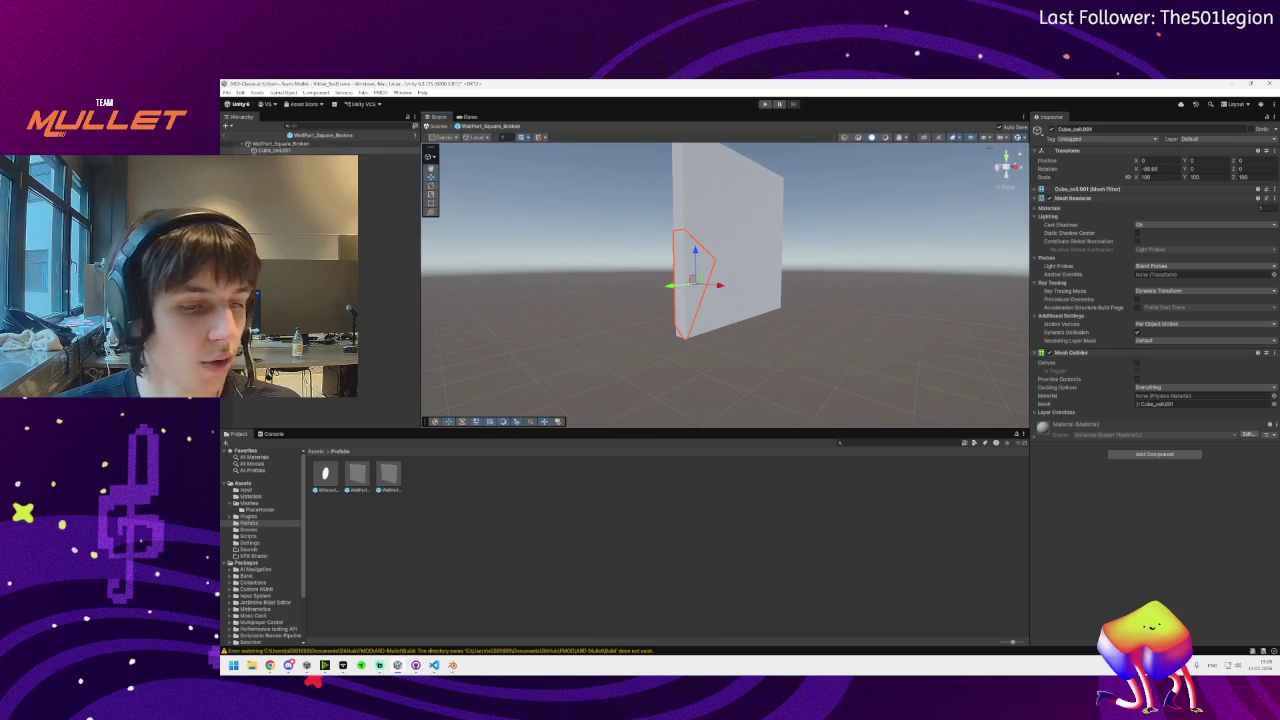
mouse_move(289, 666)
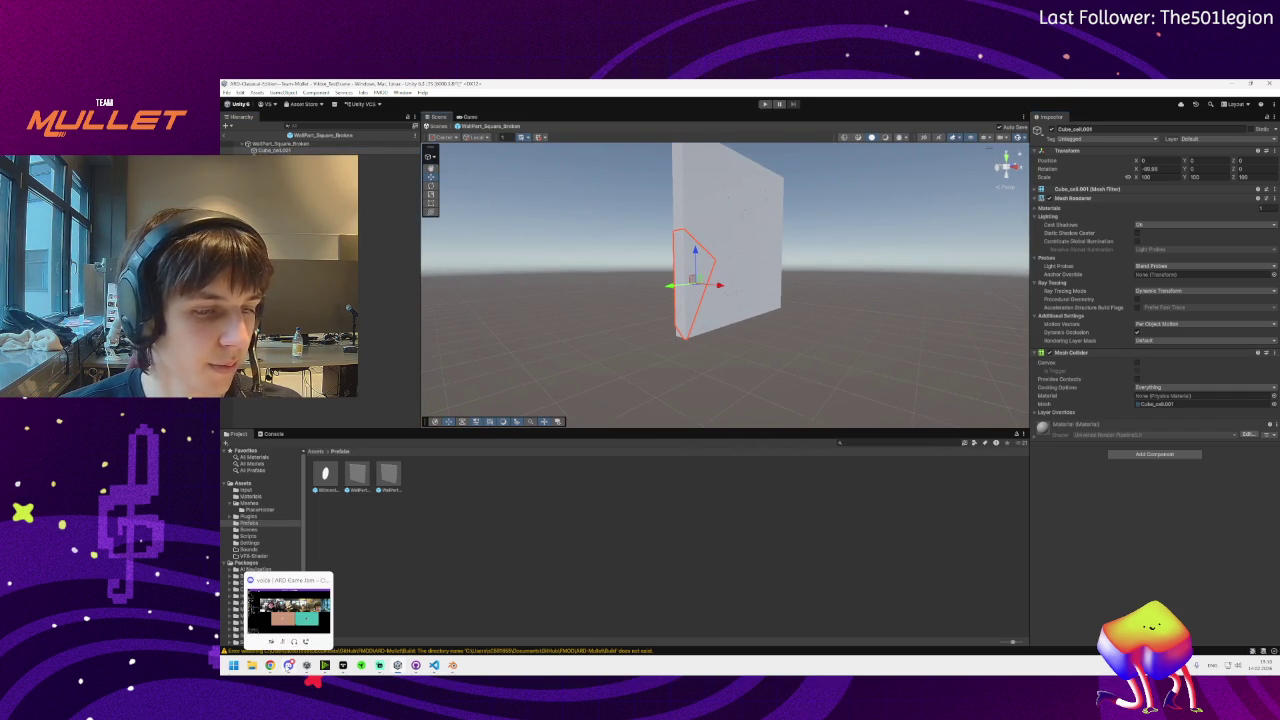
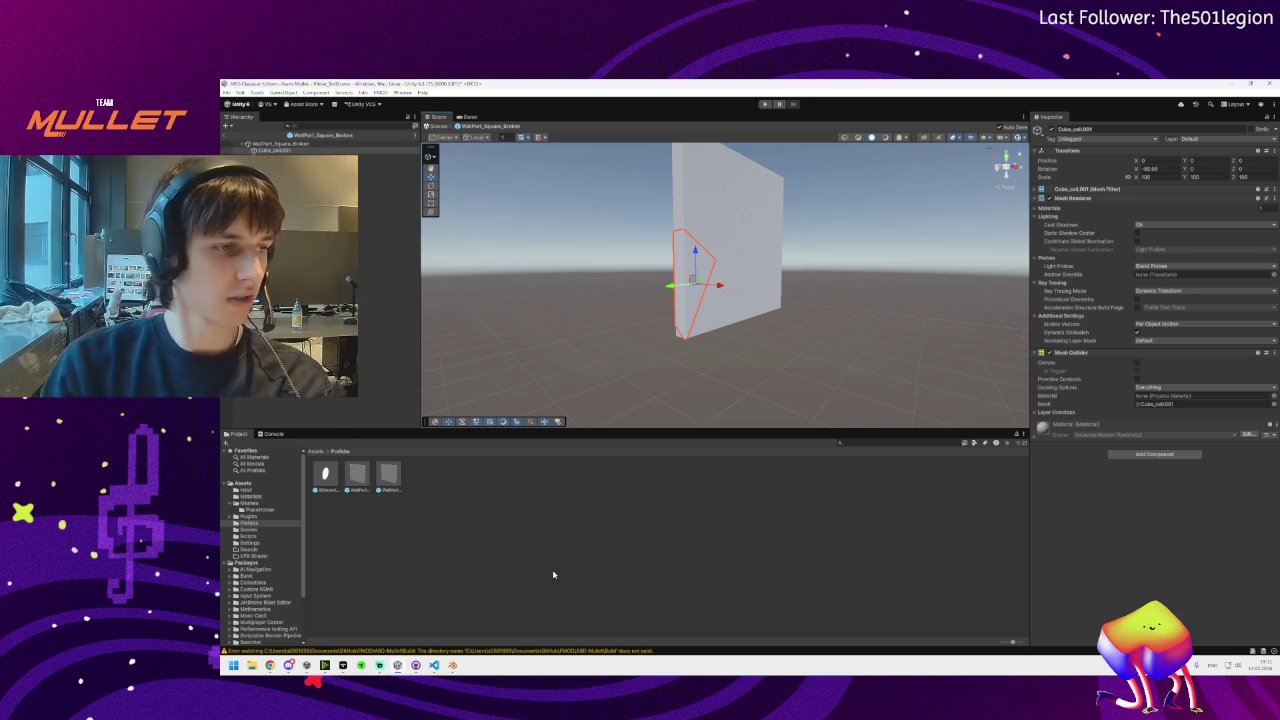
Orbit to see the wall edge-on and select the fractured piece Cube_cell.001
mouse_move(289, 668)
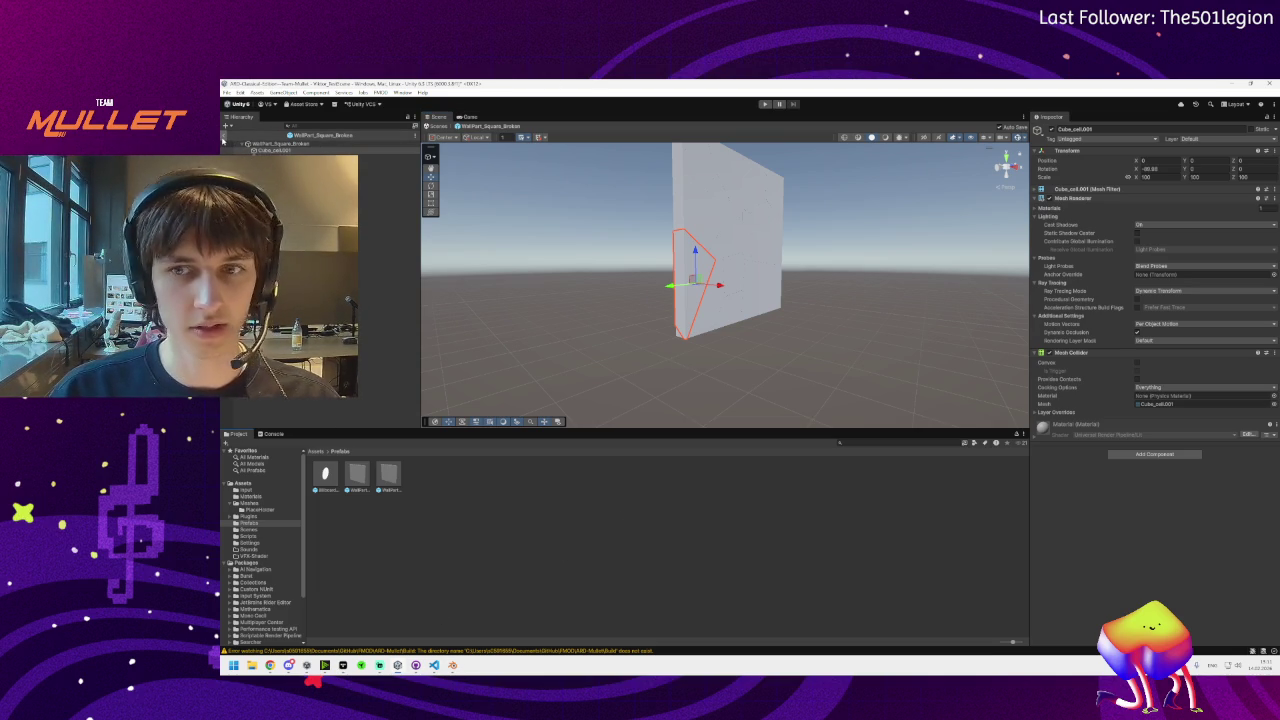
mouse_move(568, 321)
mouse_down()
mouse_move(686, 334)
mouse_move(666, 334)
mouse_up()
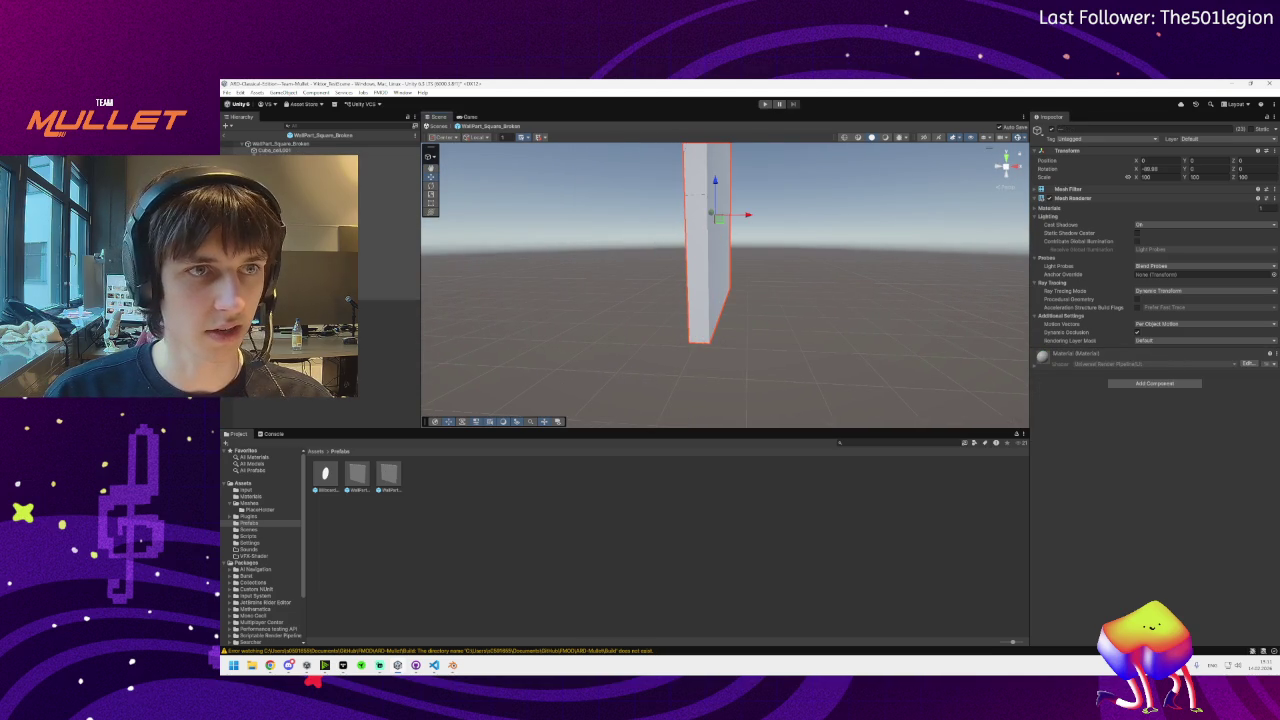
click(290, 150)
click(1146, 385)
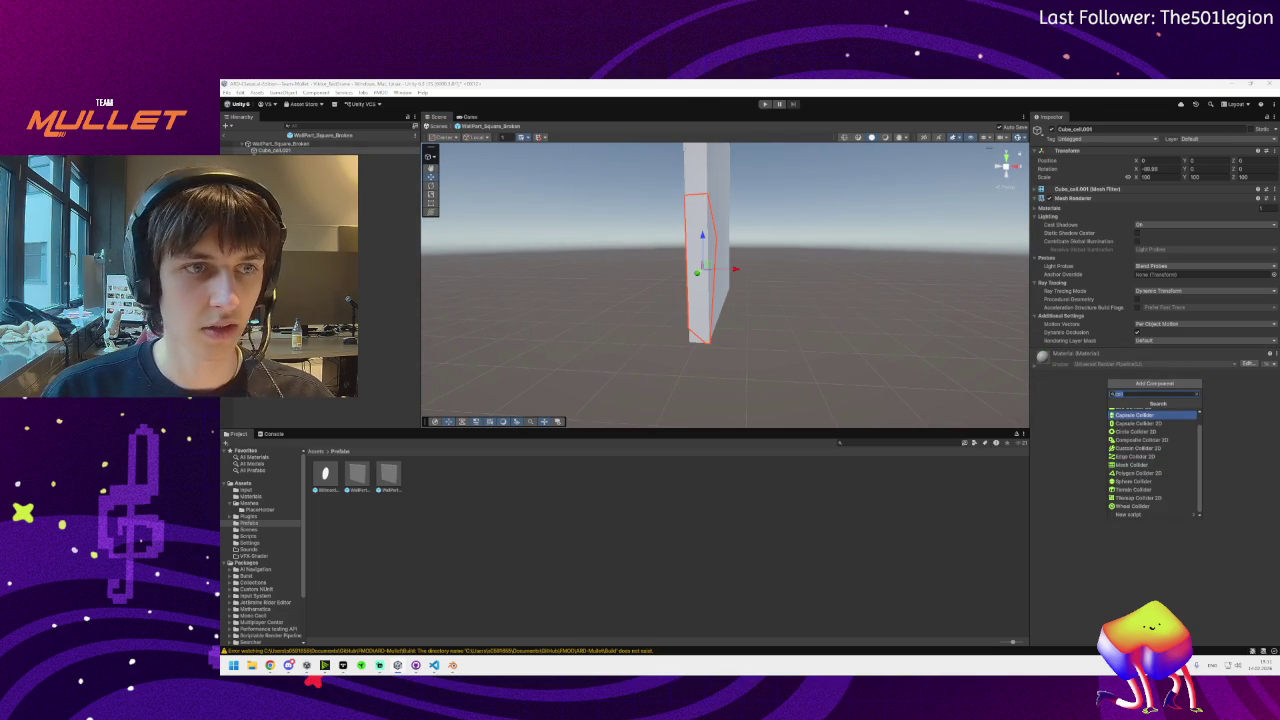
key(Escape)
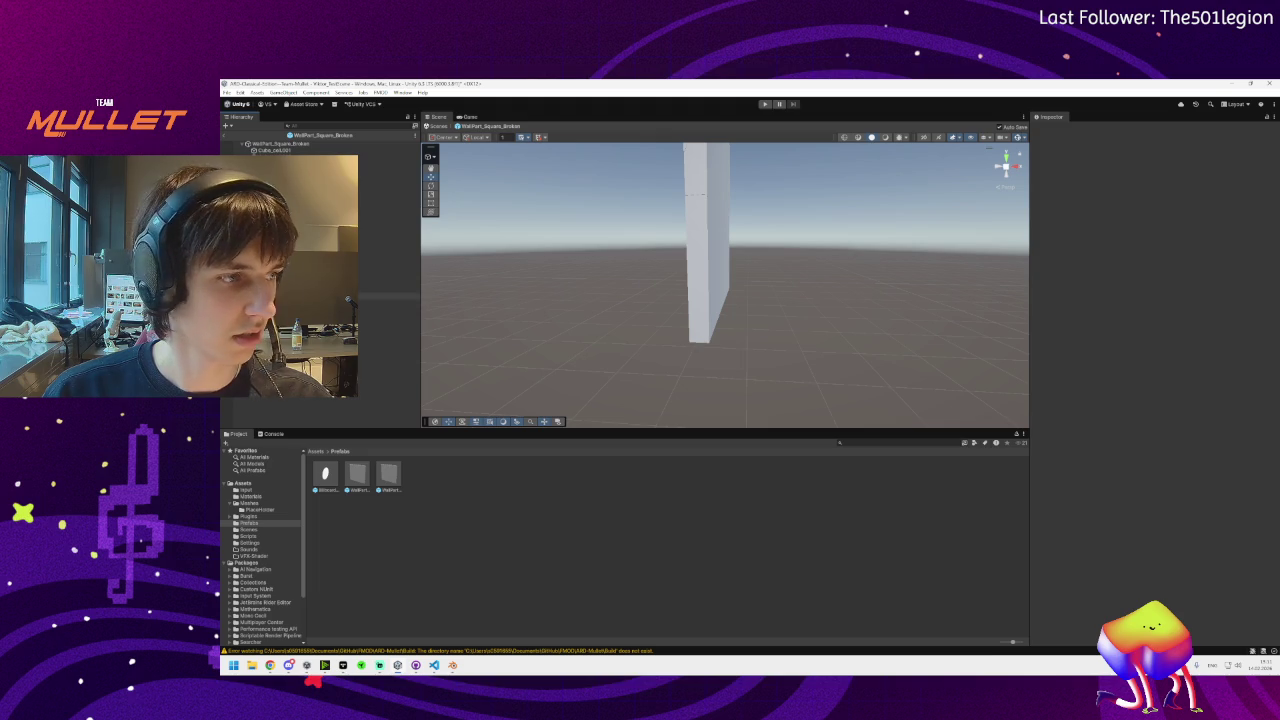
Add a Rigidbody and a Mesh Collider to another broken-wall piece
click(272, 150)
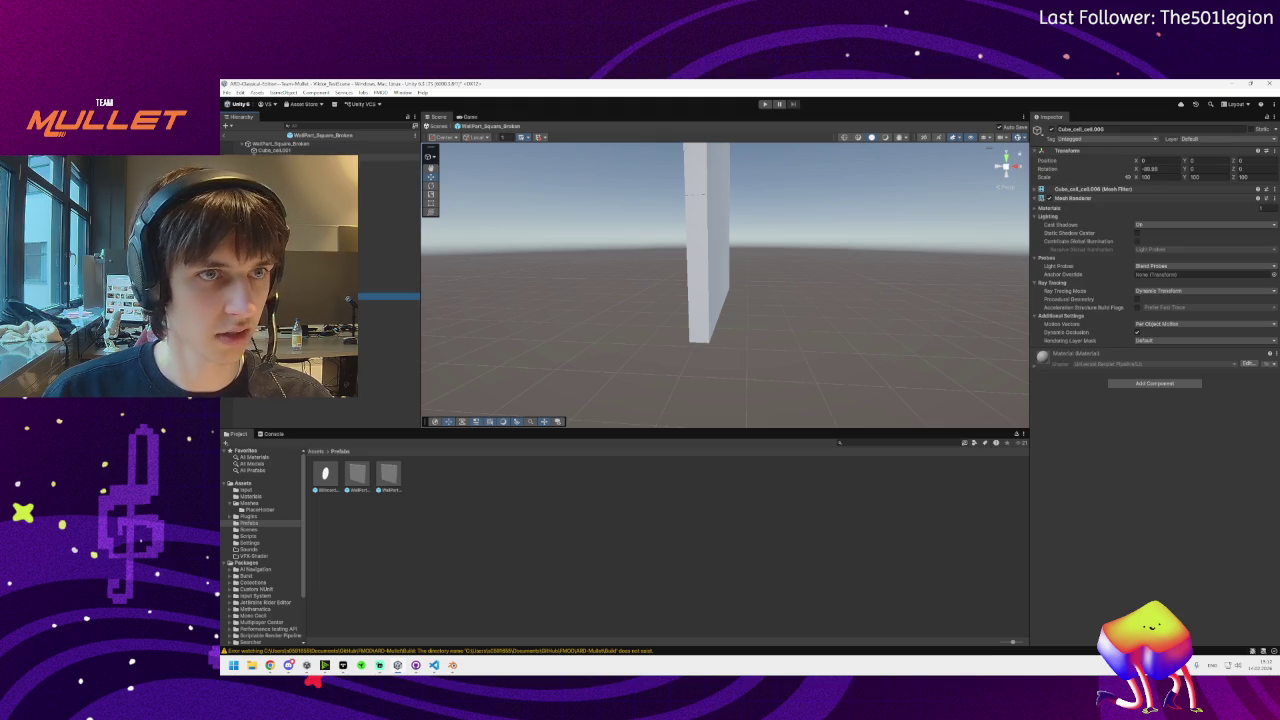
click(1154, 383)
text(rigid)
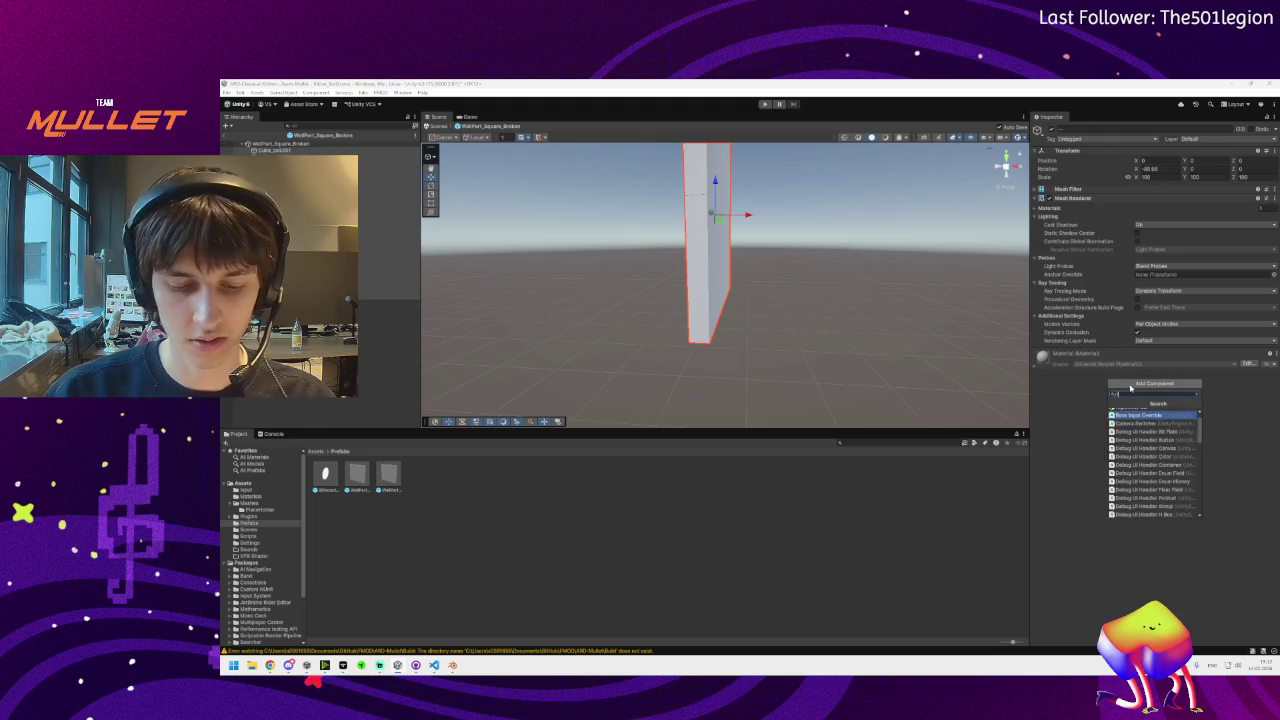
click(1127, 412)
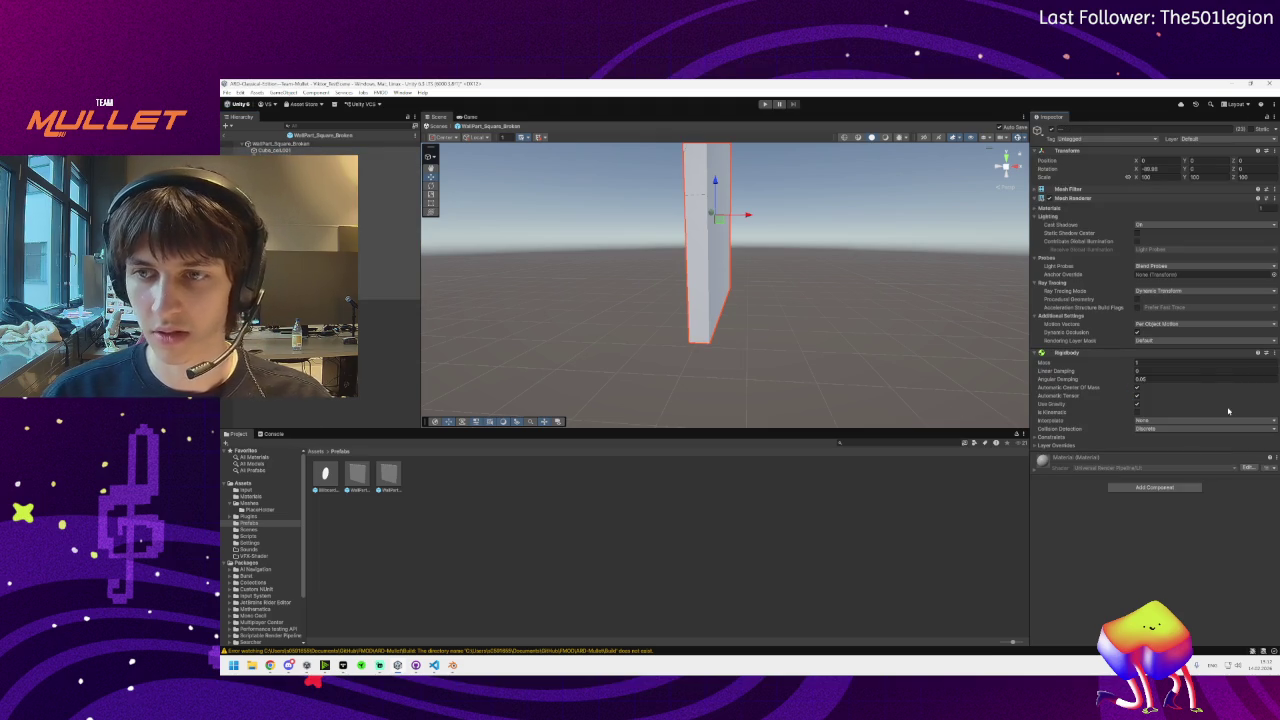
click(1154, 487)
text(coll)
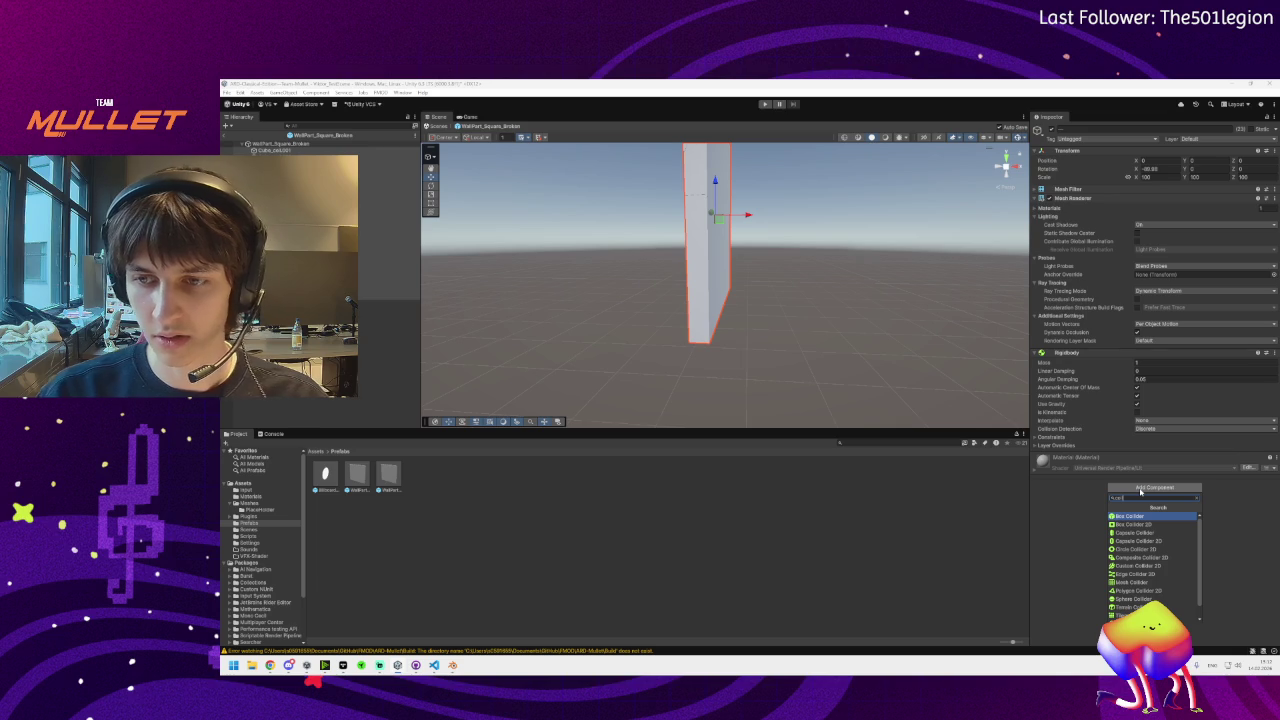
key(Down)
key(Down)
key(Down)
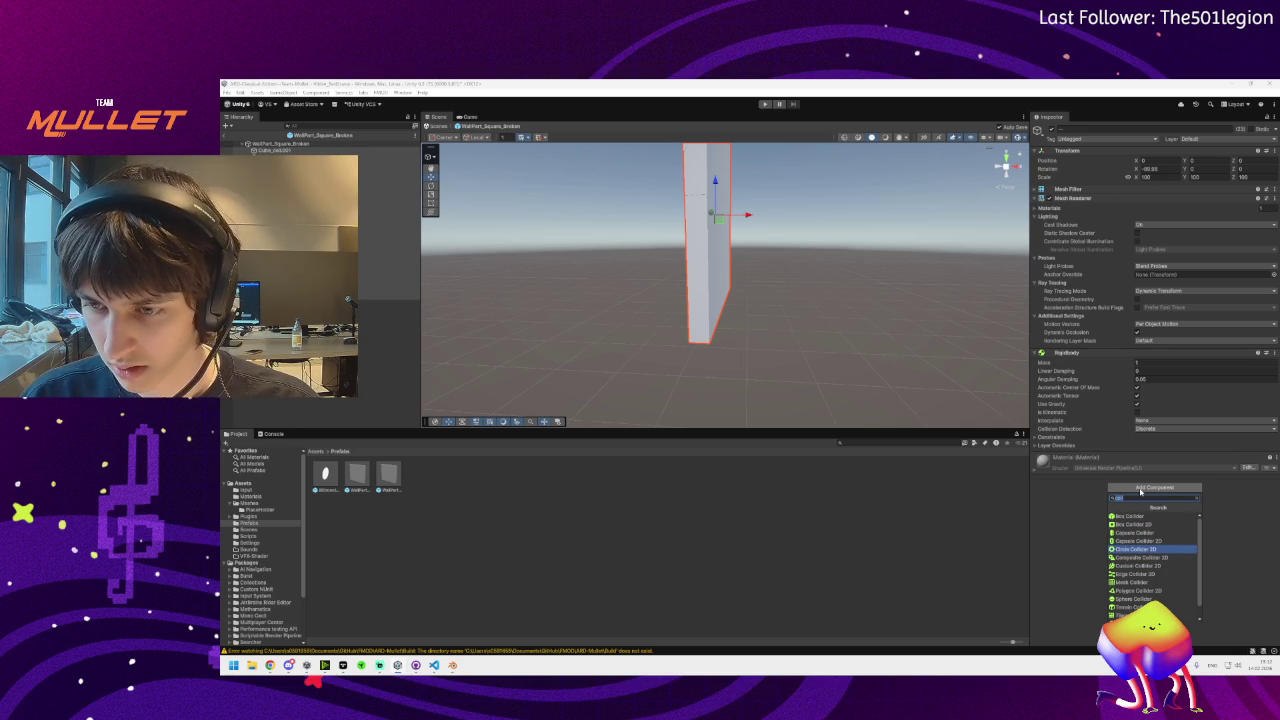
key(Down)
key(Down)
key(Down)
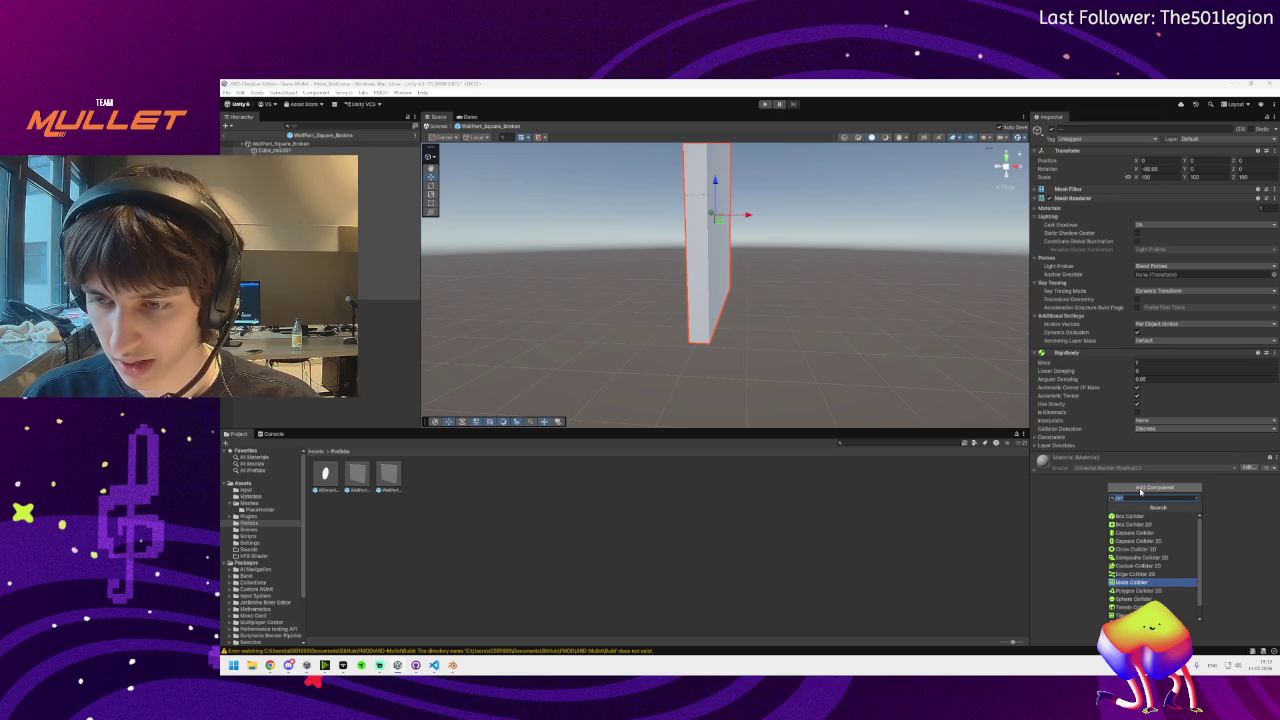
key(Return)
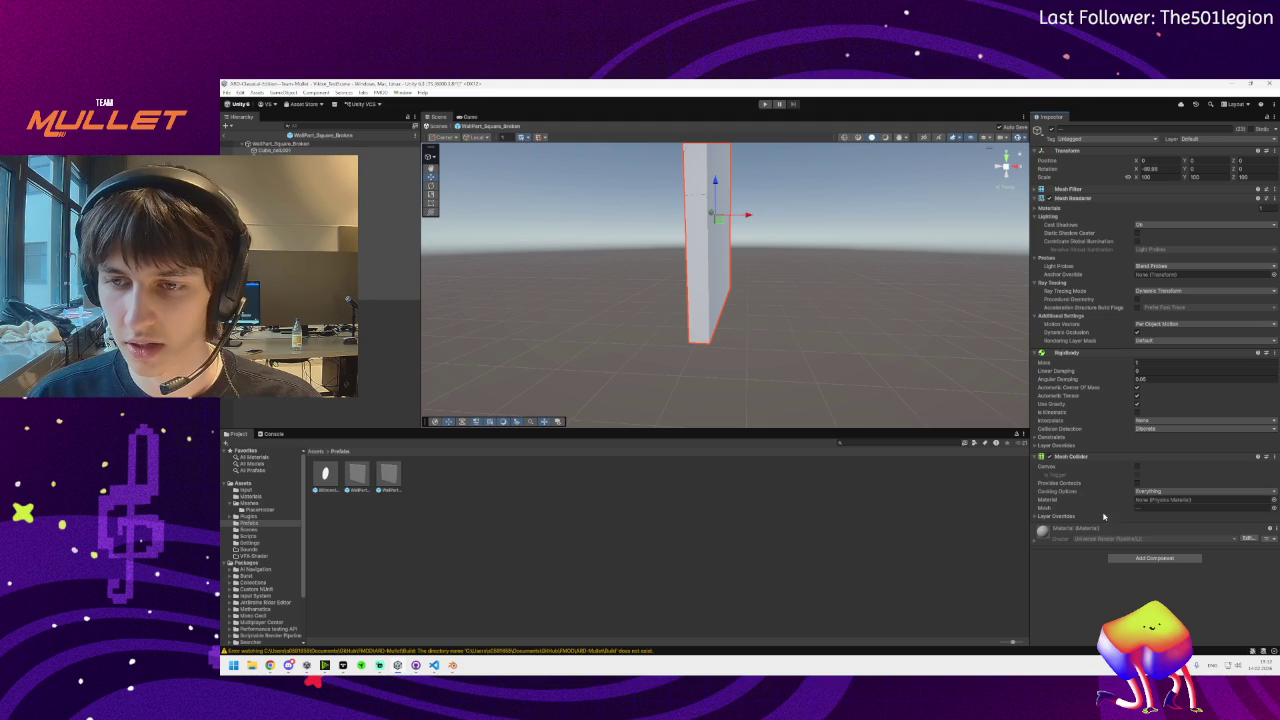
Inspect the wall from several angles, exit Prefab Mode, and bring up GitHub Desktop
mouse_move(845, 385)
mouse_down()
mouse_move(829, 366)
mouse_move(940, 365)
mouse_up()
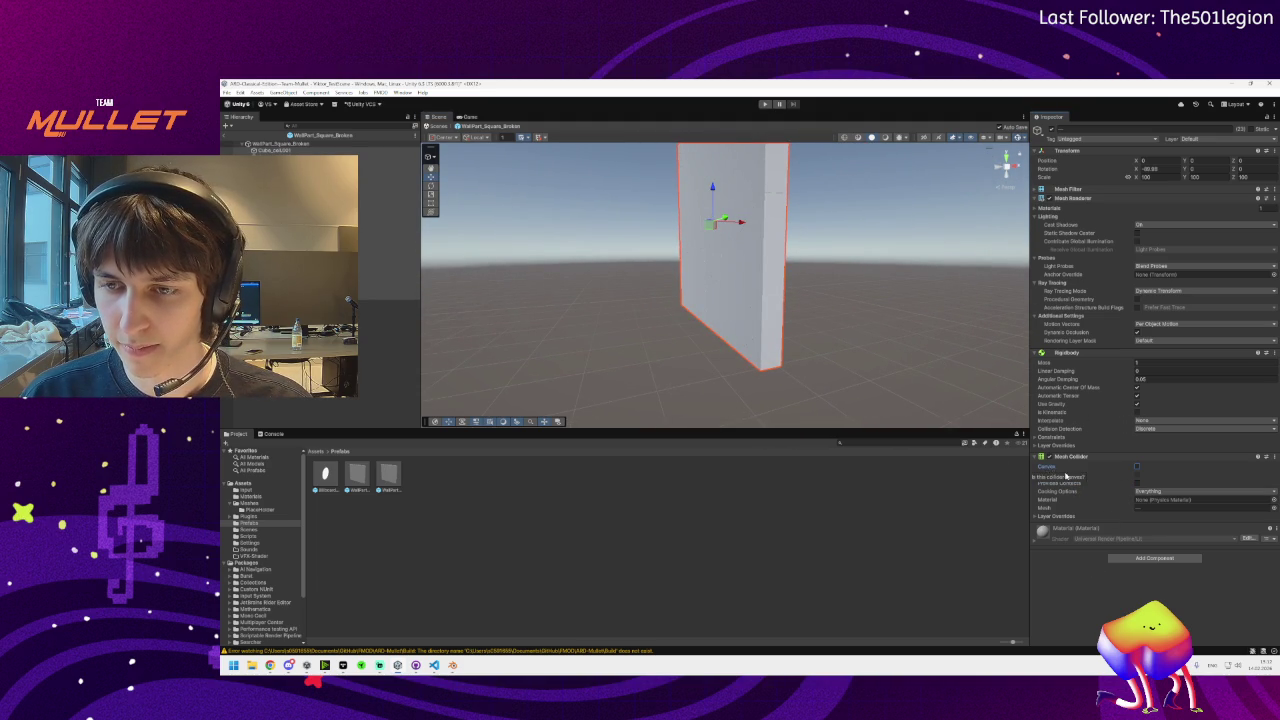
mouse_move(718, 300)
mouse_down()
mouse_move(706, 305)
mouse_move(760, 310)
mouse_up()
click(800, 335)
mouse_move(829, 351)
mouse_down()
mouse_move(877, 349)
mouse_move(910, 383)
mouse_up()
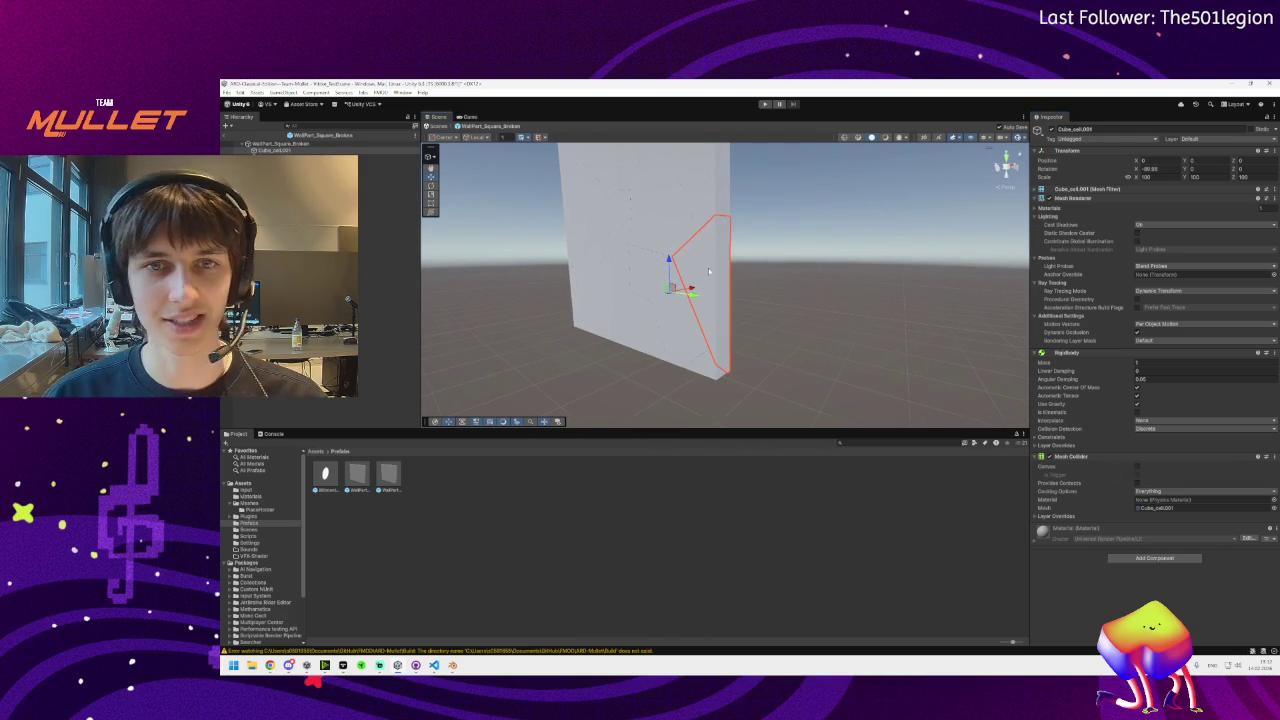
click(226, 136)
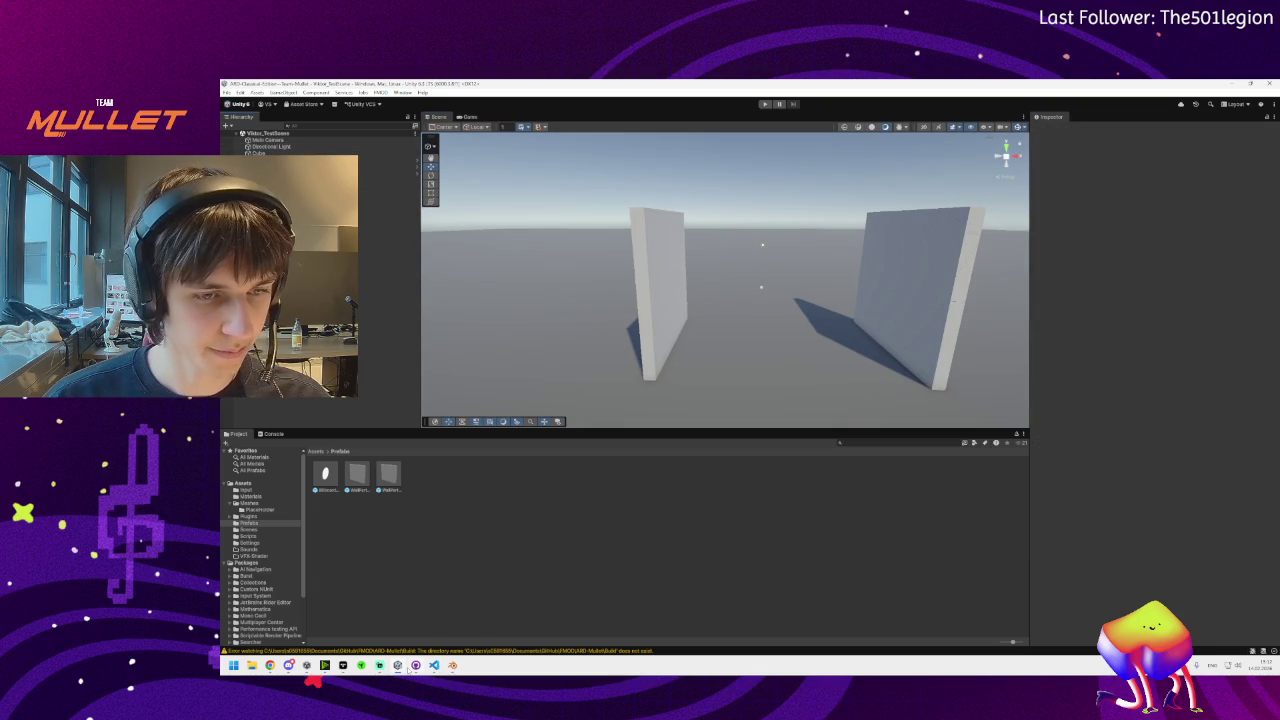
click(415, 665)
Enter a commit summary and commit the 14 changed files to main
click(335, 262)
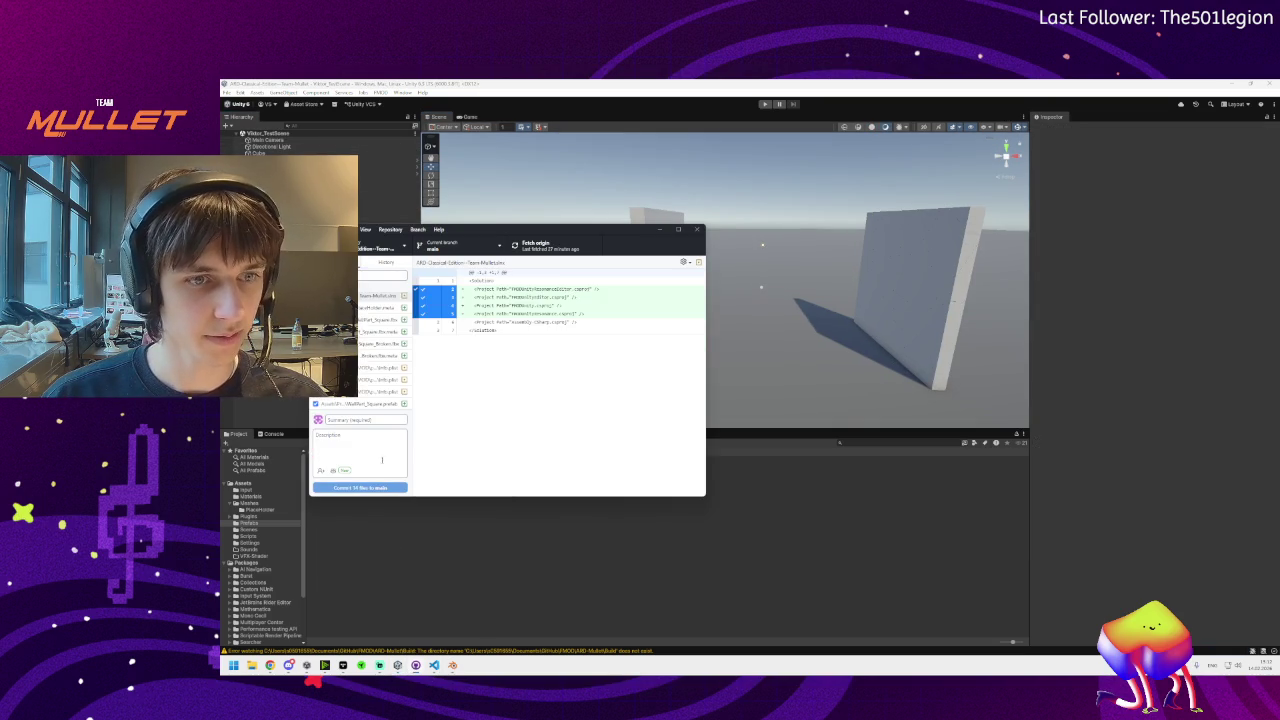
text(Fra)
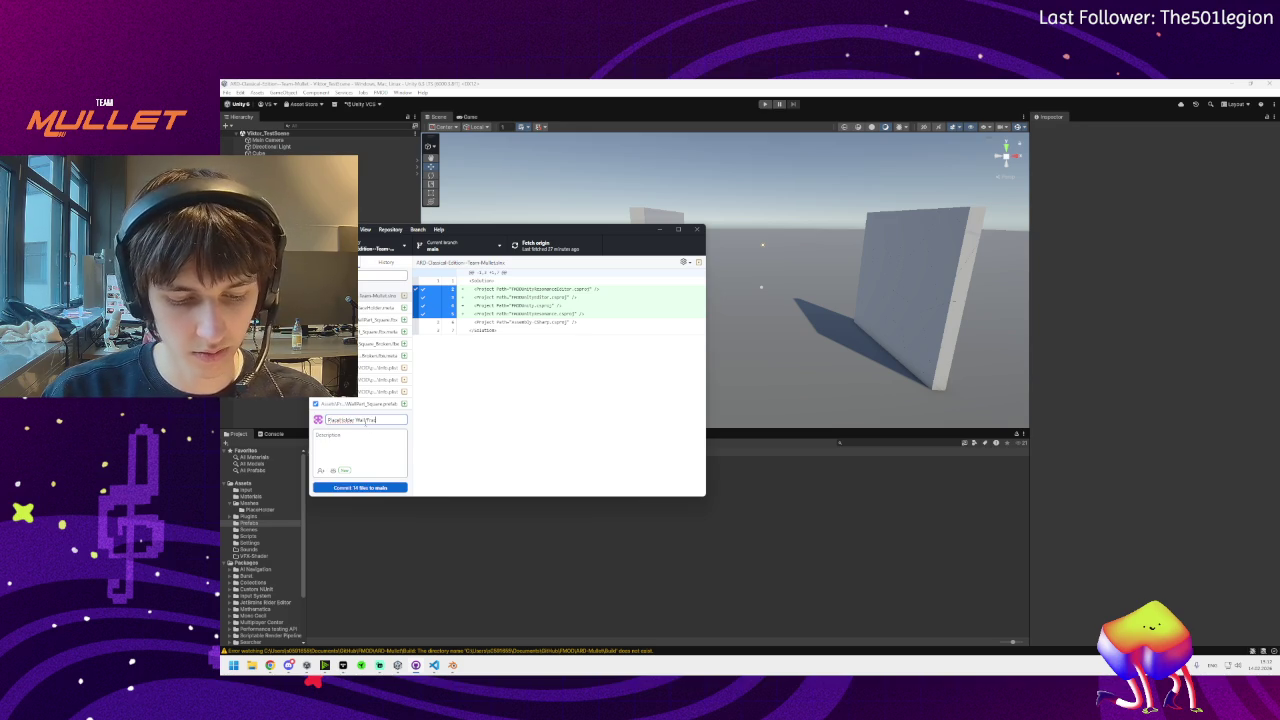
text(Wa)
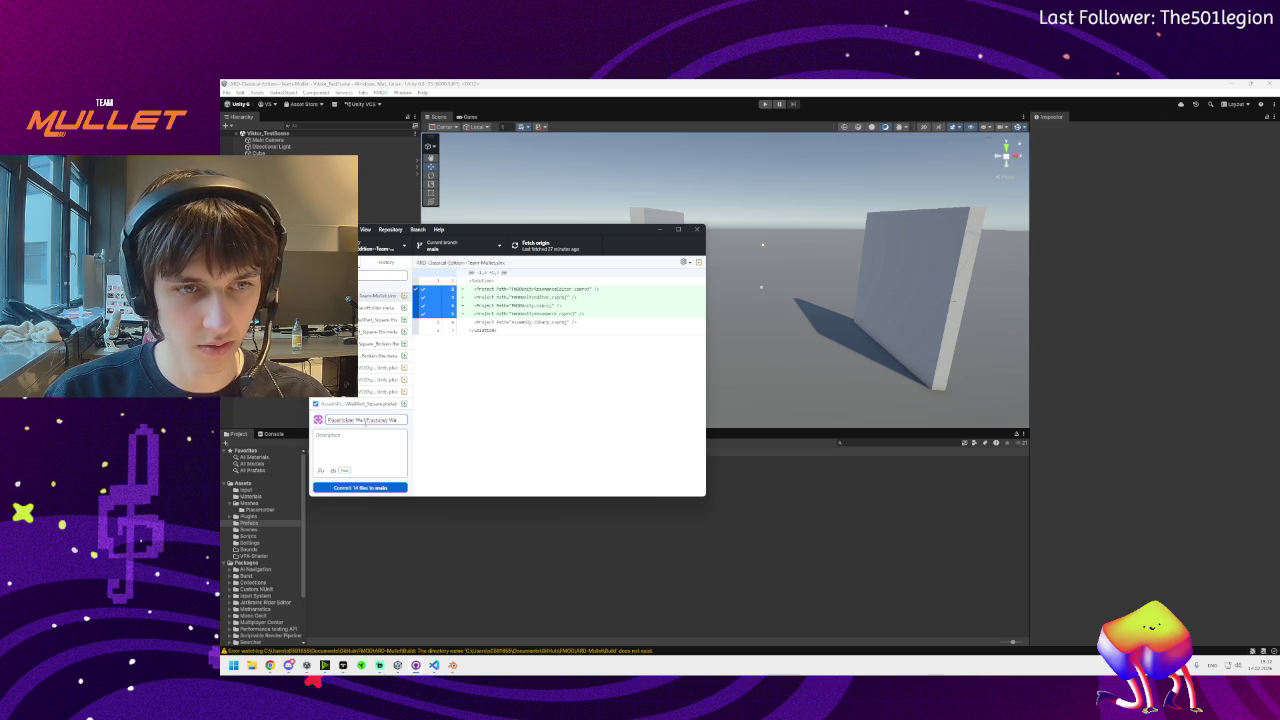
text(sset)
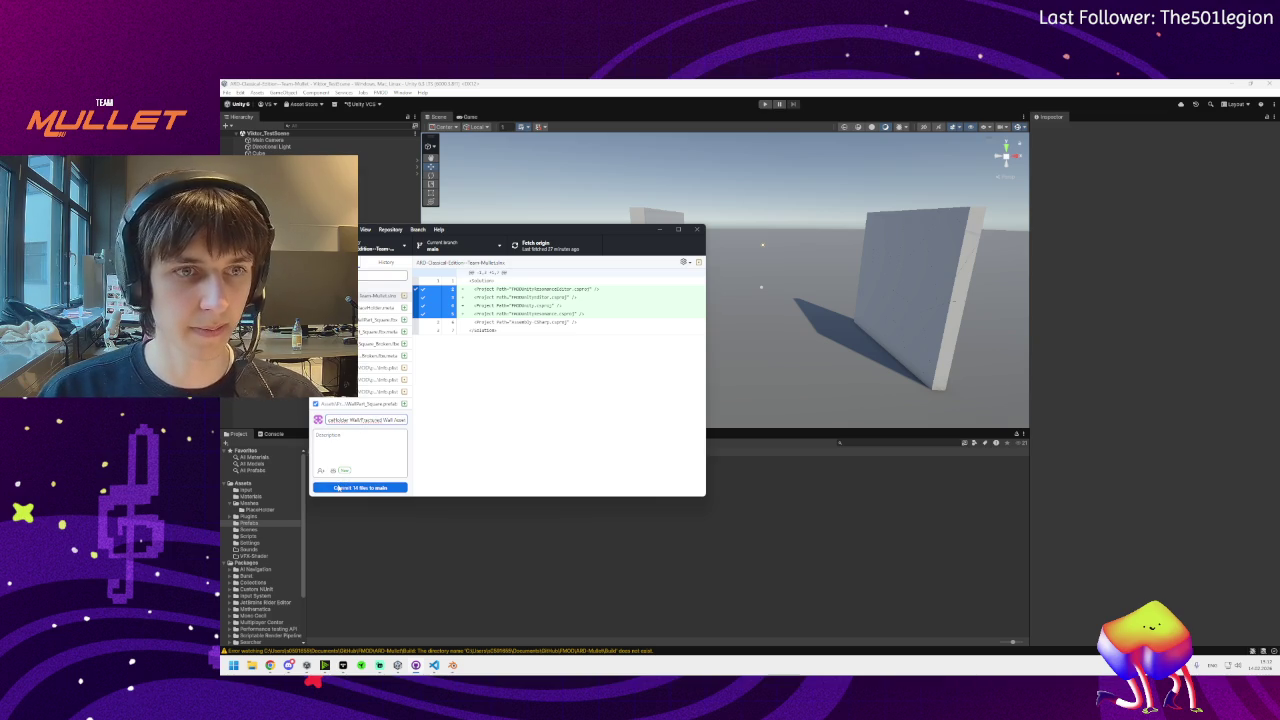
click(338, 488)
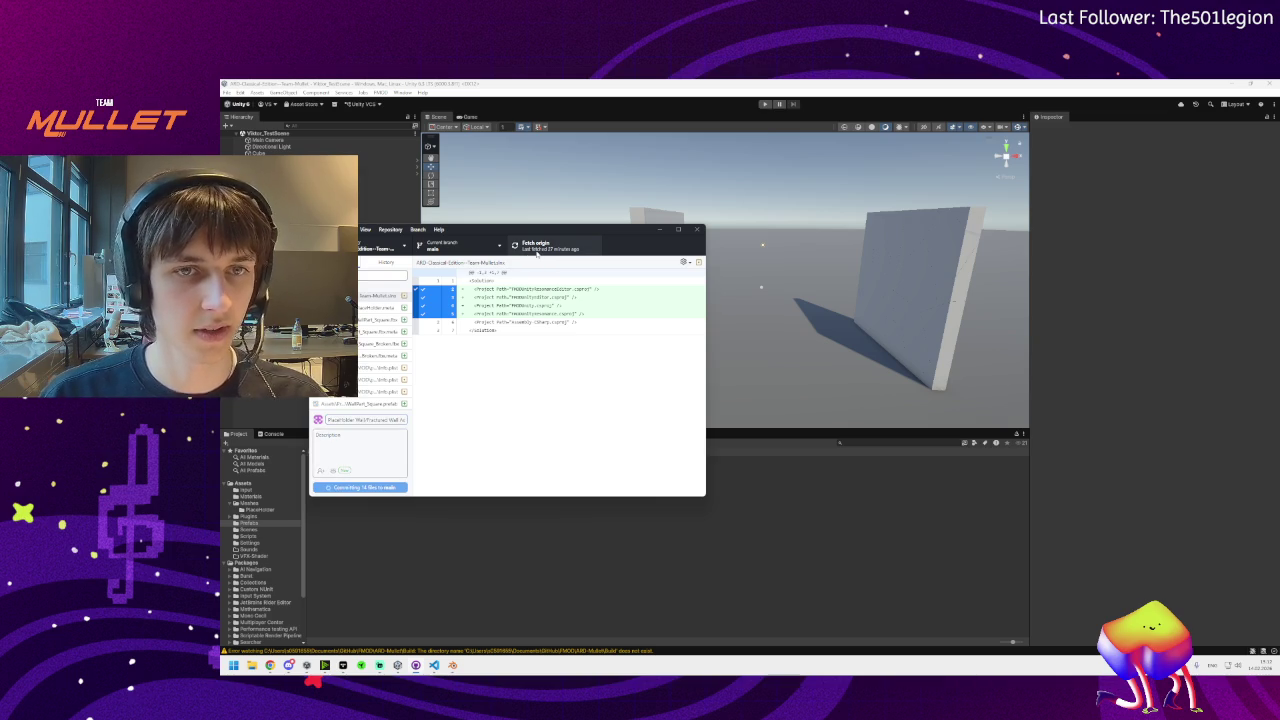
Push the commit to origin and review the commit history
click(533, 250)
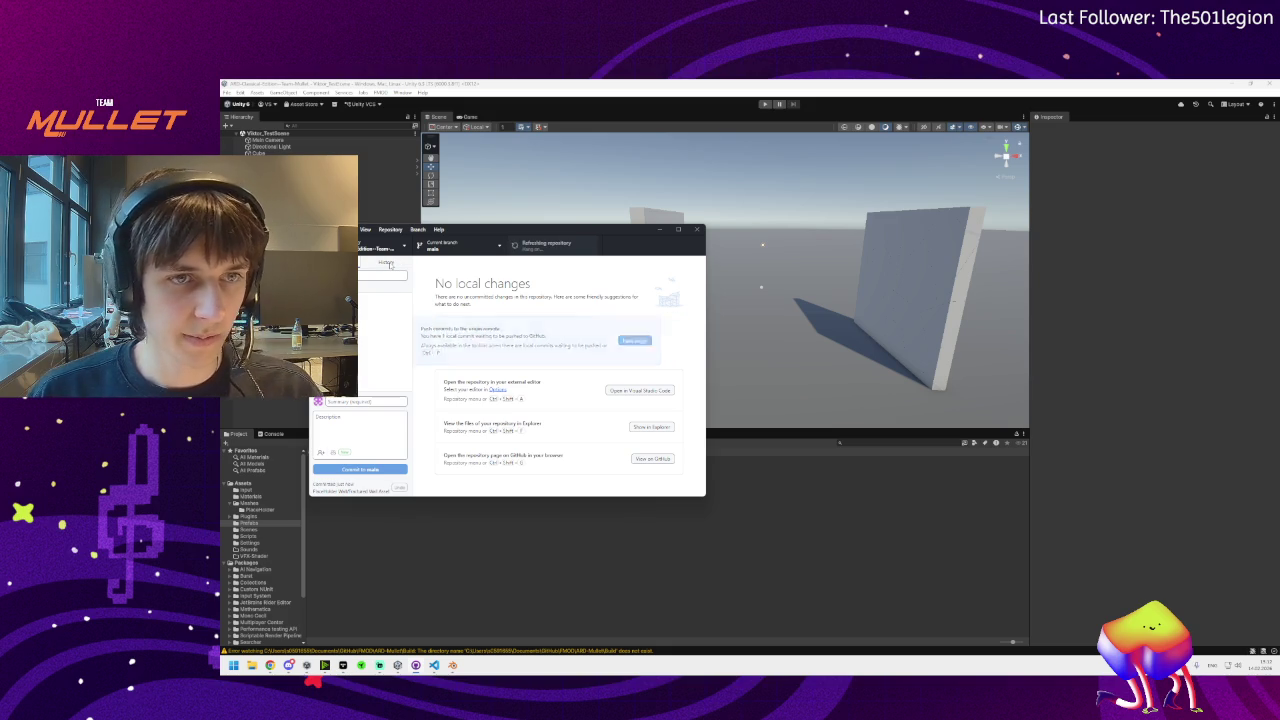
click(388, 264)
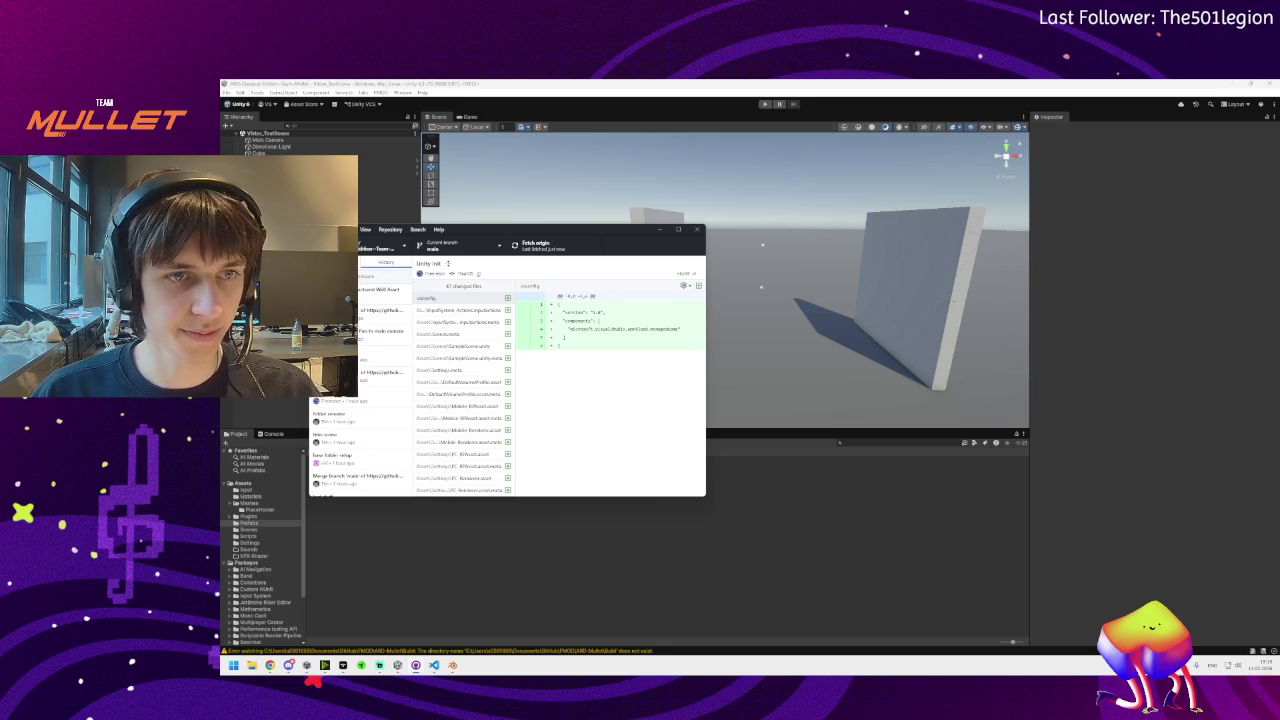
click(340, 262)
Minimize GitHub Desktop and orbit the Unity view of the two walls
click(659, 229)
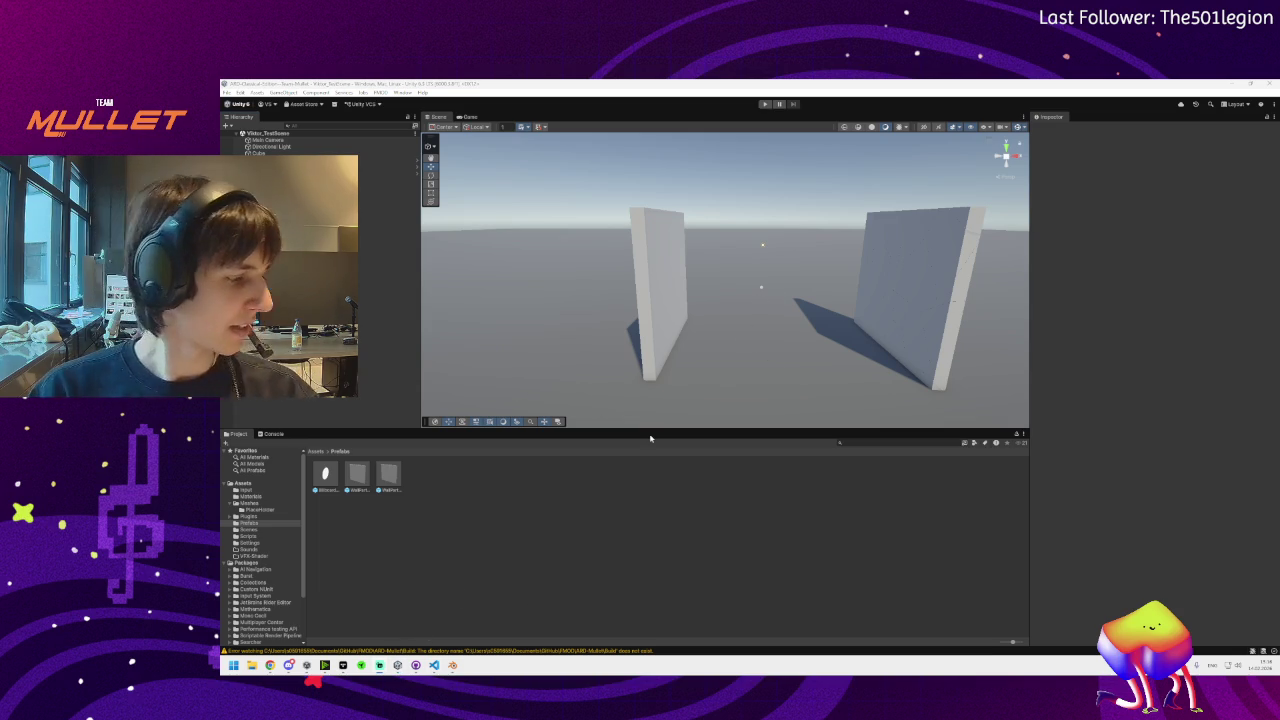
mouse_move(705, 300)
mouse_down()
mouse_move(732, 246)
mouse_move(723, 288)
mouse_move(705, 280)
mouse_move(691, 293)
mouse_up()
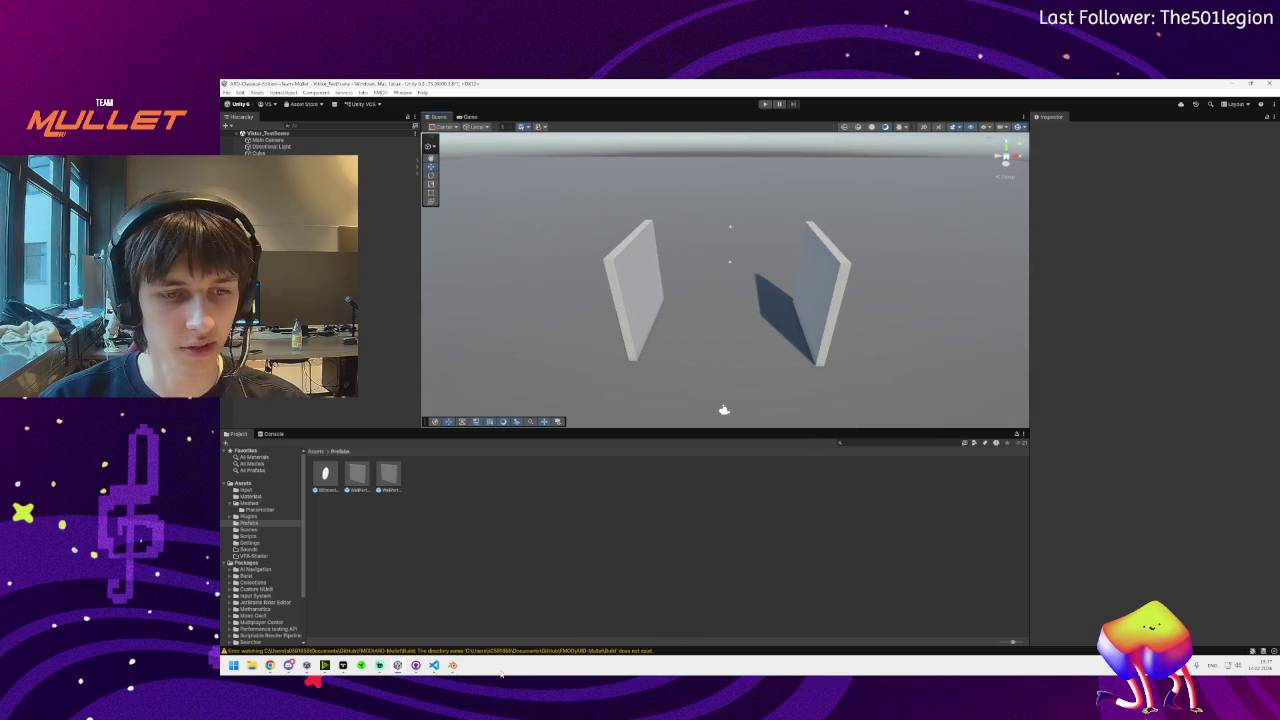
Save the fractured wall file in Blender and quit Blender
click(452, 665)
key(ctrl+s)
key(ctrl+q)
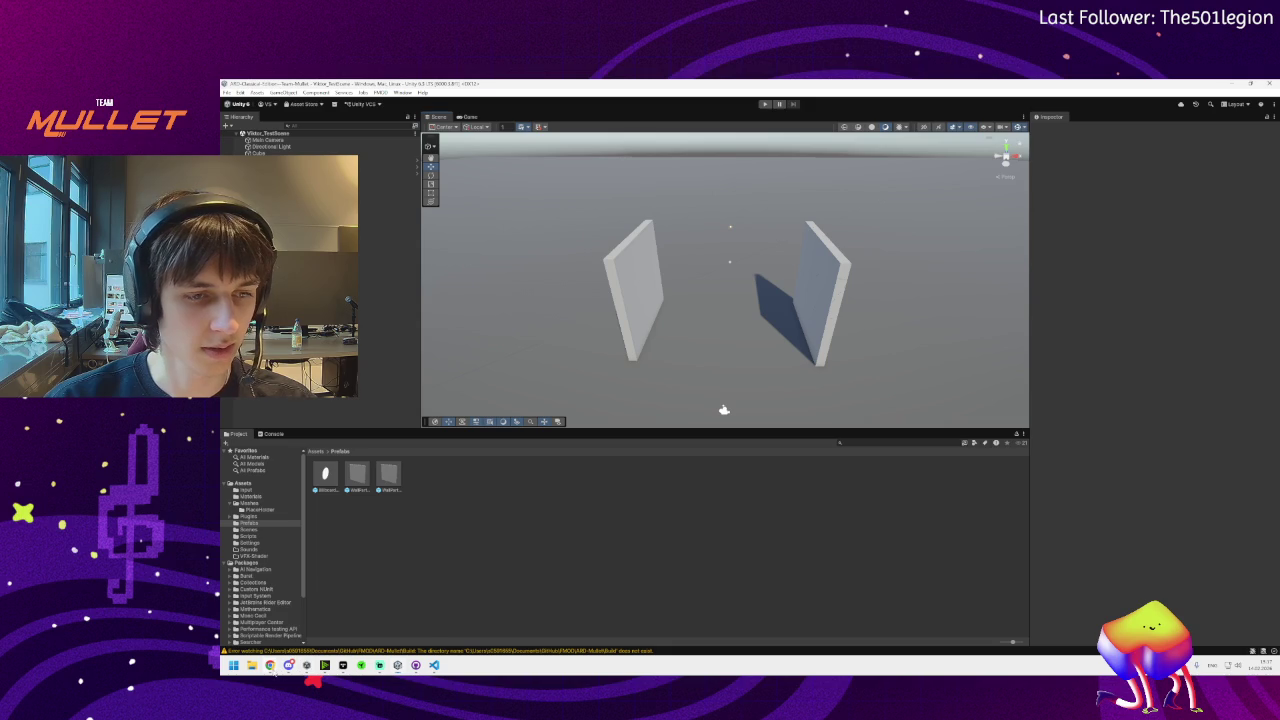
Open the WallPart_Square prefab for editing, then browse from Assets into the Scripts folder
mouse_move(272, 666)
mouse_move(337, 630)
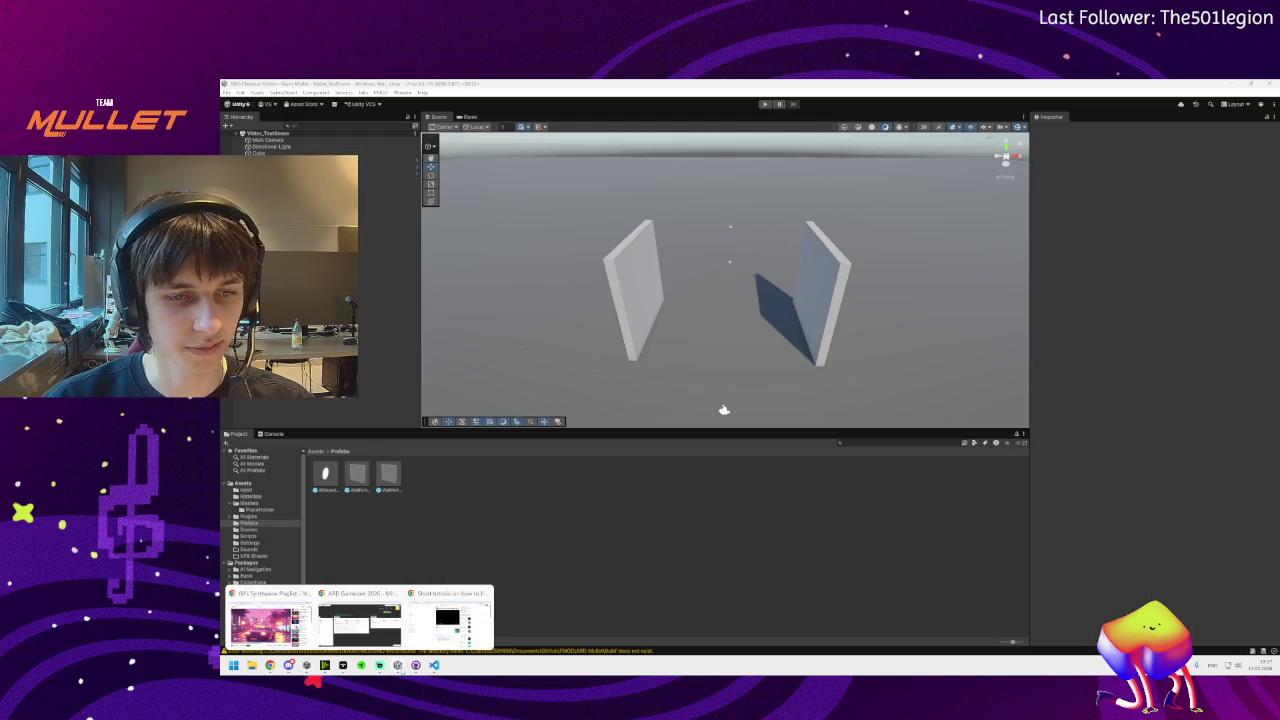
double_click(356, 481)
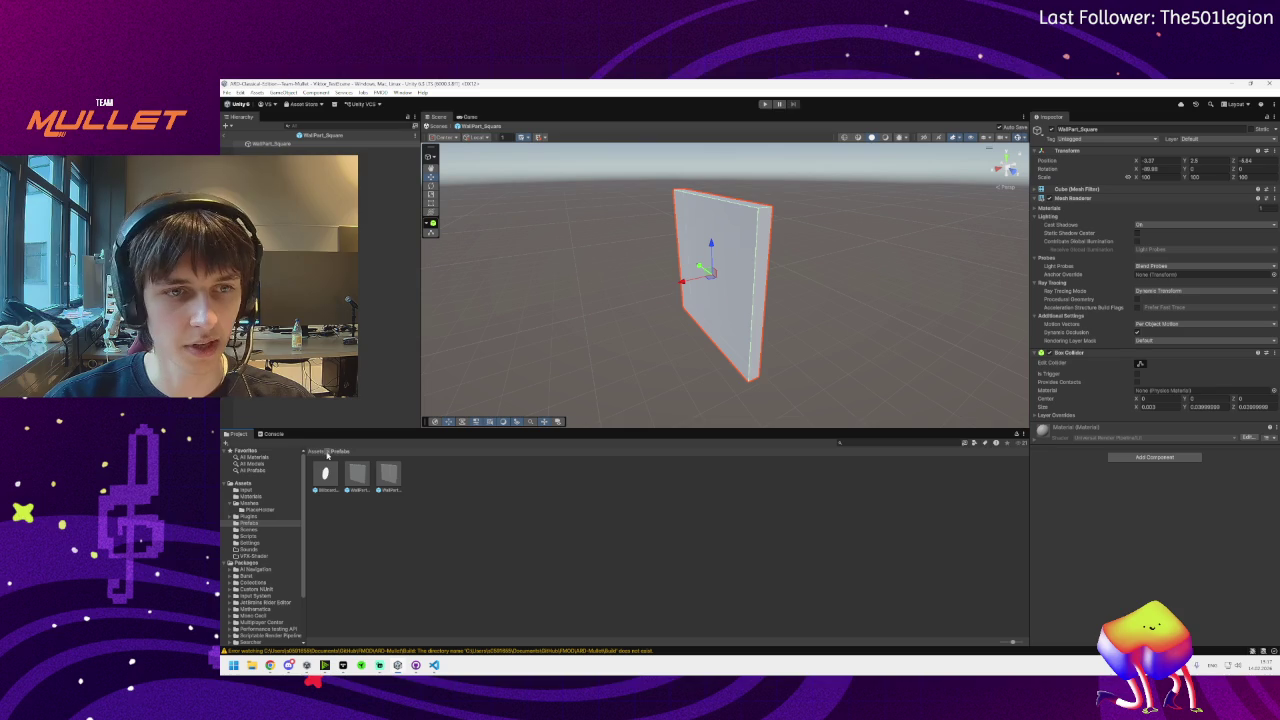
click(320, 451)
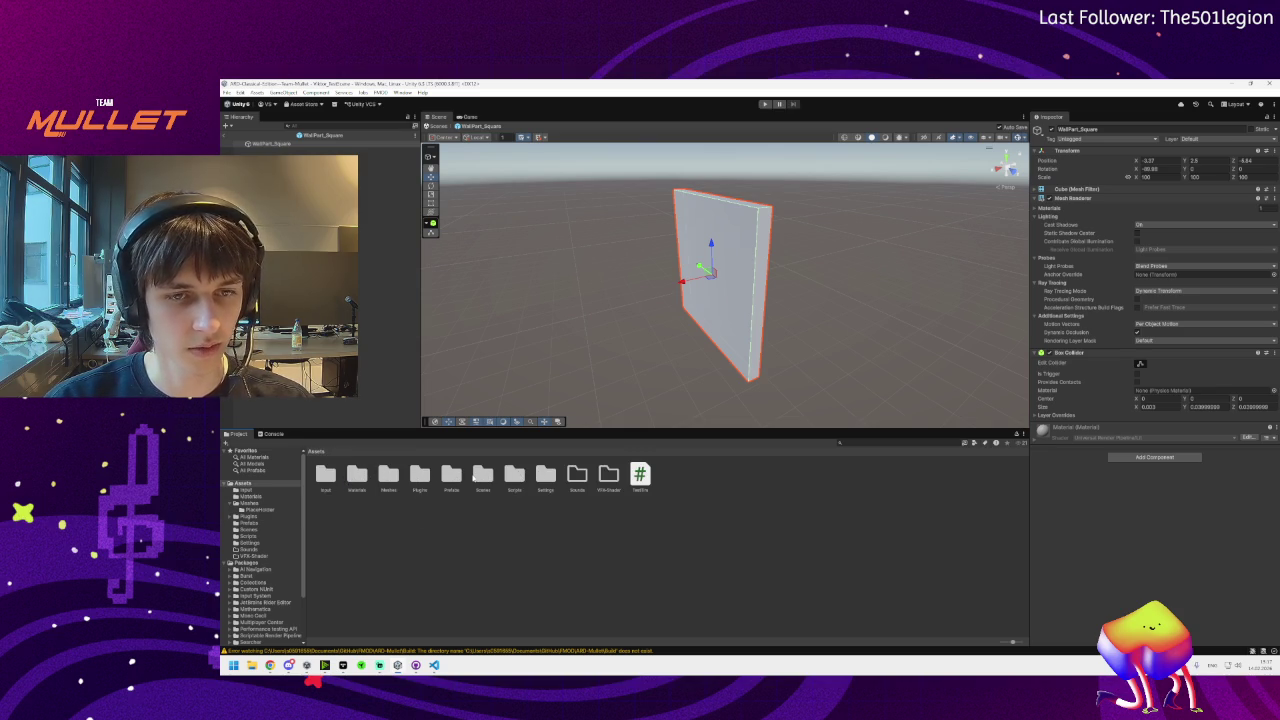
double_click(514, 474)
Create a new MonoBehaviour script named Wall_Data in the Scripts folder
right_click(443, 508)
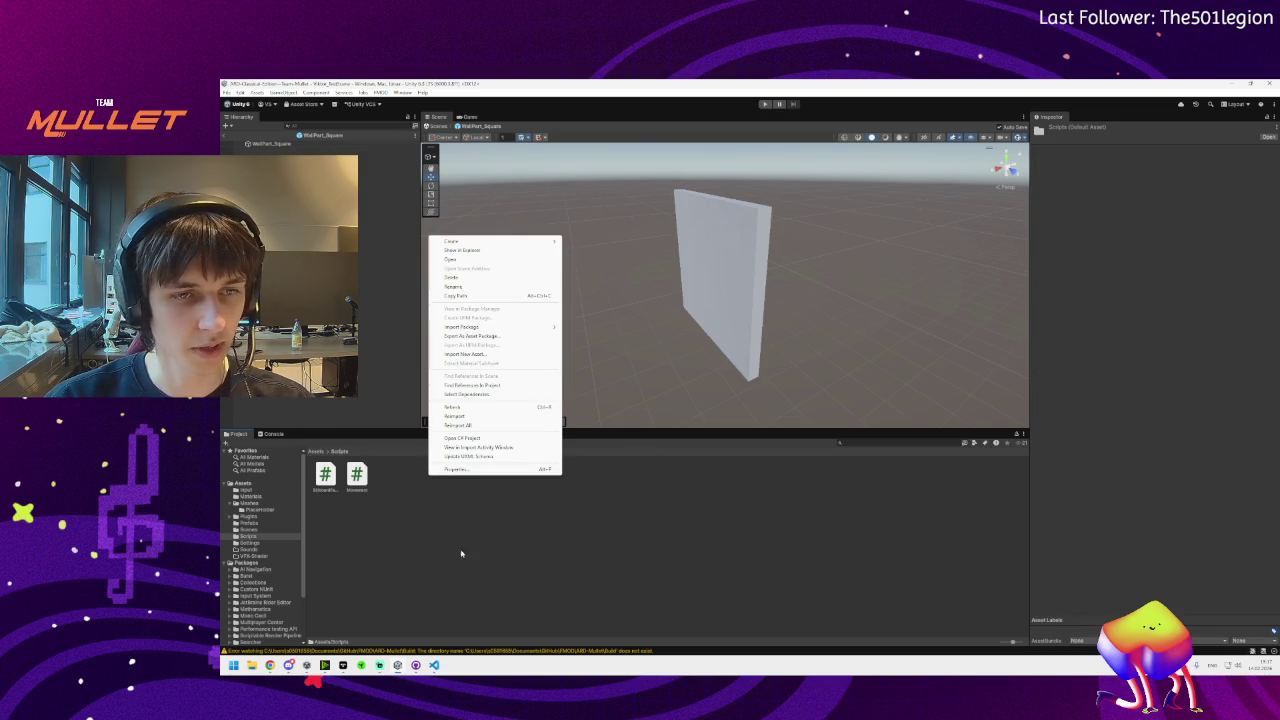
mouse_move(500, 241)
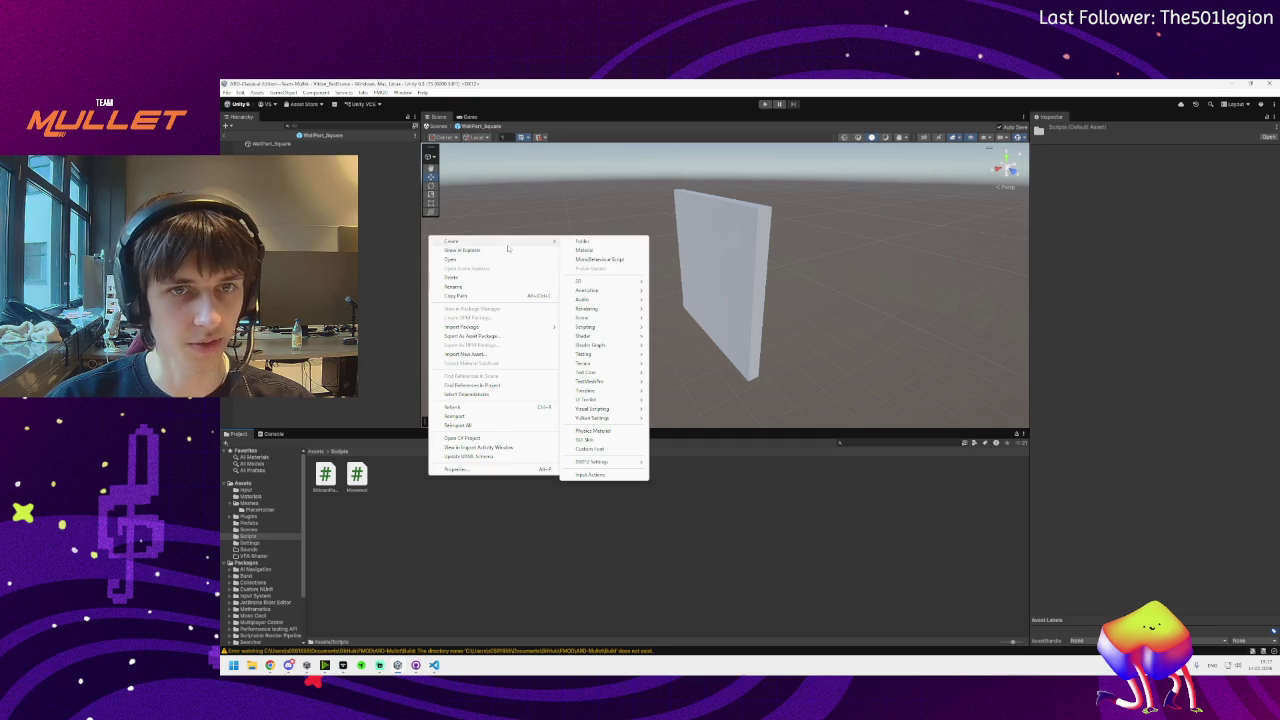
click(590, 264)
text(Pl)
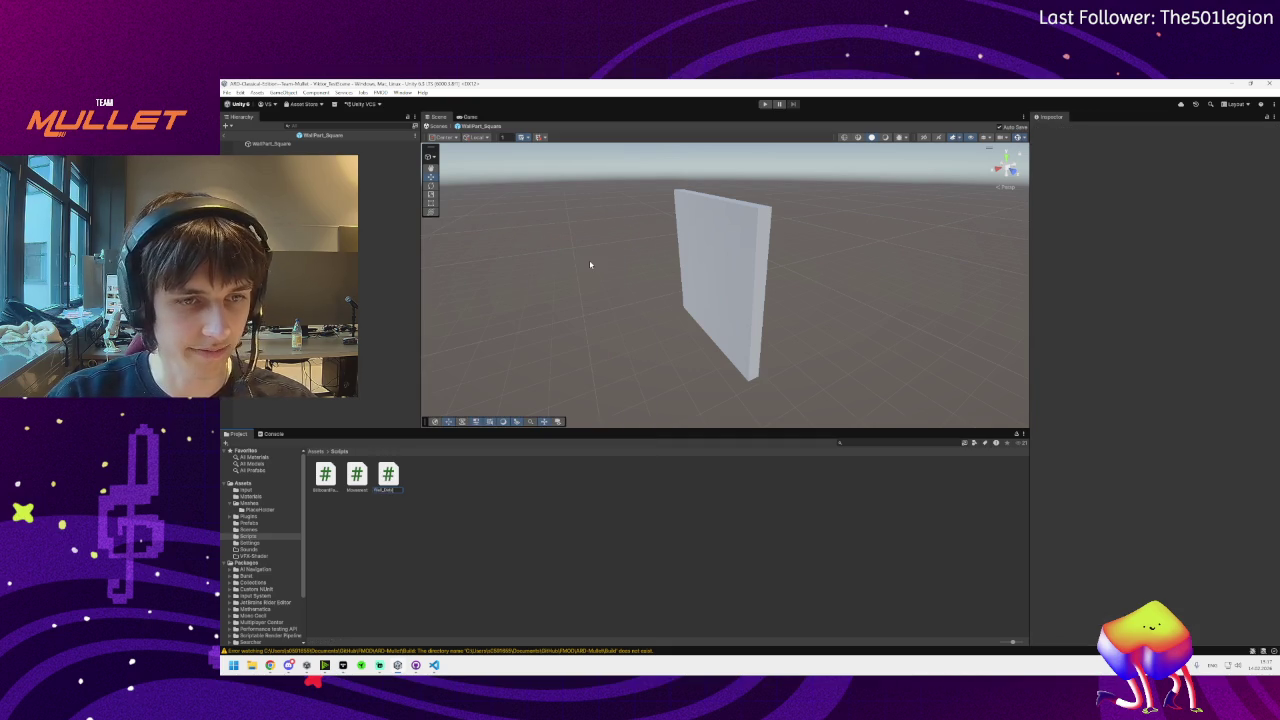
key(Return)
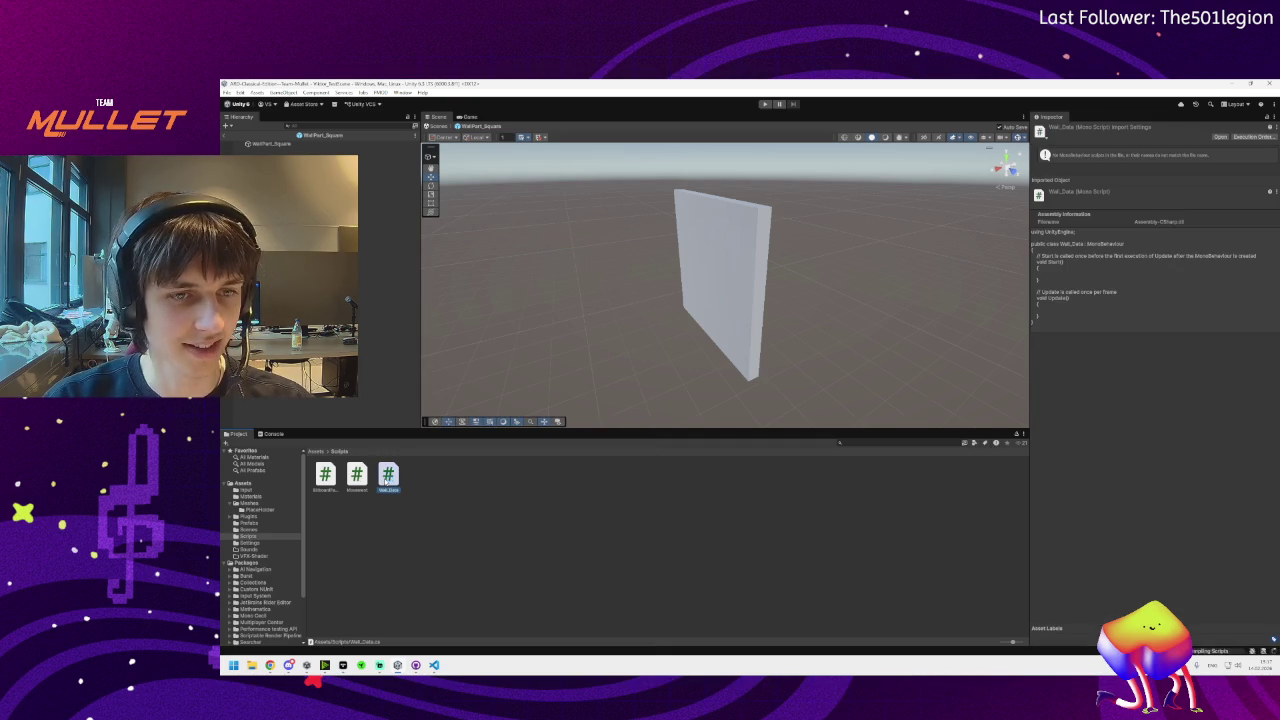
Open Wall_Data in VS Code and replace the Start/Update boilerplate with pasted wall data fields
double_click(388, 475)
mouse_move(396, 262)
mouse_down()
mouse_move(450, 225)
mouse_move(406, 165)
mouse_move(418, 167)
mouse_up()
key(ctrl+v)
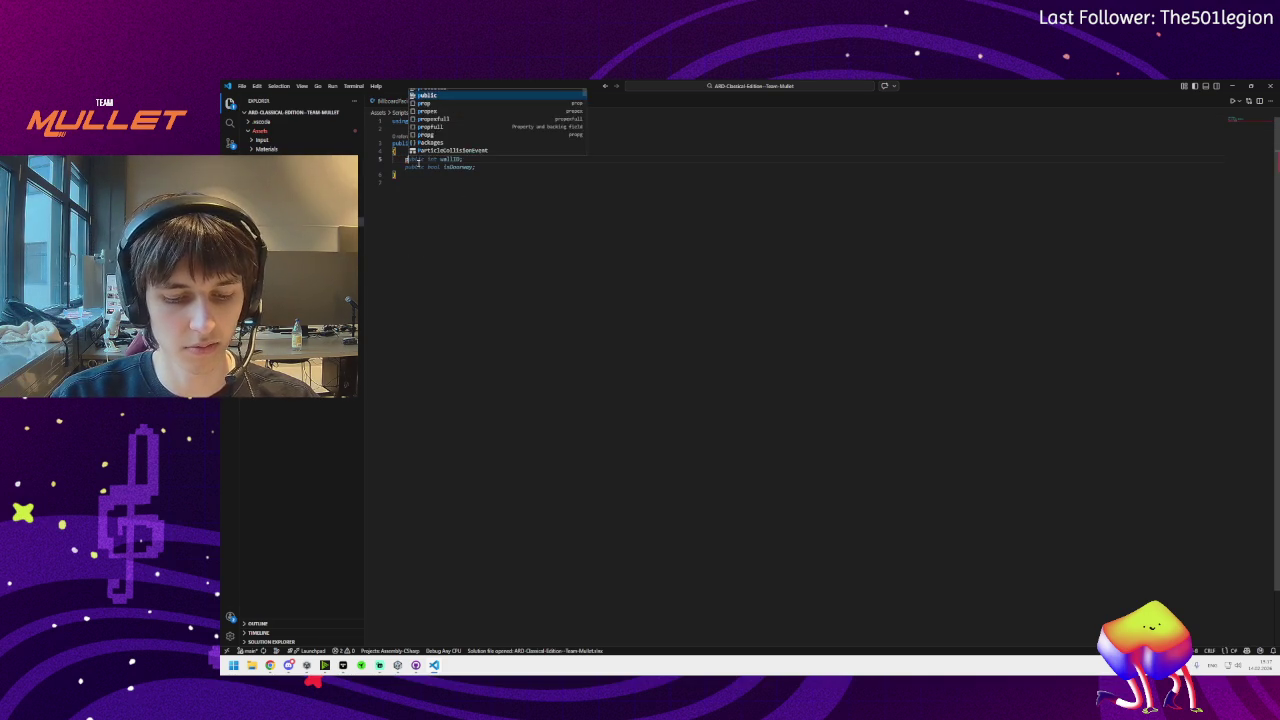
Declare 'private float health = 1f;' and save the file
text(private hea)
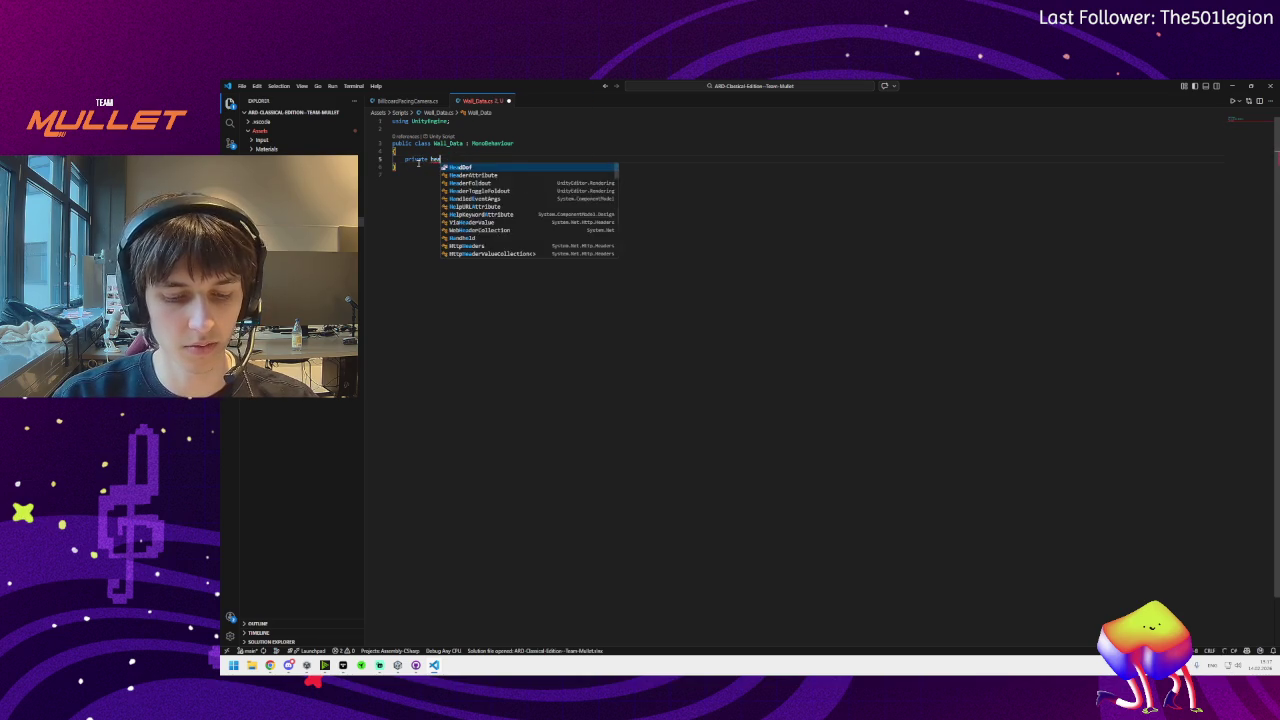
text(lth)
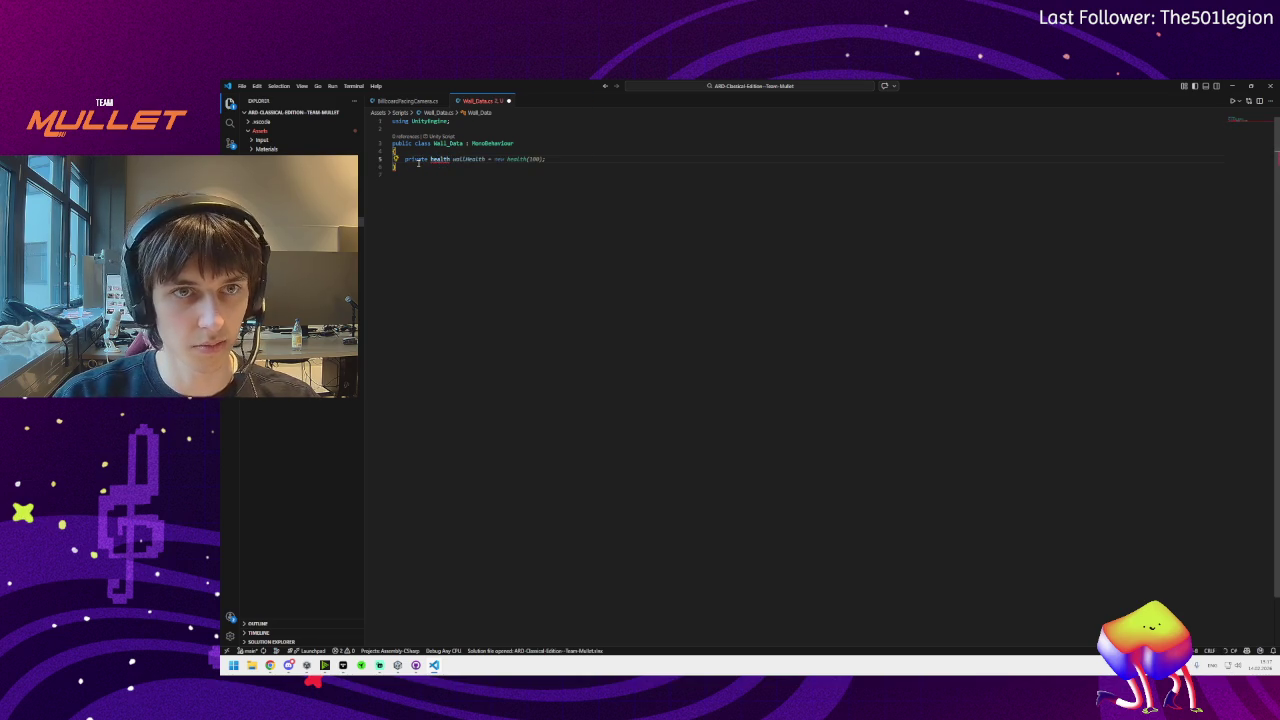
key(ctrl+BackSpace)
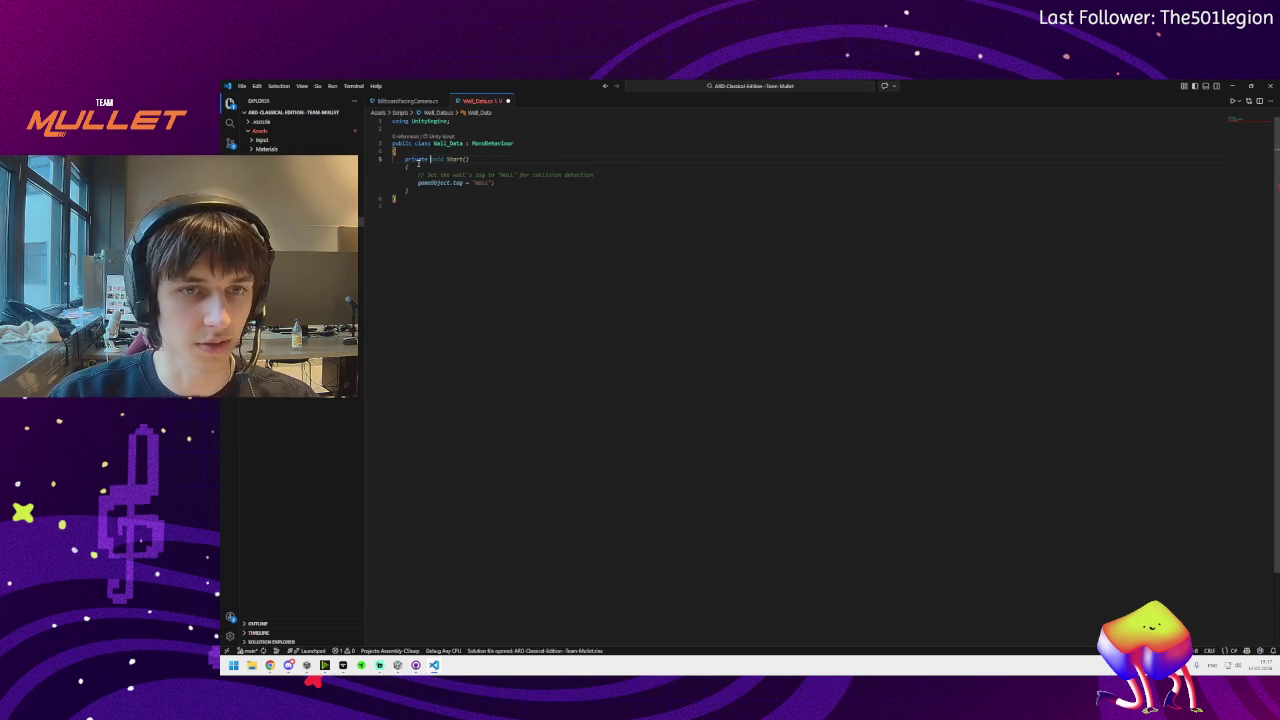
text(float )
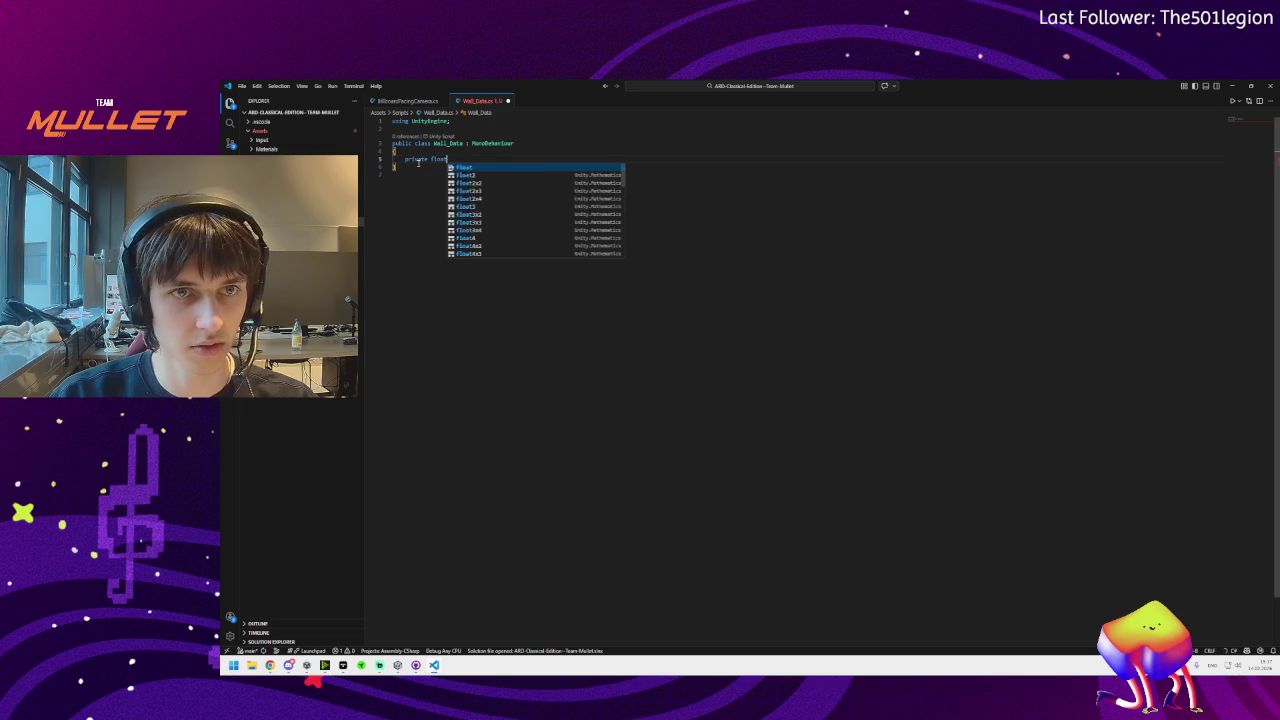
text(hea)
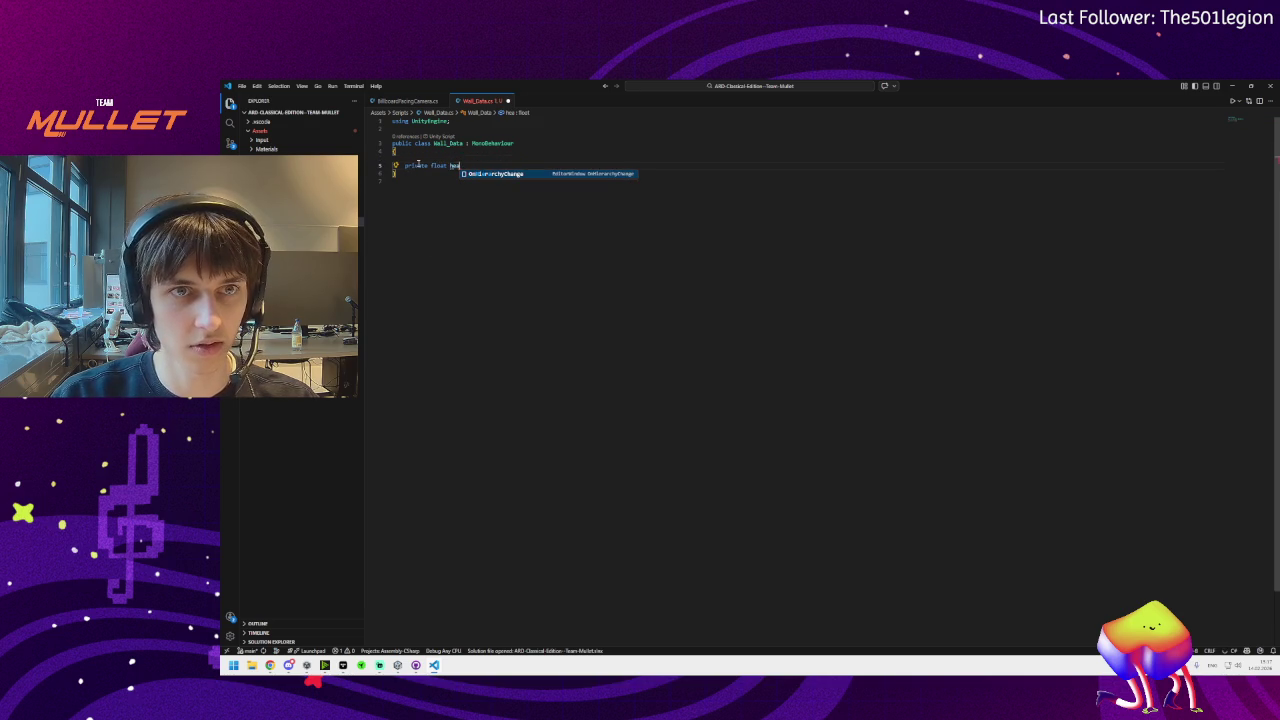
text(l)
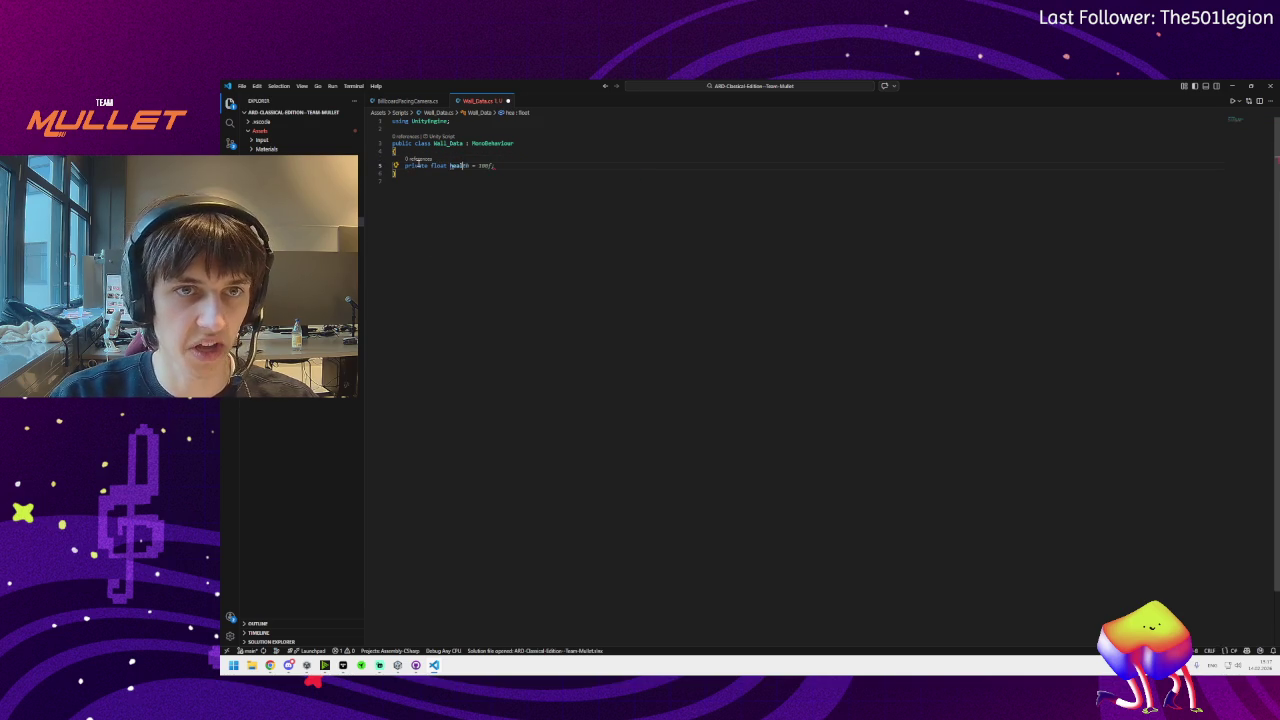
text(th)
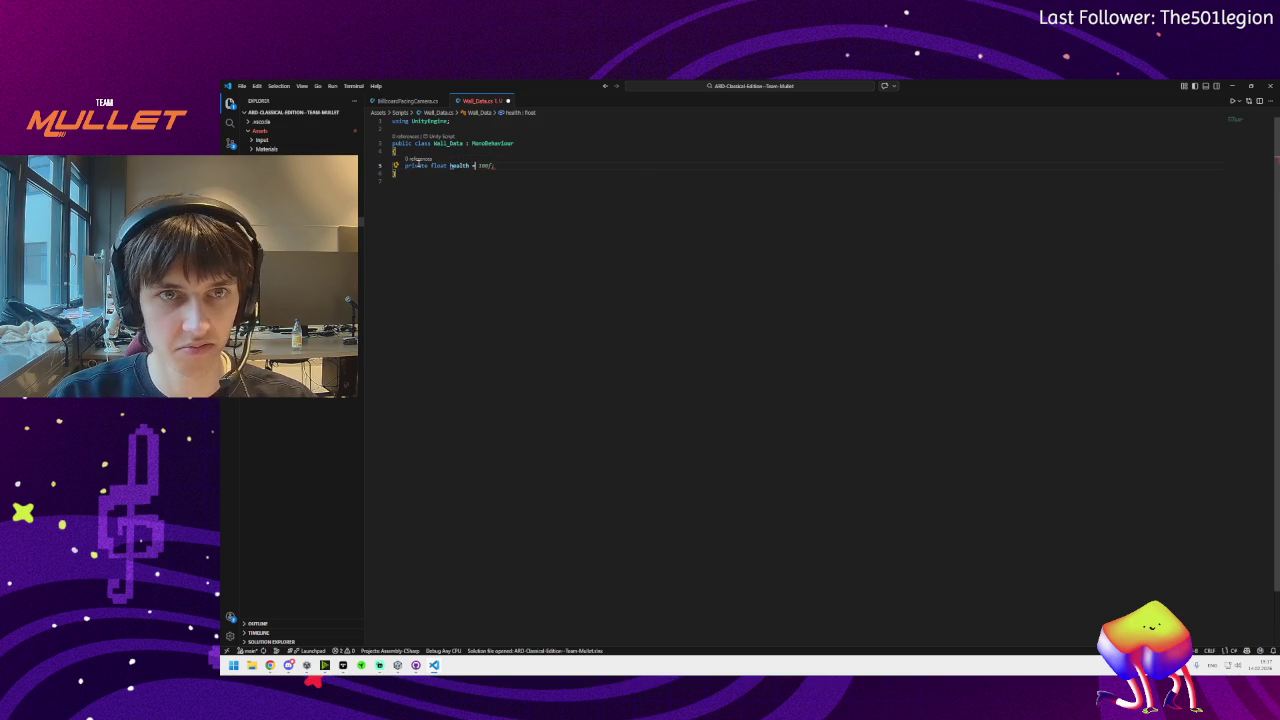
text( = 1f)
key(ctrl+s)
Add a read-only public float Health property that returns health, and save
key(Return)
key(Return)
text(public float Health)
key(Tab)
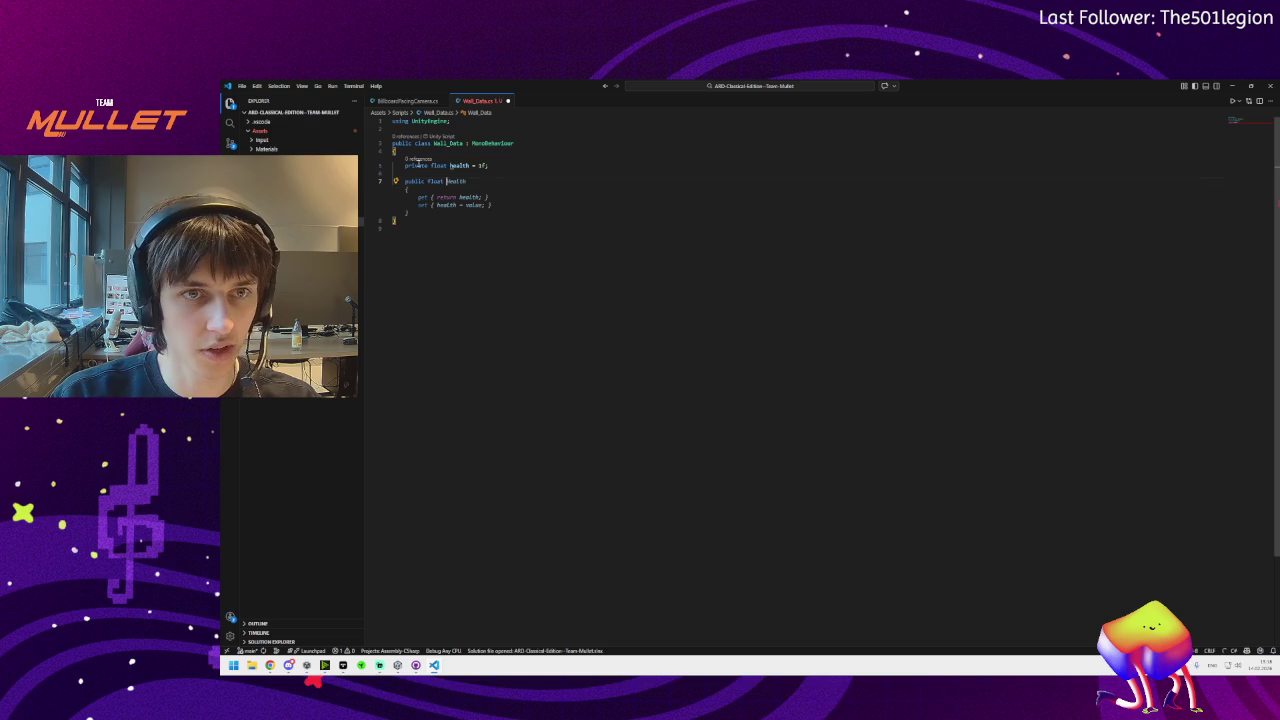
key(End)
key(shift+Down)
key(shift+Down)
key(shift+Down)
key(shift+End)
key(BackSpace)
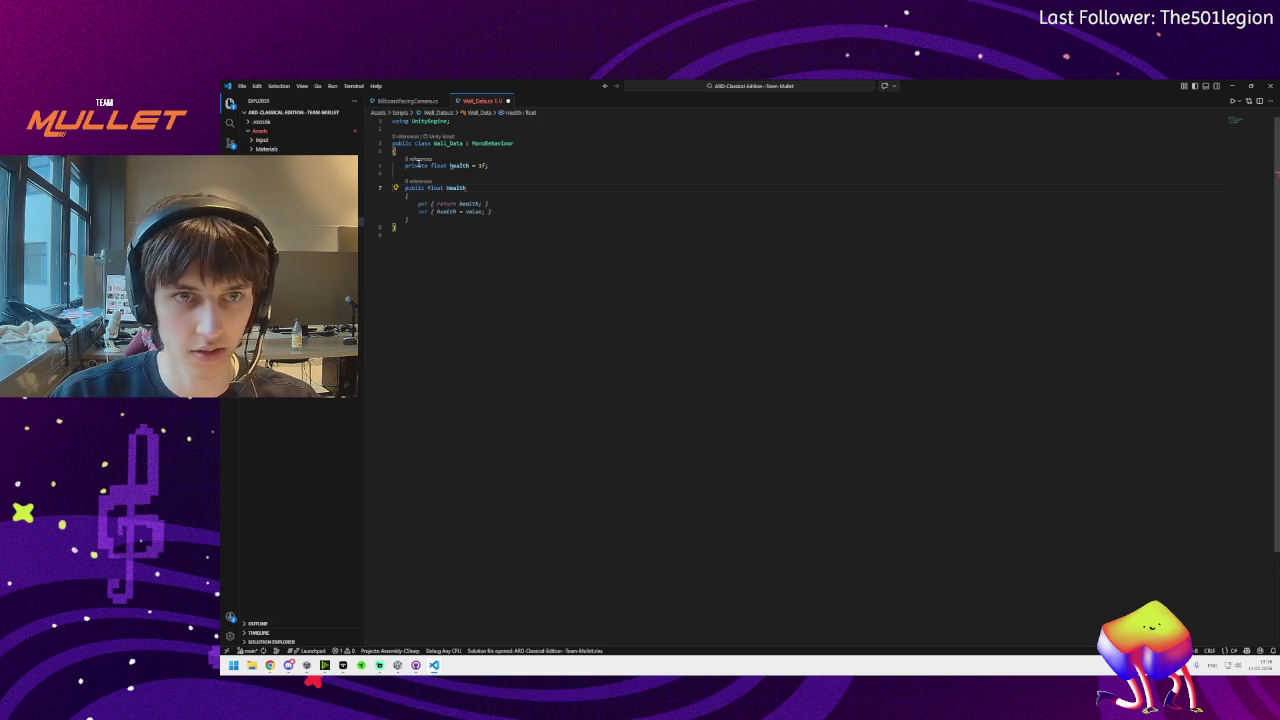
text( =>)
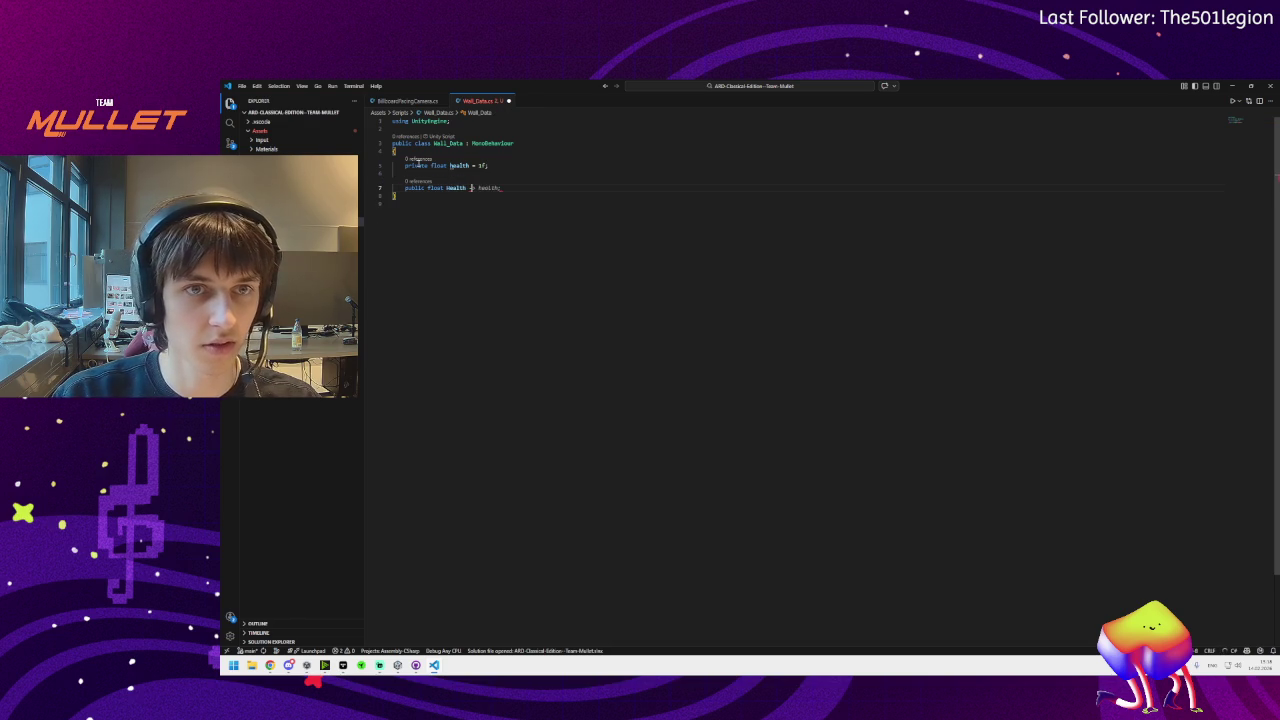
key(Tab)
key(ctrl+s)
mouse_move(477, 190)
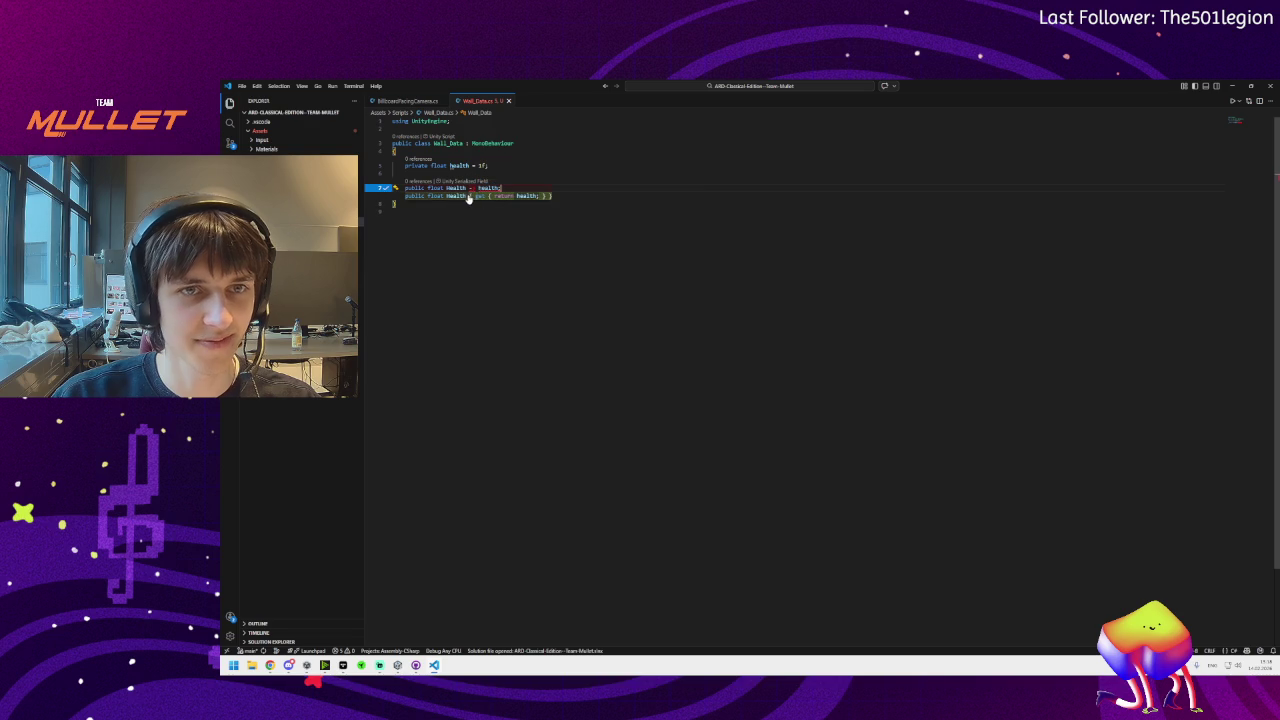
key(Tab)
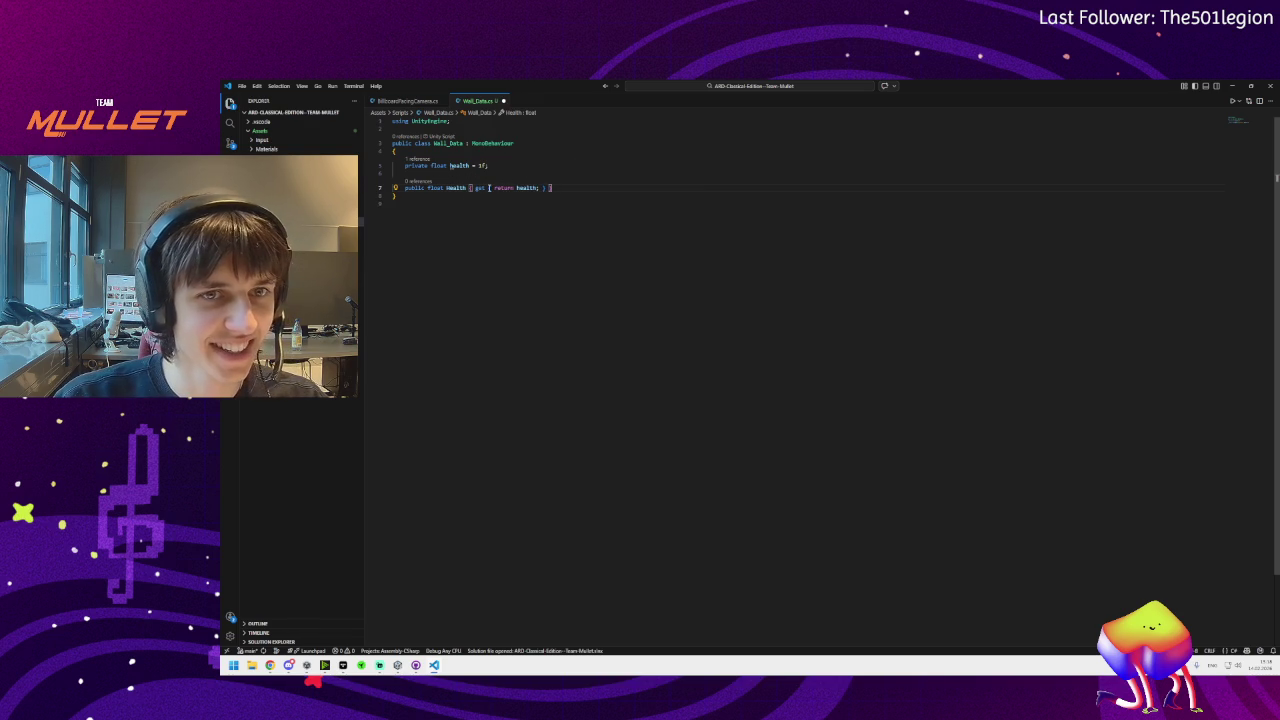
mouse_move(519, 189)
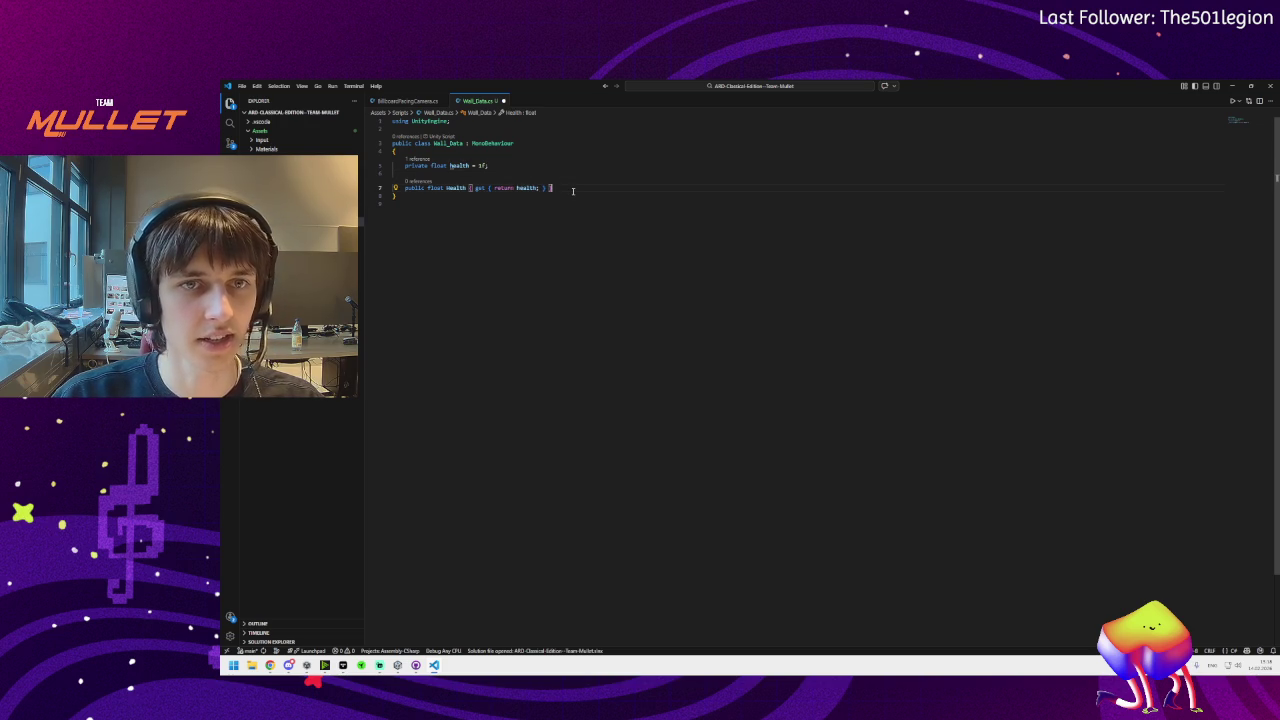
key(Return)
key(Return)
key(Return)
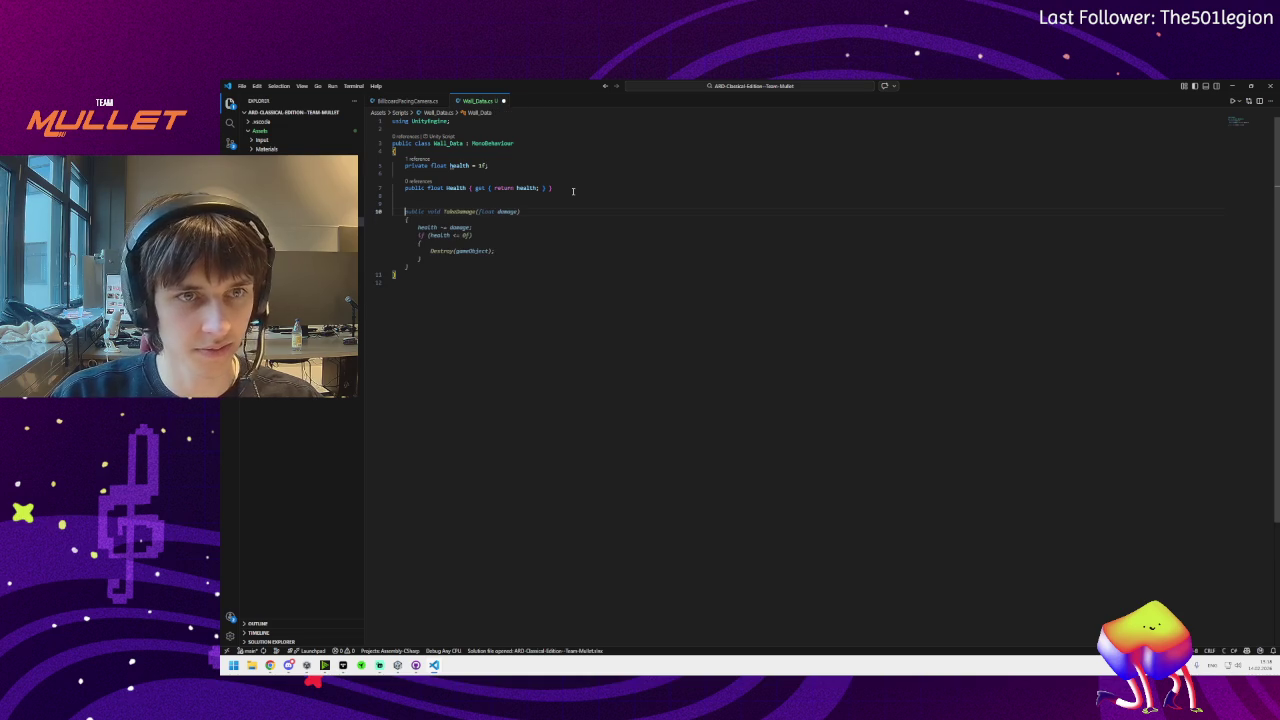
Write TakeDamage(float _damage) subtracting _damage from health and calling Destroy(gameObject) when health <= 0f
text(public)
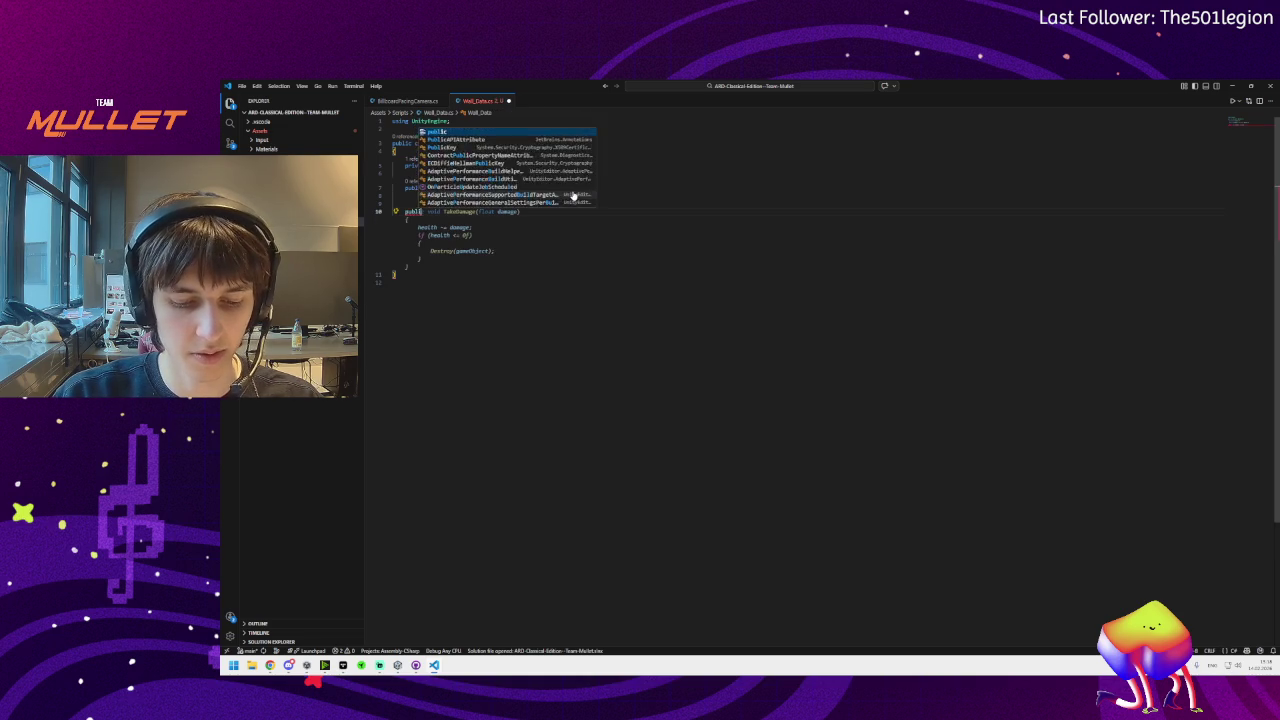
text( void )
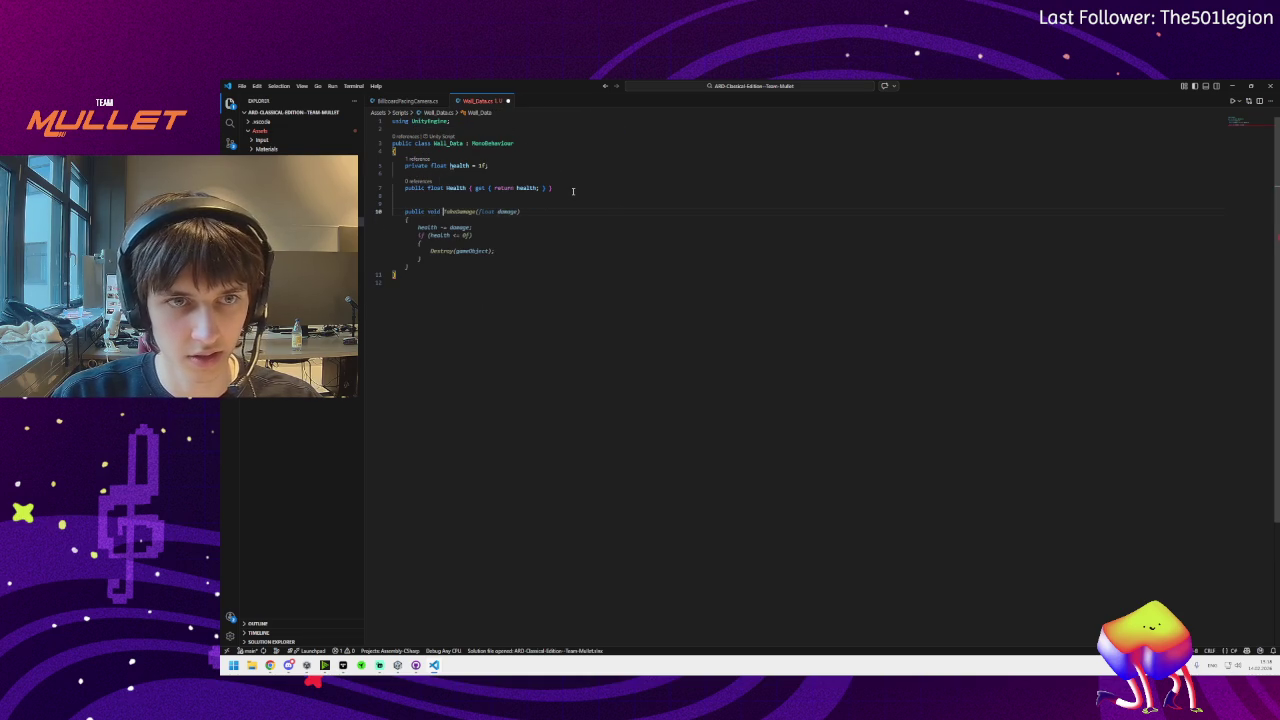
text(Take)
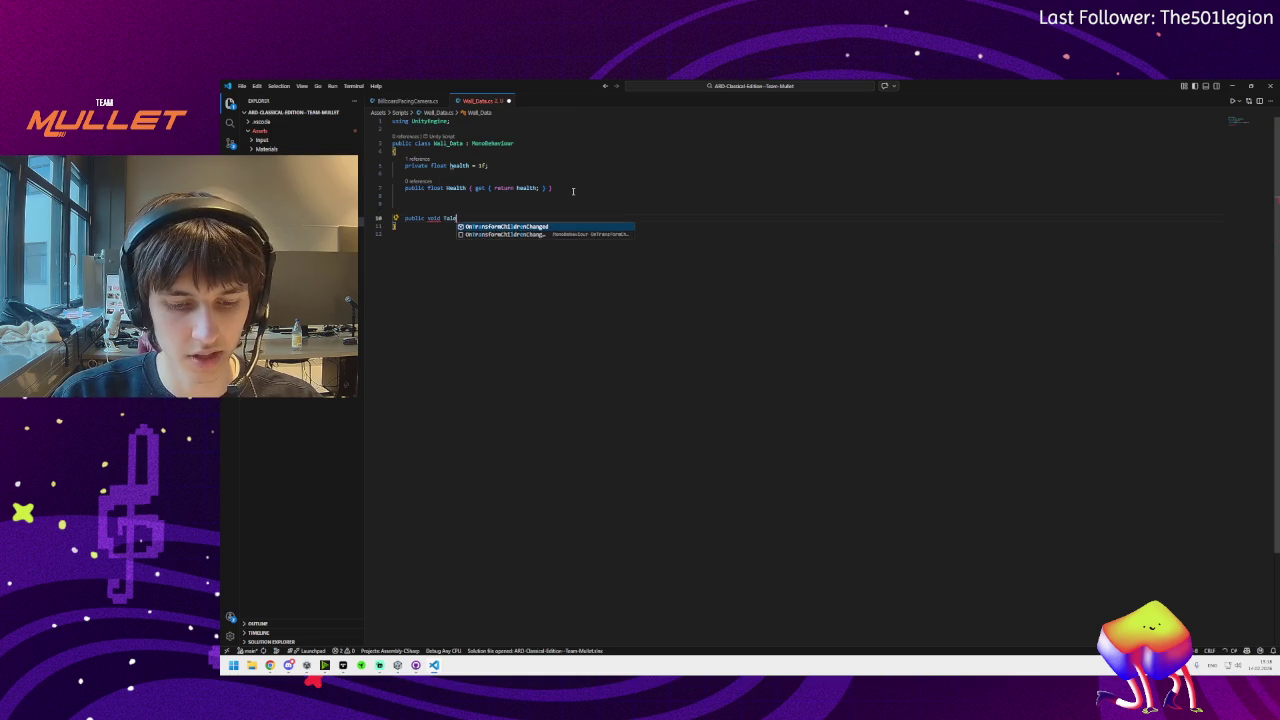
text(Damage()
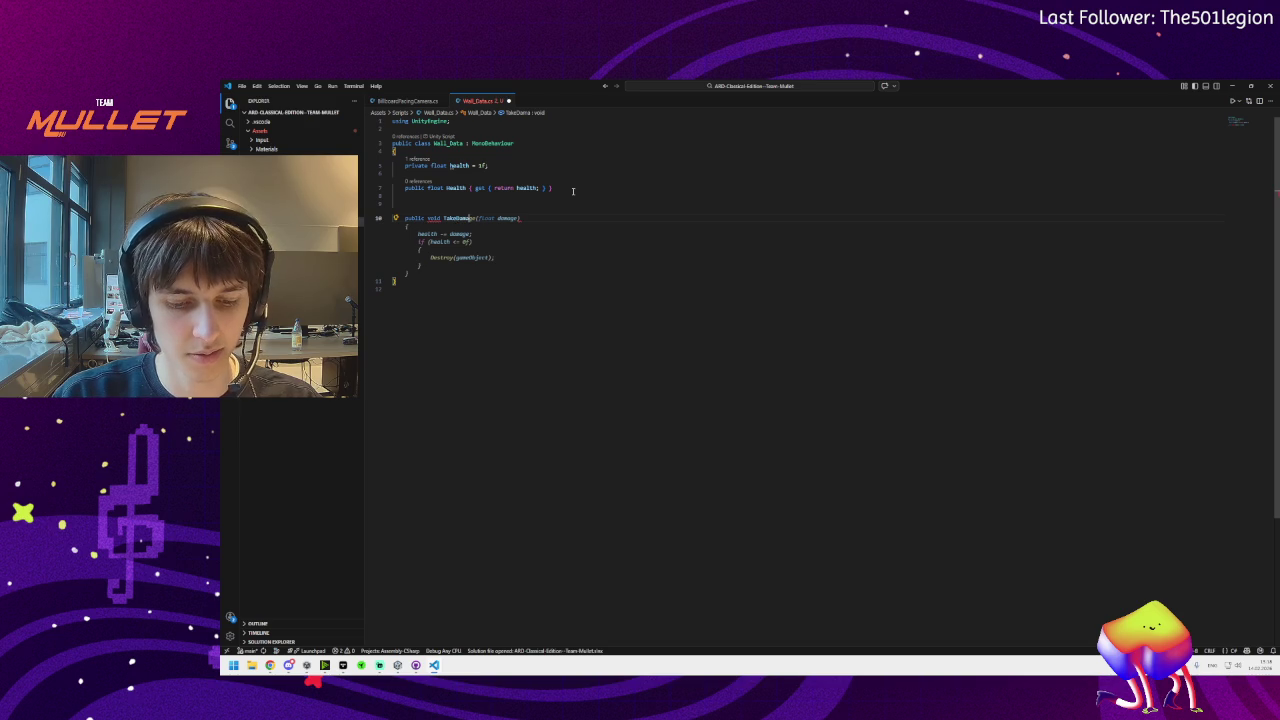
text(floa)
key(Tab)
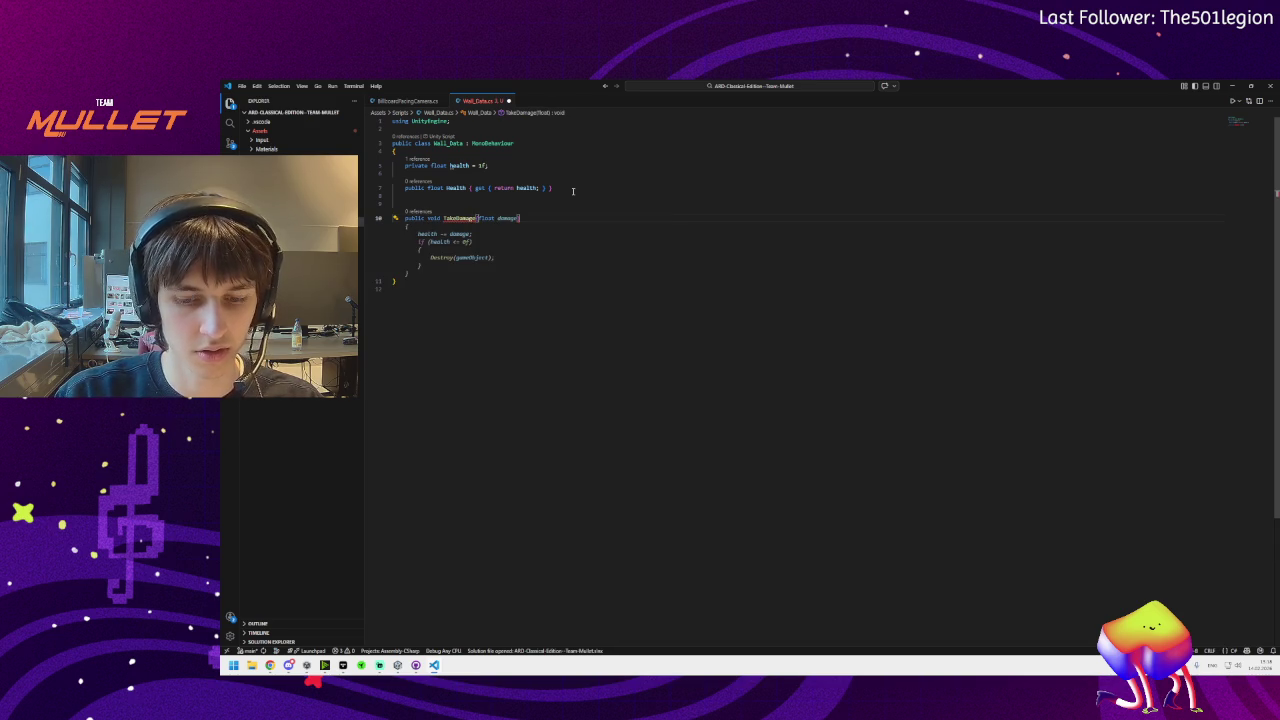
text(_damage)
key(Return)
text({)
key(Return)
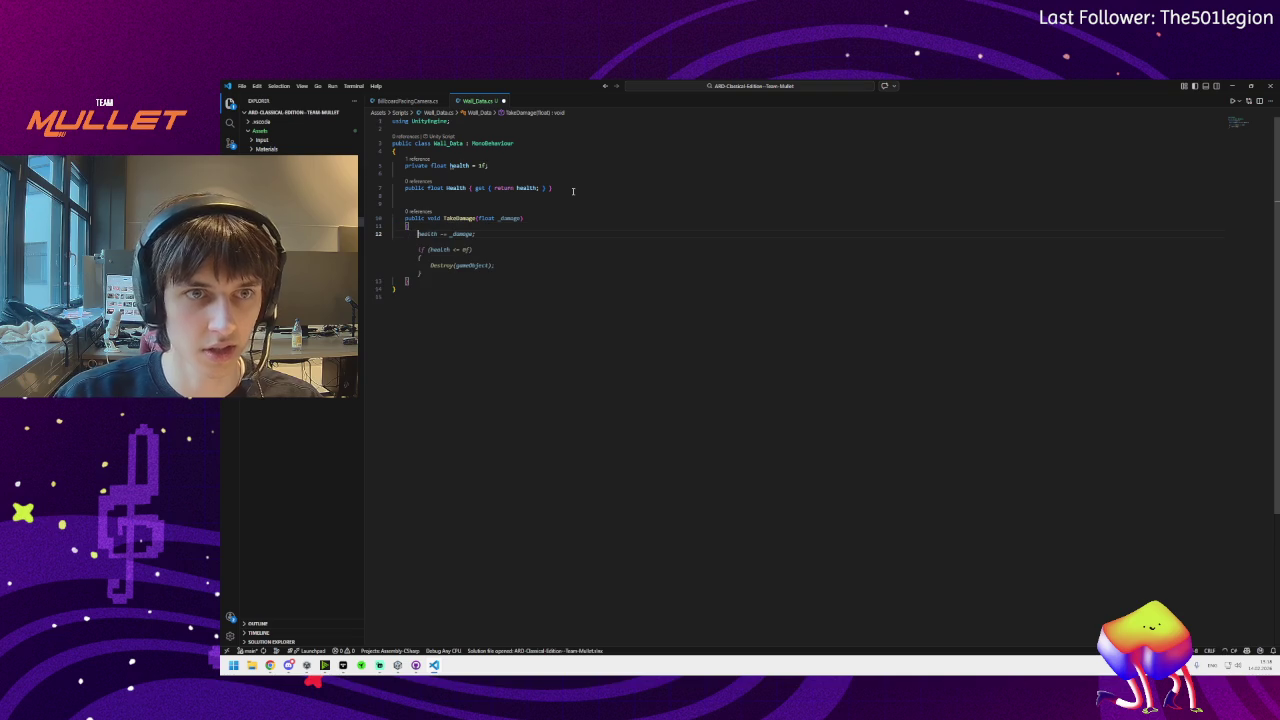
key(Tab)
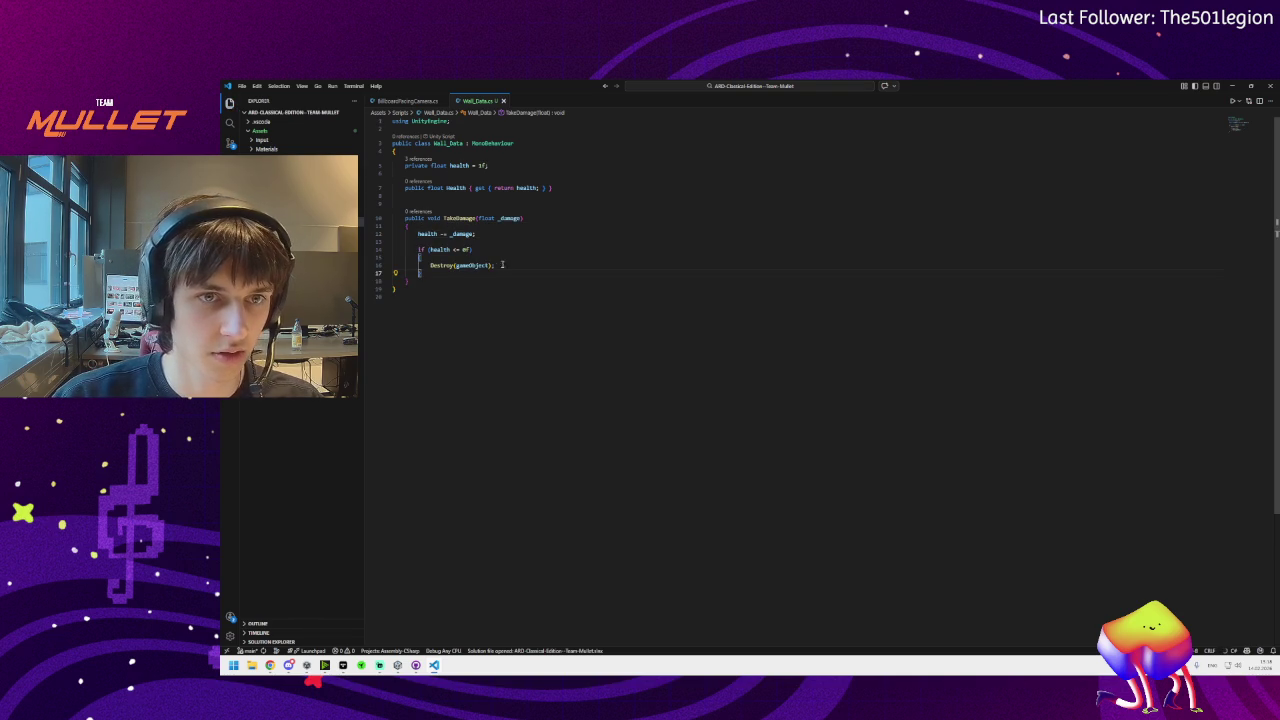
drag(501, 265, 430, 266)
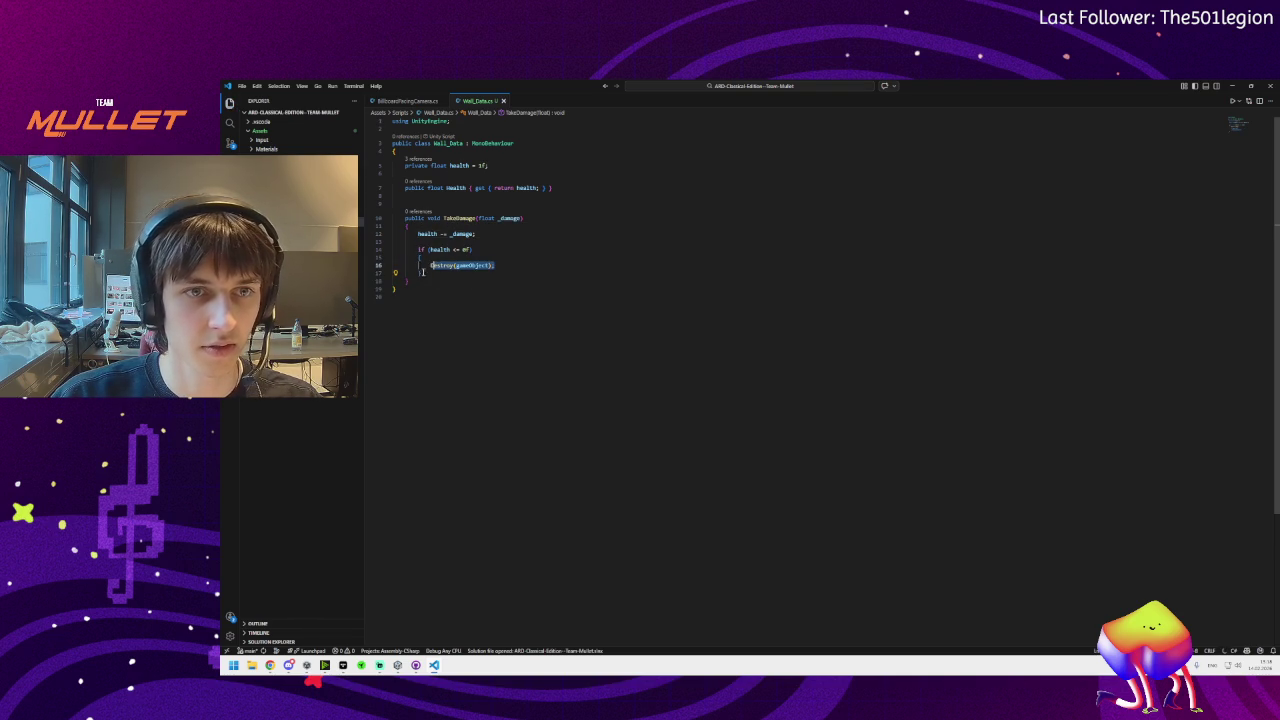
click(422, 281)
key(Return)
key(Return)
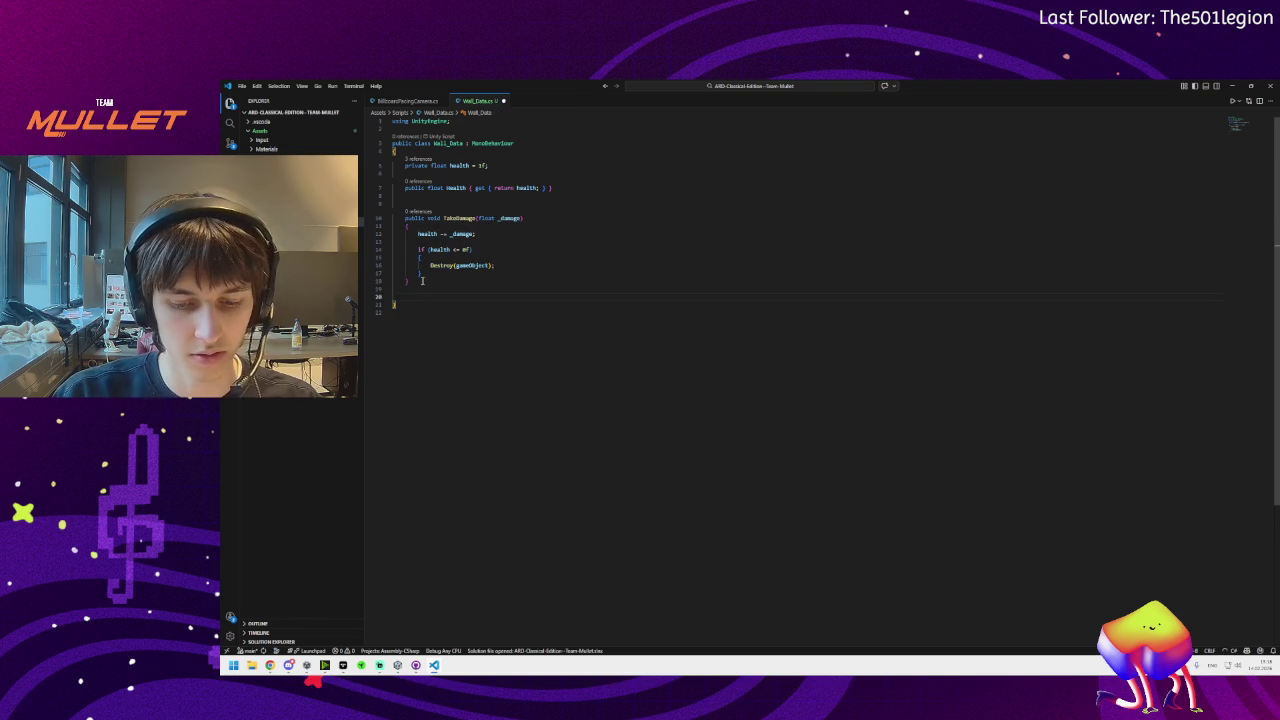
Add a private void GetDestroyed() method below TakeDamage
text(priva)
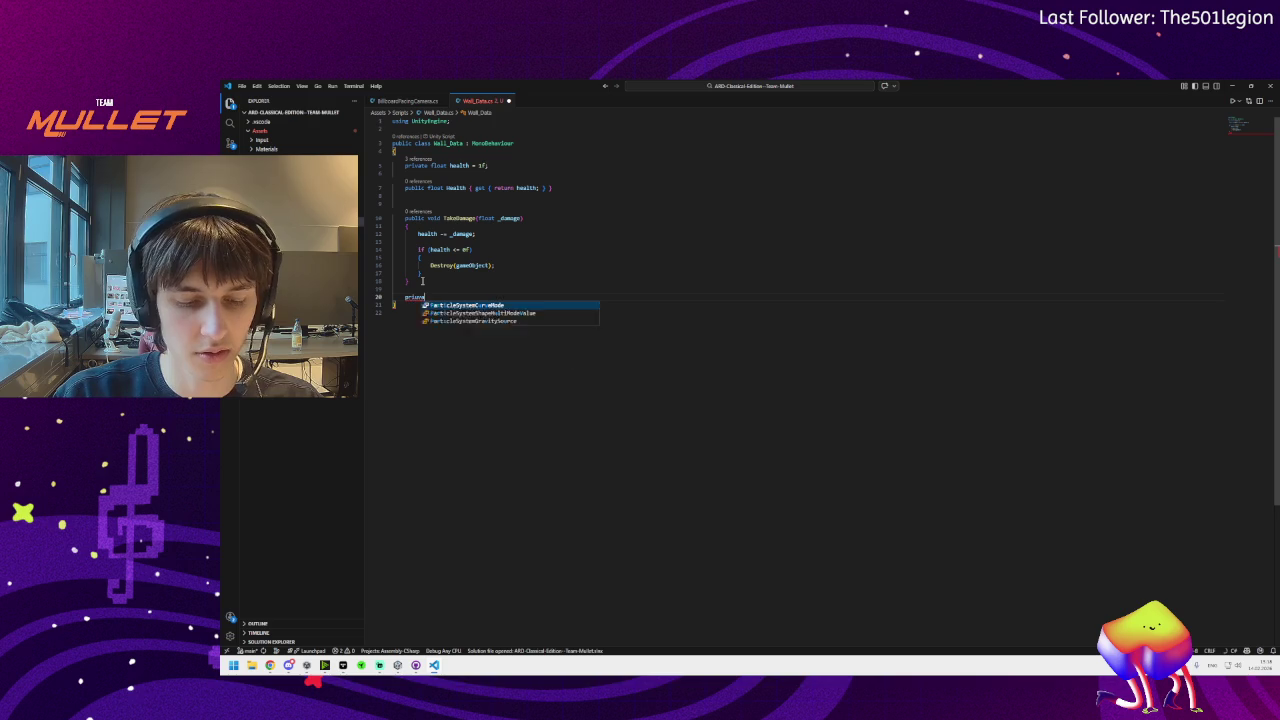
key(Tab)
text(void)
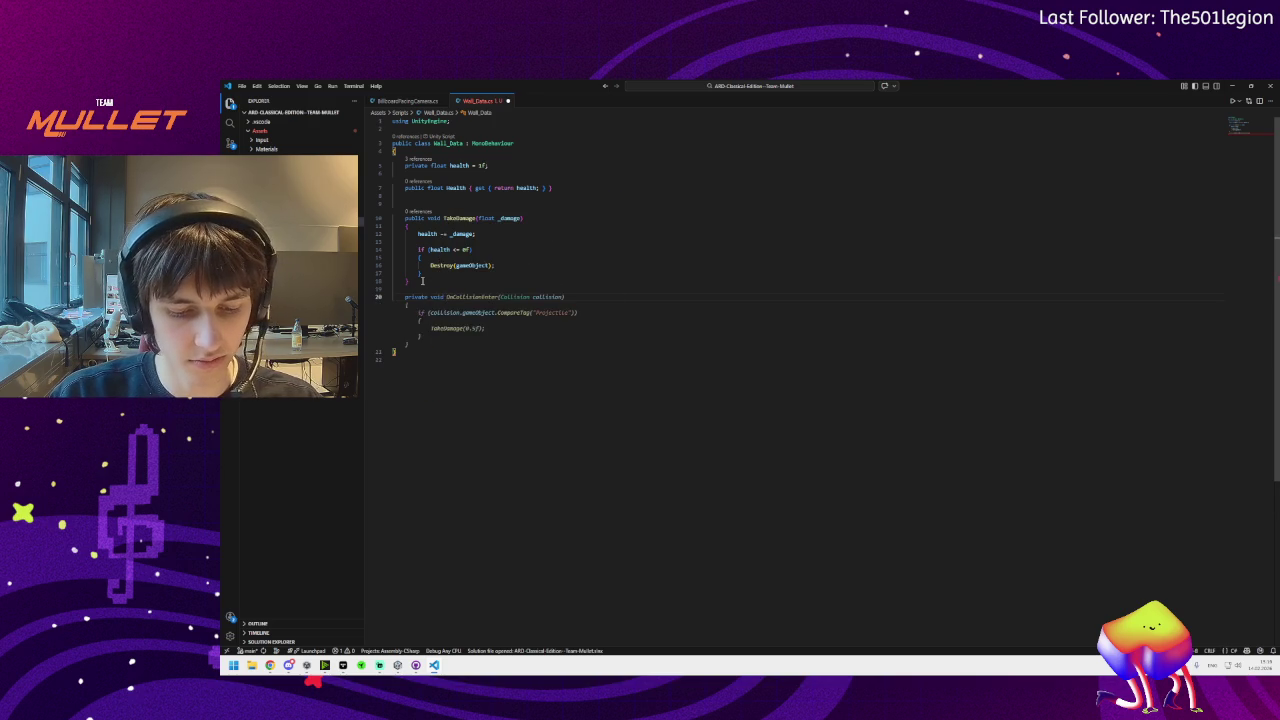
text(GetH)
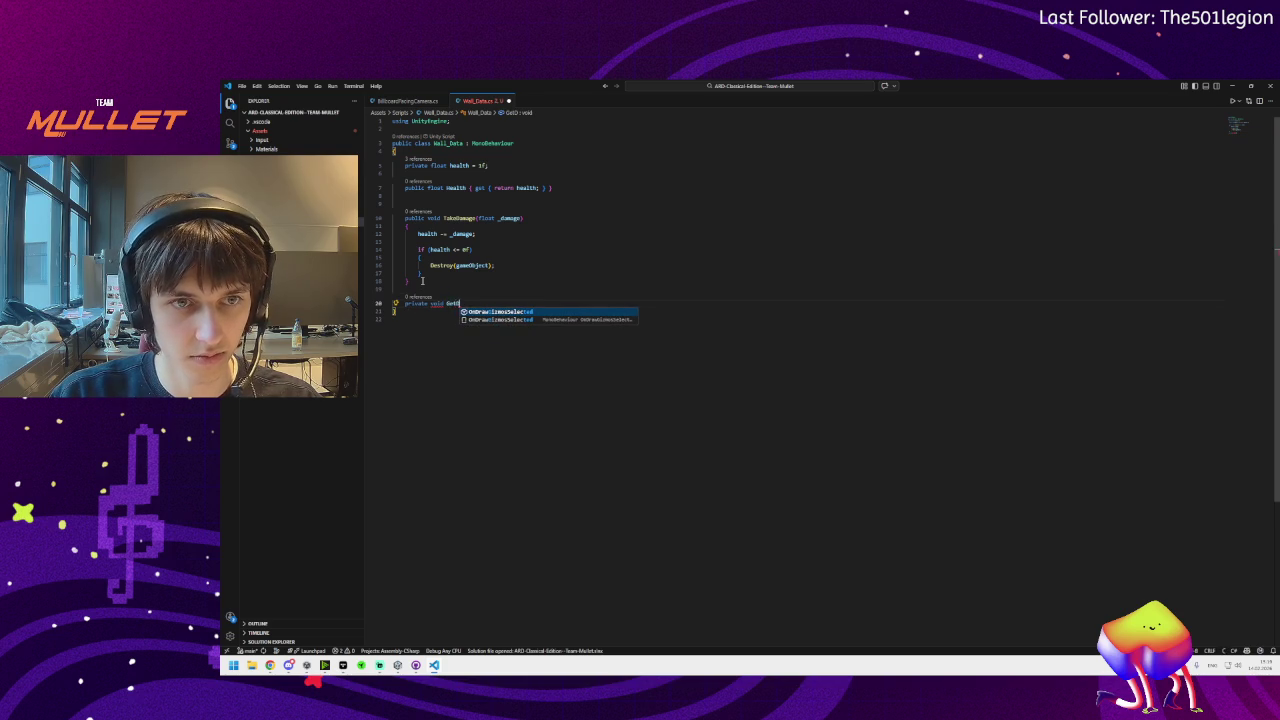
key(BackSpace)
text(Destroyed)
key(Return)
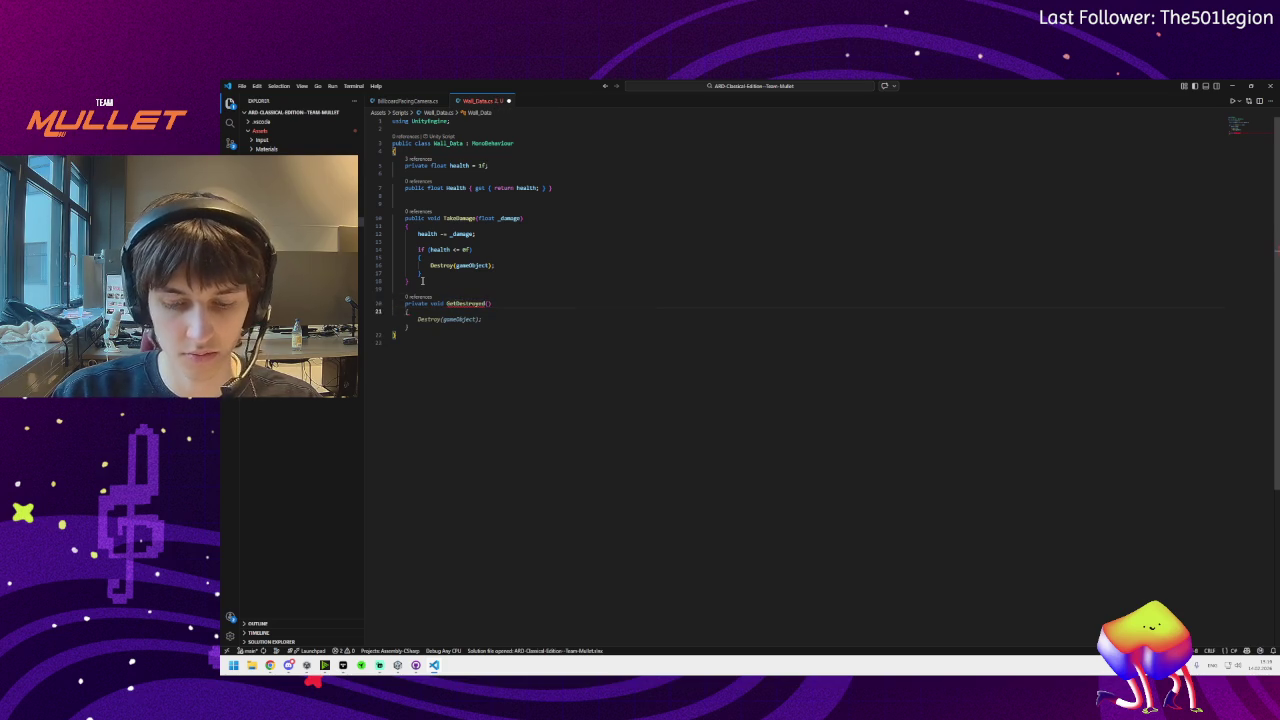
Leave GetDestroyed empty and replace Destroy(gameObject) in TakeDamage with GetDestroyed();
key(Tab)
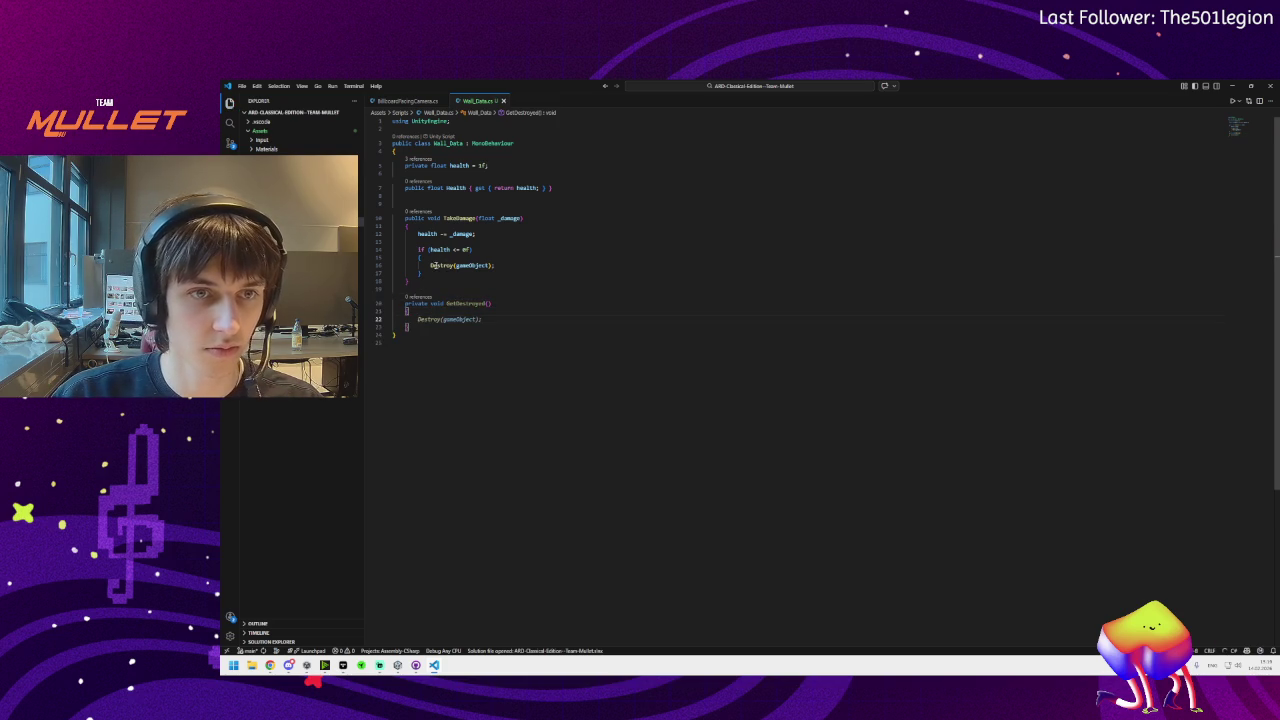
key(ctrl+z)
drag(494, 265, 430, 265)
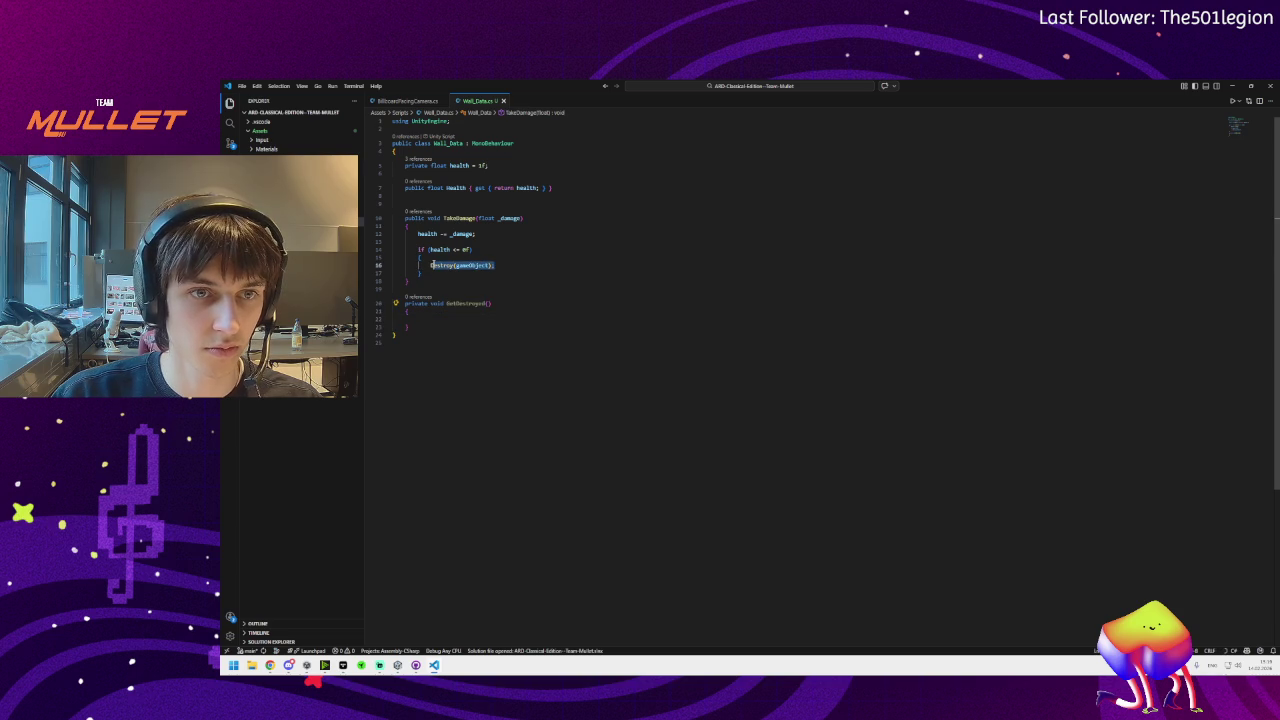
text(GetDestroyed();)
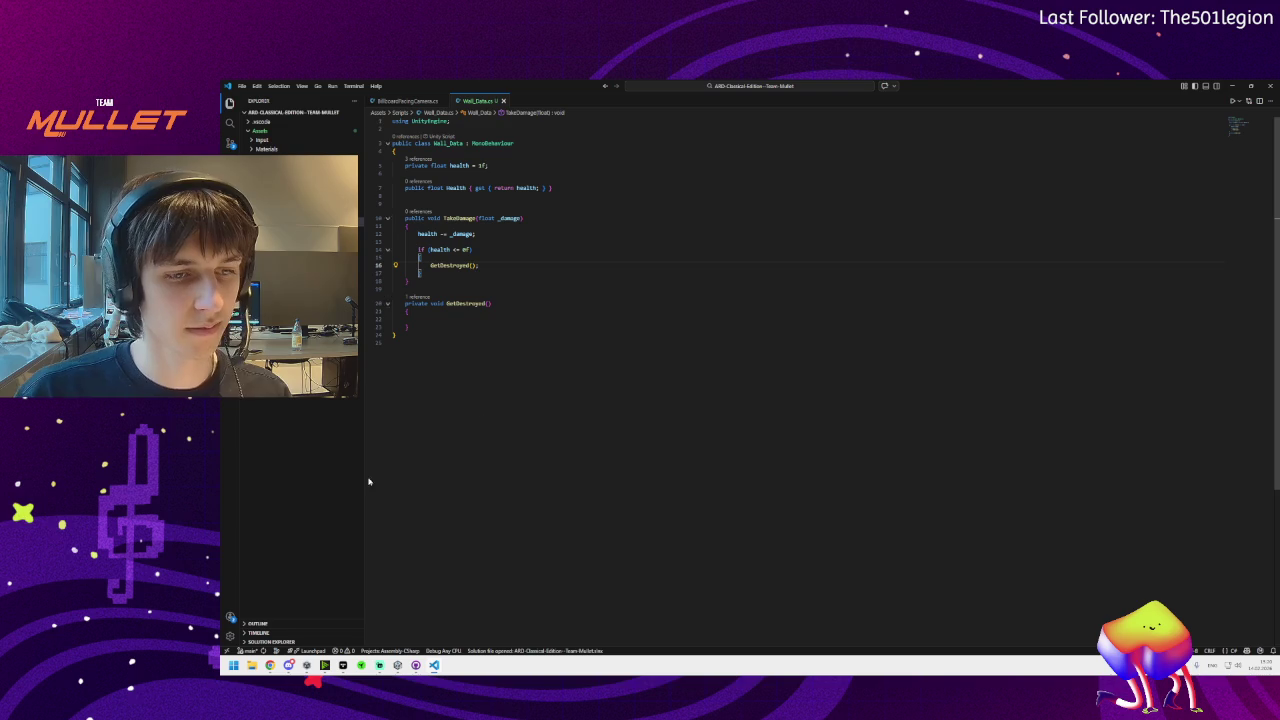
Safely eject the USB drive from the system tray, then respond to the newly inserted drive's notification
mouse_move(293, 673)
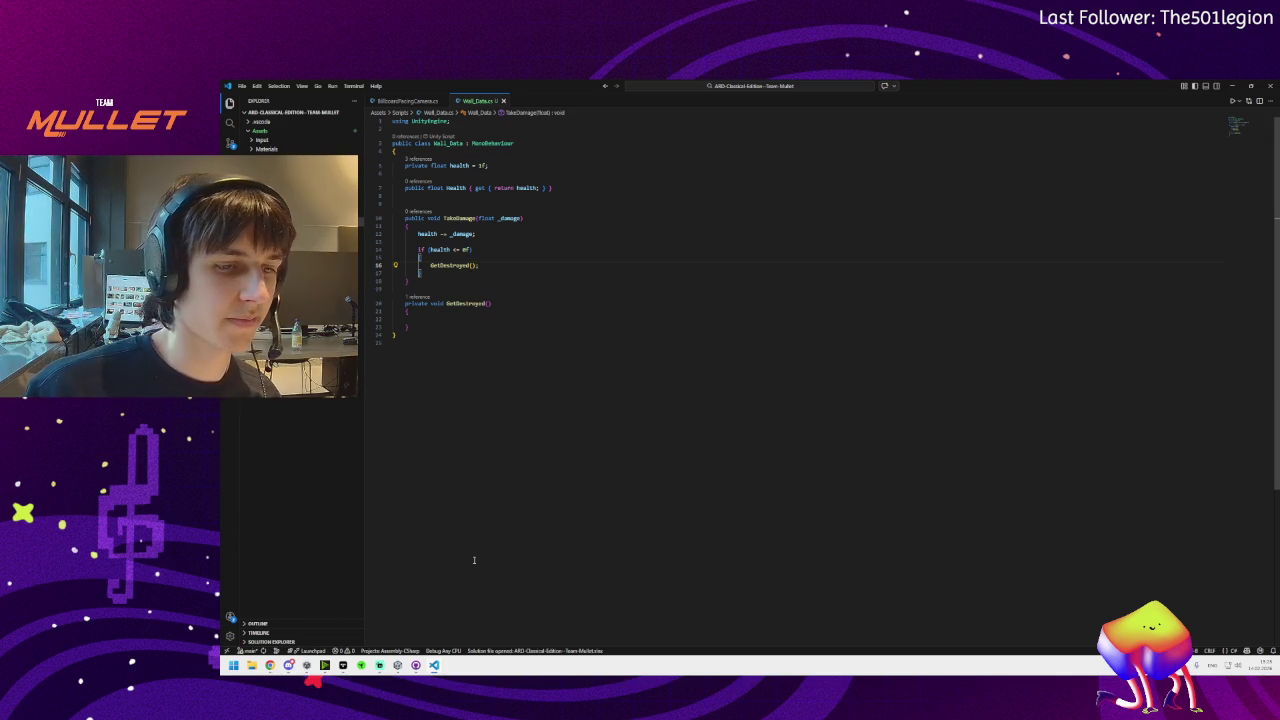
mouse_move(289, 665)
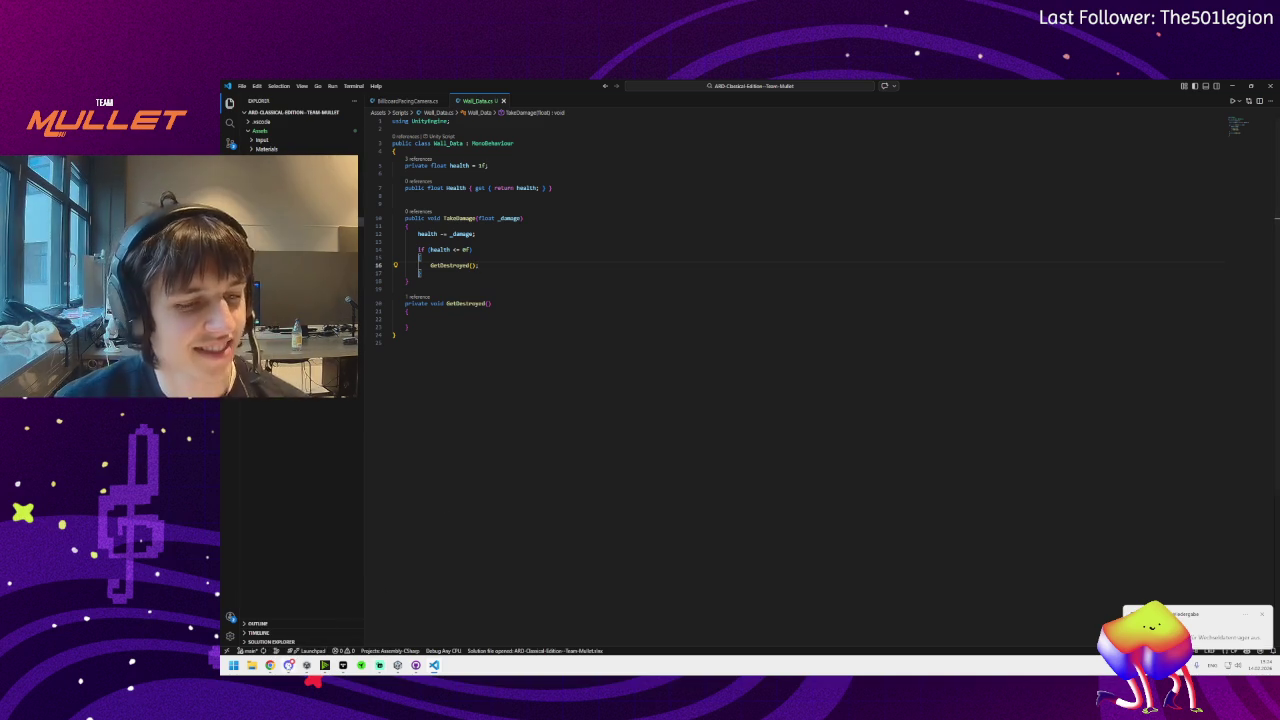
mouse_move(379, 665)
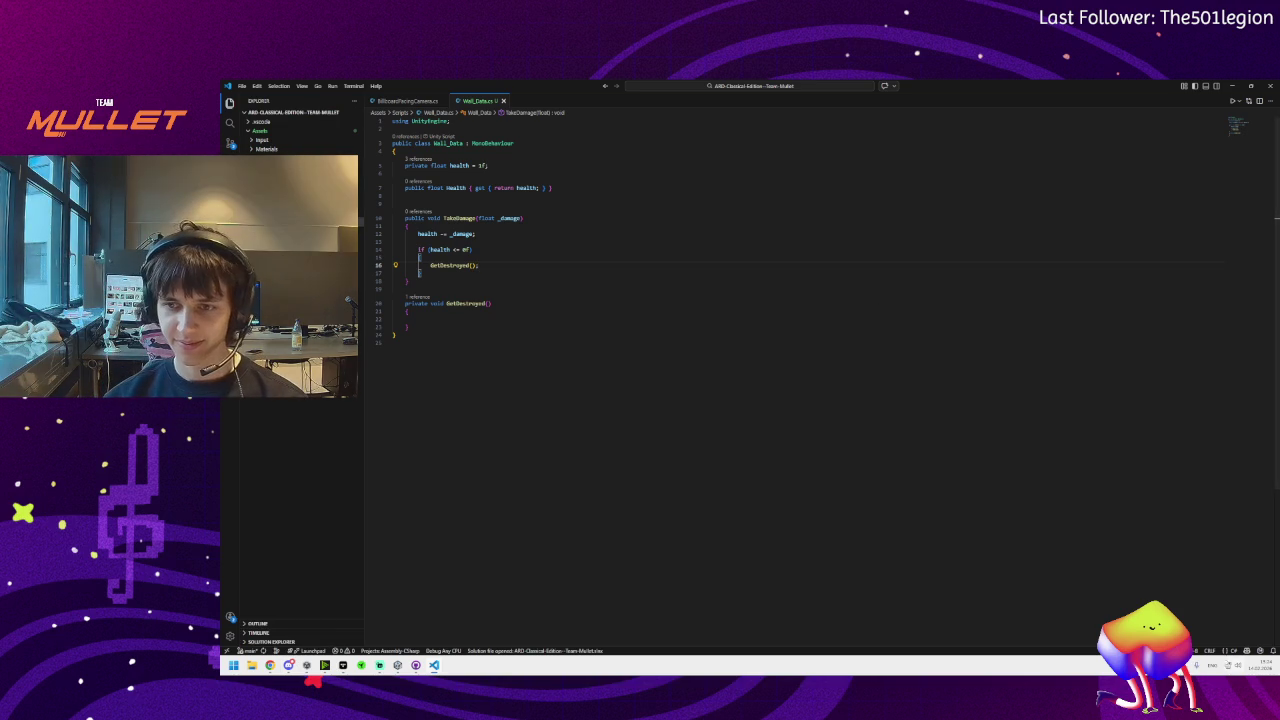
click(1196, 665)
right_click(1184, 622)
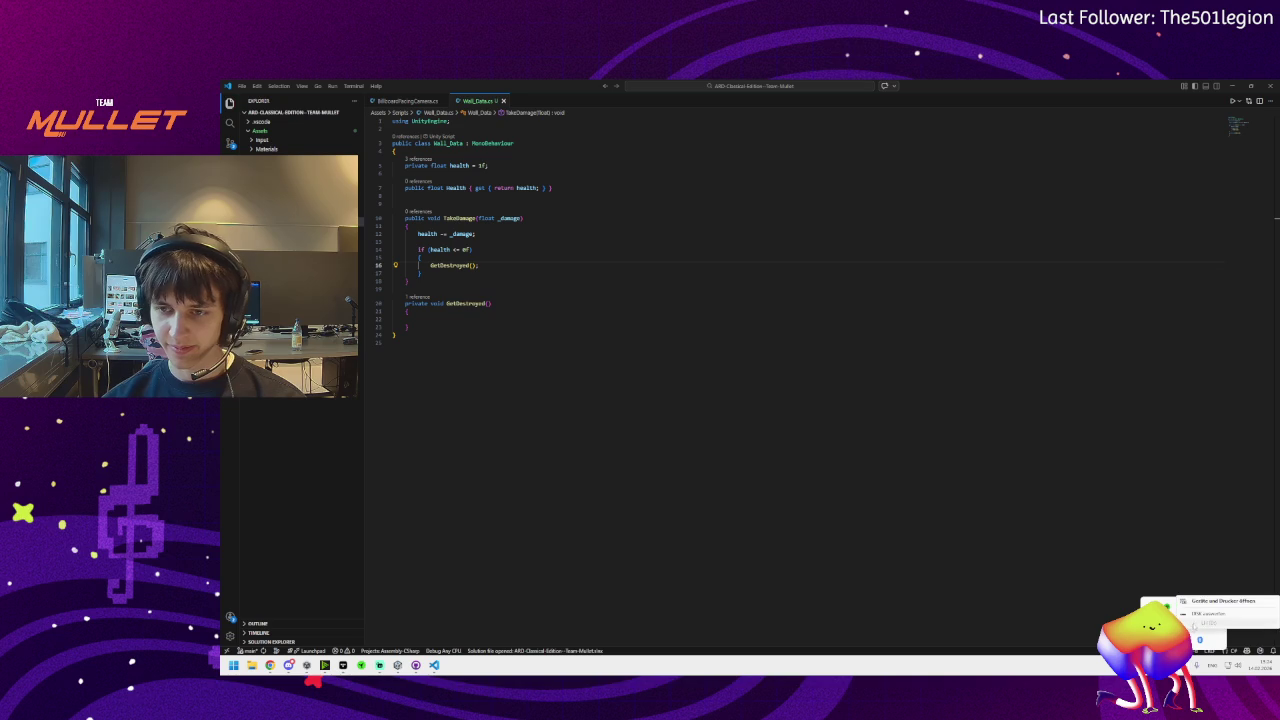
click(1196, 614)
click(1081, 581)
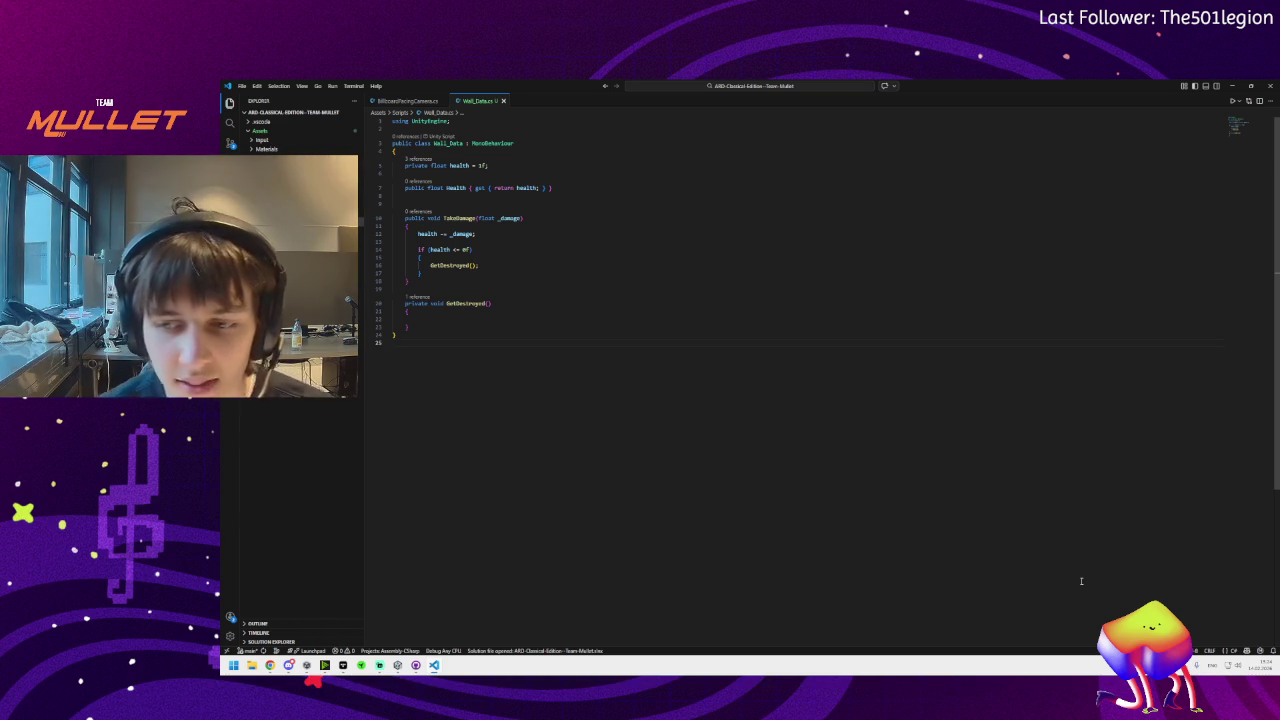
click(1195, 625)
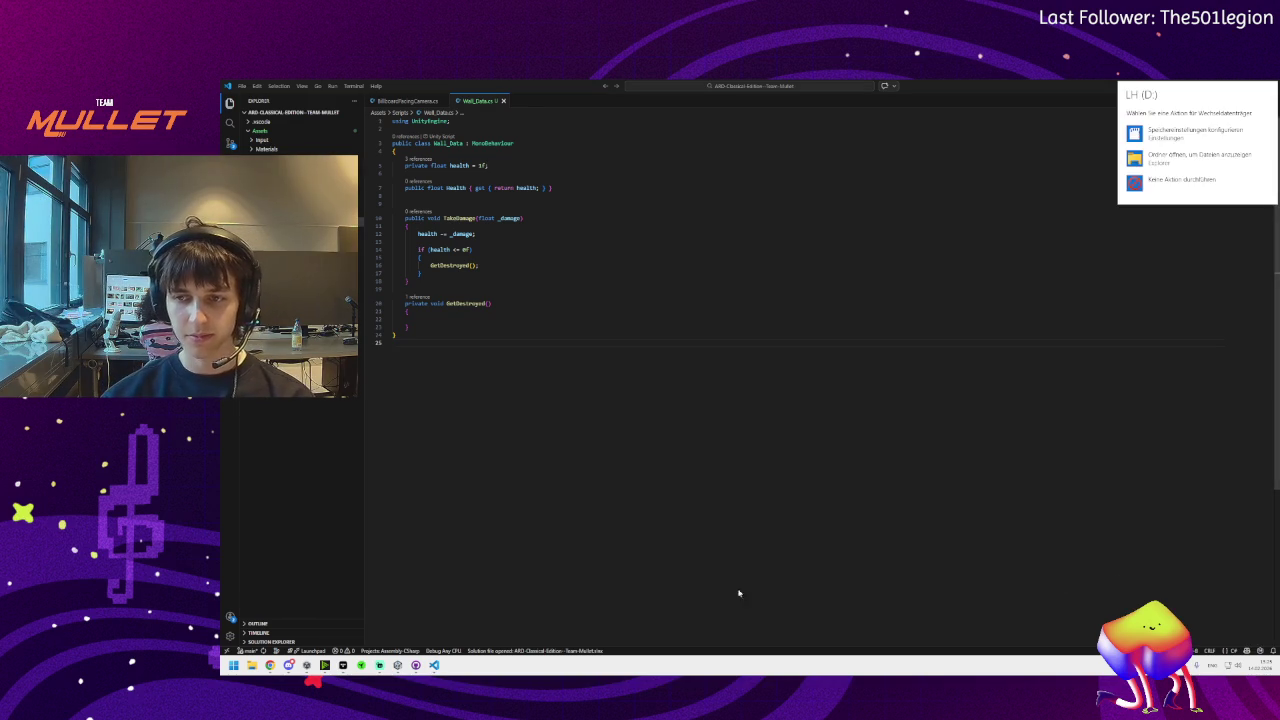
Open drive D: and double-click the .unitypackage file to import it into Unity
click(1170, 157)
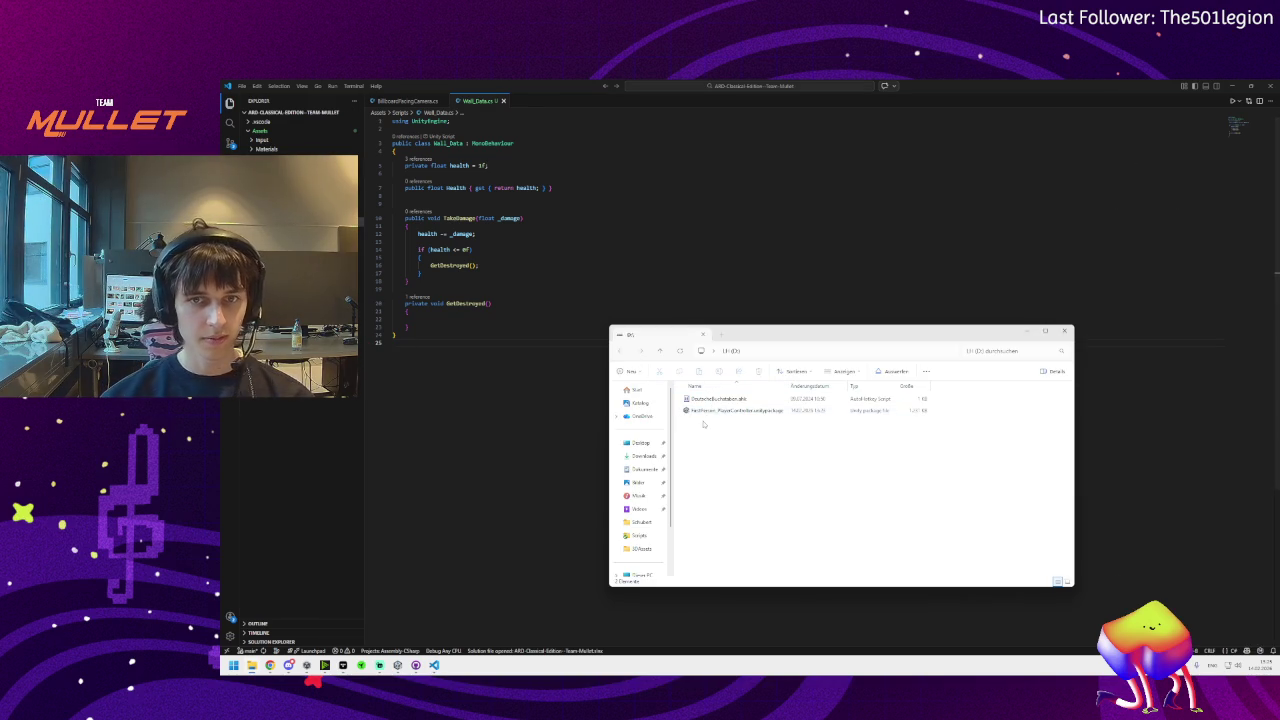
double_click(706, 412)
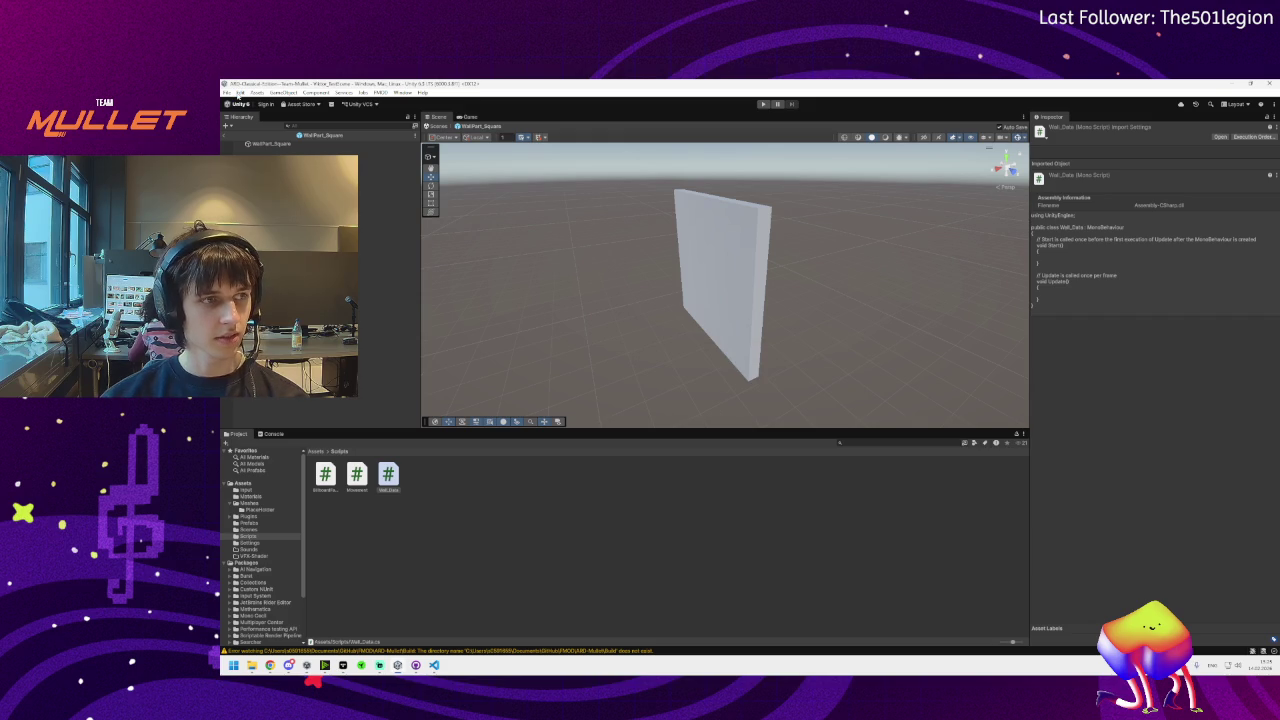
mouse_move(270, 665)
click(447, 615)
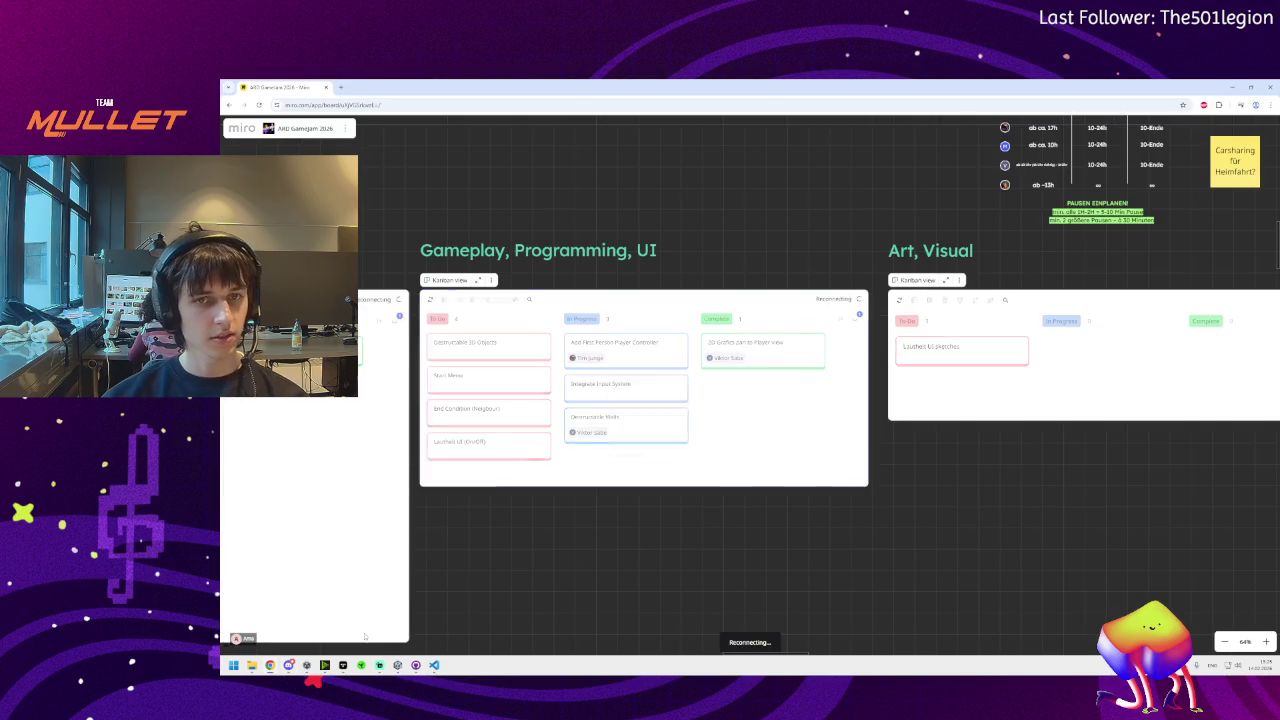
scroll(477, 542, down, 3)
mouse_move(491, 571)
mouse_down()
mouse_move(598, 507)
mouse_move(737, 363)
mouse_up()
scroll(606, 423, down, 5)
scroll(577, 438, down, 2)
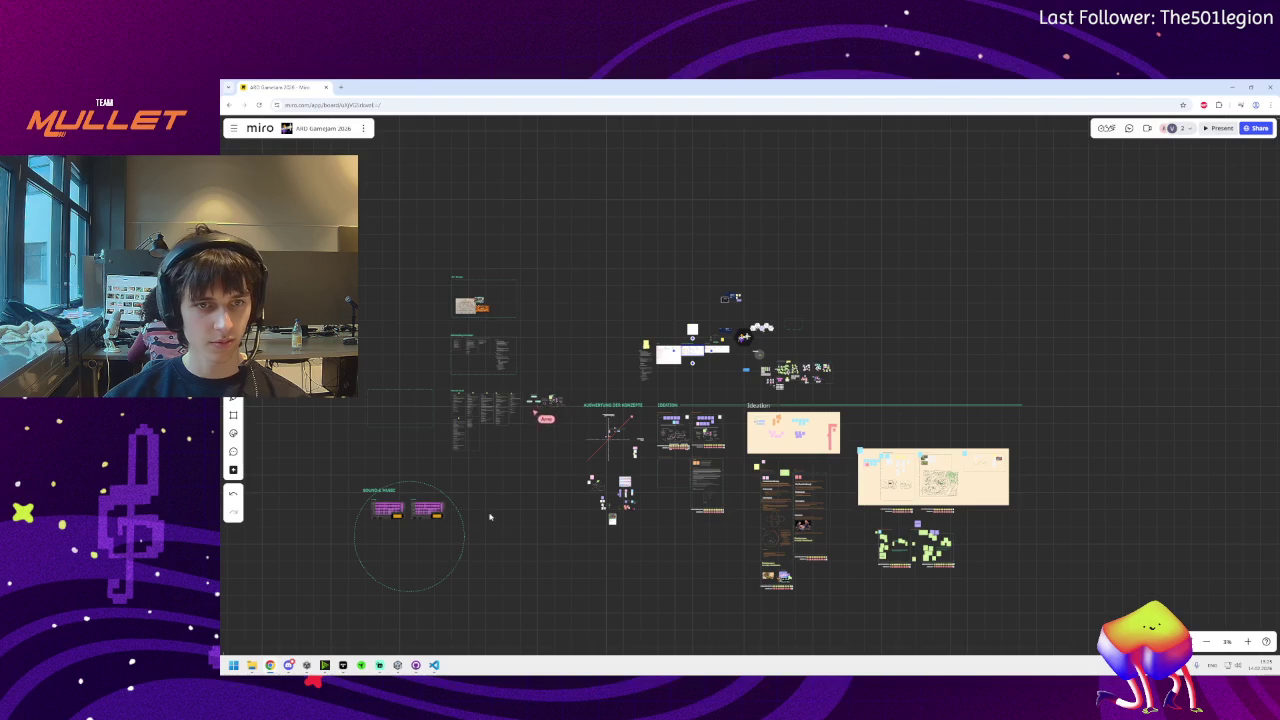
scroll(530, 486, up, 5)
scroll(530, 486, down, 5)
drag(796, 374, 733, 466)
scroll(733, 466, up, 4)
scroll(733, 466, up, 3)
drag(929, 327, 739, 360)
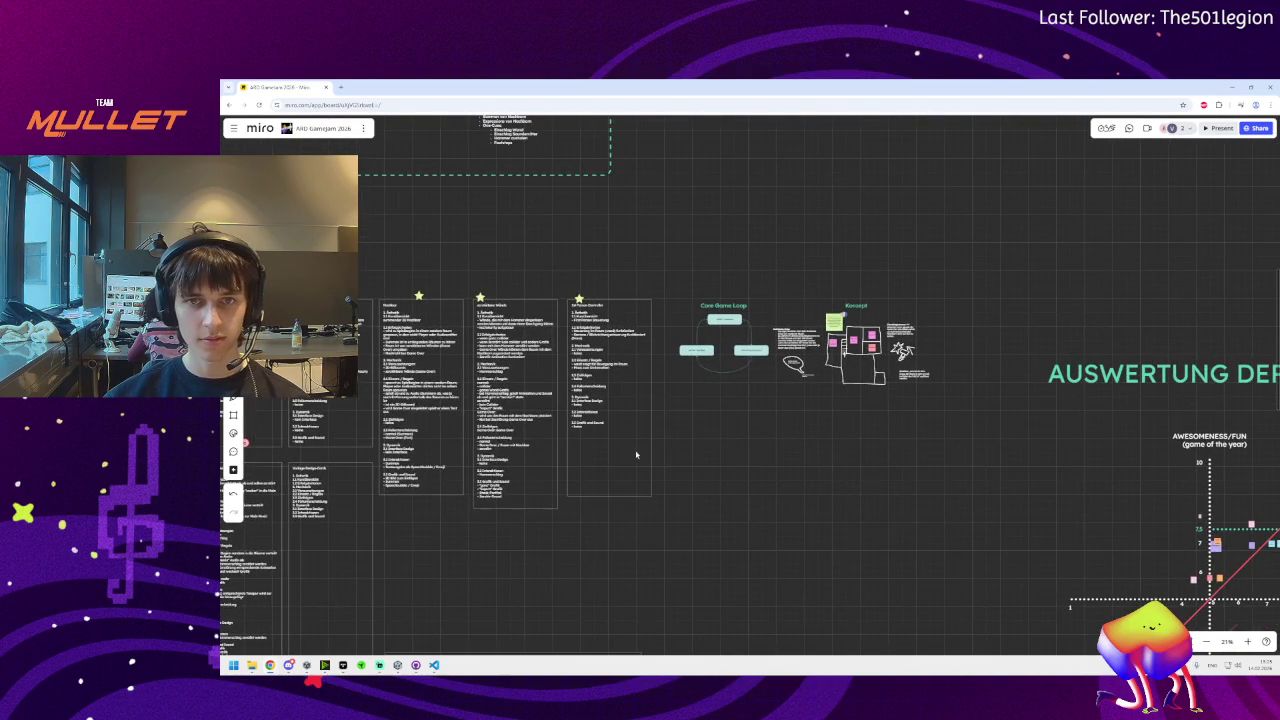
scroll(739, 360, up, 7)
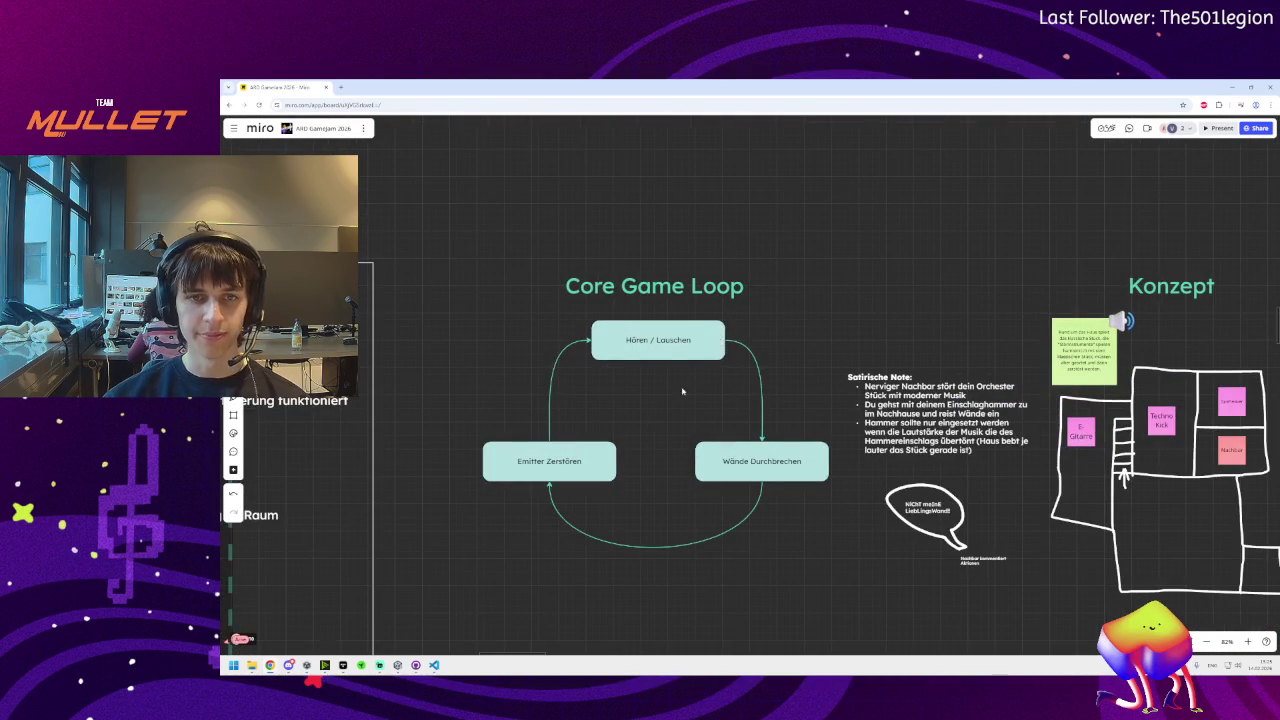
mouse_move(401, 676)
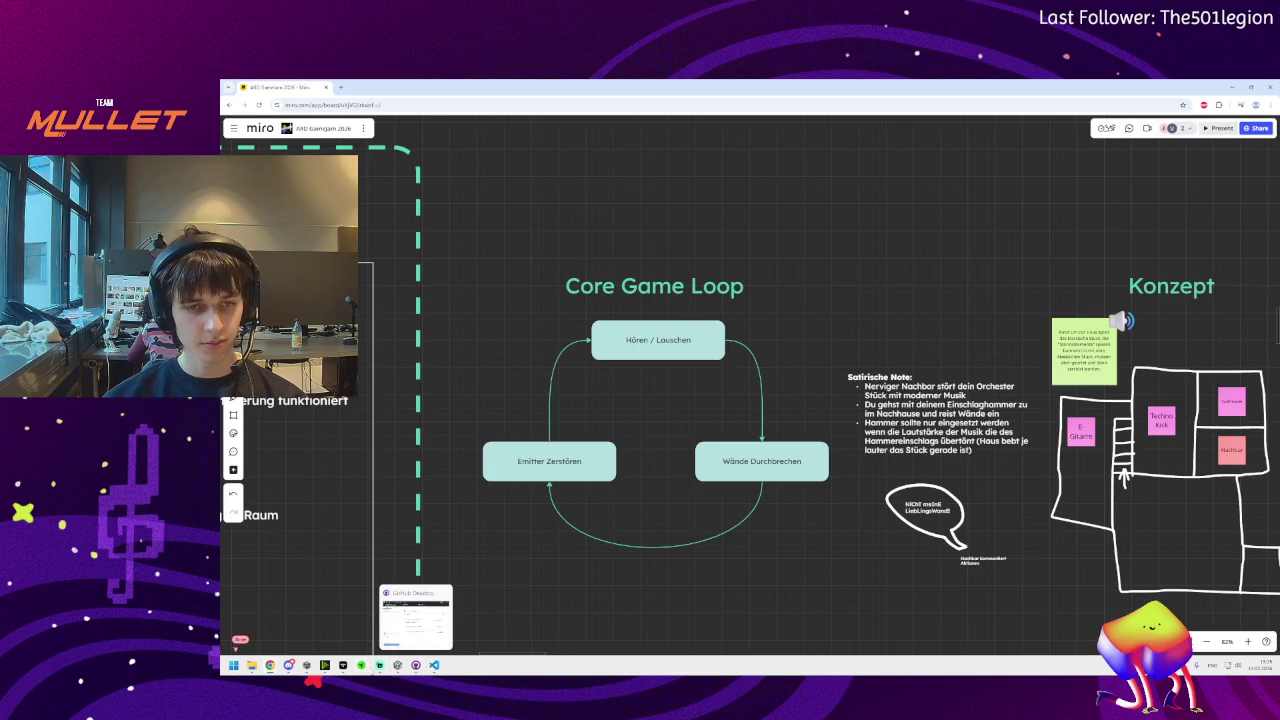
mouse_move(343, 668)
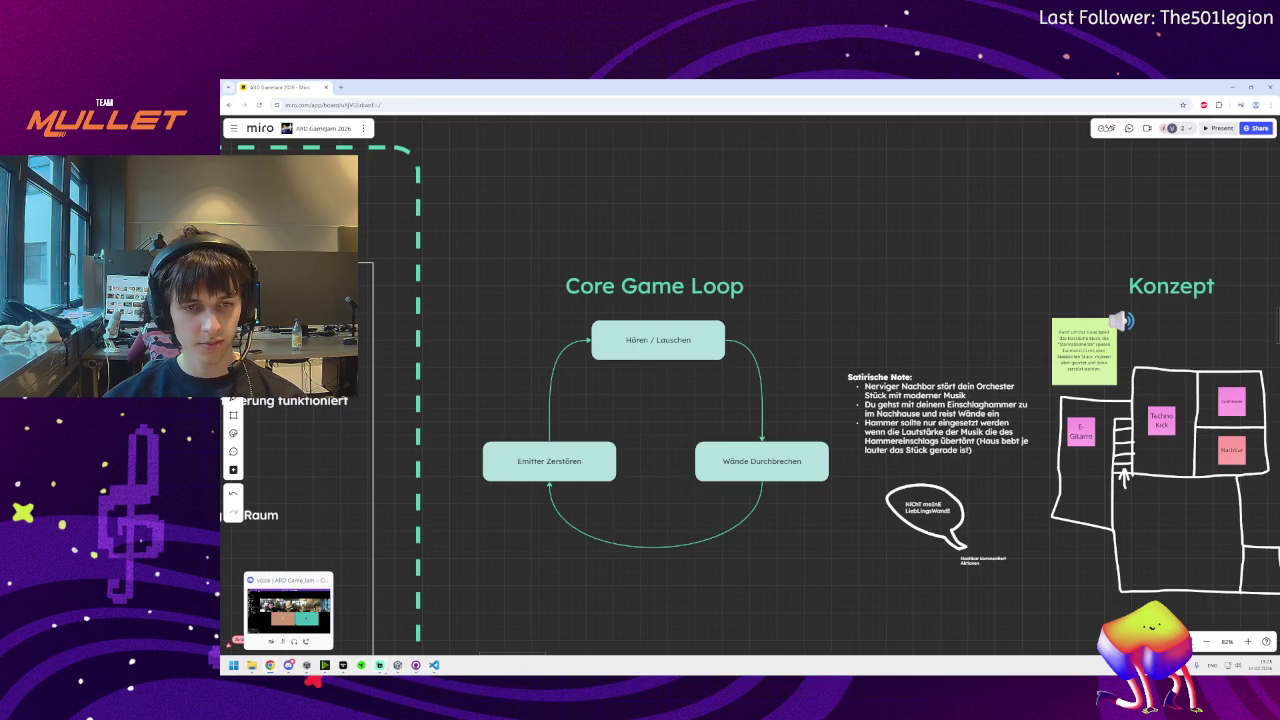
click(397, 668)
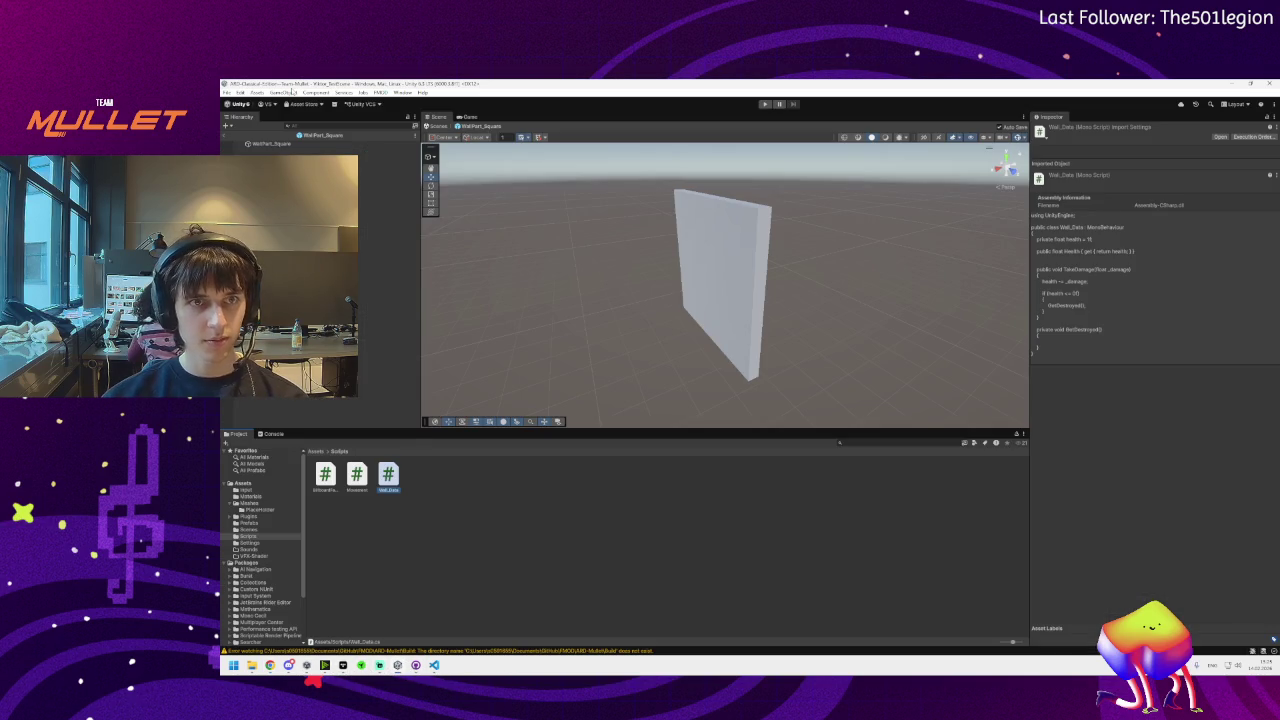
Choose the FirstPerson_PlayerController custom package from the Downloads folder for import
click(240, 92)
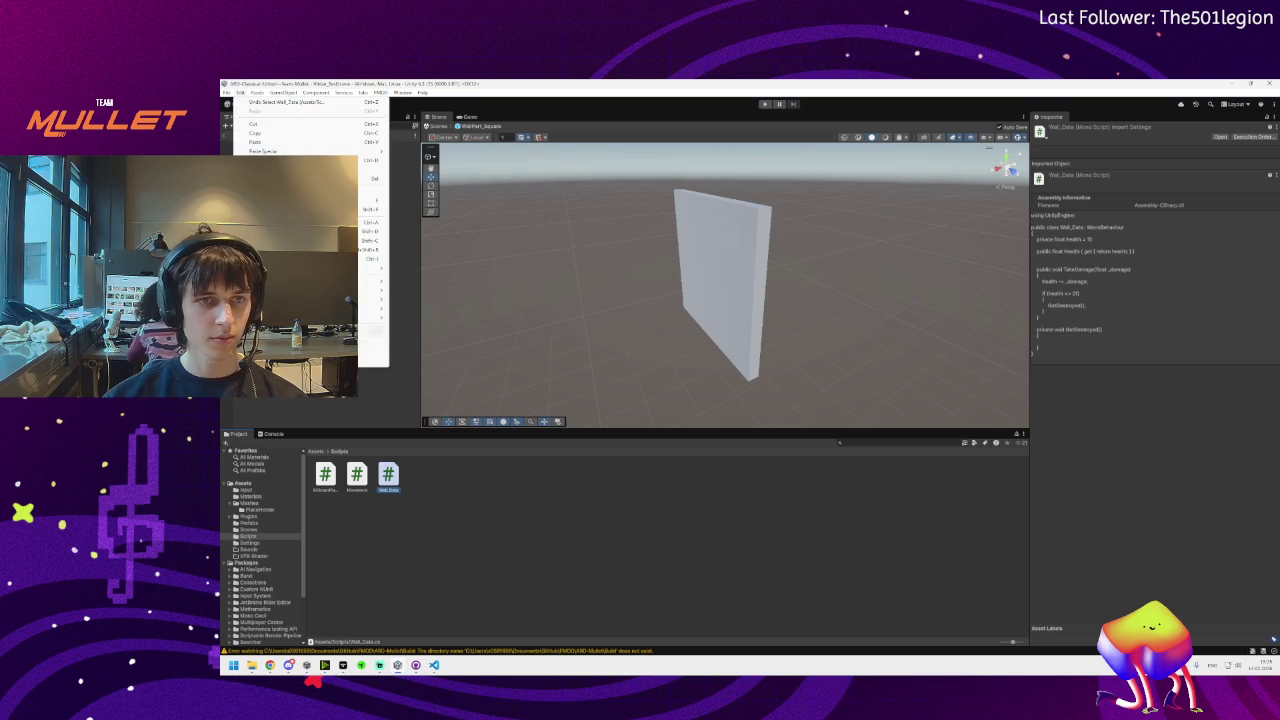
mouse_move(257, 92)
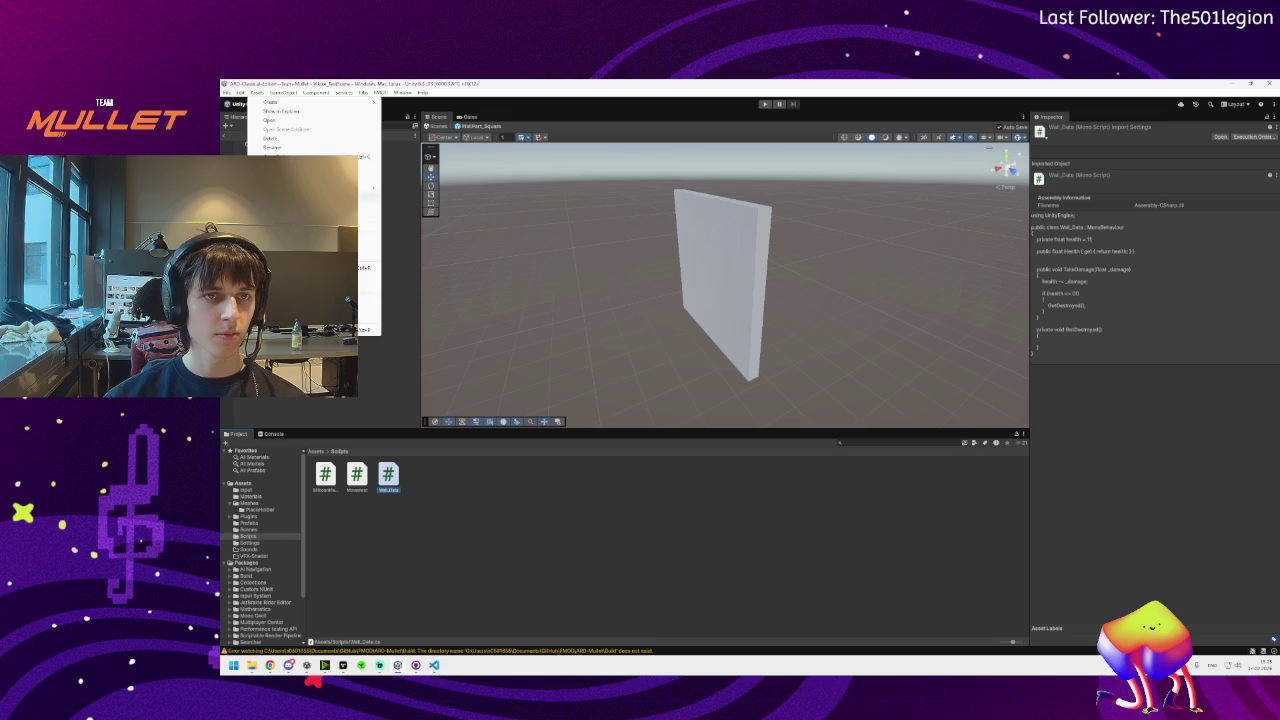
mouse_move(368, 188)
click(450, 188)
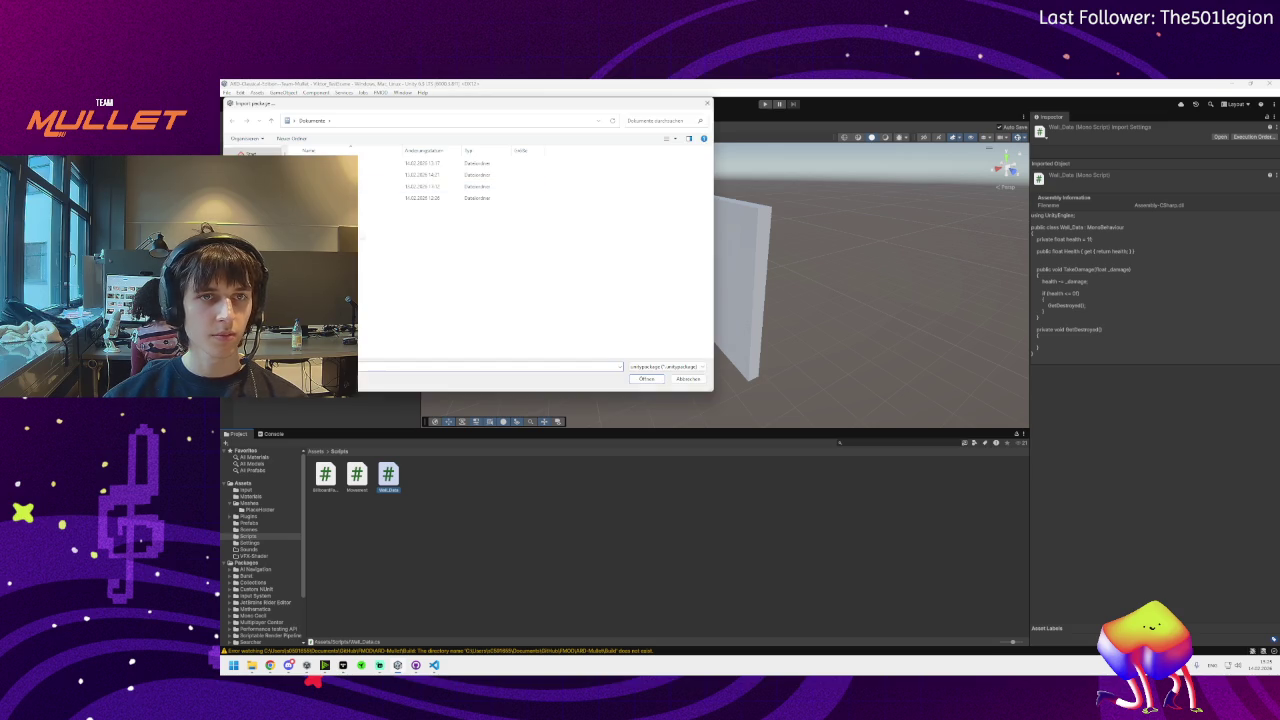
click(255, 230)
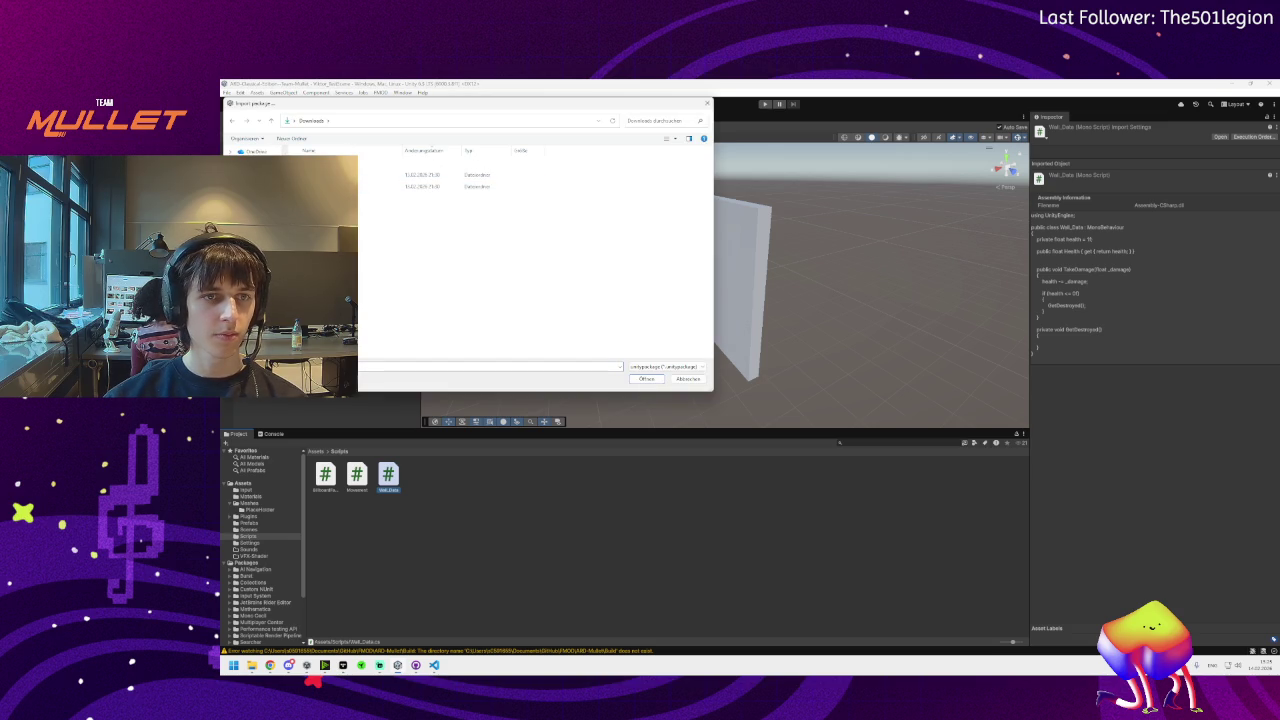
double_click(420, 174)
double_click(420, 163)
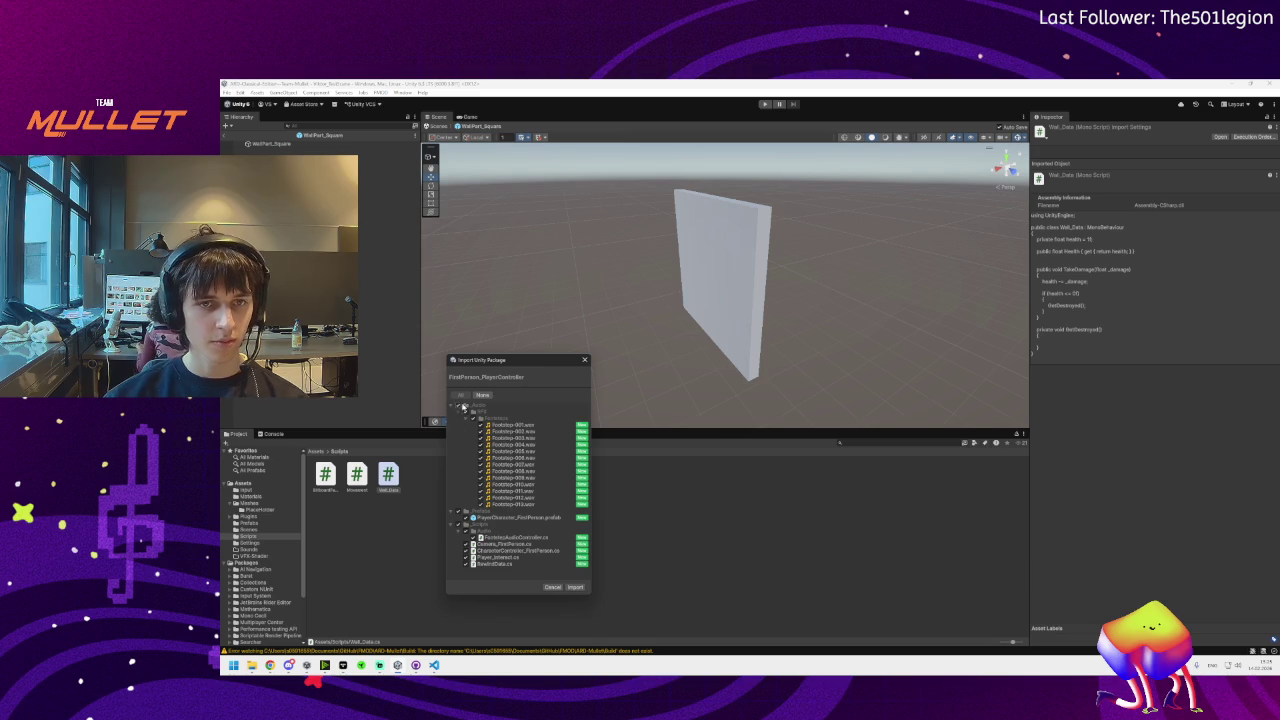
Collapse the Scripts, Prefabs and Audio folders in the import list and import all contents
drag(481, 362, 633, 339)
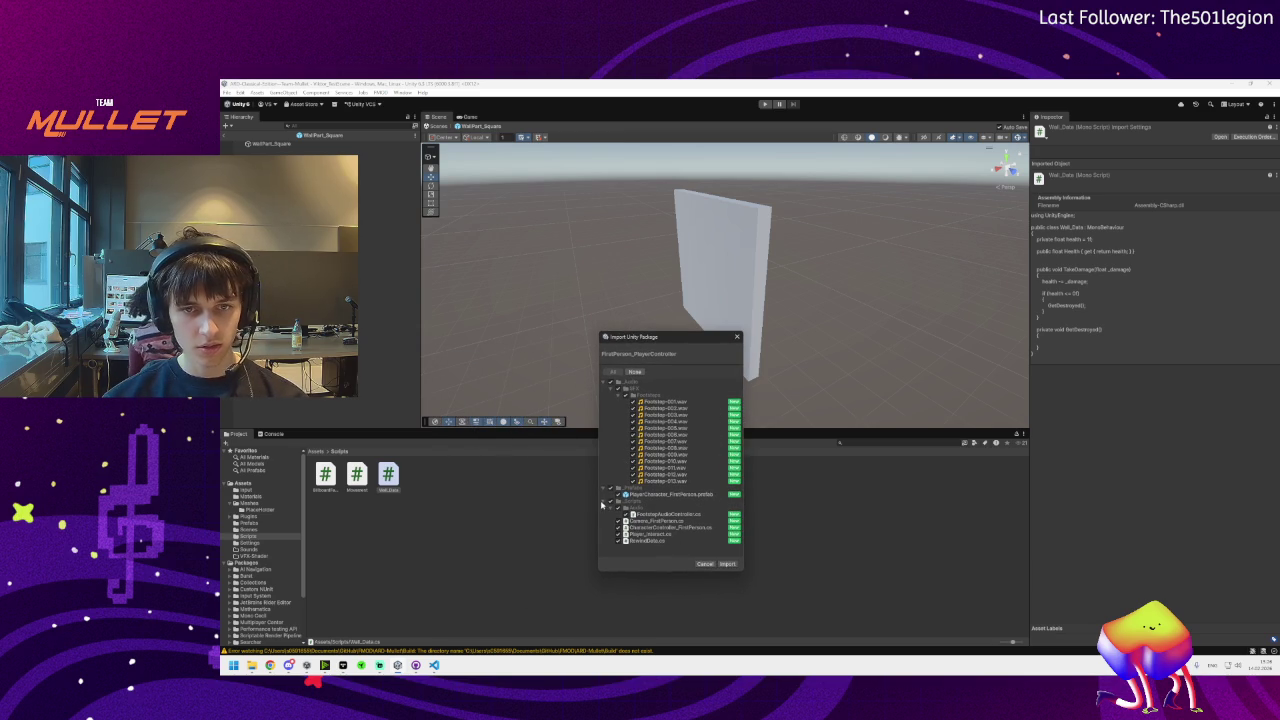
click(603, 501)
click(603, 488)
click(603, 382)
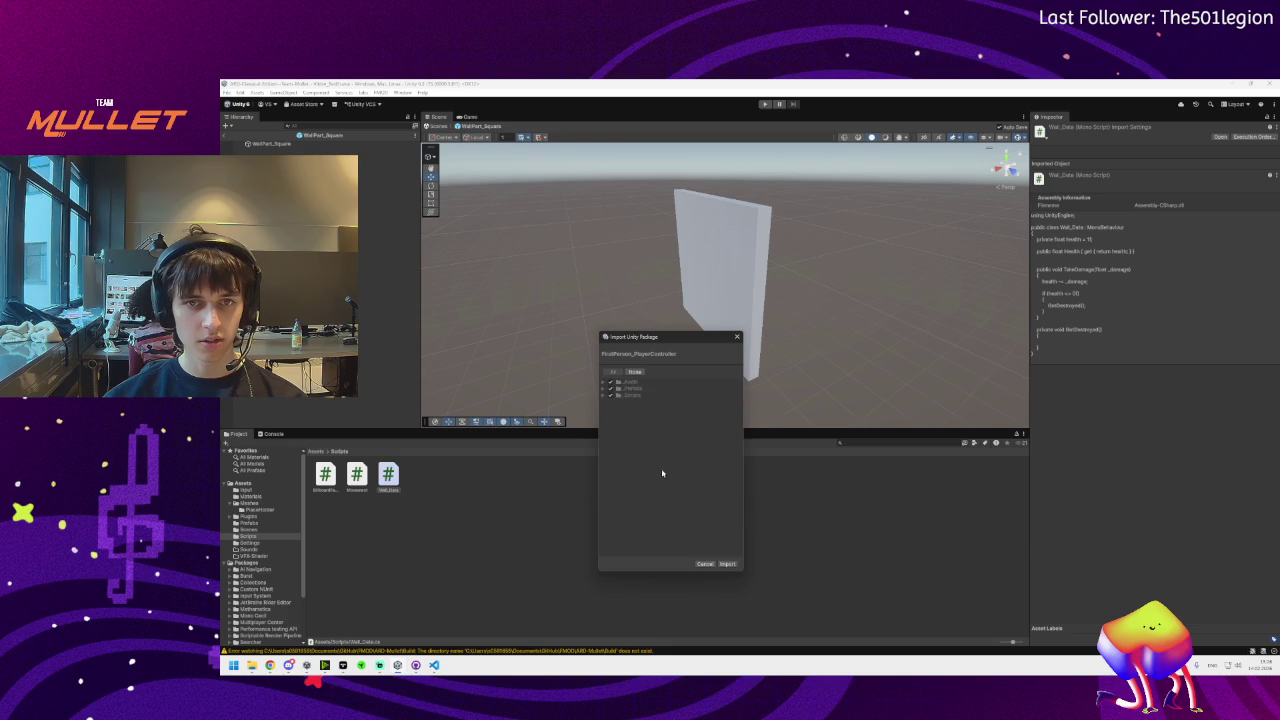
click(724, 564)
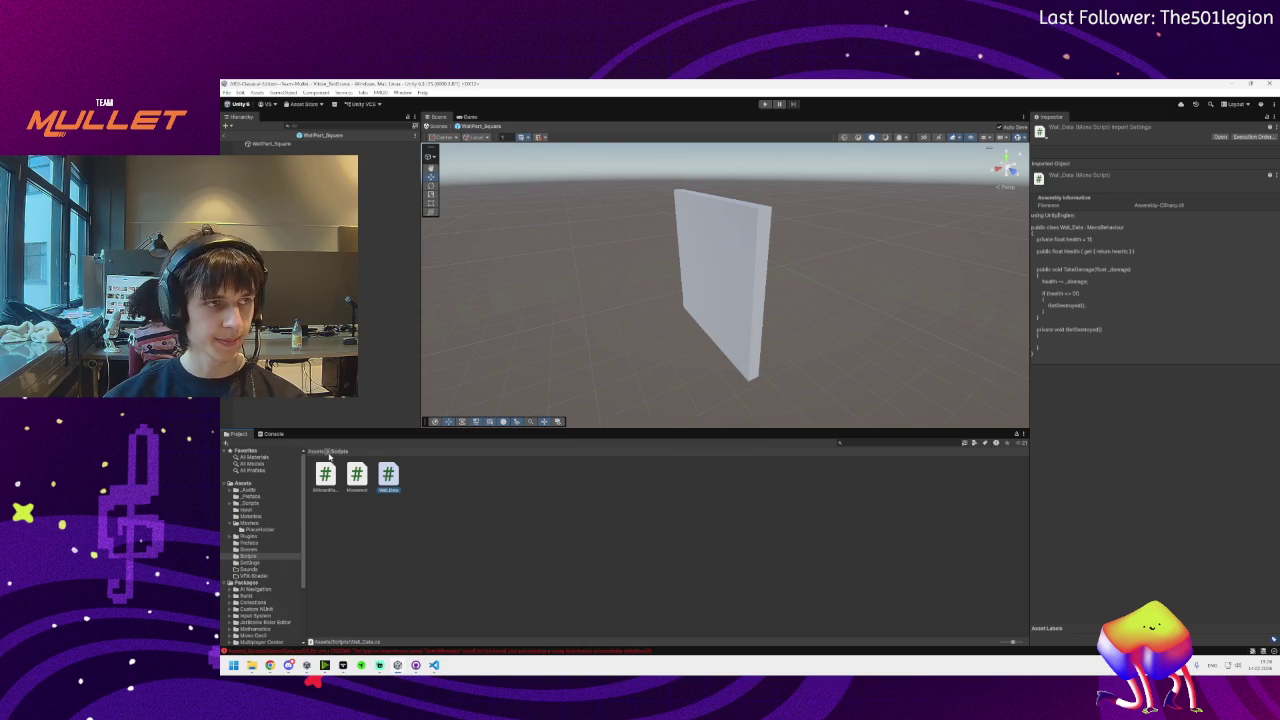
Create a new folder named PlayerController_Package in the Assets root
click(318, 452)
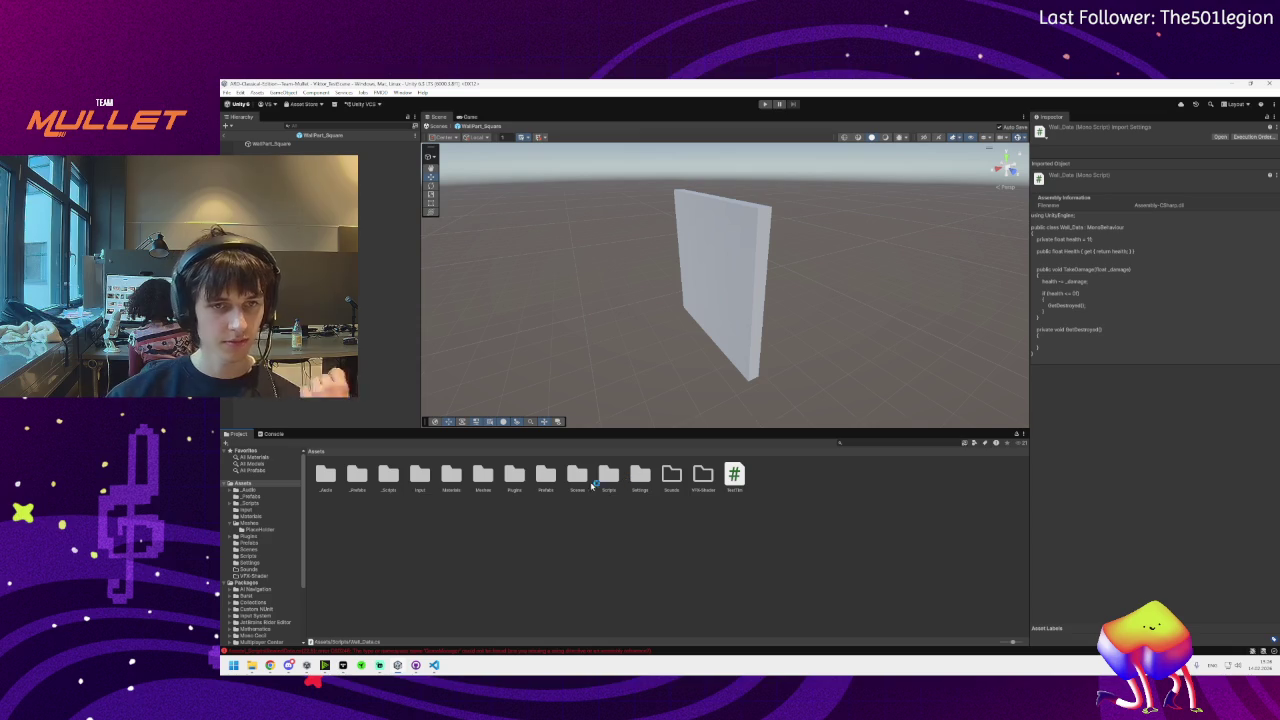
right_click(391, 540)
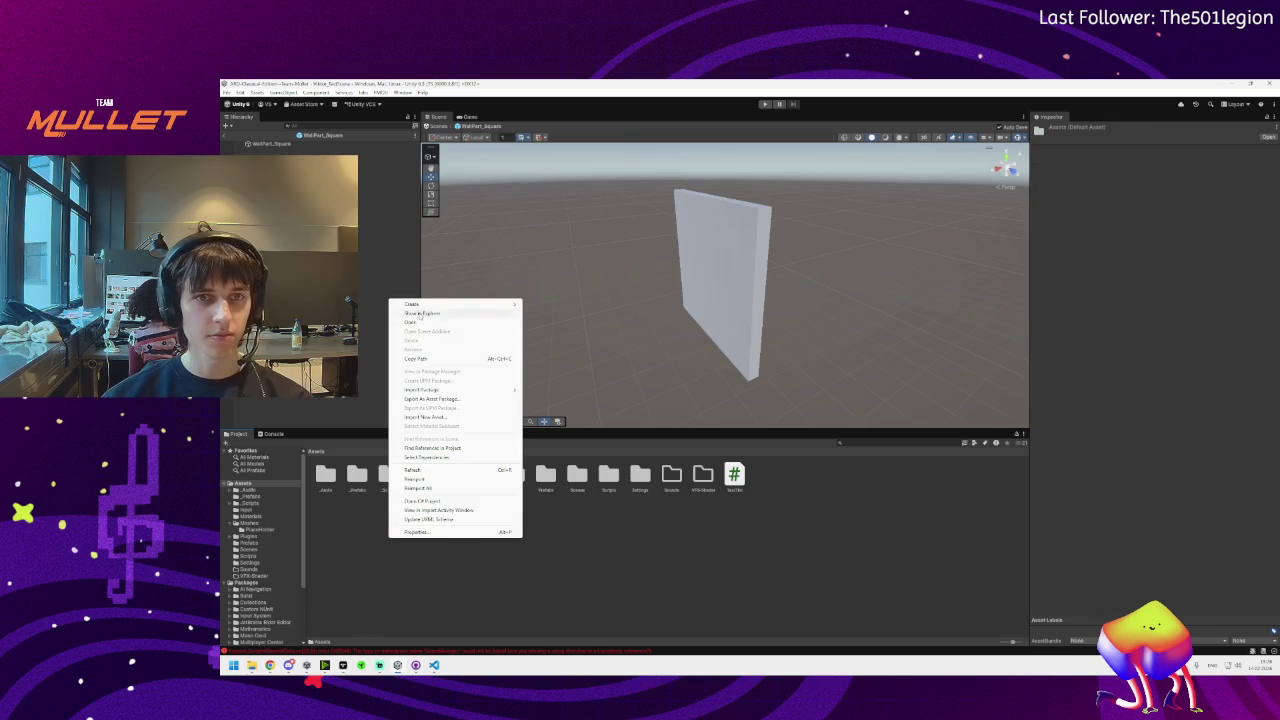
mouse_move(470, 304)
click(541, 305)
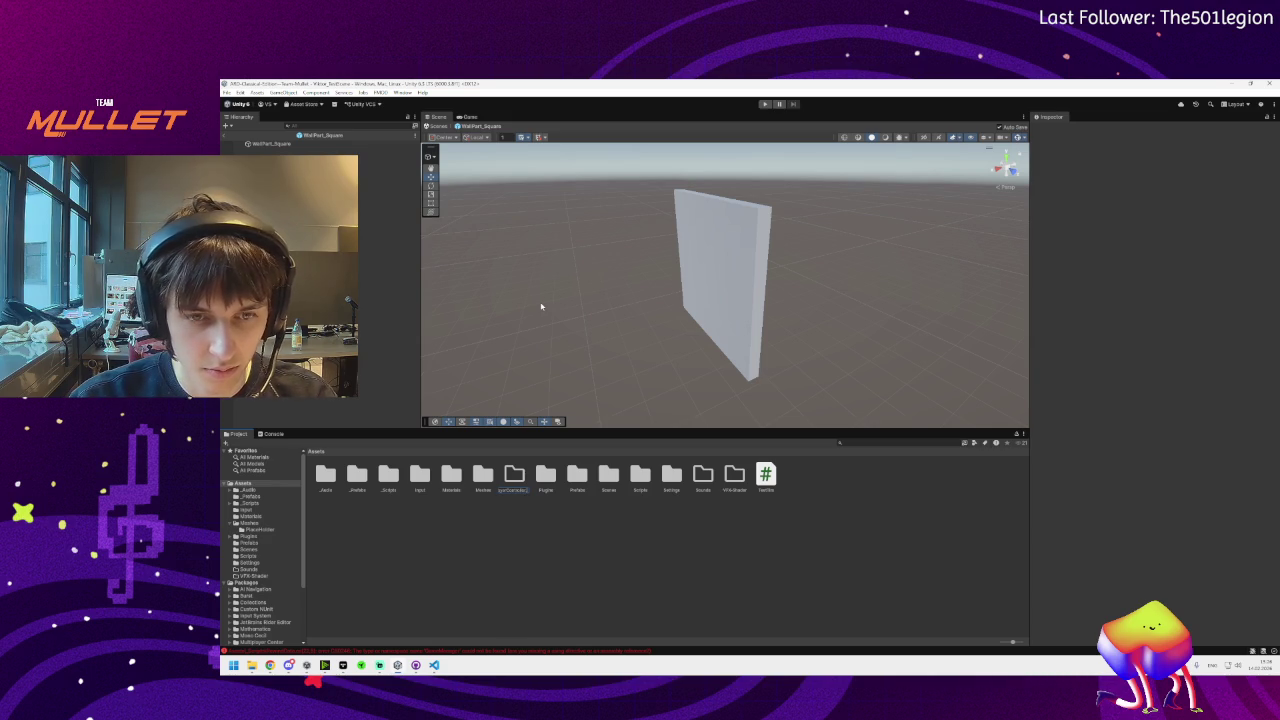
text(Pa)
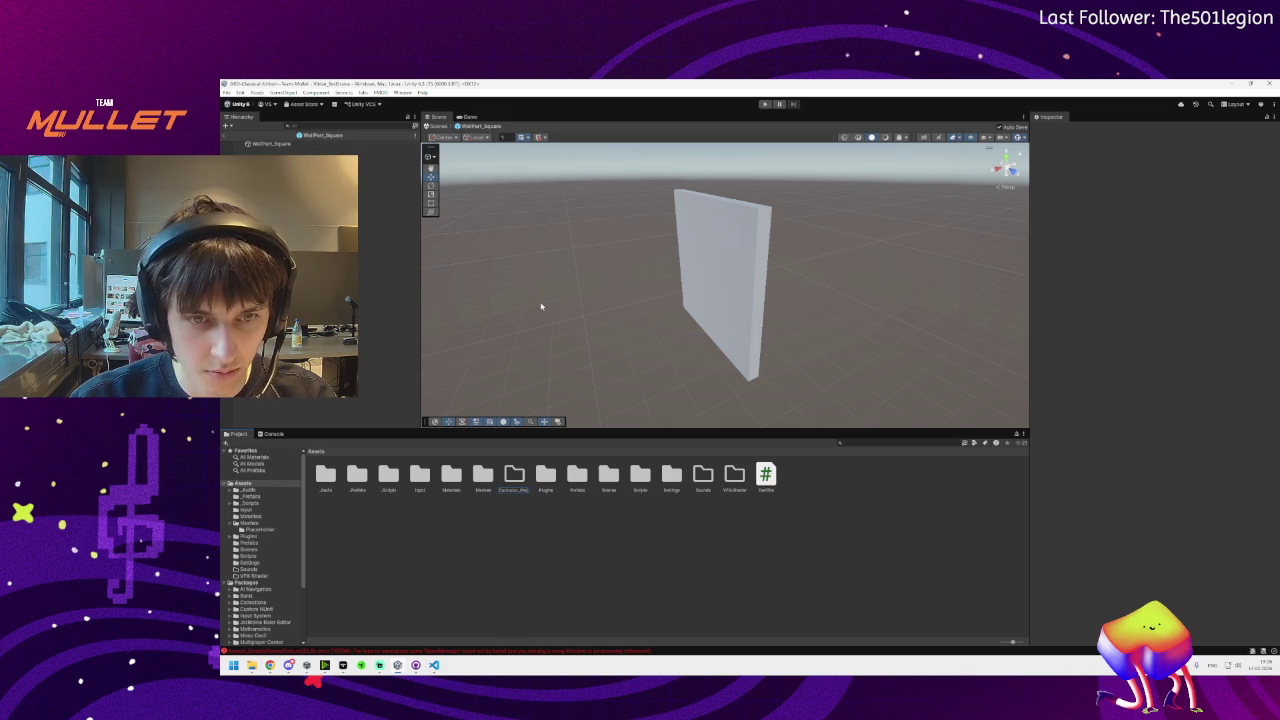
text(d)
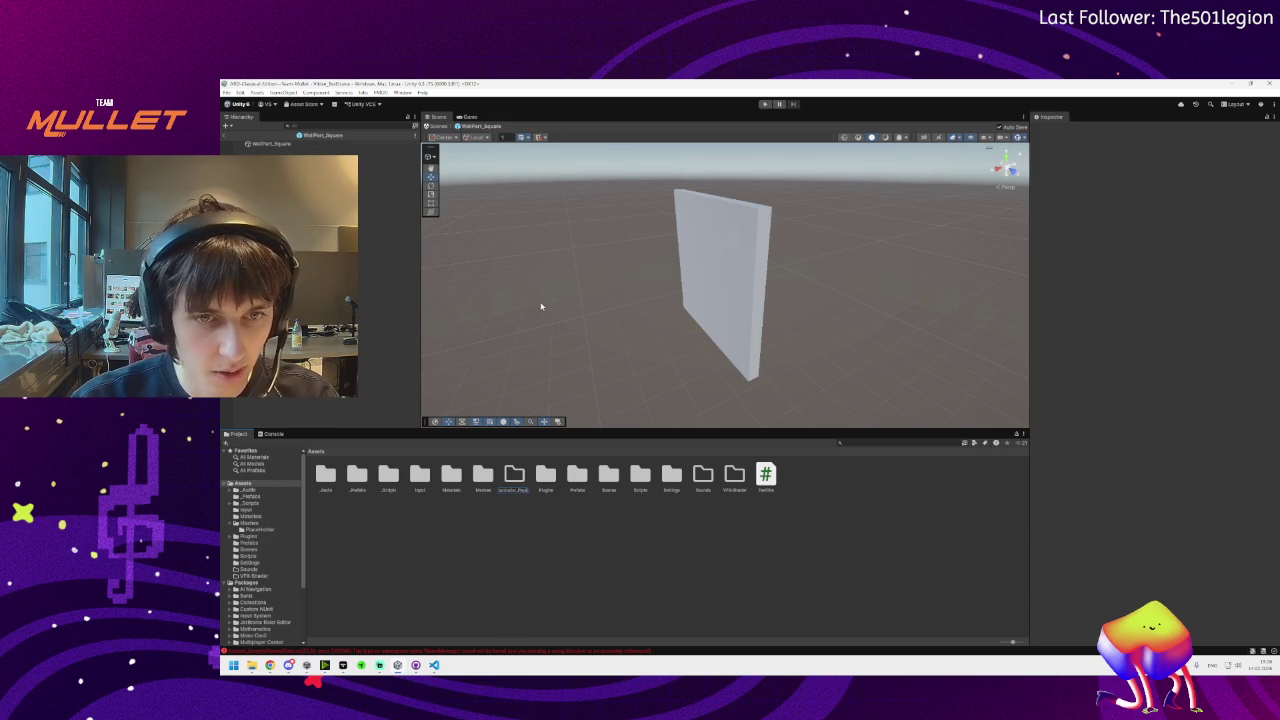
key(Return)
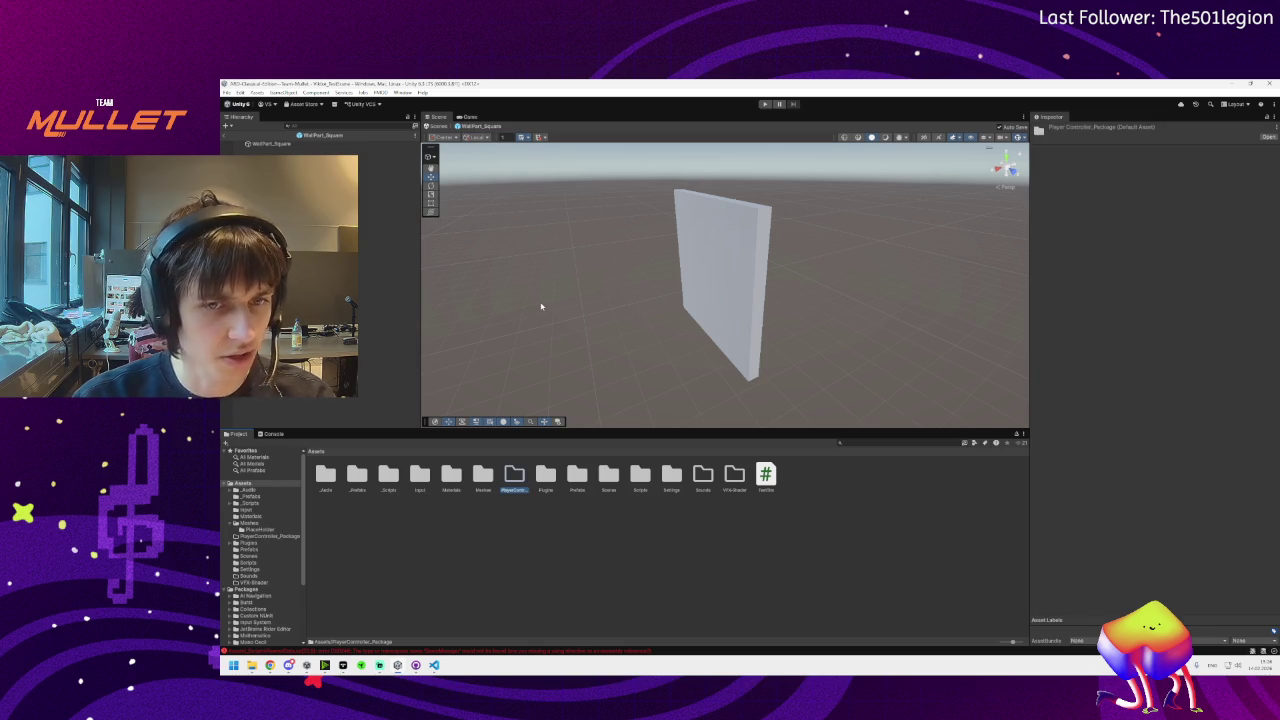
Move _Audio, _Prefabs and _Scripts into PlayerController_Package, then open its _Prefabs folder
drag(328, 487, 398, 490)
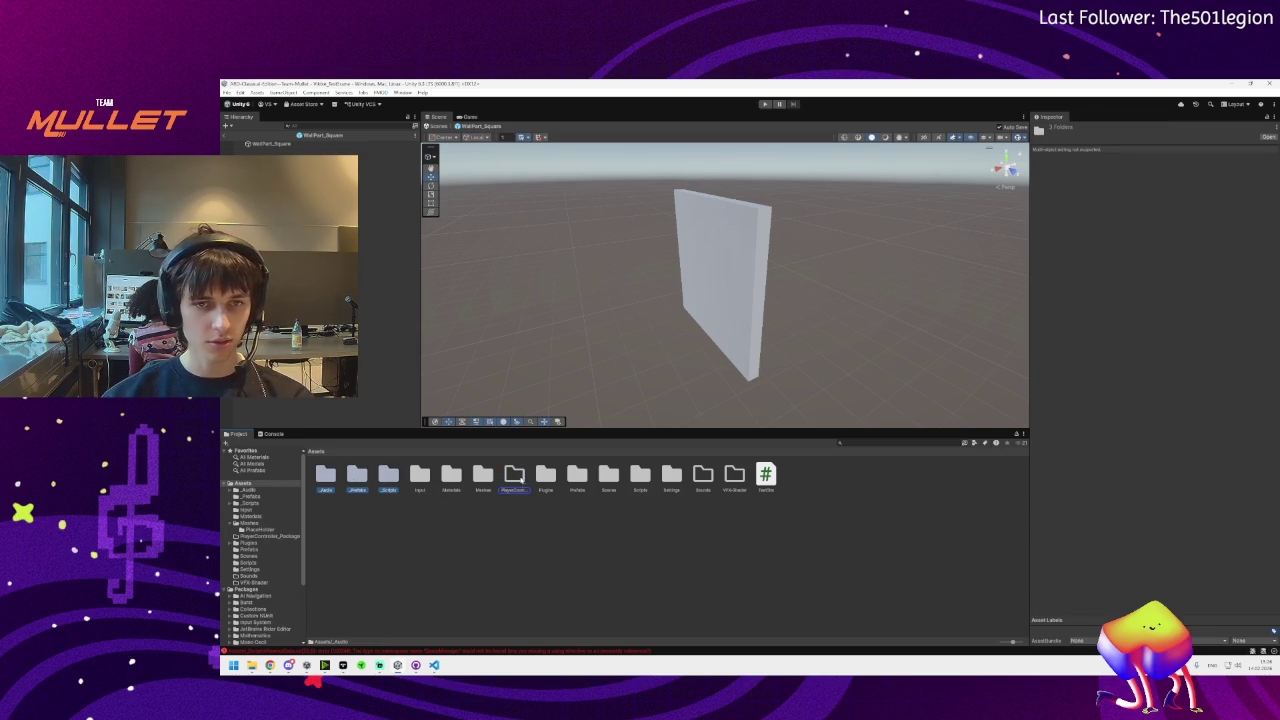
drag(515, 477, 519, 480)
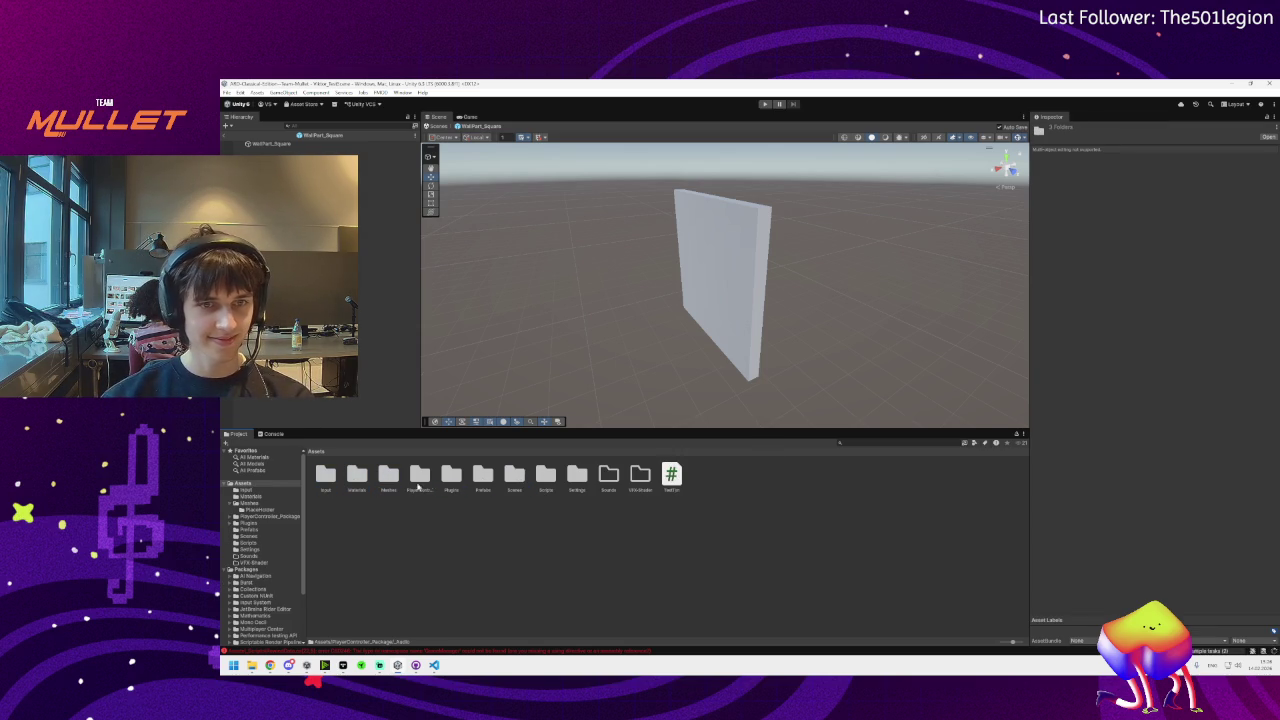
double_click(420, 476)
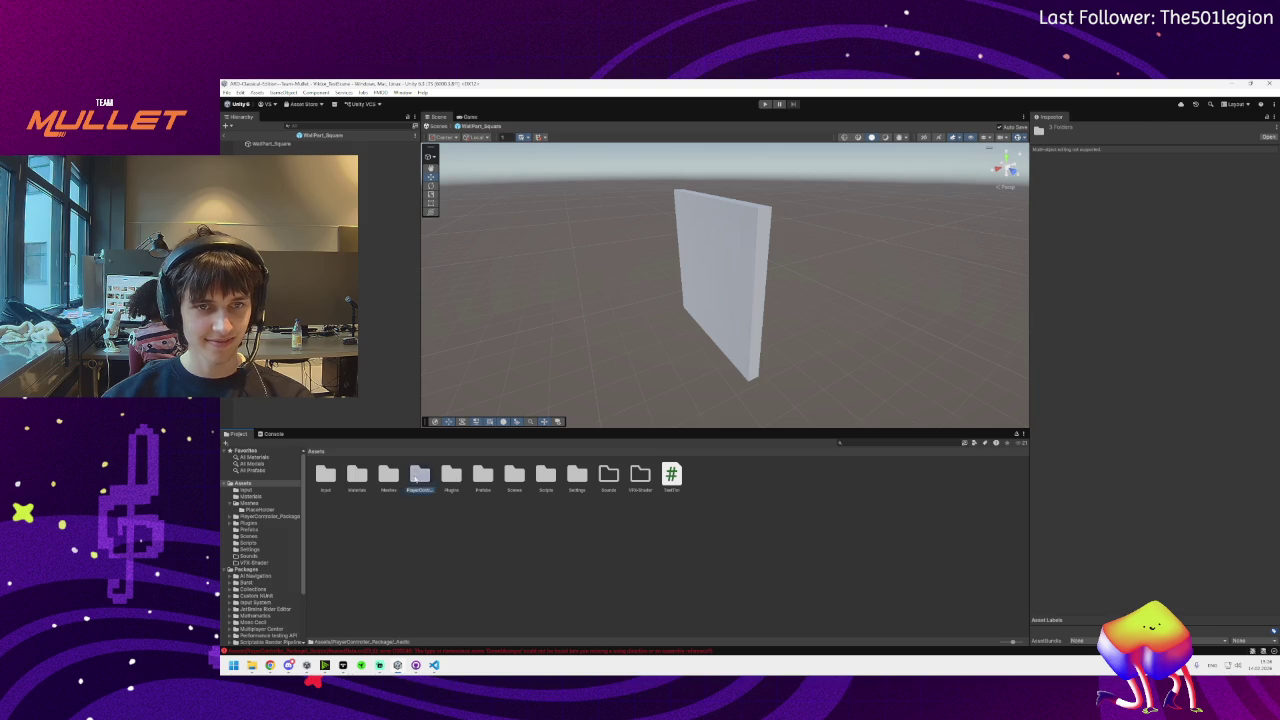
click(357, 478)
double_click(357, 477)
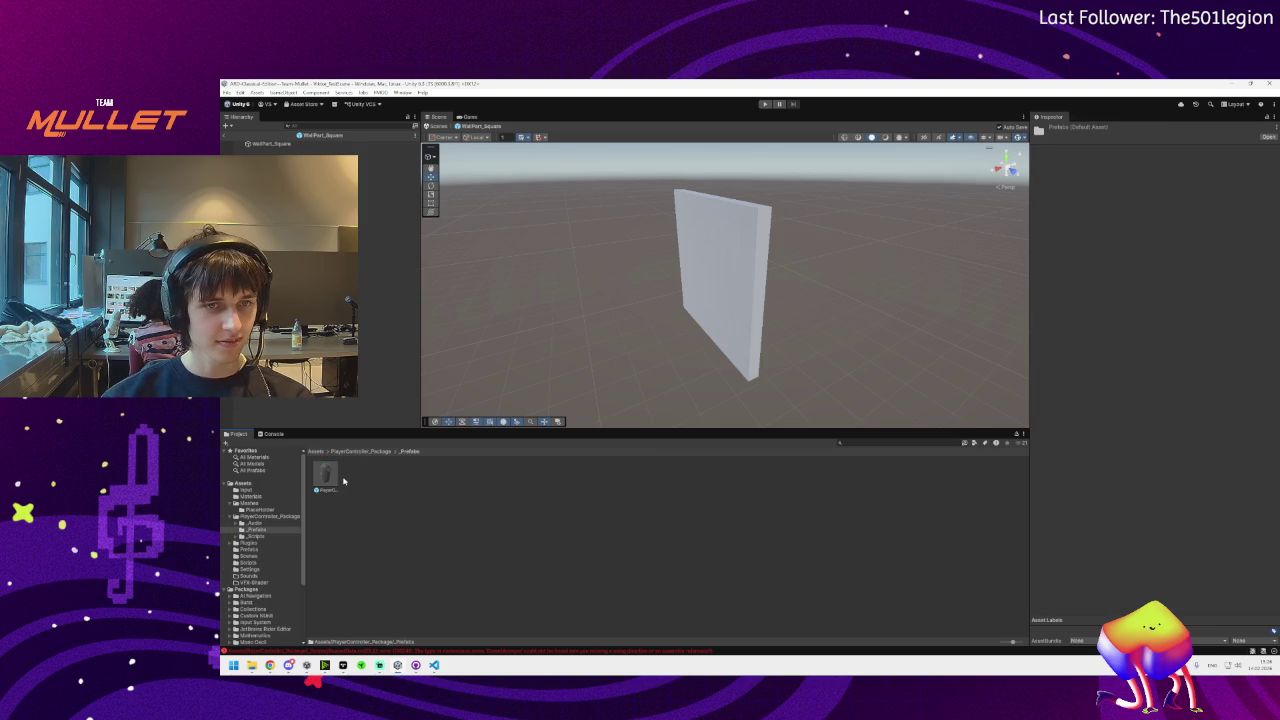
Open the player prefab for editing, dismiss Saving Failed, and select PlayerCharacter_FirstPerson
double_click(329, 477)
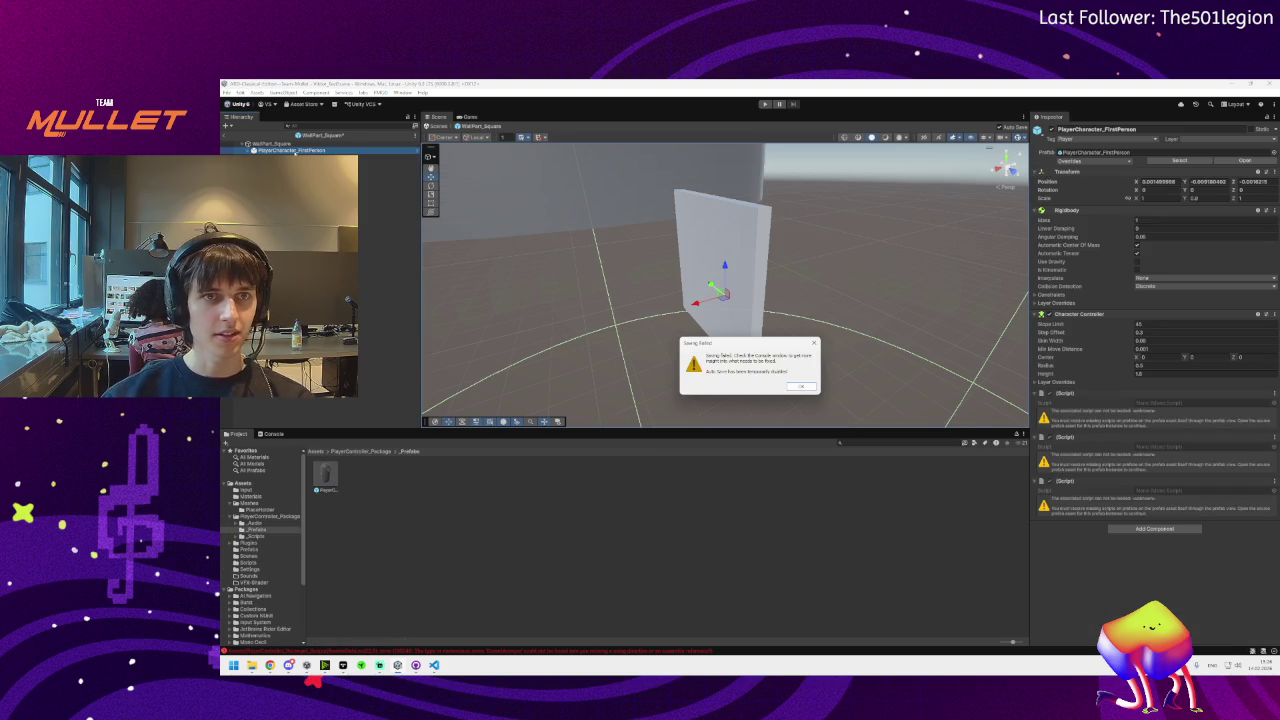
click(798, 386)
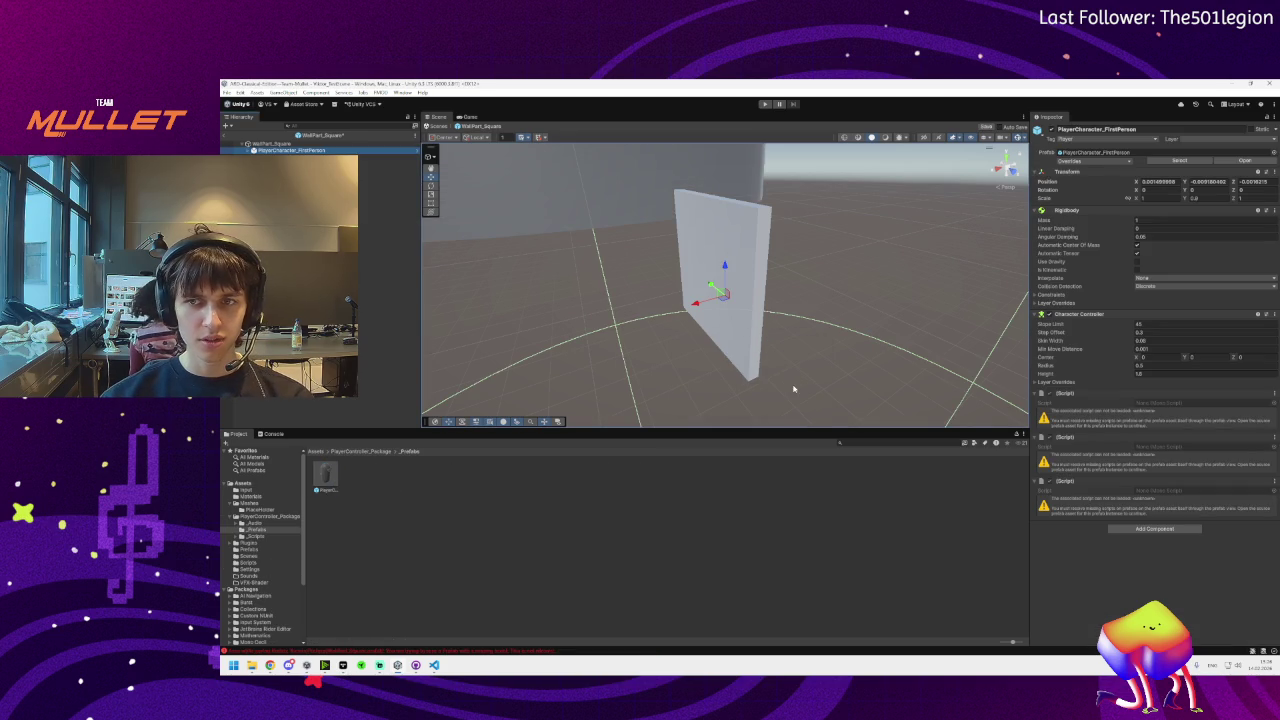
click(363, 452)
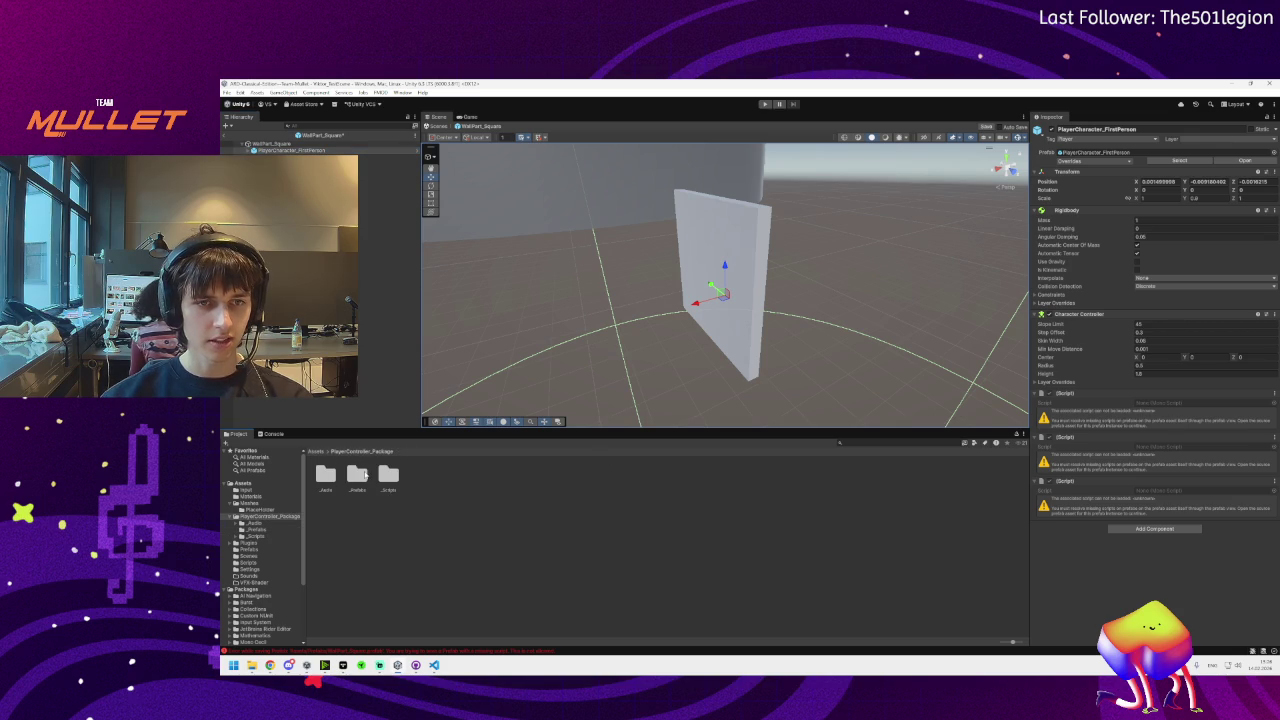
click(330, 150)
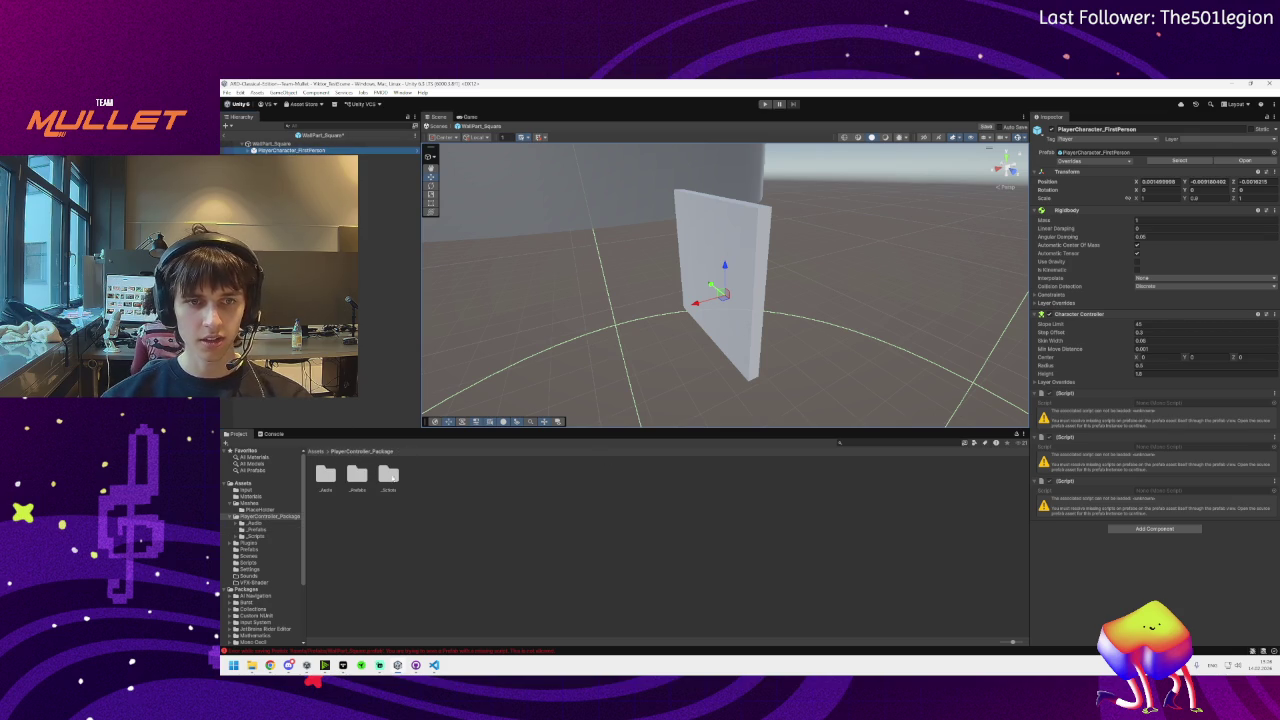
Try attaching a _Scripts script to the missing script slot, dismissing the Can't add script warning
double_click(389, 477)
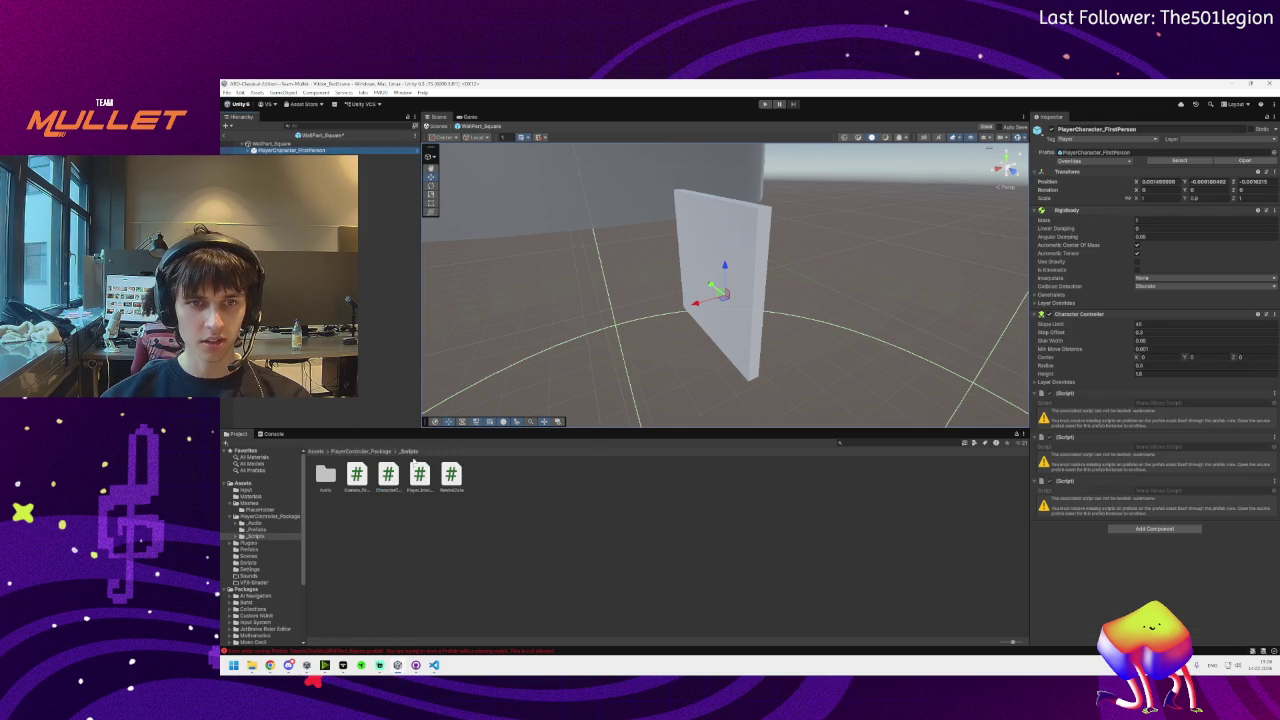
drag(395, 480, 1178, 435)
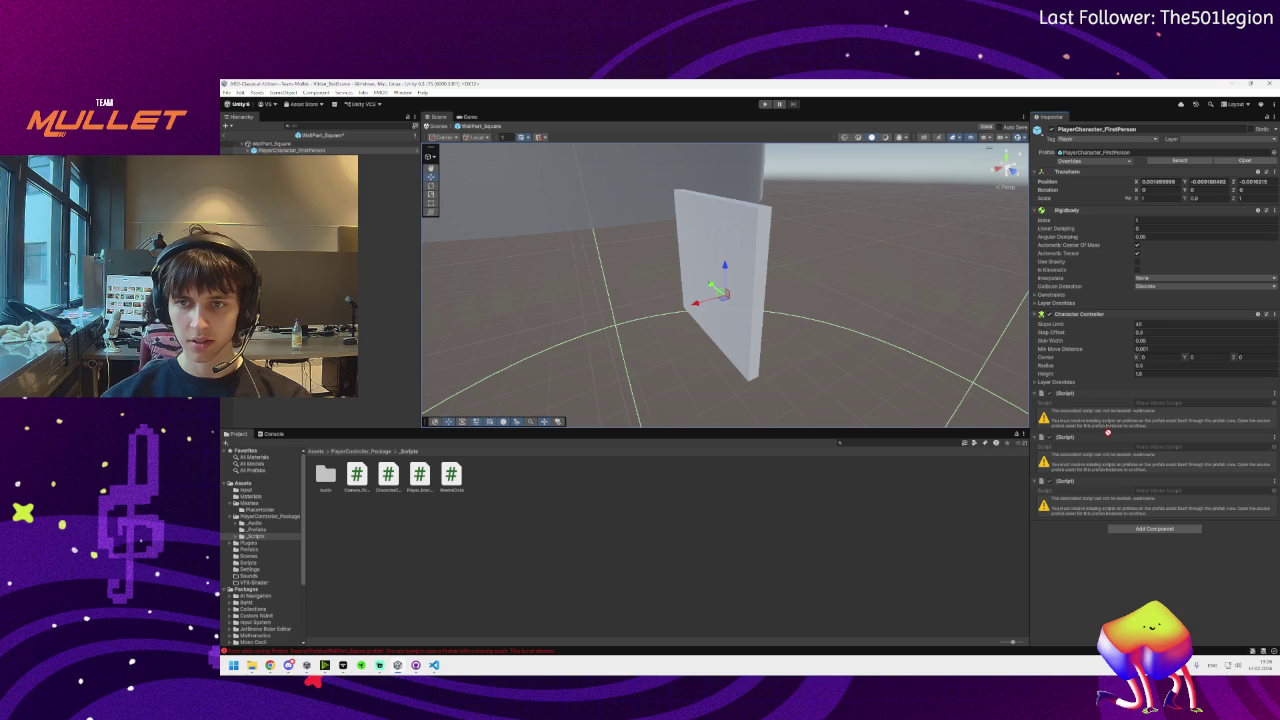
drag(1106, 415, 1100, 387)
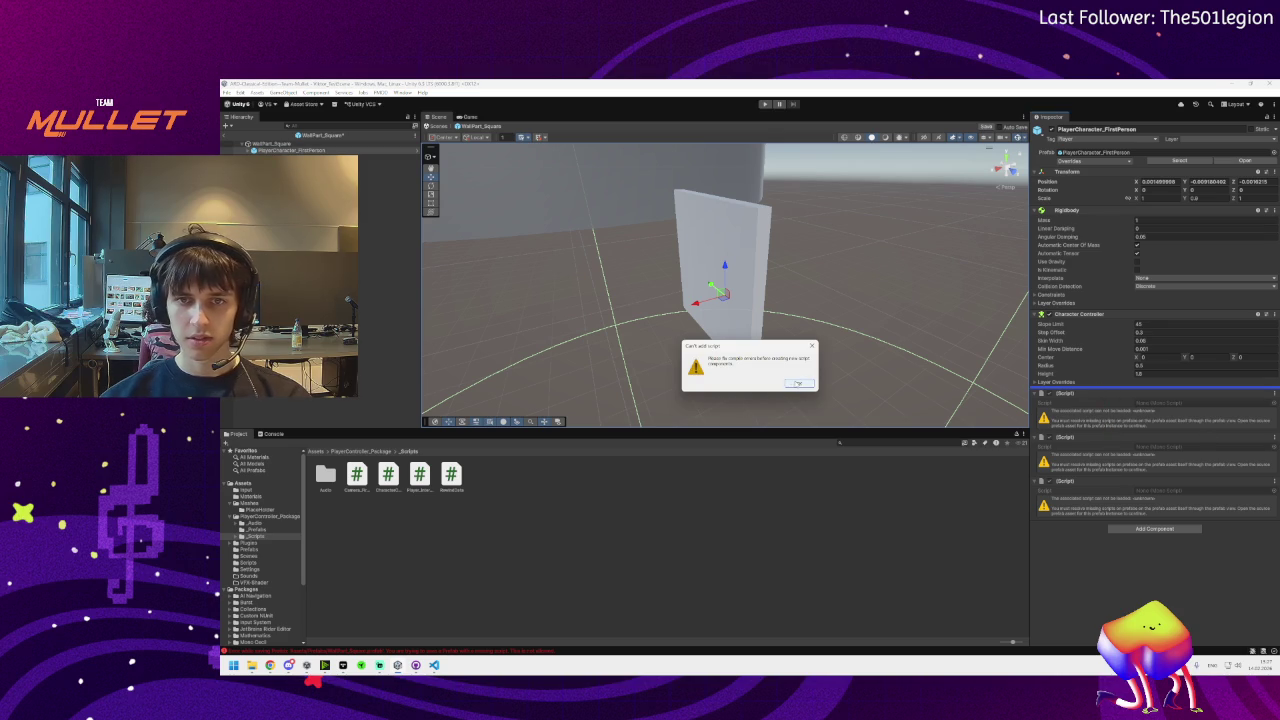
click(798, 383)
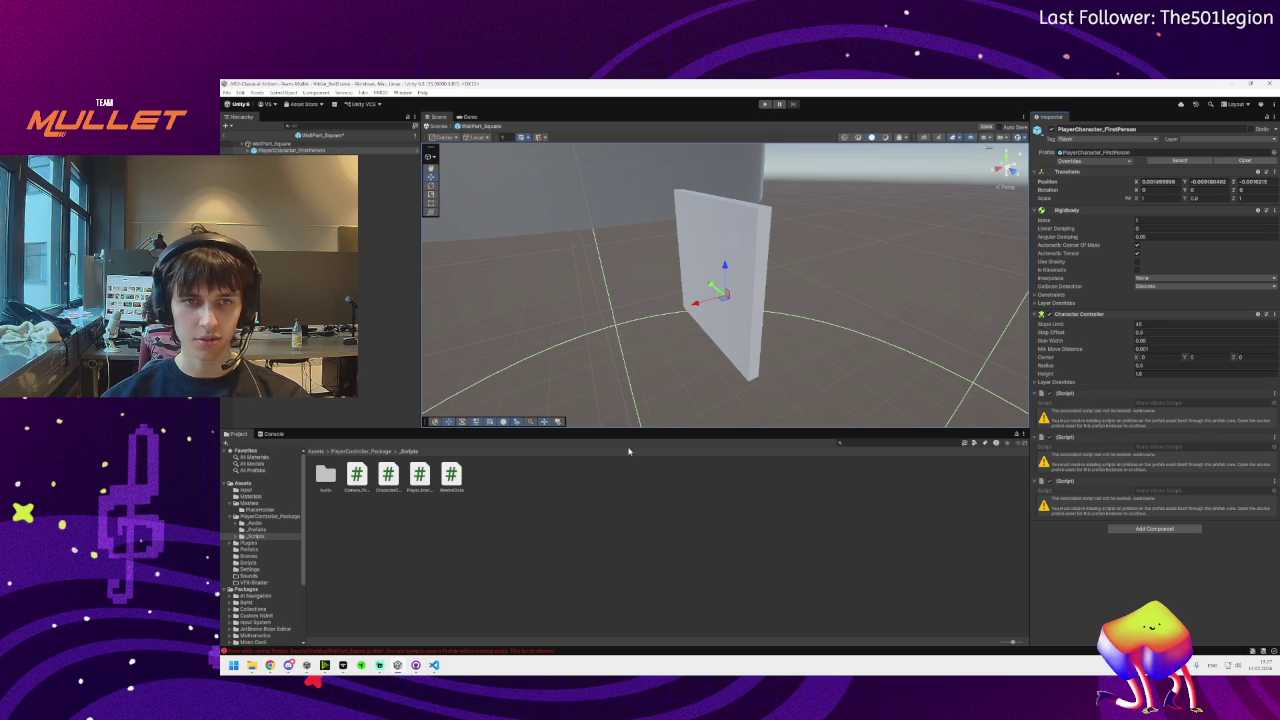
click(357, 475)
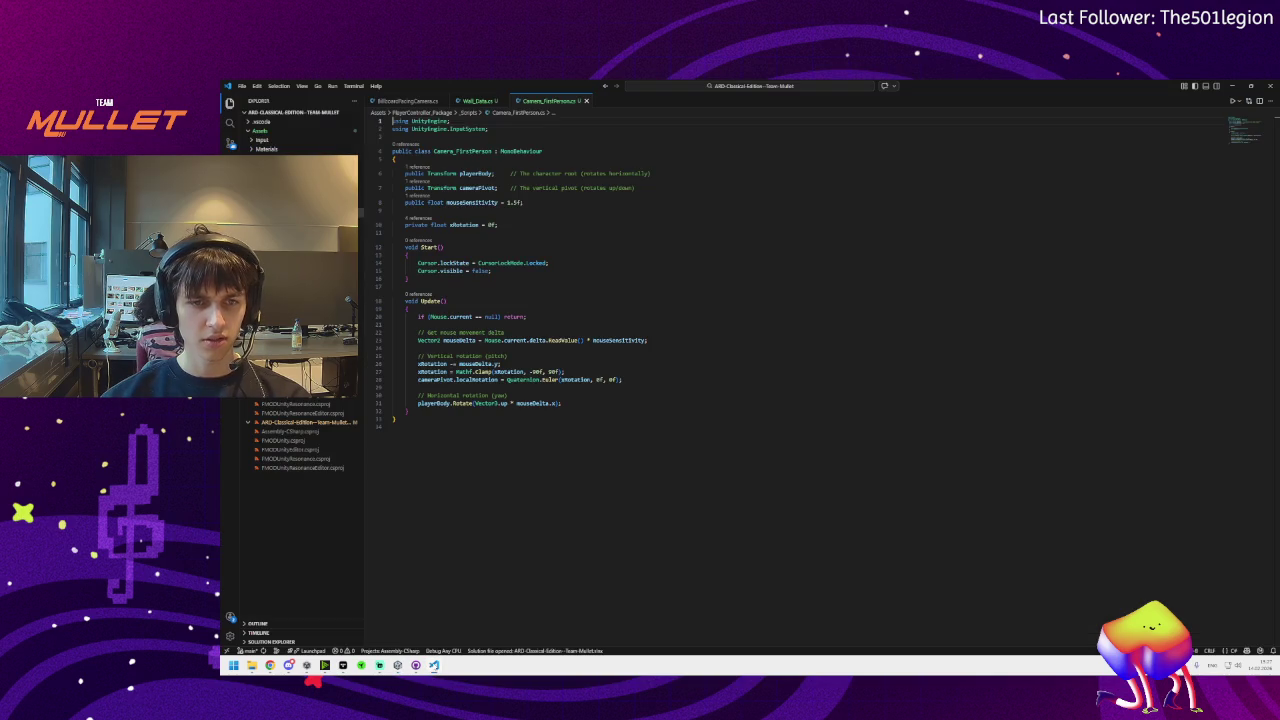
Open CharacterController_FirstPerson and Player_Interact.cs in VS Code and inspect the InteractableObj error on line 8
key(alt+Tab)
double_click(425, 478)
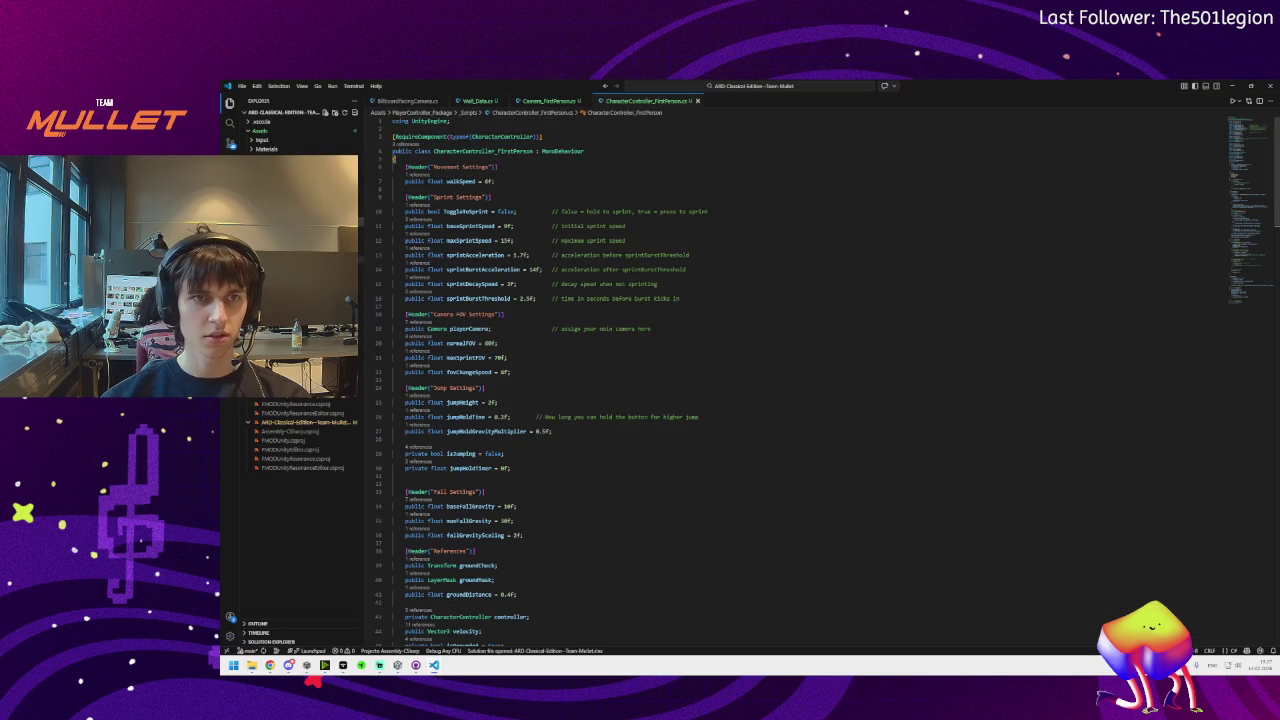
click(361, 232)
click(427, 202)
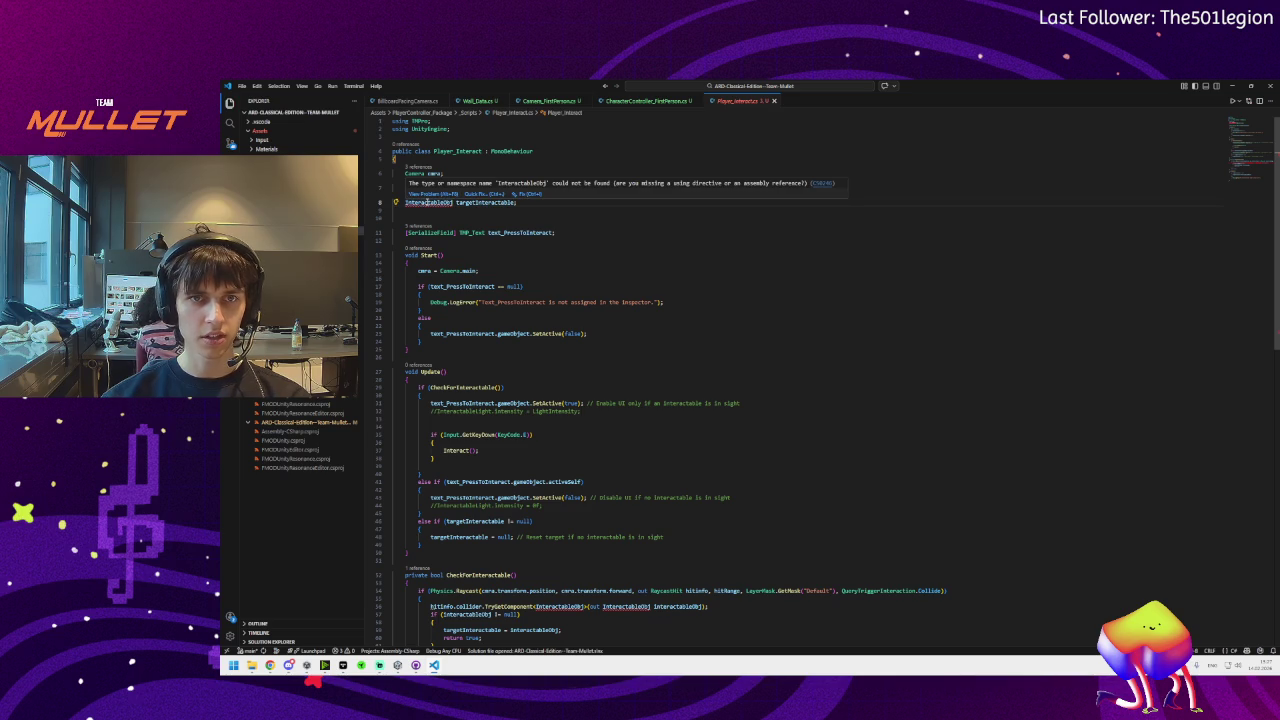
click(485, 202)
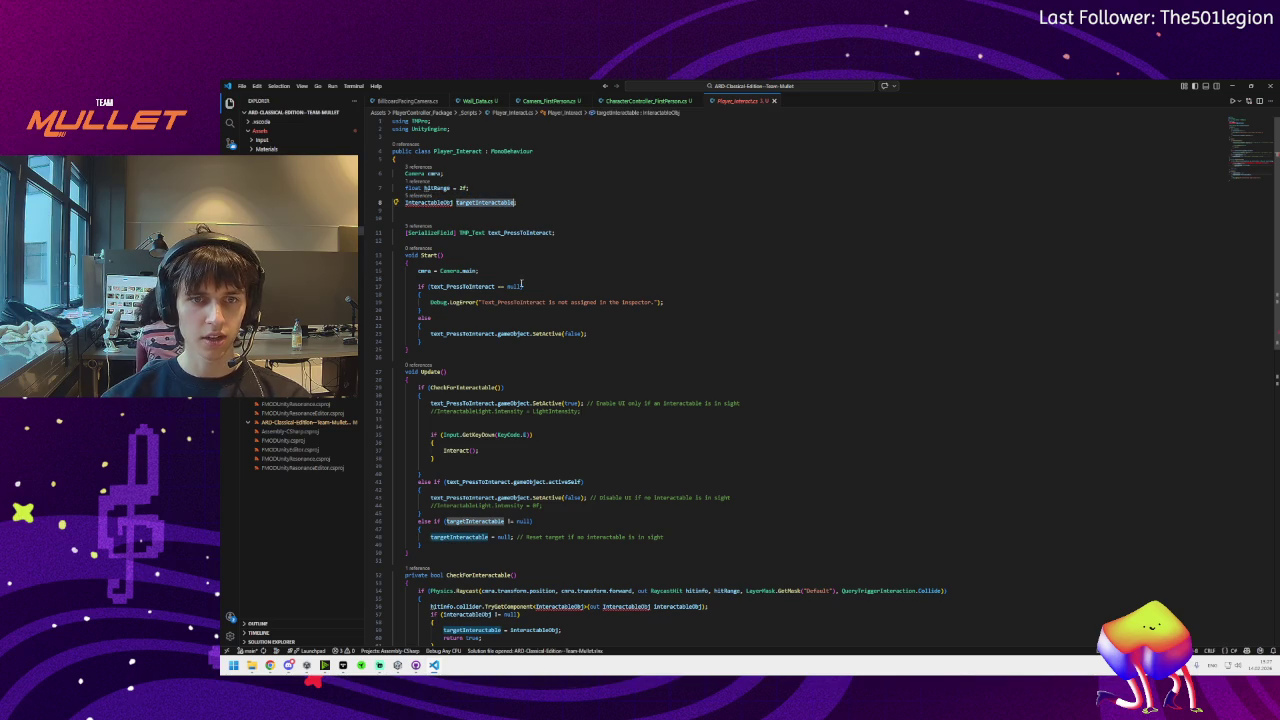
Look through the FootstepAudioController and RewindData scripts, closing the RewindData error popup
key(ctrl+Page_Up)
key(ctrl+Page_Up)
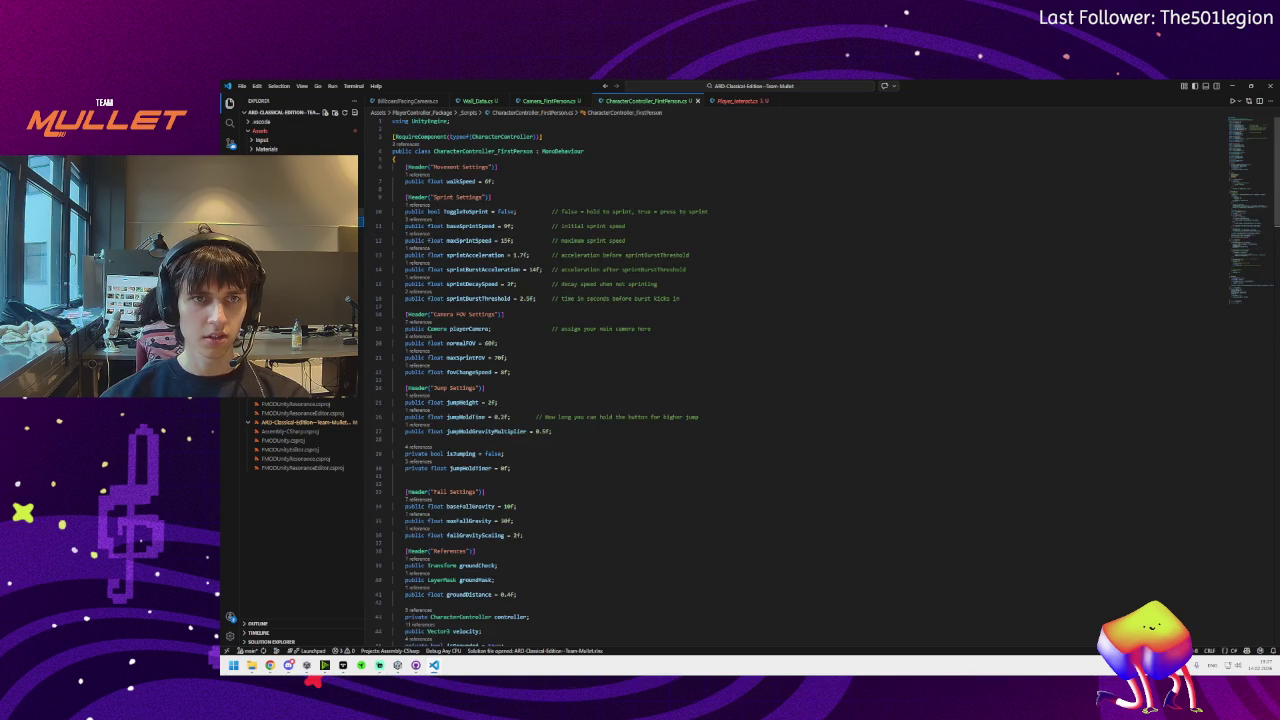
key(ctrl+Tab)
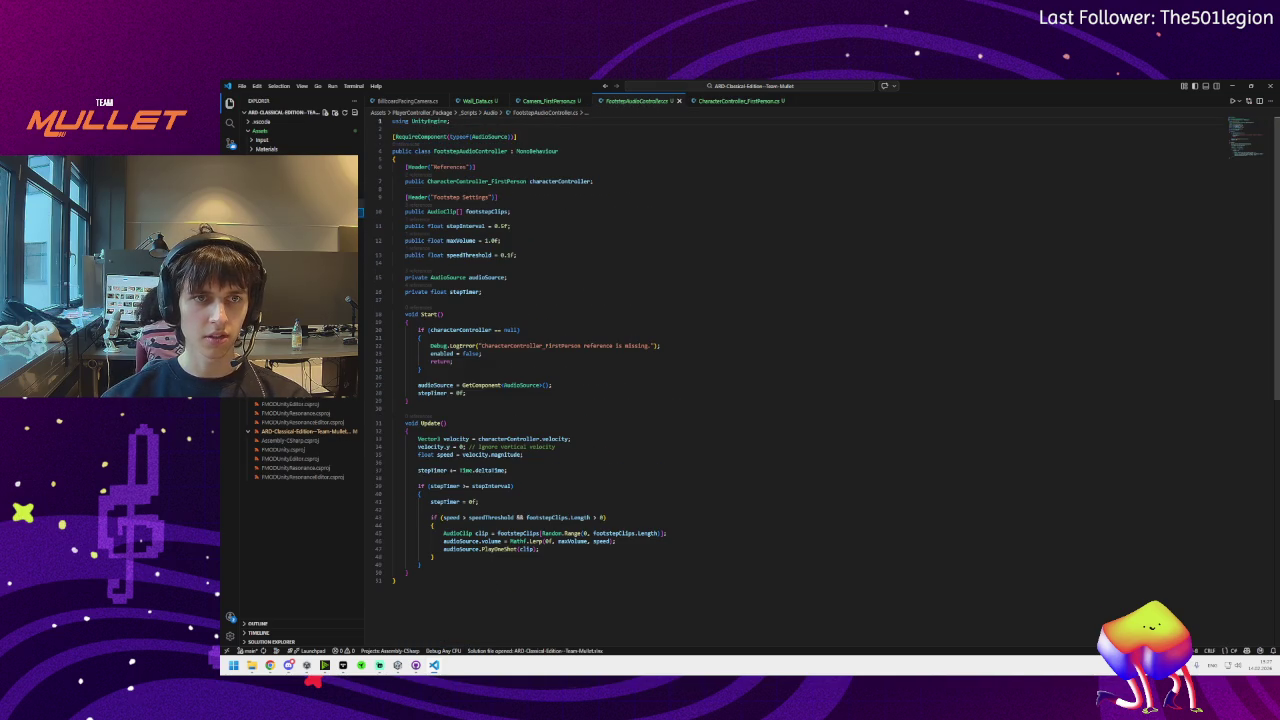
key(ctrl+Tab)
key(ctrl+Tab)
key(ctrl+Tab)
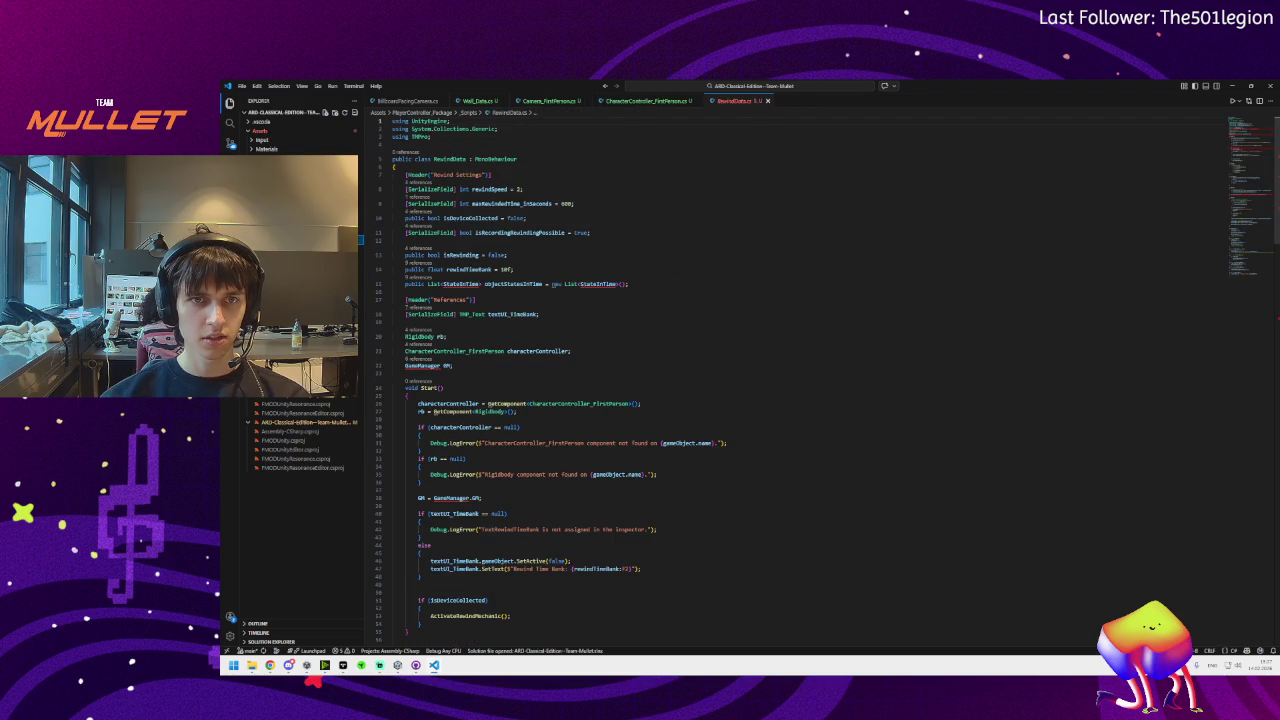
click(460, 285)
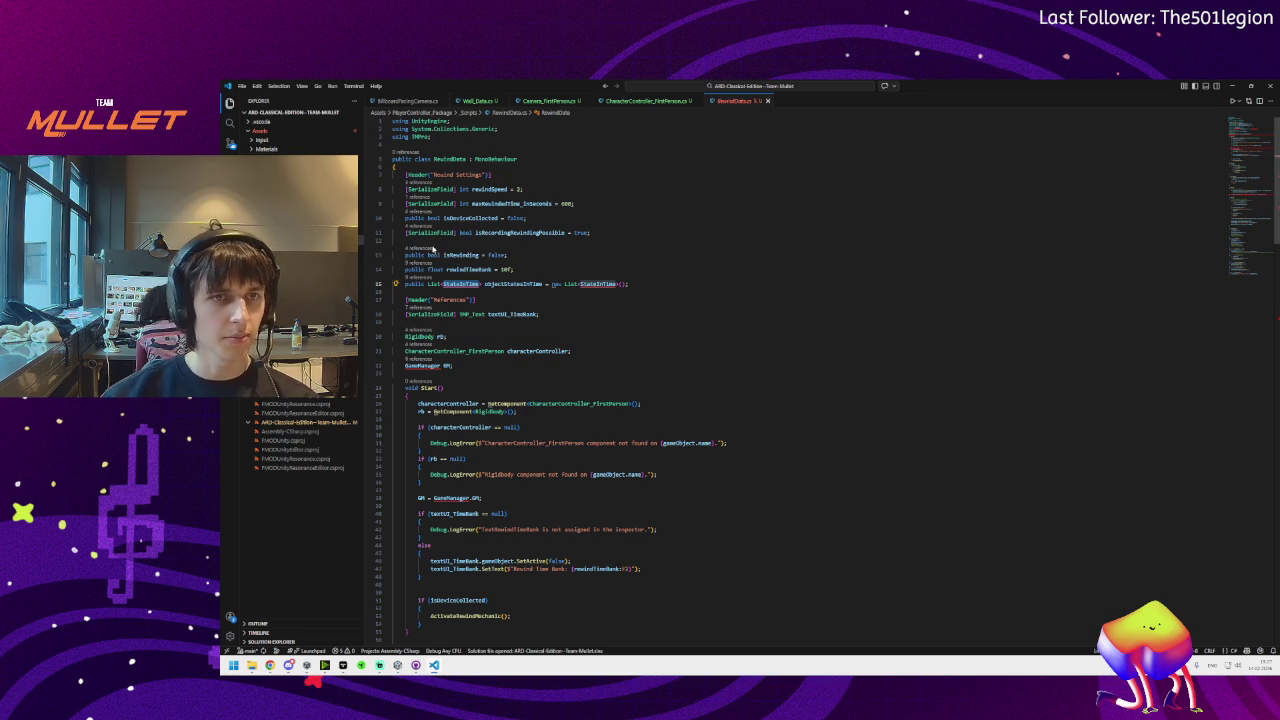
Comment out every line of Player_Interact, switch to RewindData, then return to Unity
click(300, 250)
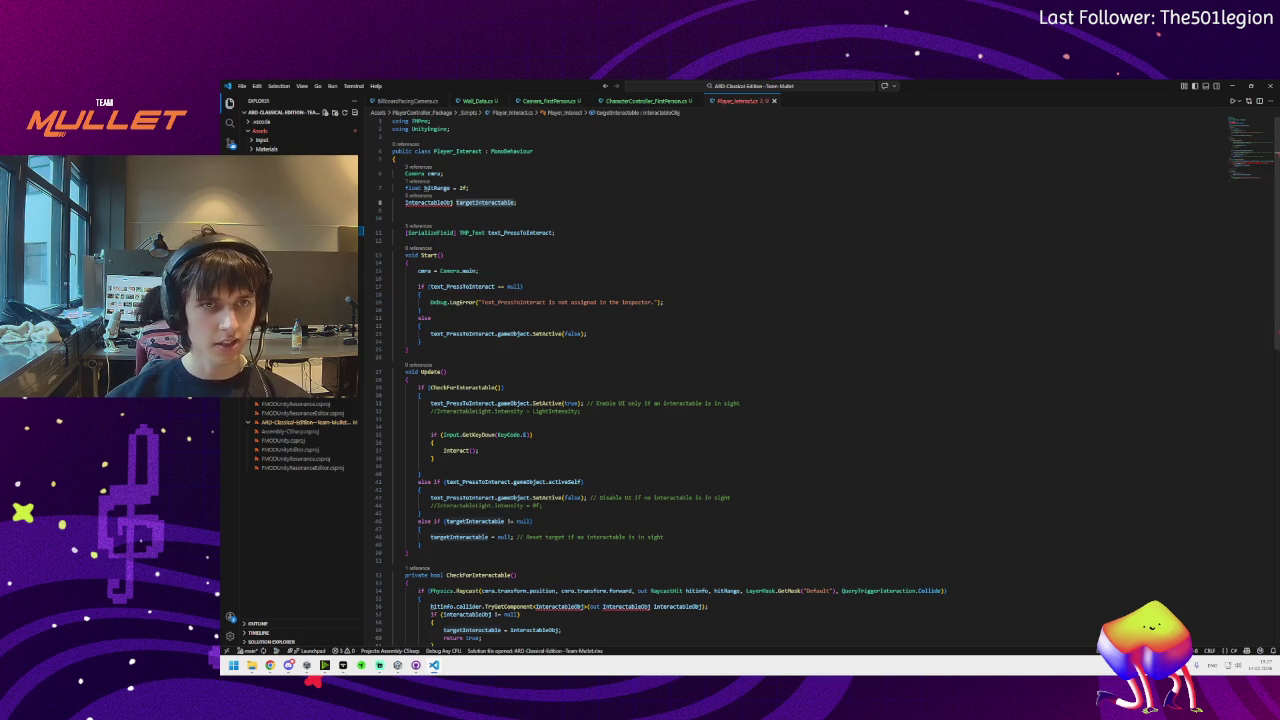
click(659, 220)
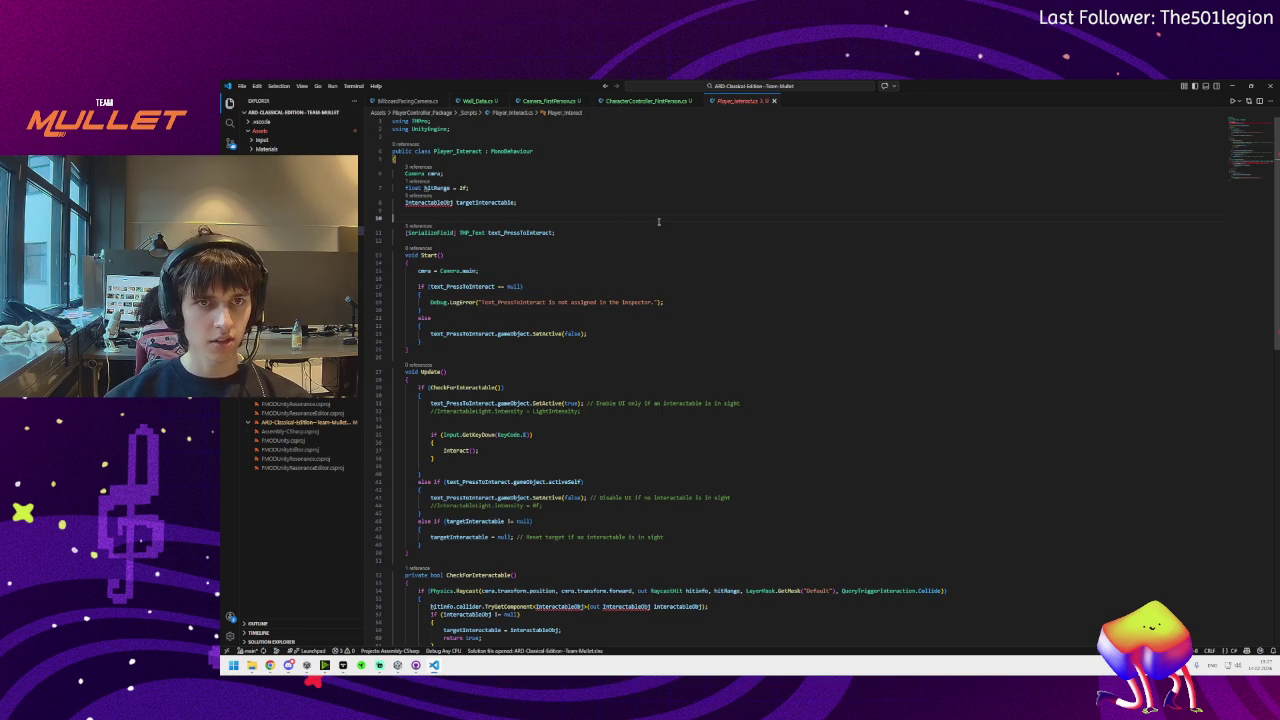
key(ctrl+a)
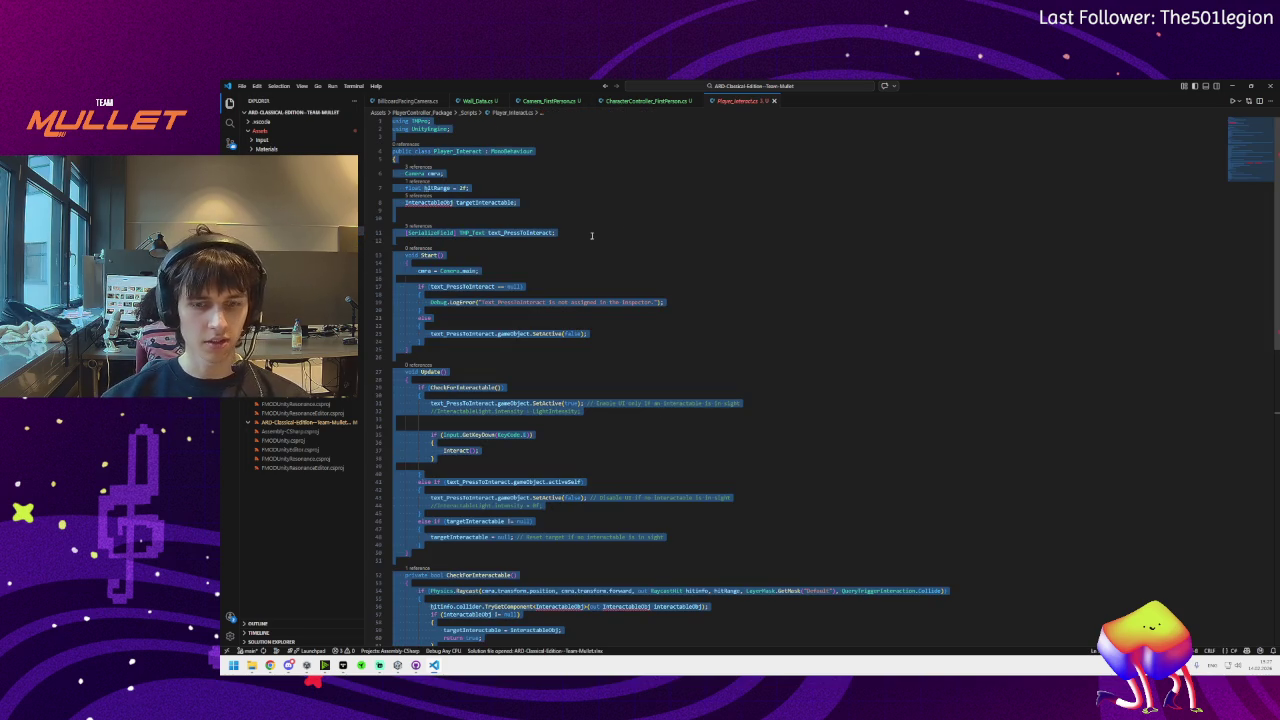
key(ctrl+slash)
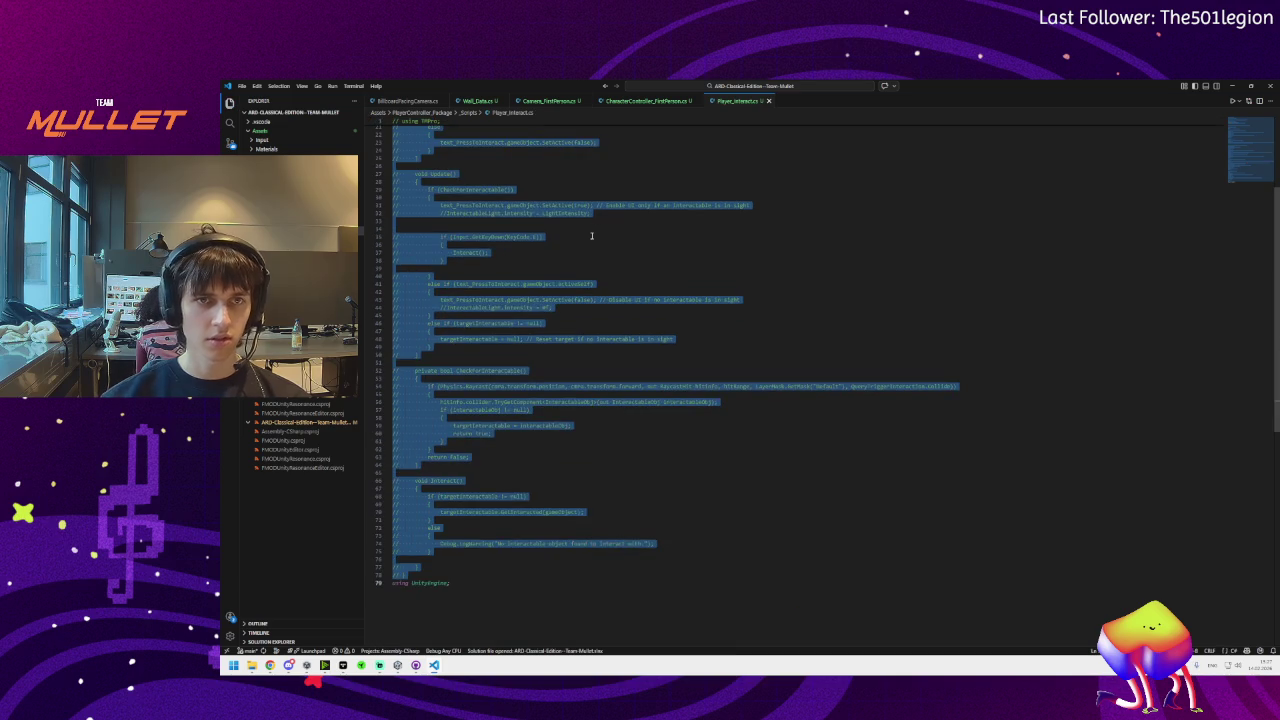
click(591, 244)
key(ctrl+shift+t)
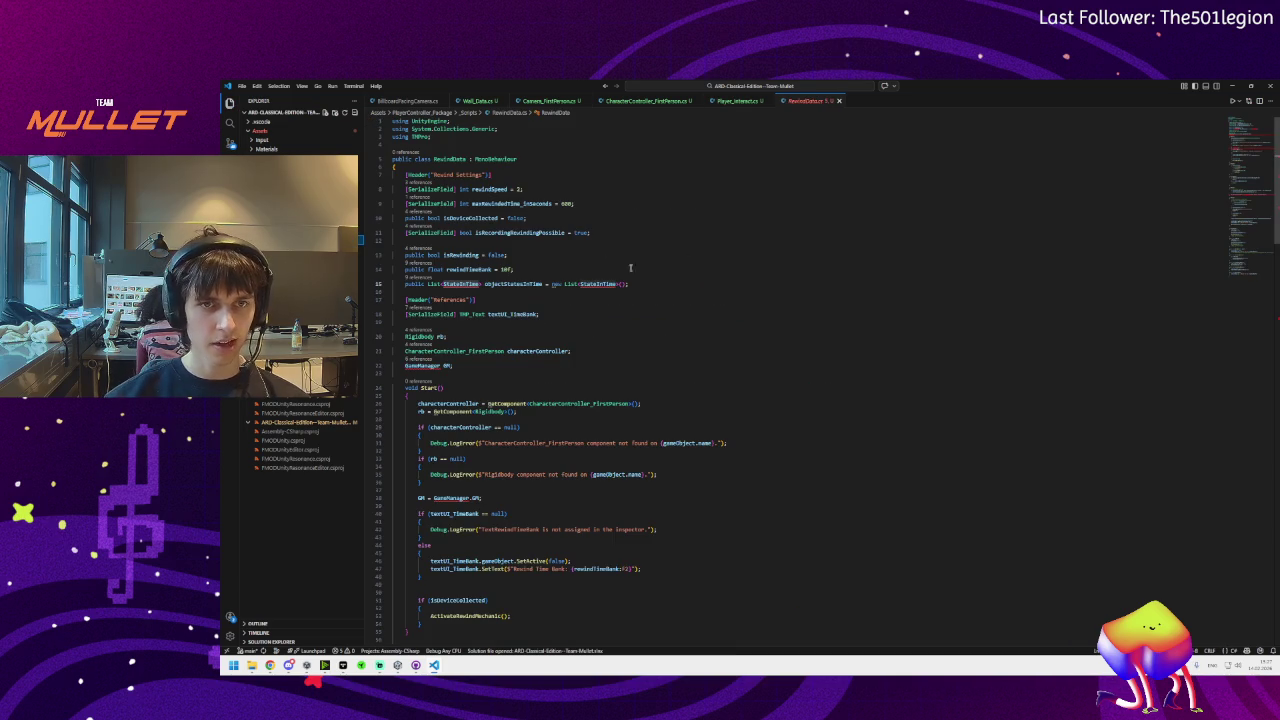
key(alt+Tab)
Delete the RewindData script from the package's _Scripts folder and confirm
click(506, 512)
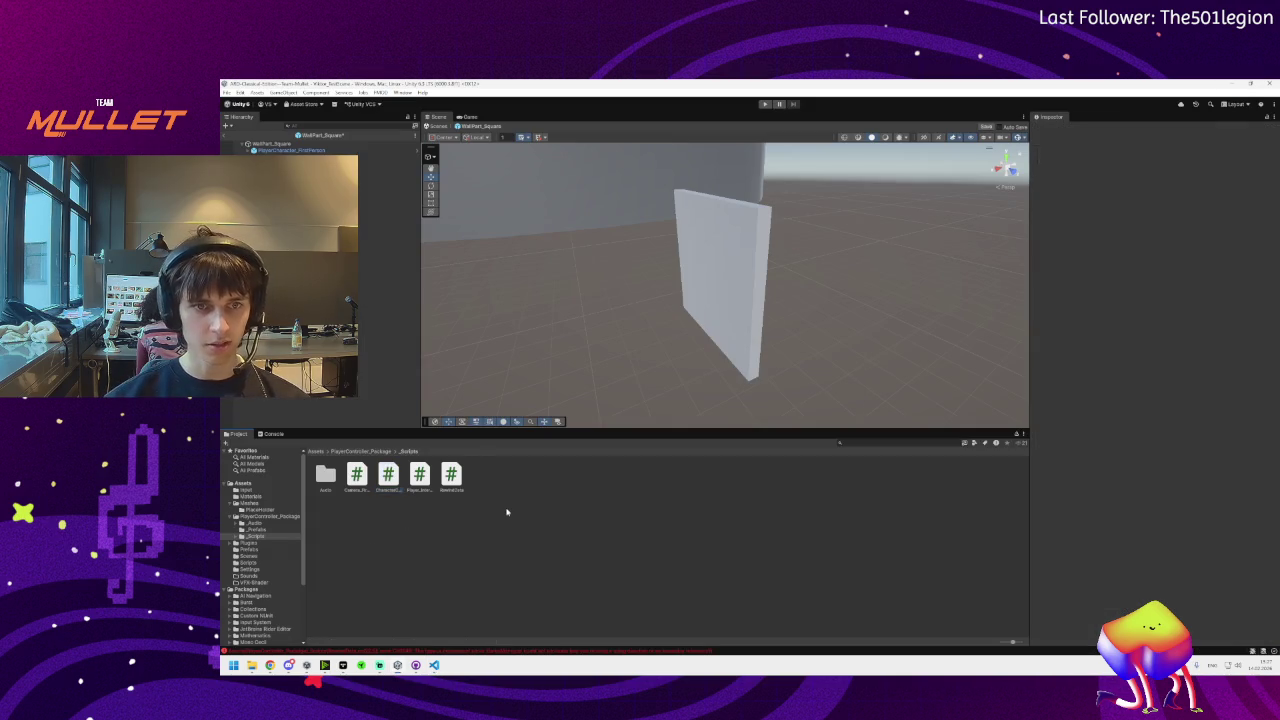
click(451, 475)
key(Delete)
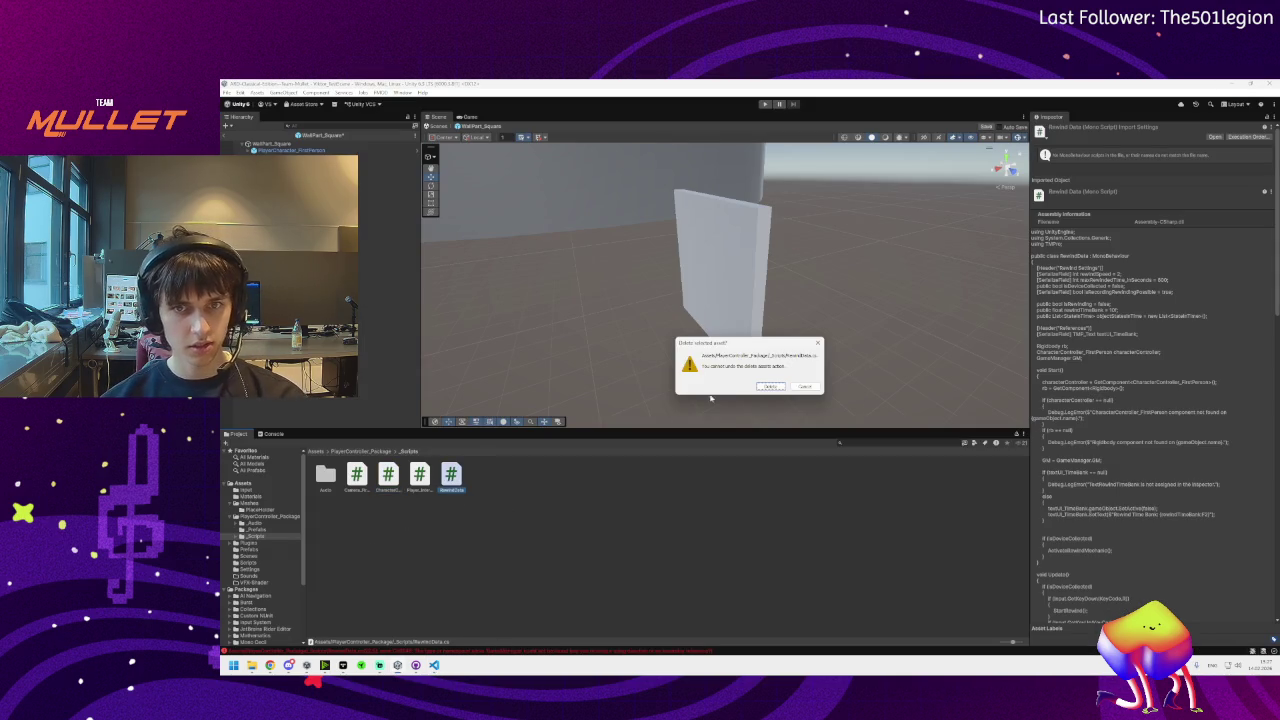
click(766, 388)
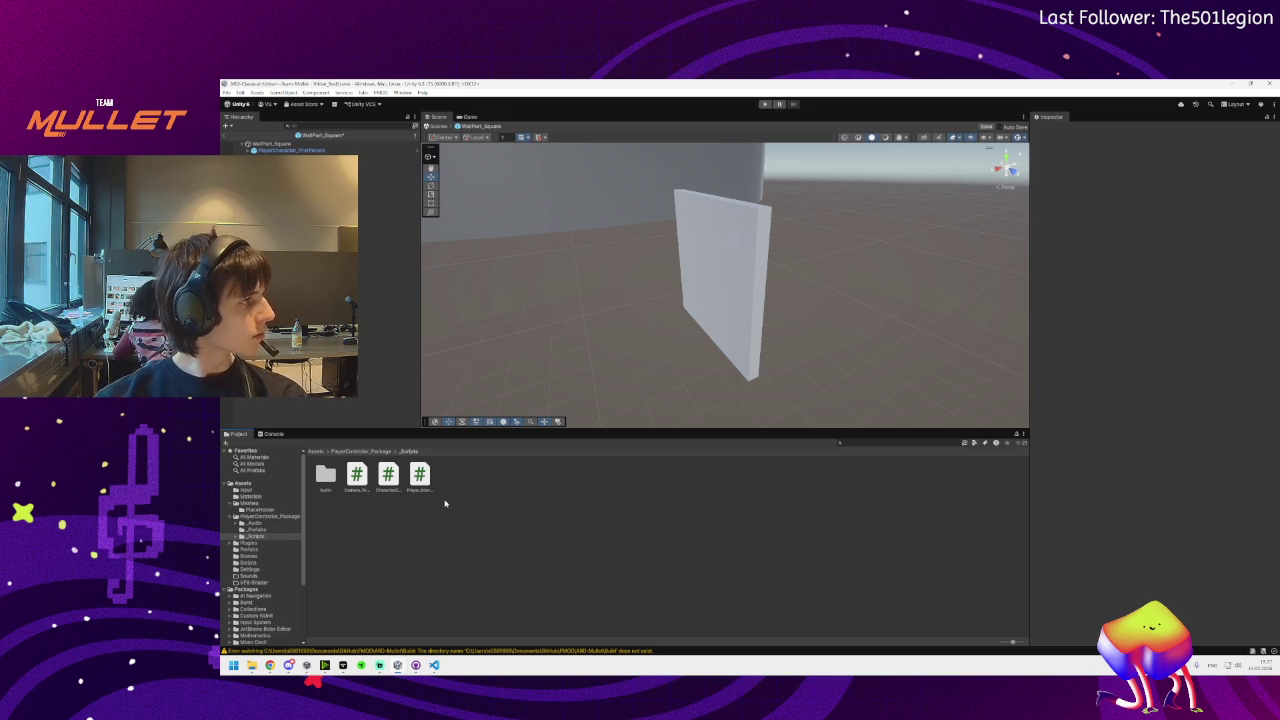
Go live with the Unity window in the Discord call, then bring Unity back to the front
click(289, 665)
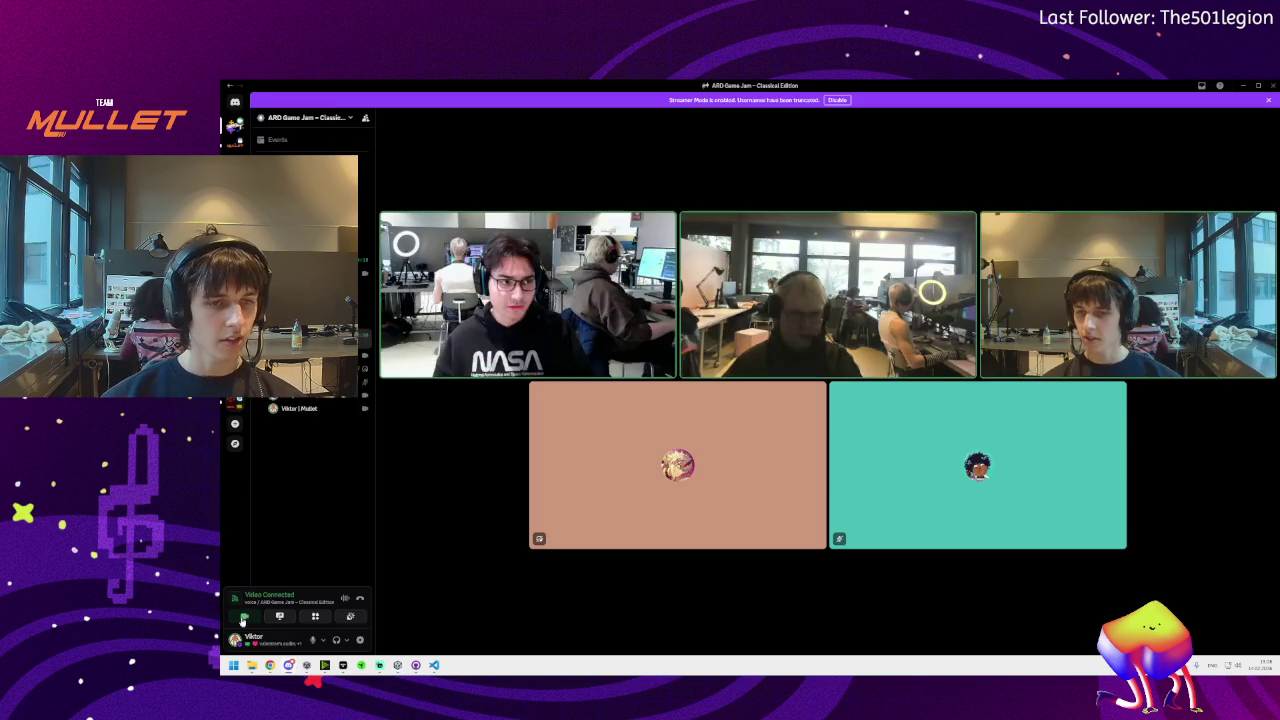
click(279, 616)
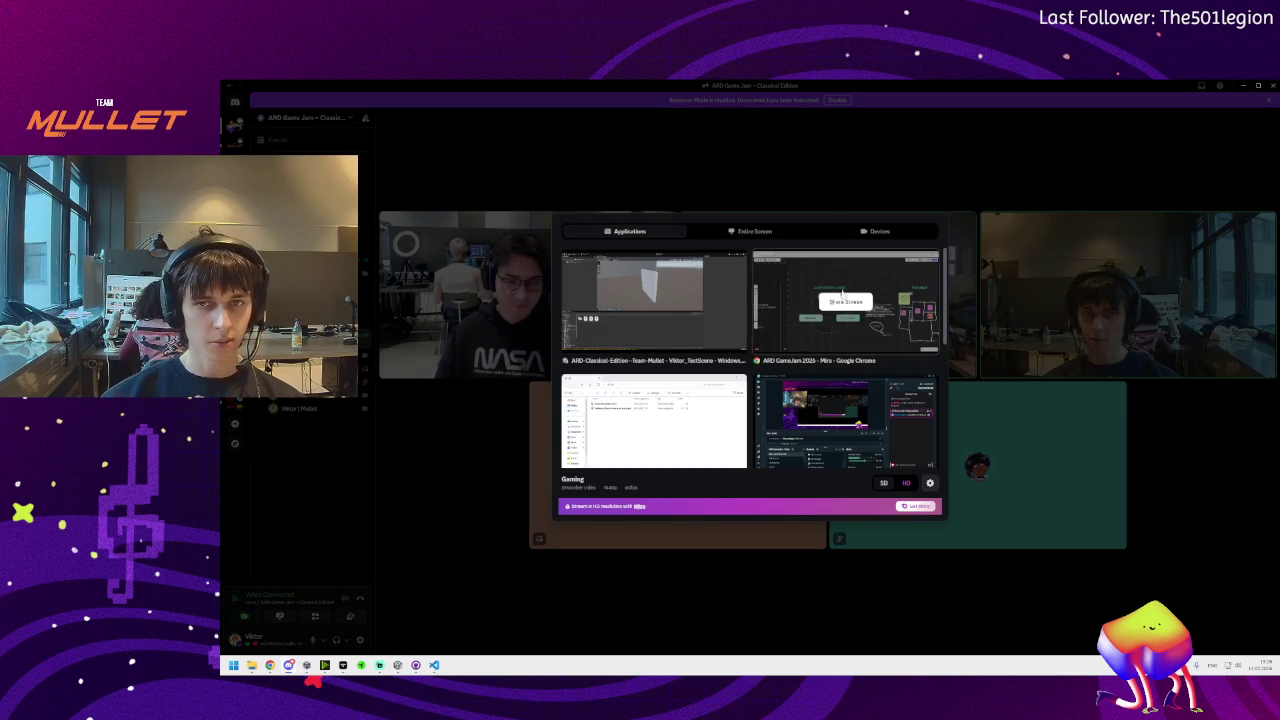
mouse_move(652, 301)
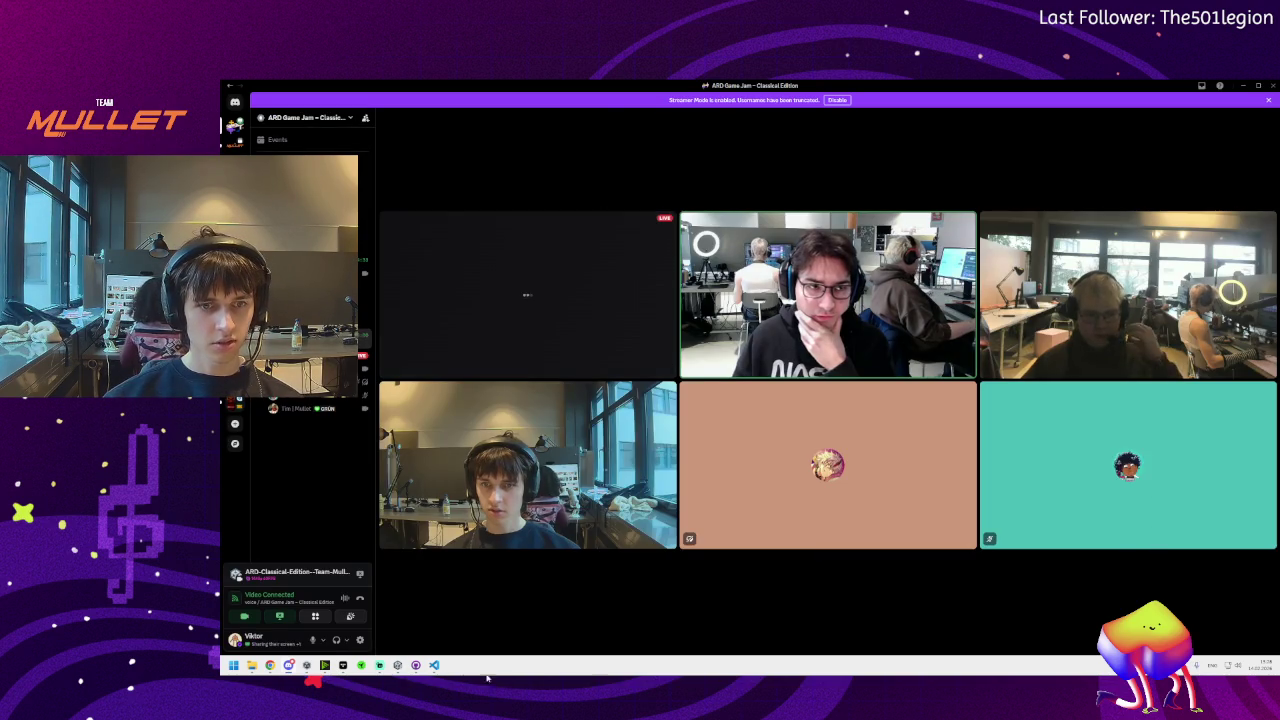
click(397, 665)
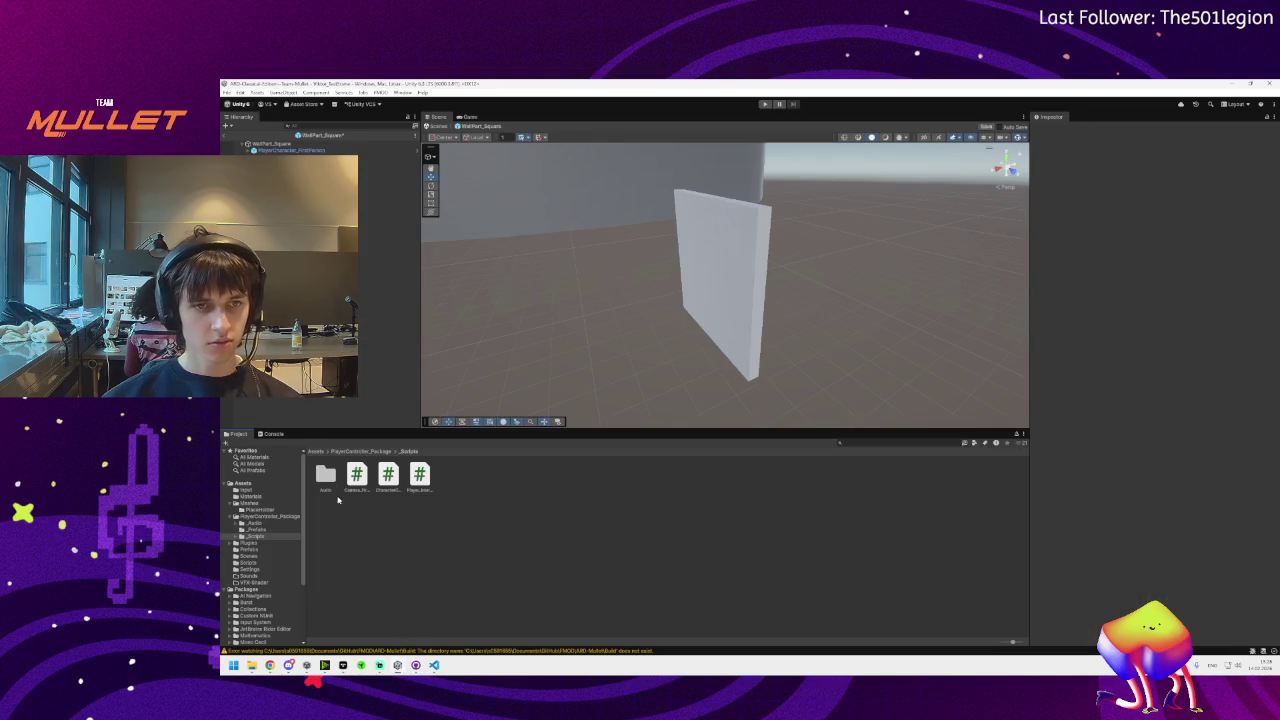
Save the player prefab, exit to Video_TestScene, and navigate back to the Assets root folder
key(ctrl+s)
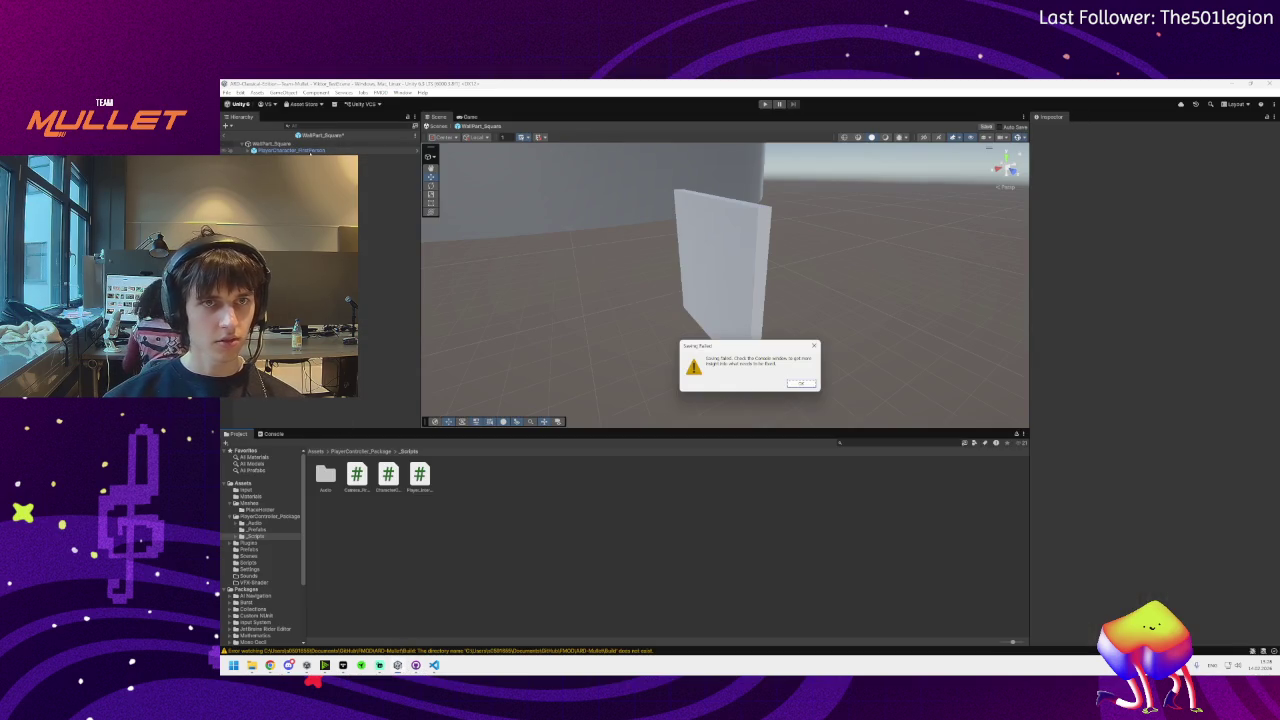
click(806, 385)
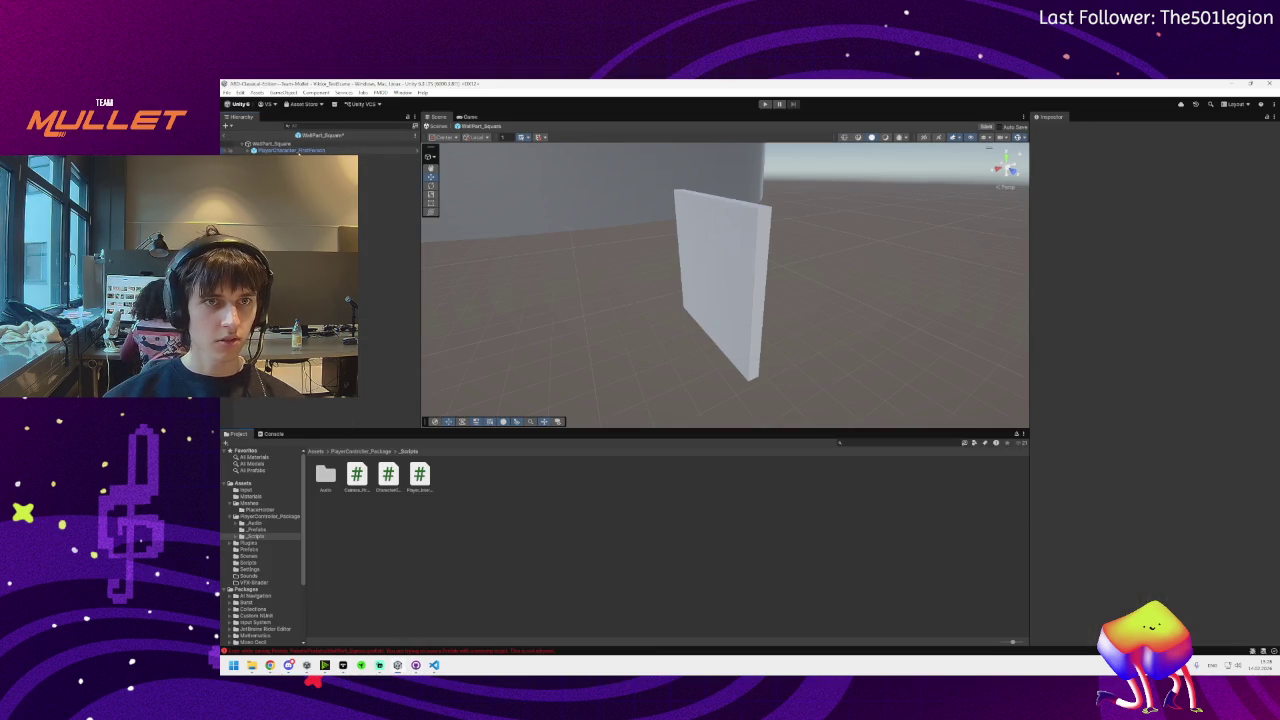
click(298, 150)
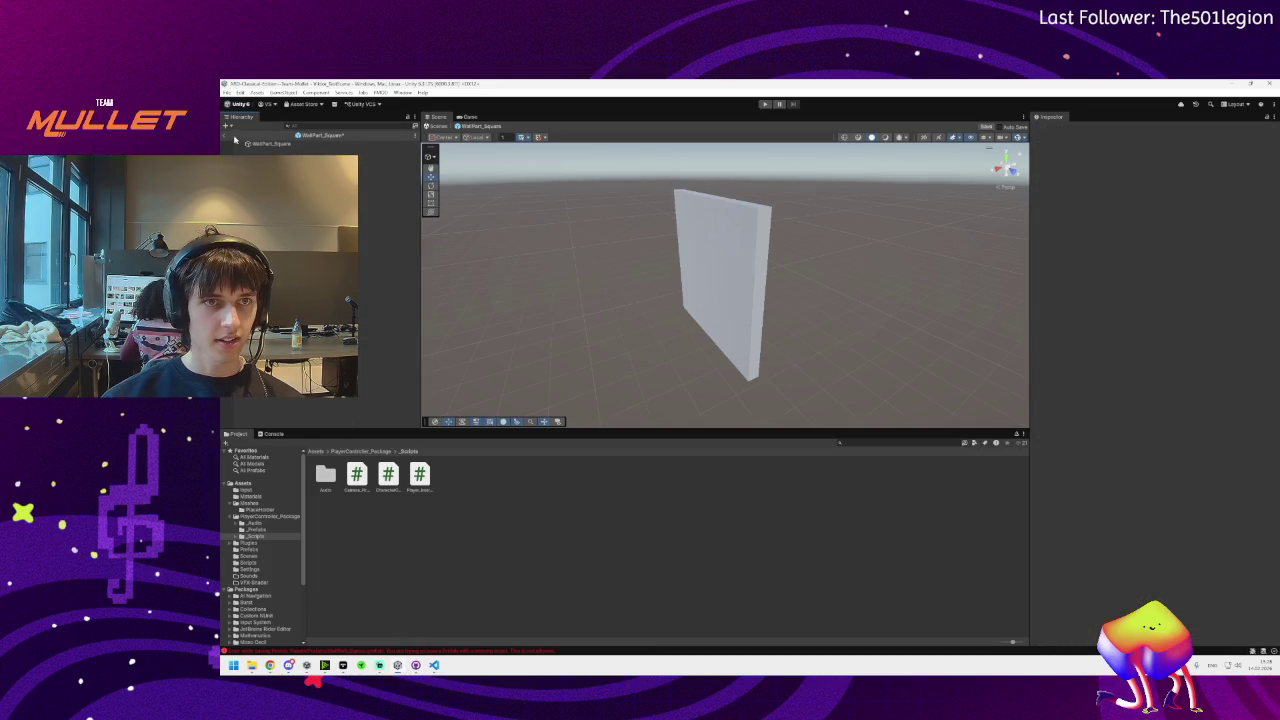
click(225, 136)
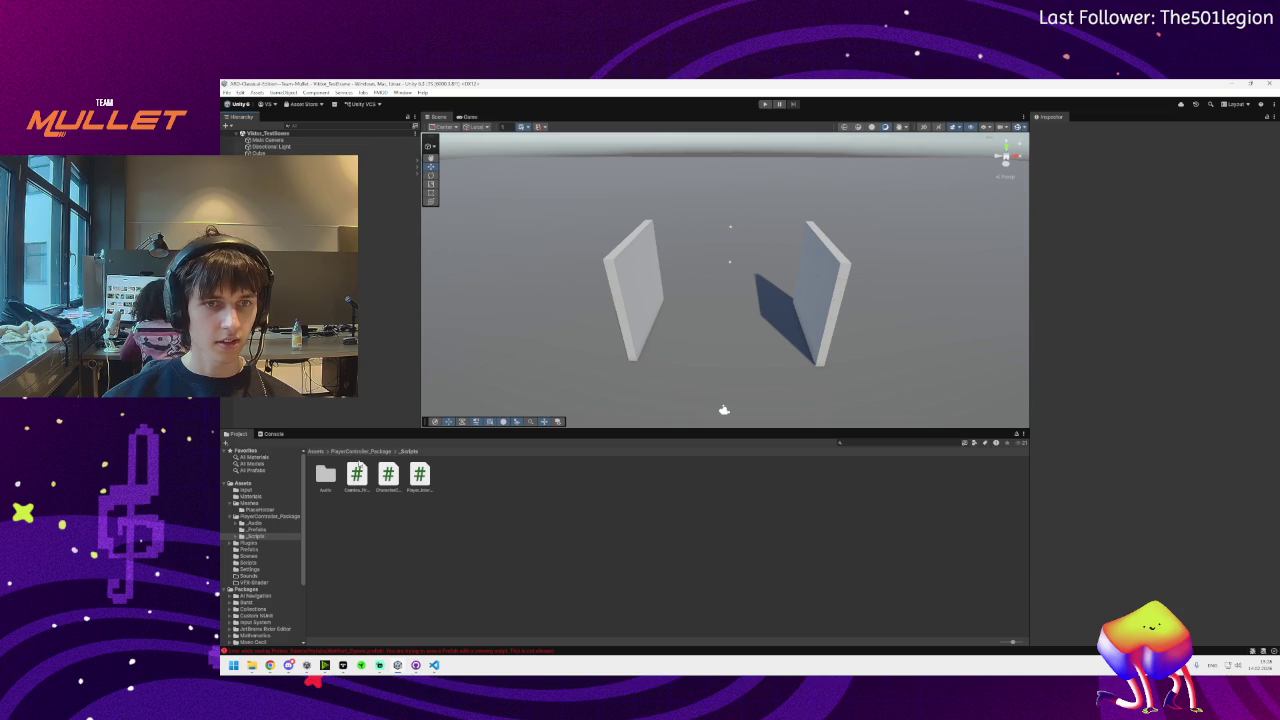
click(377, 452)
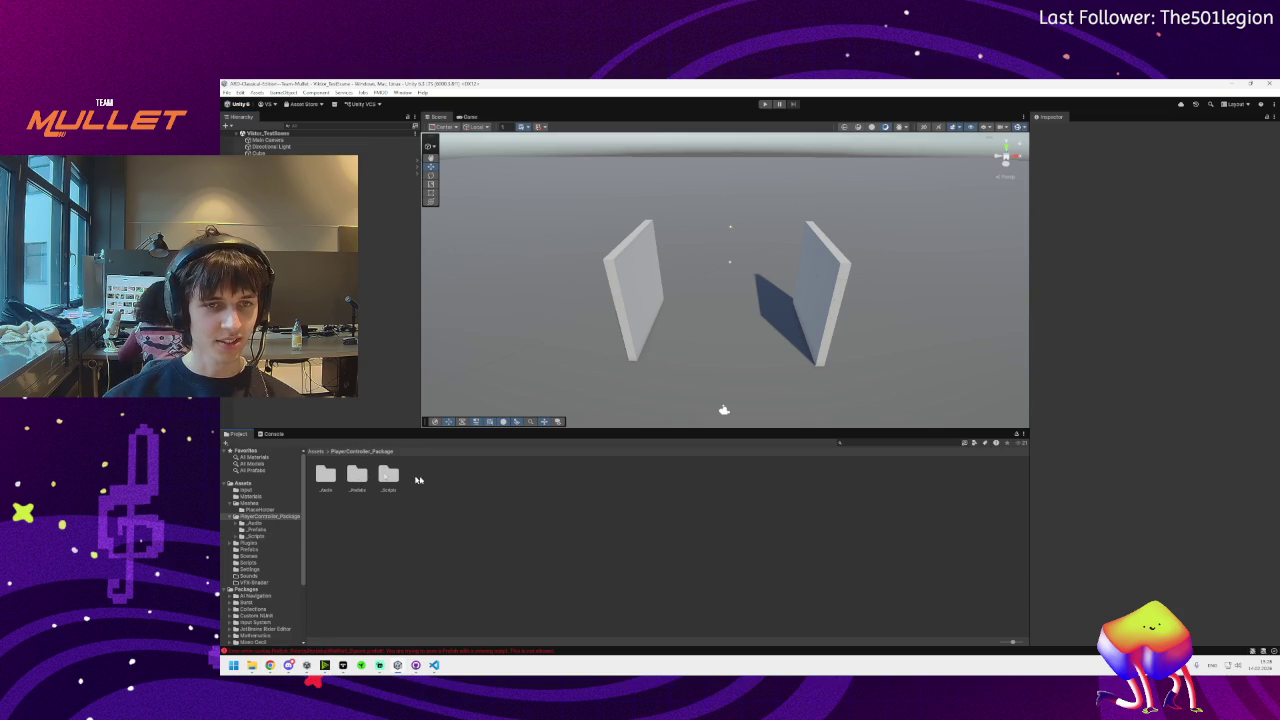
click(315, 452)
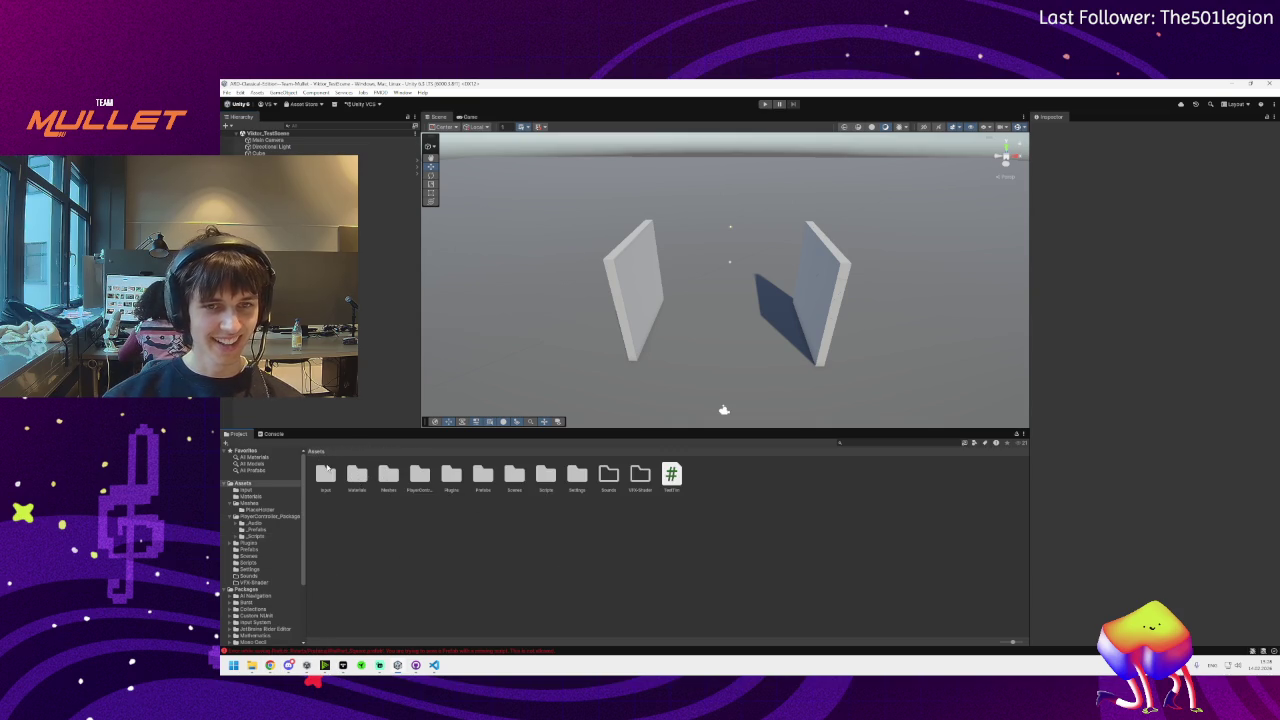
Place the PlayerCharacter_FirstPerson prefab between the walls and raise it above the floor
double_click(420, 475)
double_click(357, 474)
mouse_move(324, 478)
mouse_down()
mouse_move(332, 420)
mouse_move(724, 283)
mouse_up()
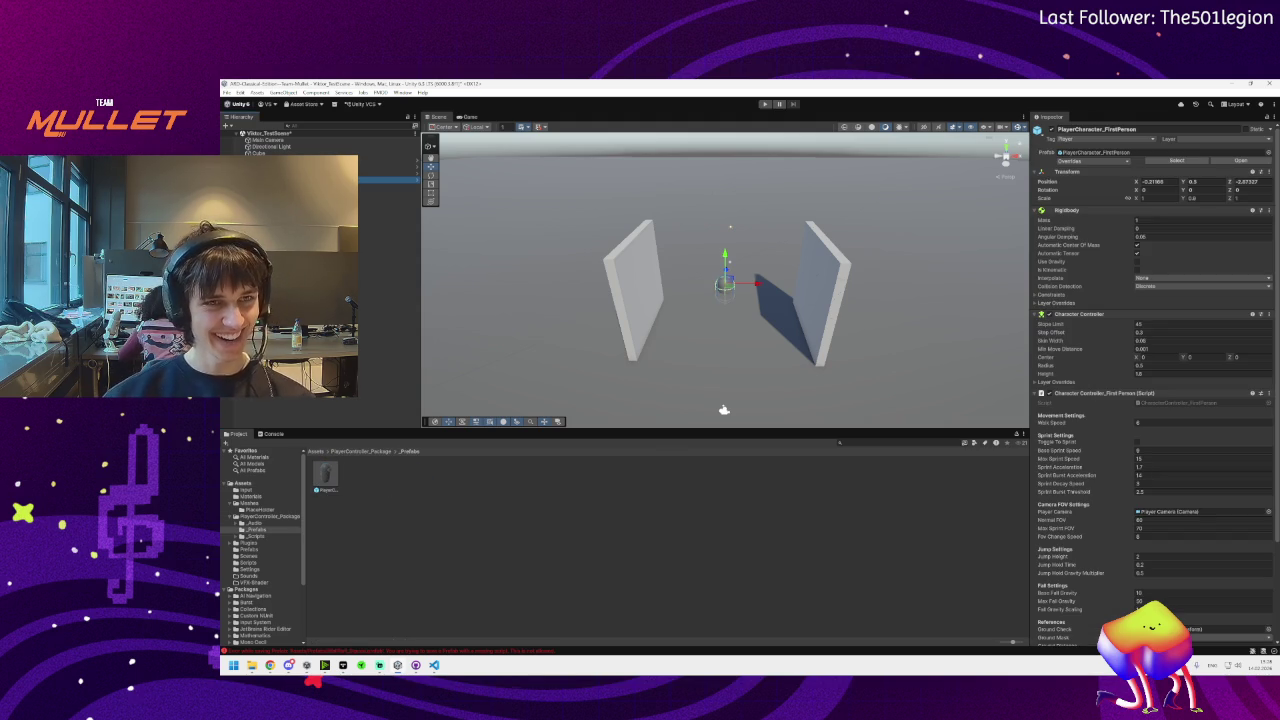
scroll(734, 408, up, 5)
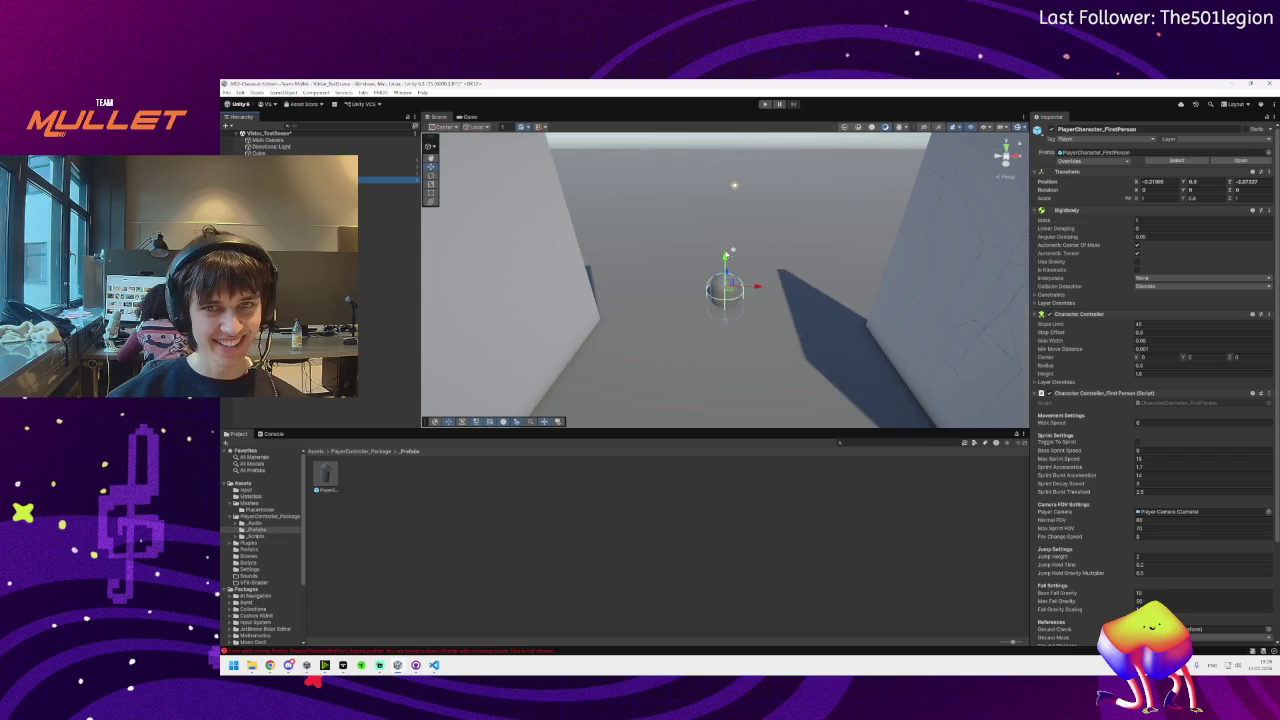
drag(731, 250, 731, 187)
drag(906, 277, 850, 288)
Test the scene briefly in Play mode, then open the player prefab for editing
click(266, 139)
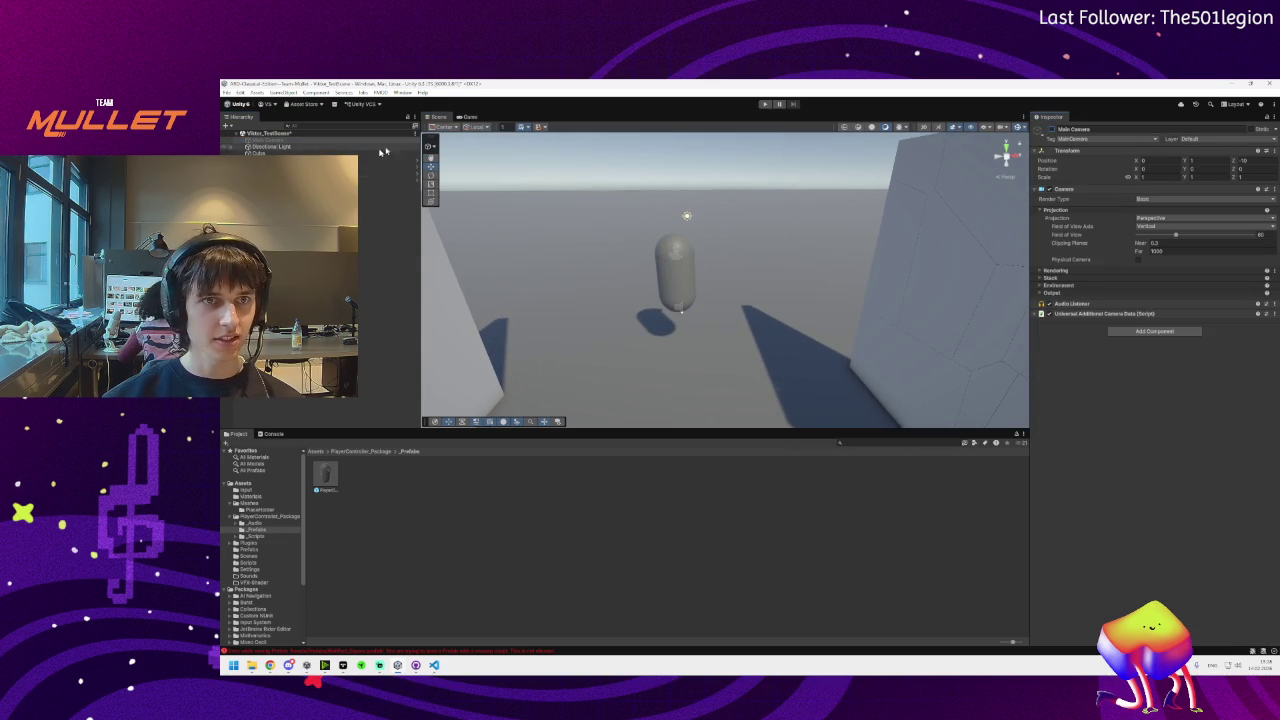
click(766, 105)
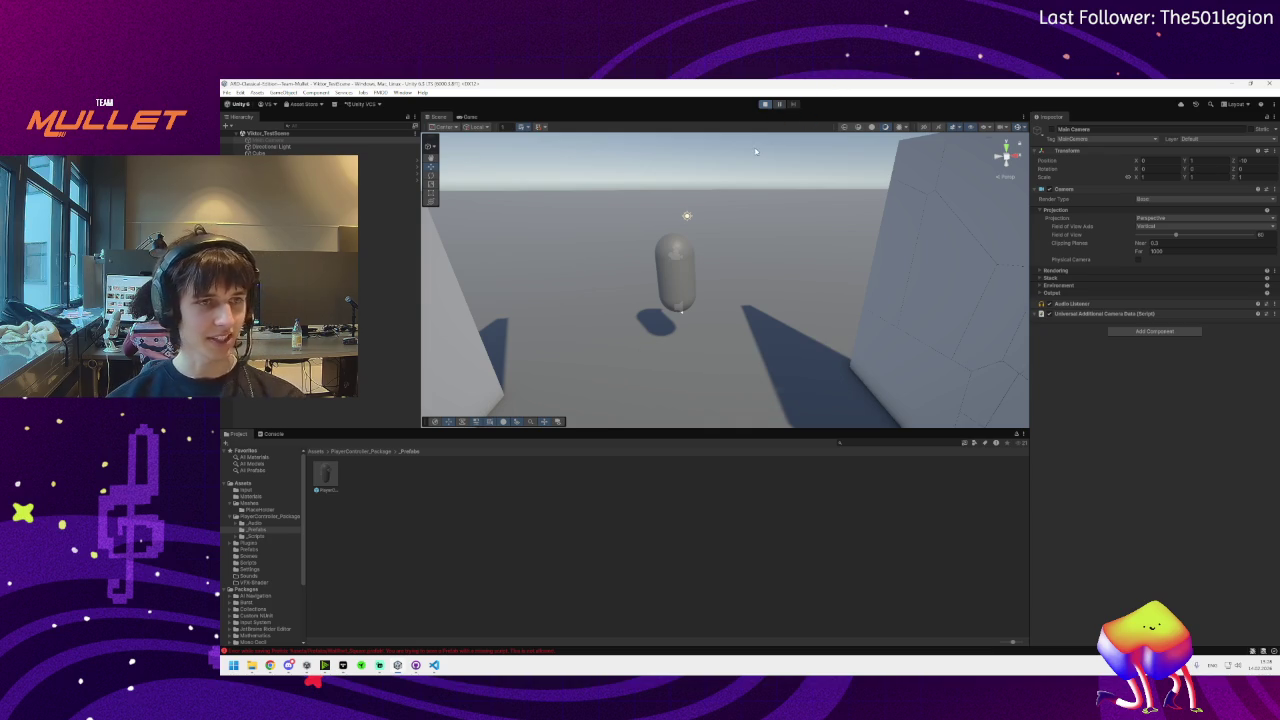
click(766, 104)
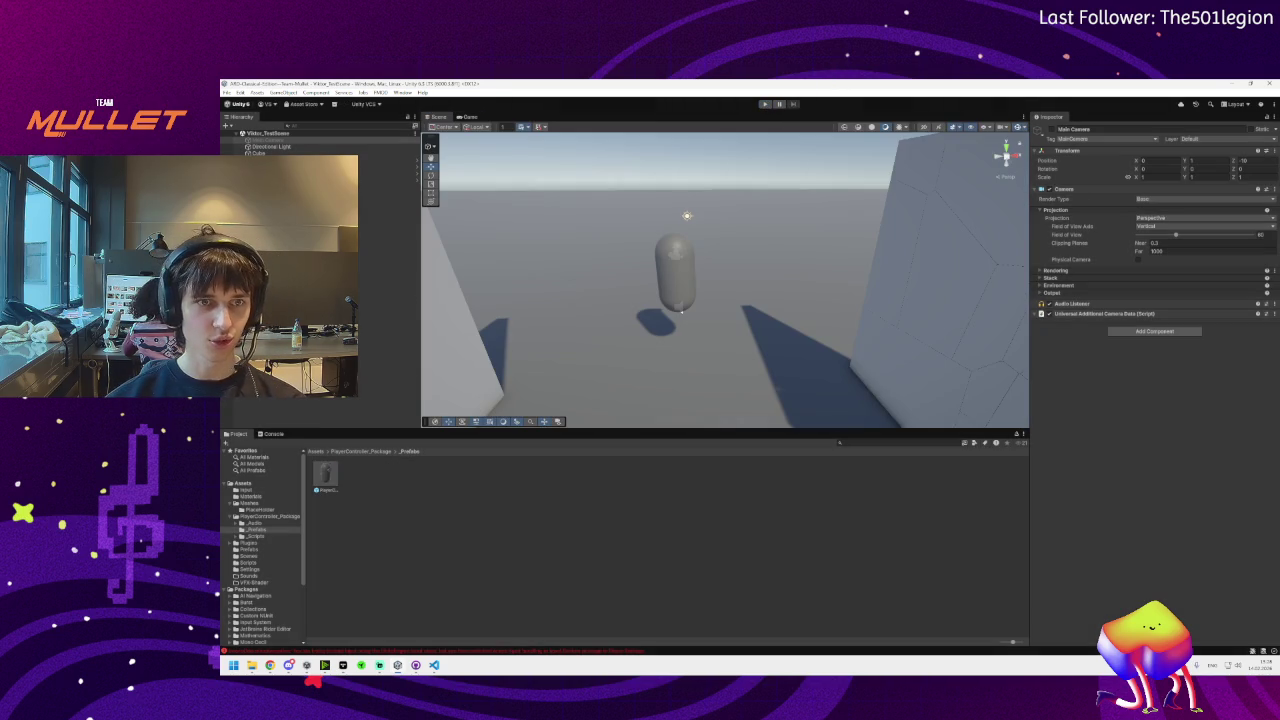
double_click(328, 478)
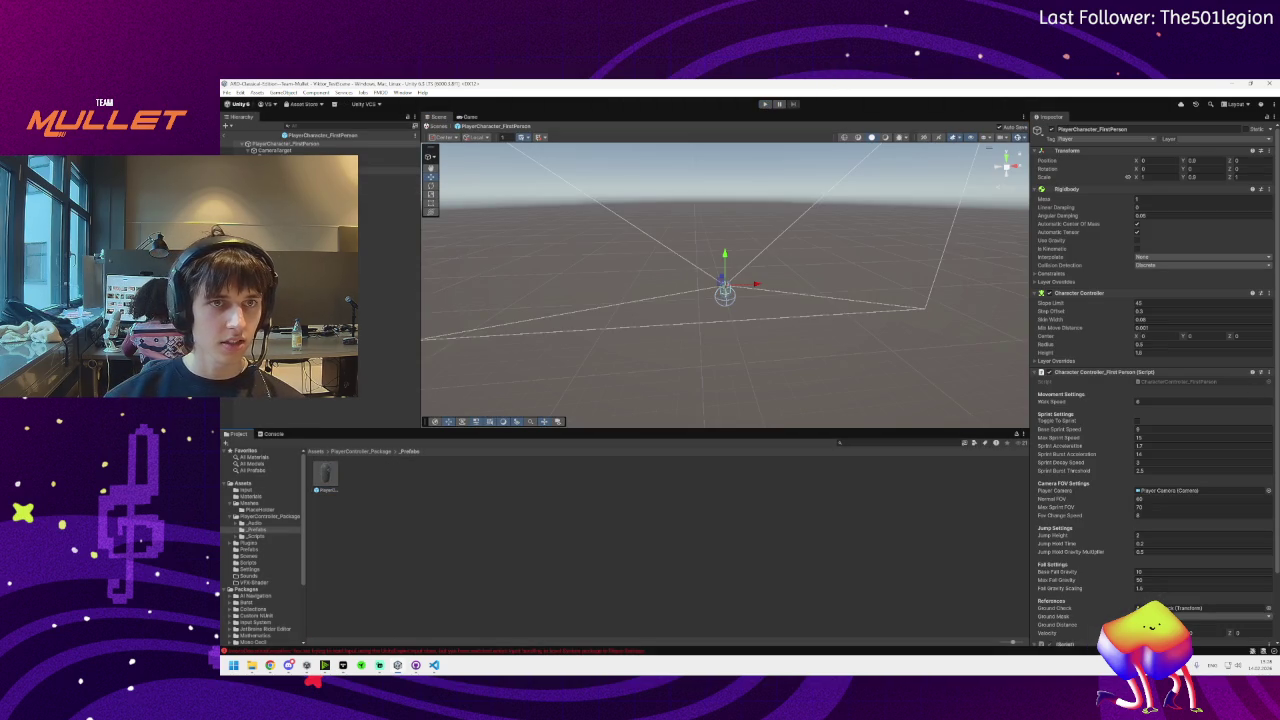
Remove both missing-script components from the prefab root, then open the package's _Scripts folder
click(270, 144)
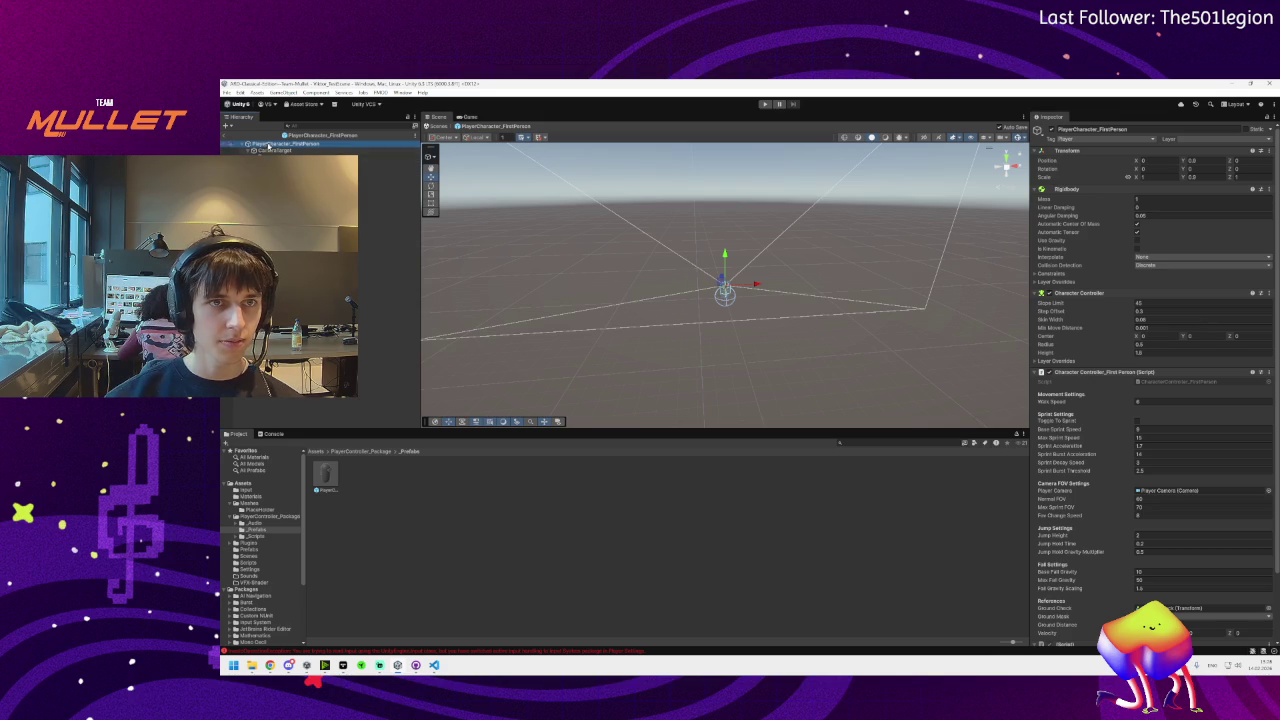
scroll(1098, 300, down, 2)
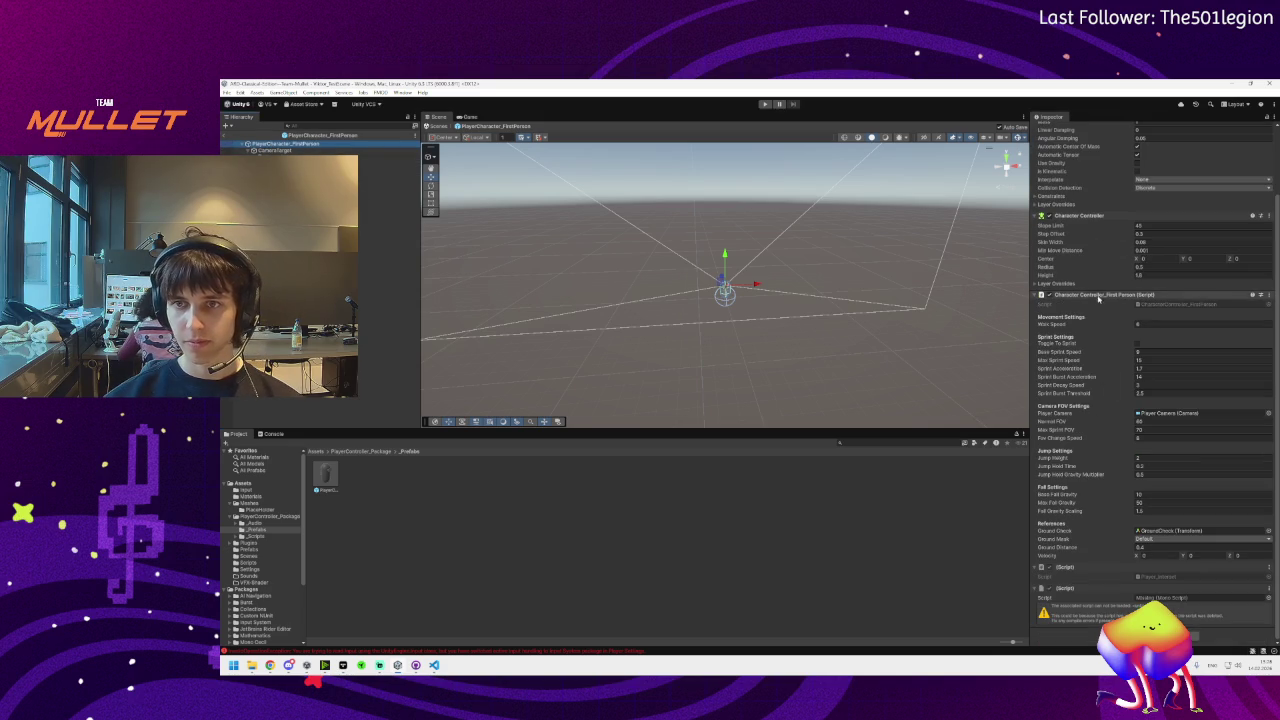
click(1268, 590)
click(1230, 548)
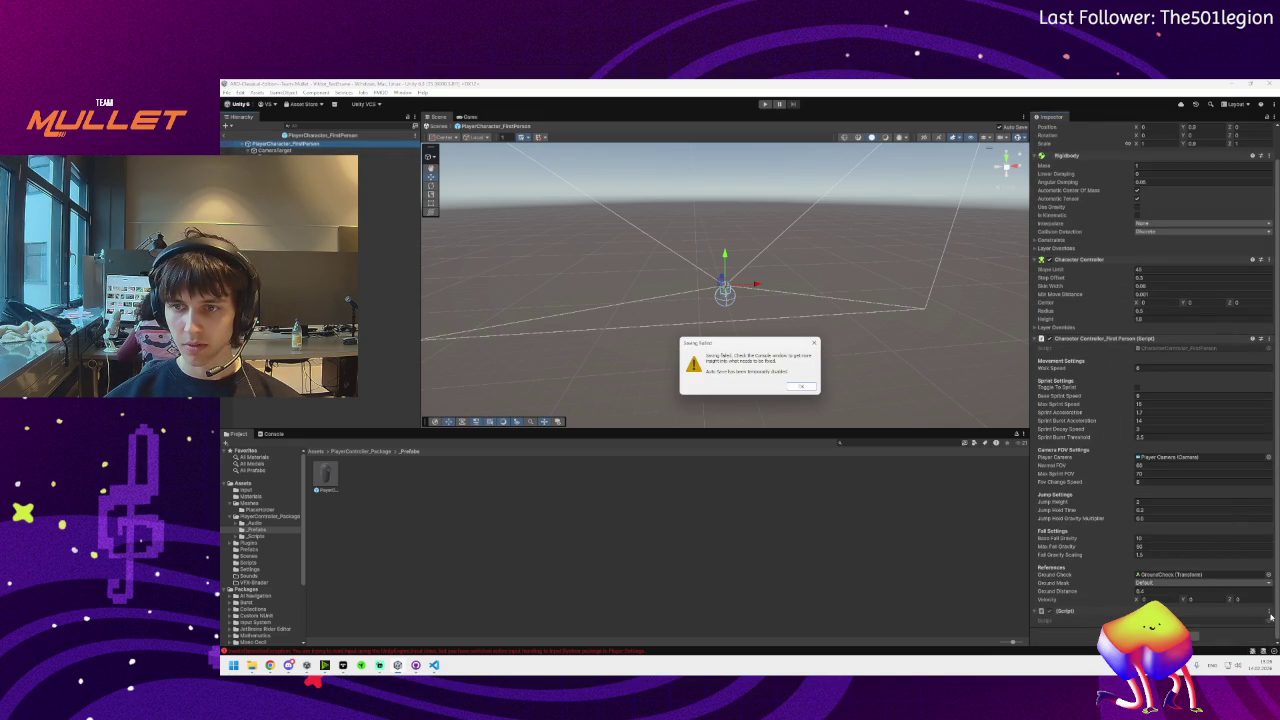
click(801, 387)
mouse_move(290, 668)
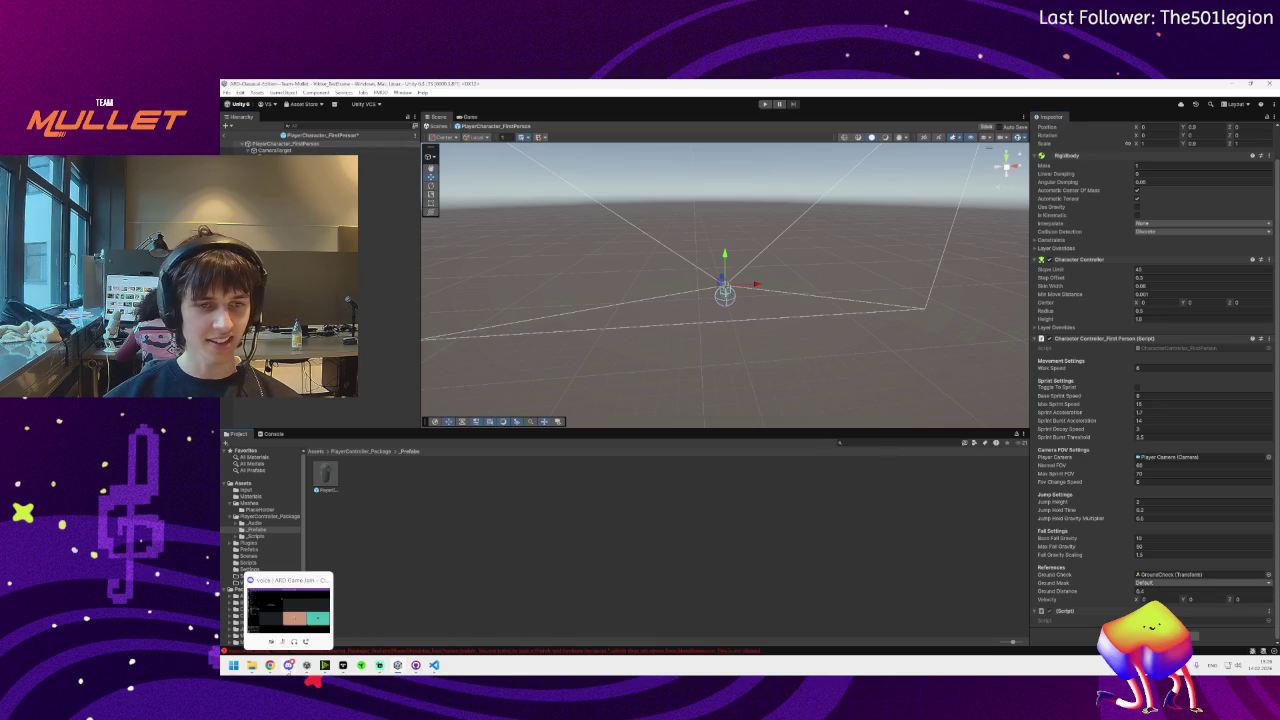
click(1271, 615)
click(1225, 536)
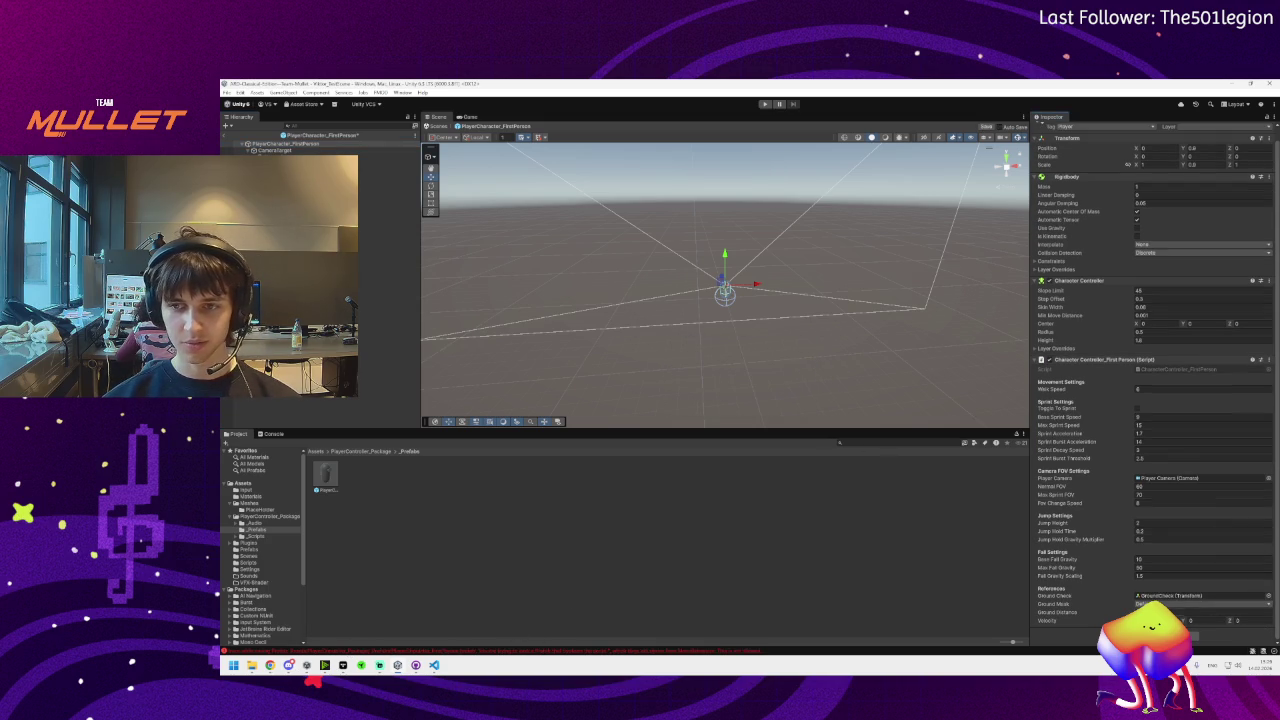
click(366, 452)
double_click(387, 480)
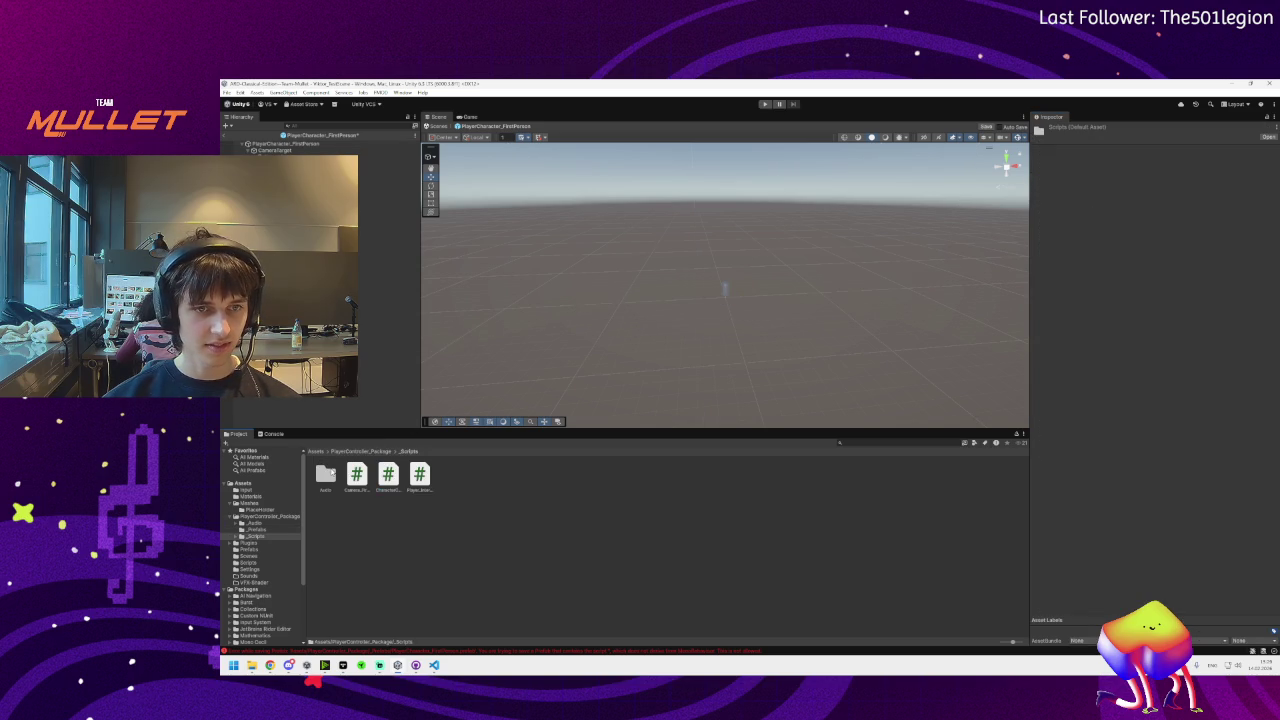
Preview the Camera_FirstPerson, CharacterController_FirstPerson and Player_Interact scripts, ending on Camera_FirstPerson
click(357, 475)
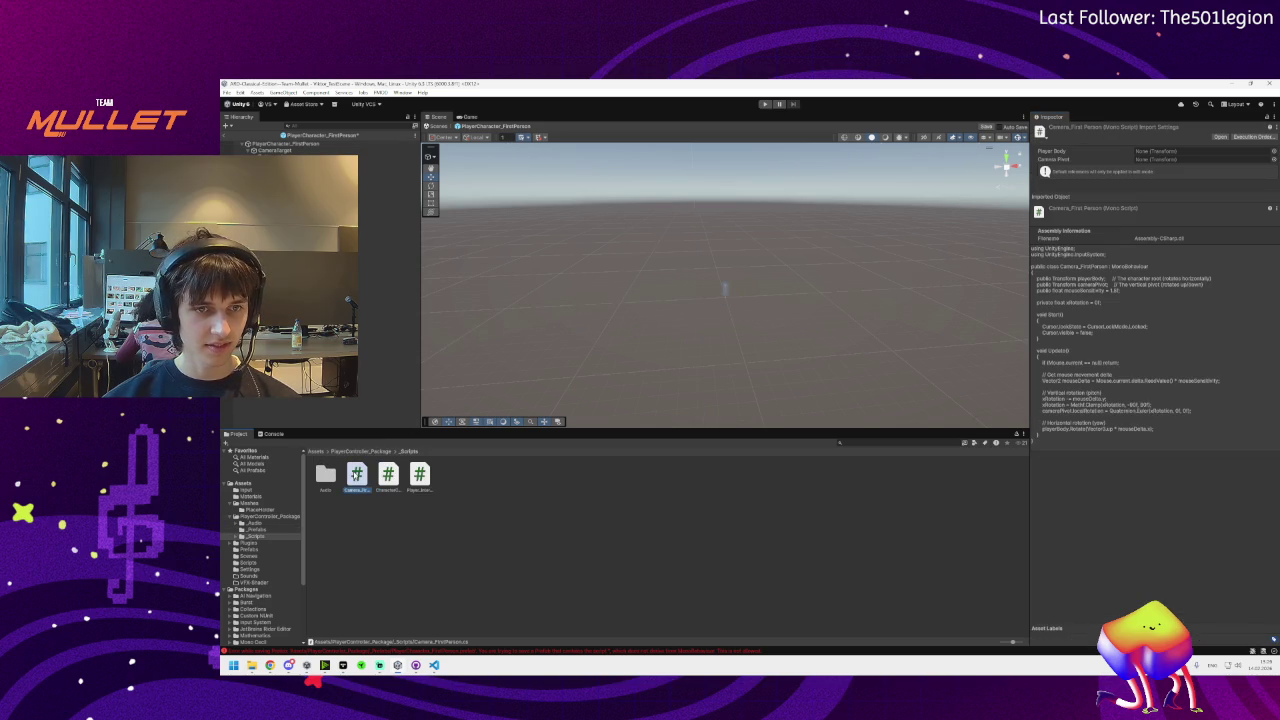
click(388, 476)
click(419, 476)
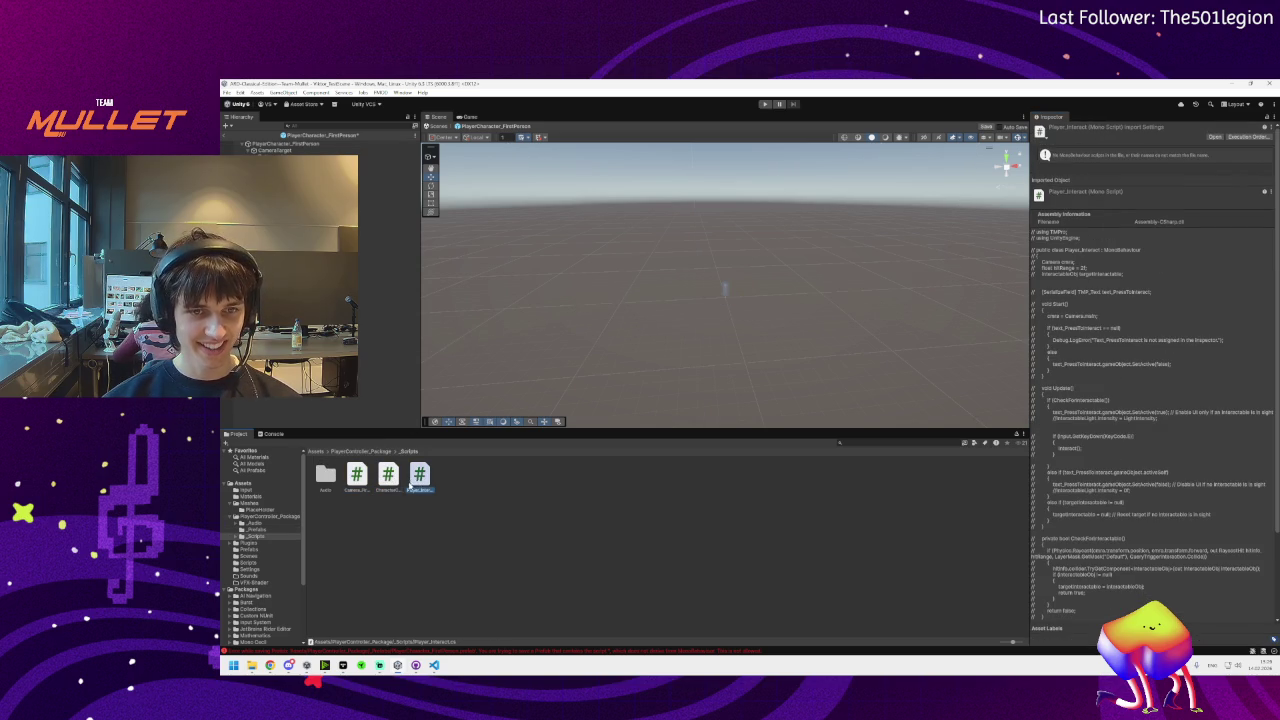
click(388, 477)
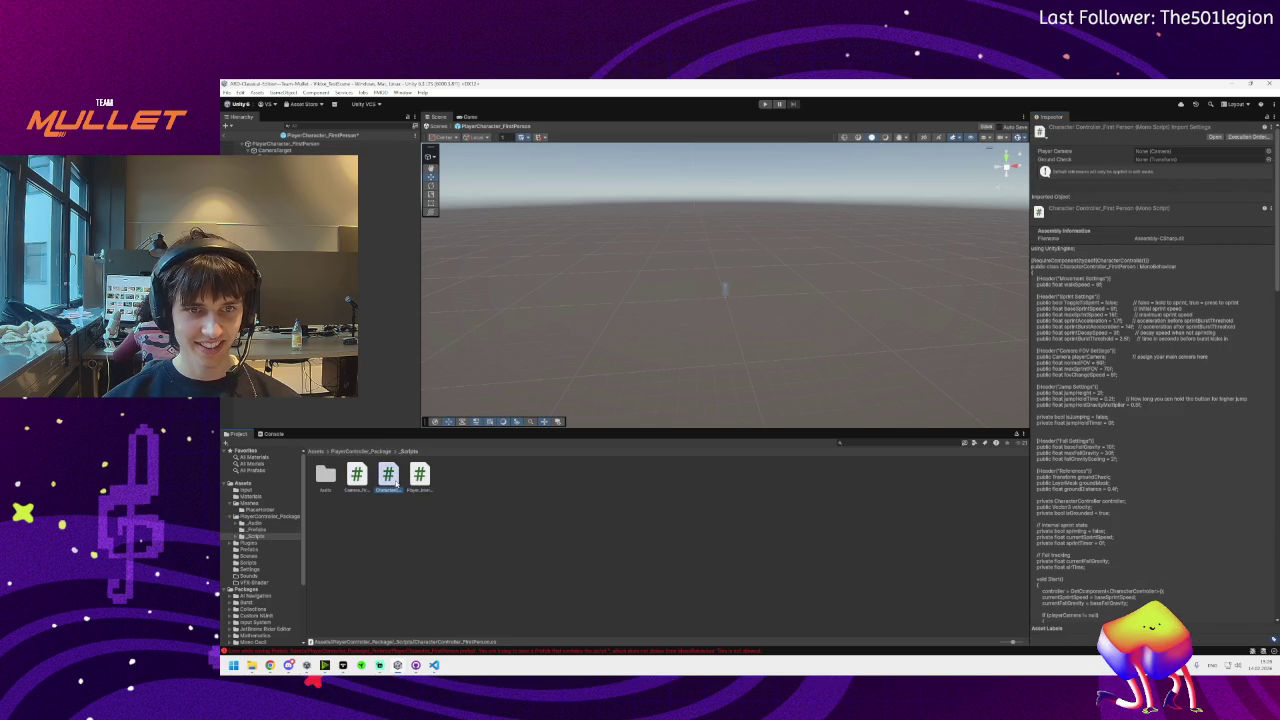
click(347, 480)
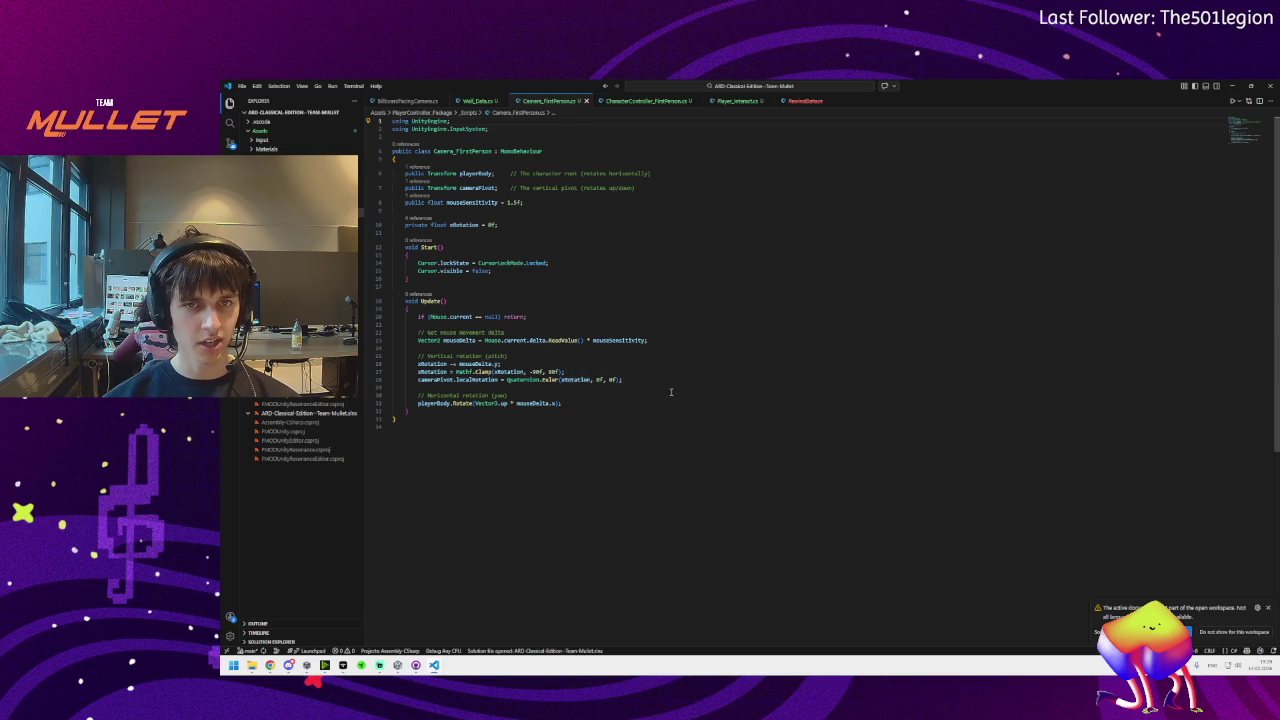
Dismiss the VS Code workspace notification, review the Camera_FirstPerson script, then return to Unity
click(1268, 607)
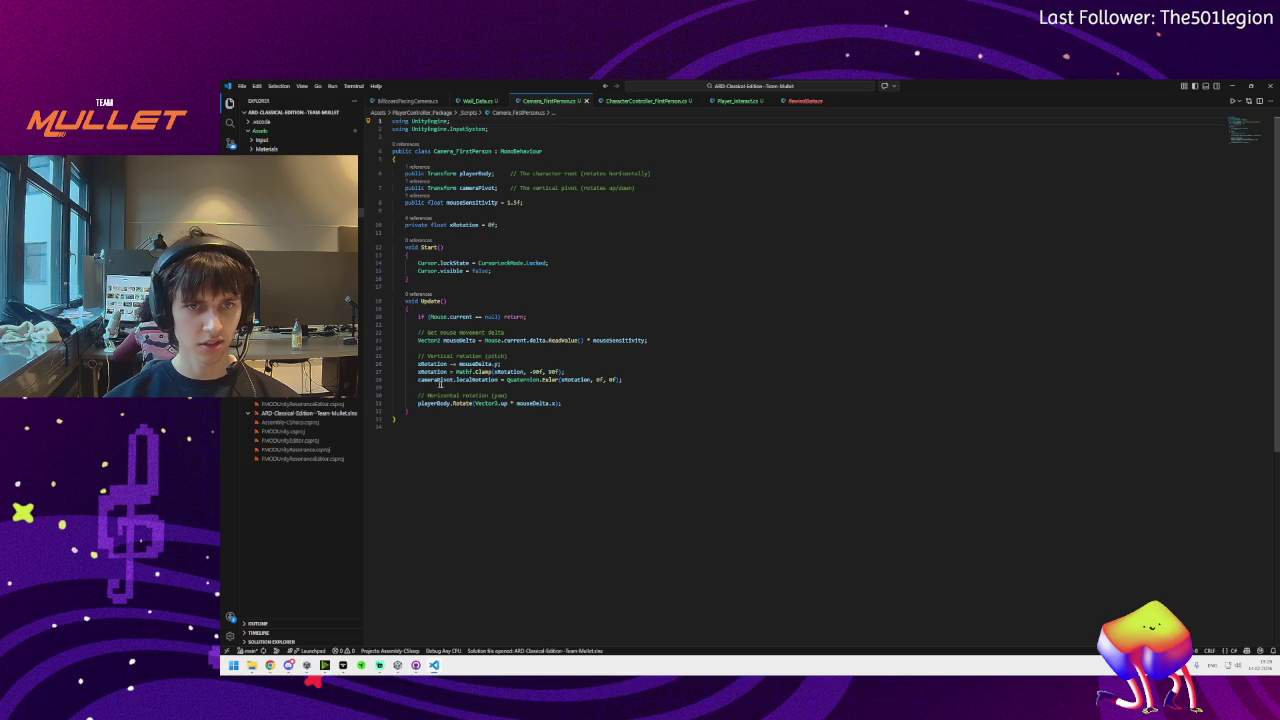
mouse_move(505, 384)
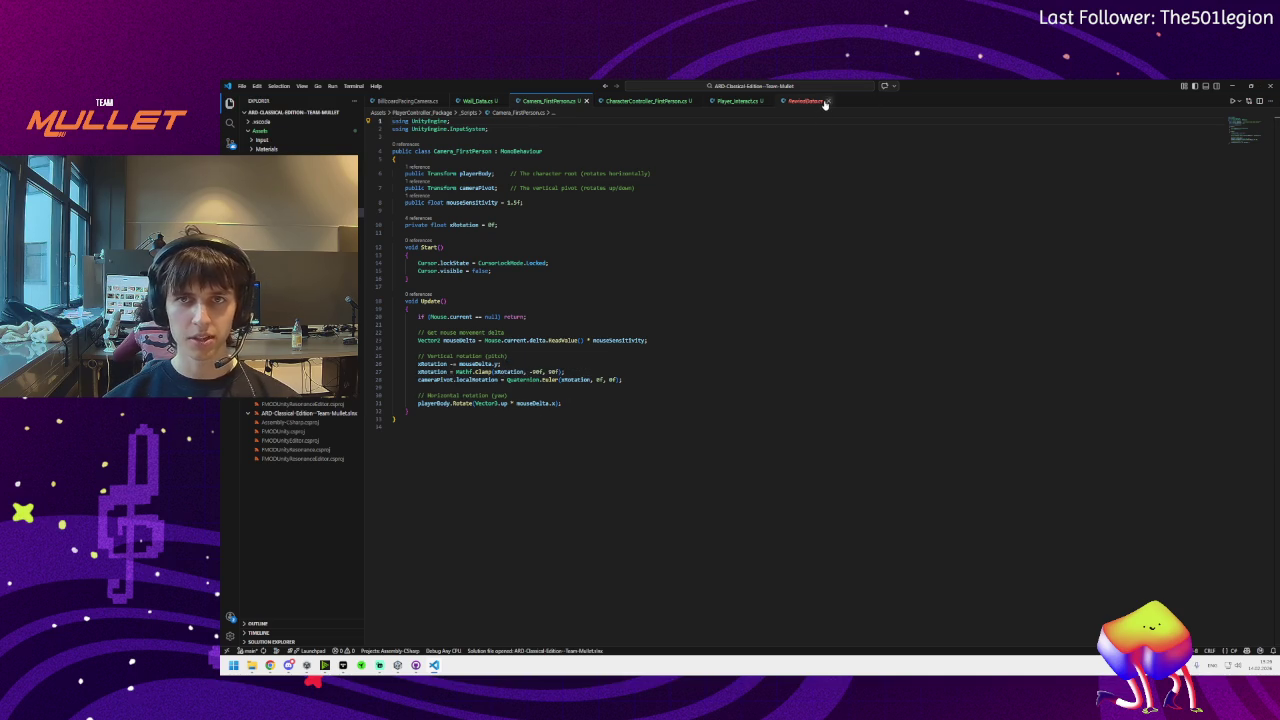
key(alt+Tab)
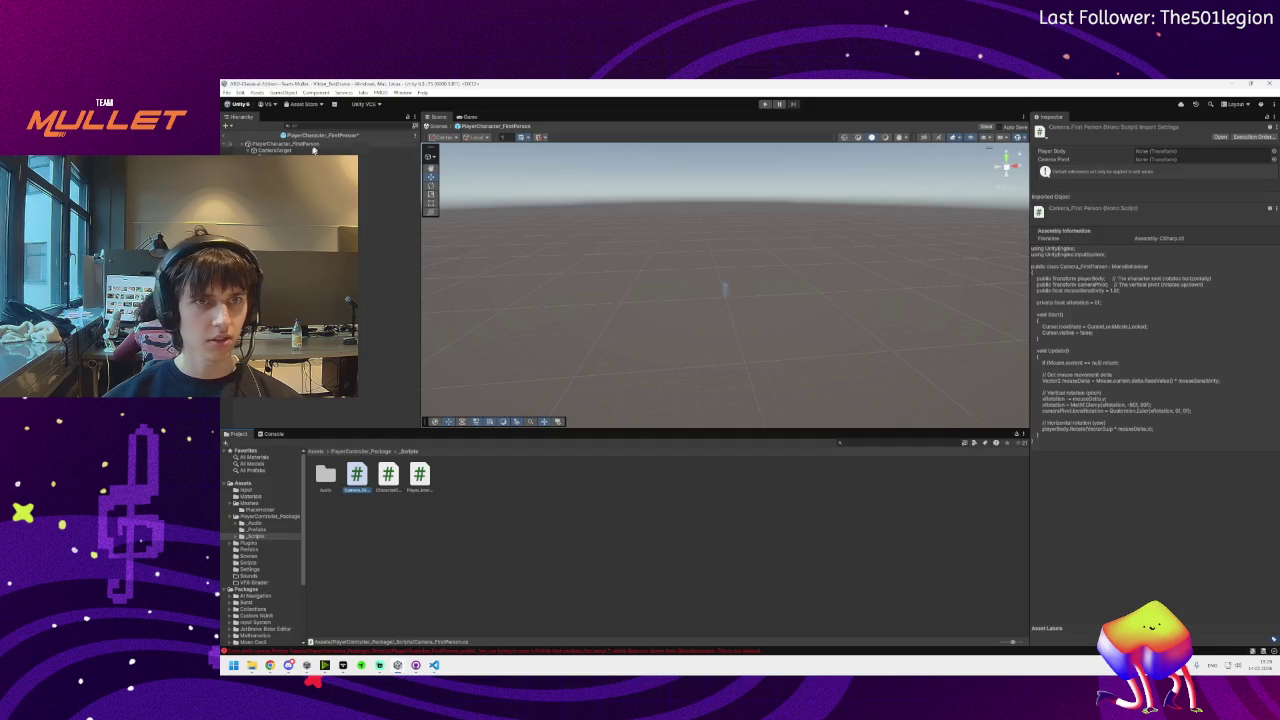
Inspect the player prefab root and its Player Camera, then exit Prefab Mode to the test scene
click(282, 144)
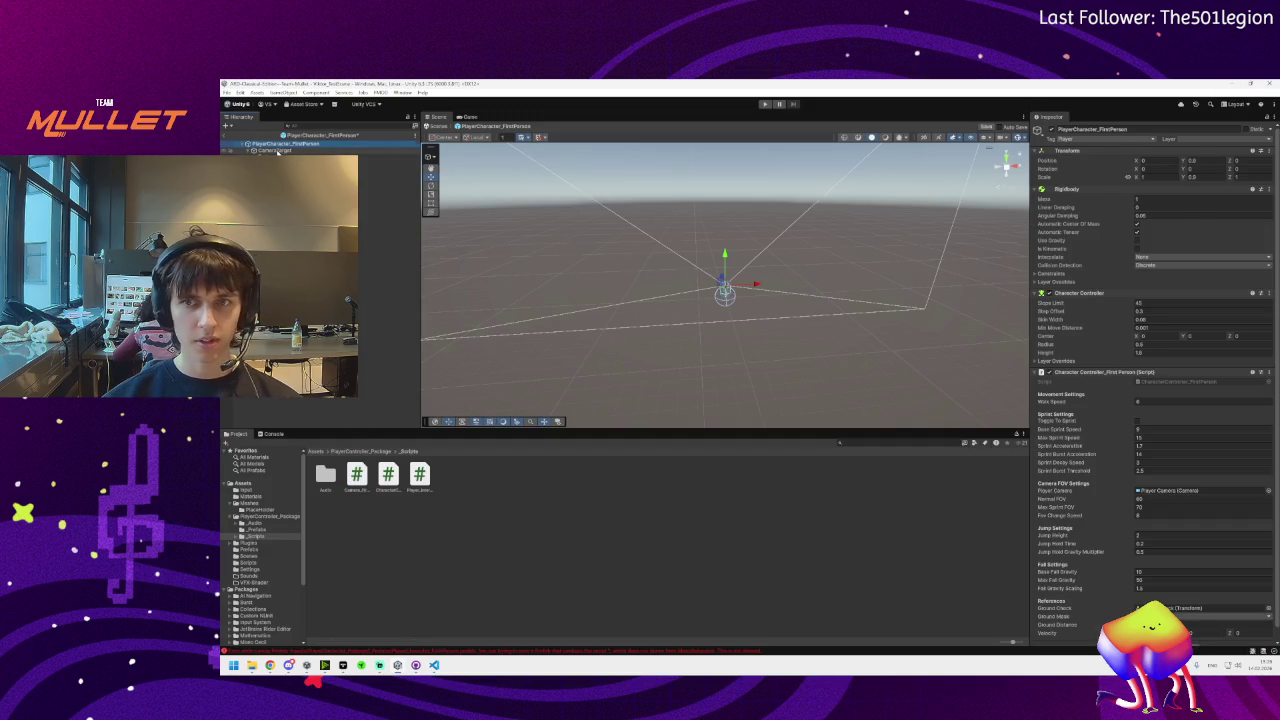
click(278, 157)
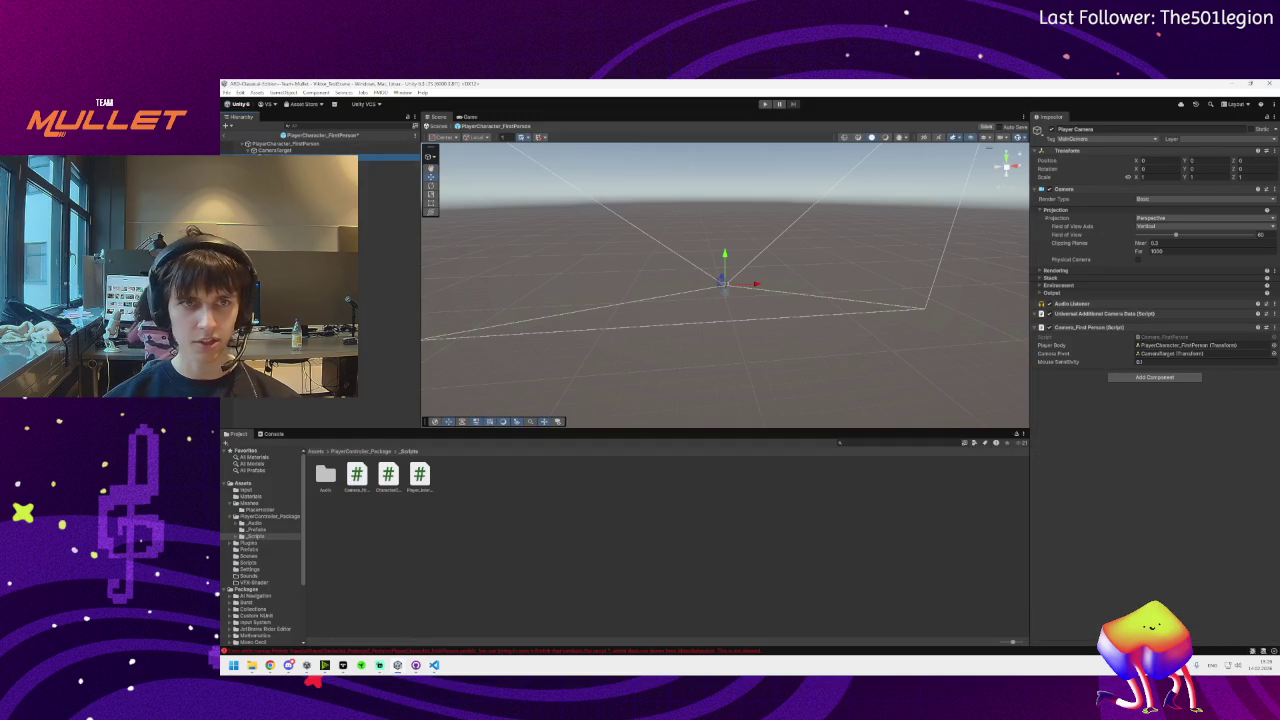
click(282, 144)
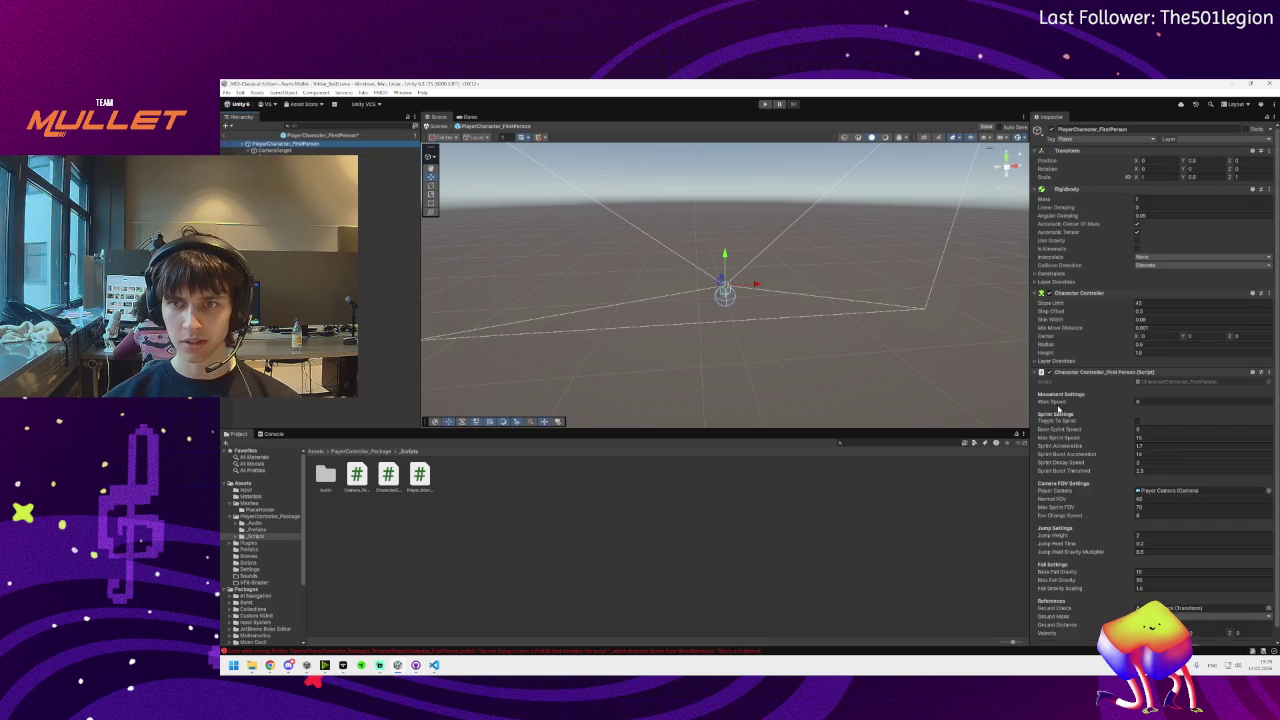
scroll(1084, 380, down, 1)
click(419, 474)
click(546, 501)
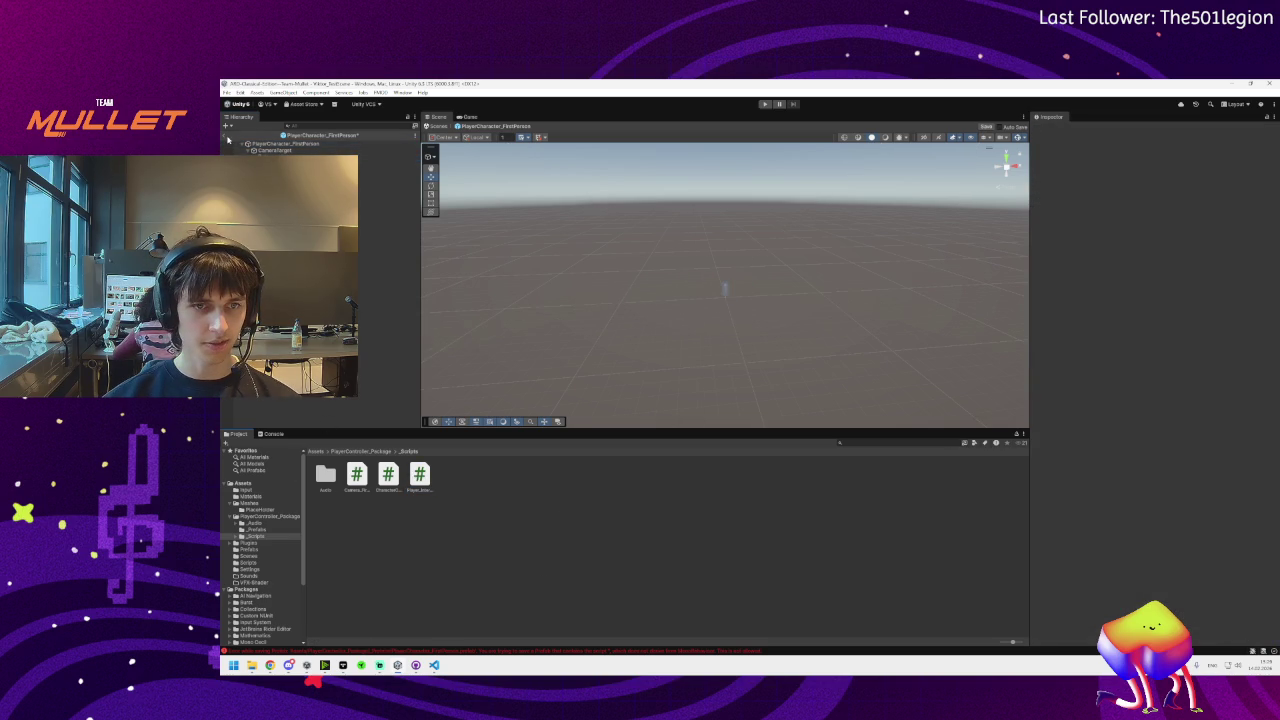
click(225, 141)
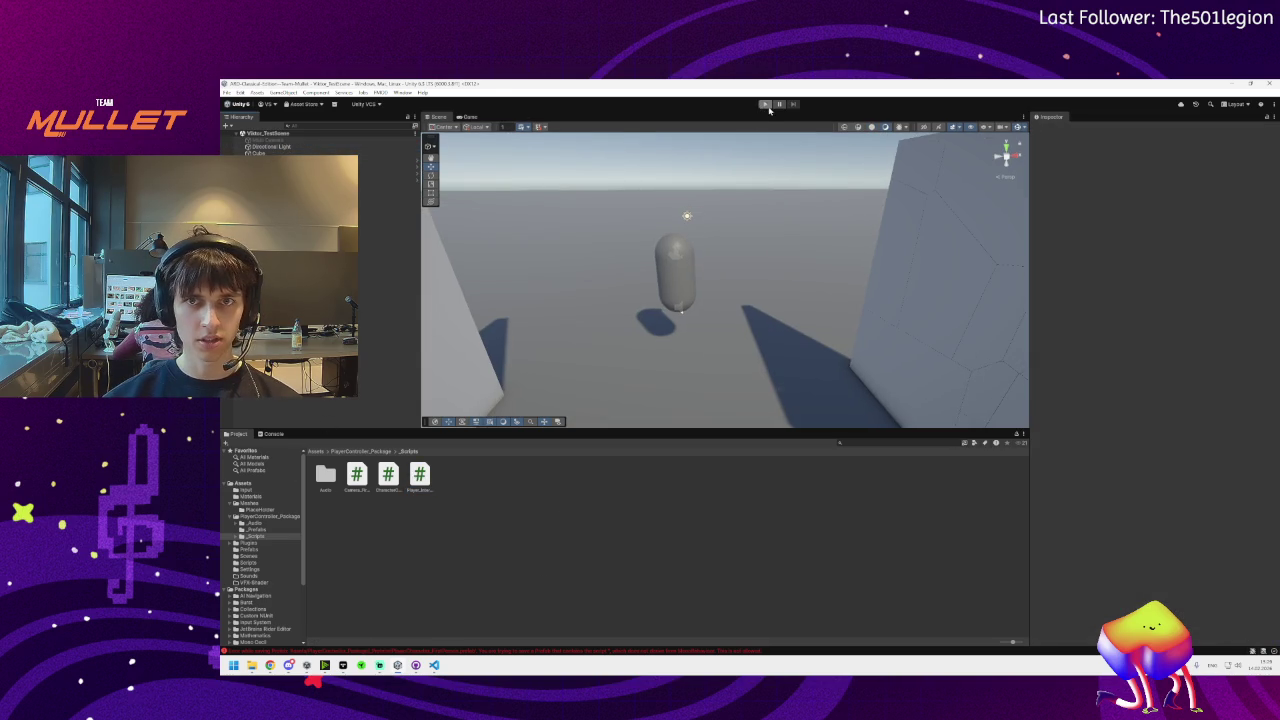
Play-test the scene, stop it, and open PlayerCharacter_FirstPerson's CharacterController_FirstPerson script in VS Code
click(766, 105)
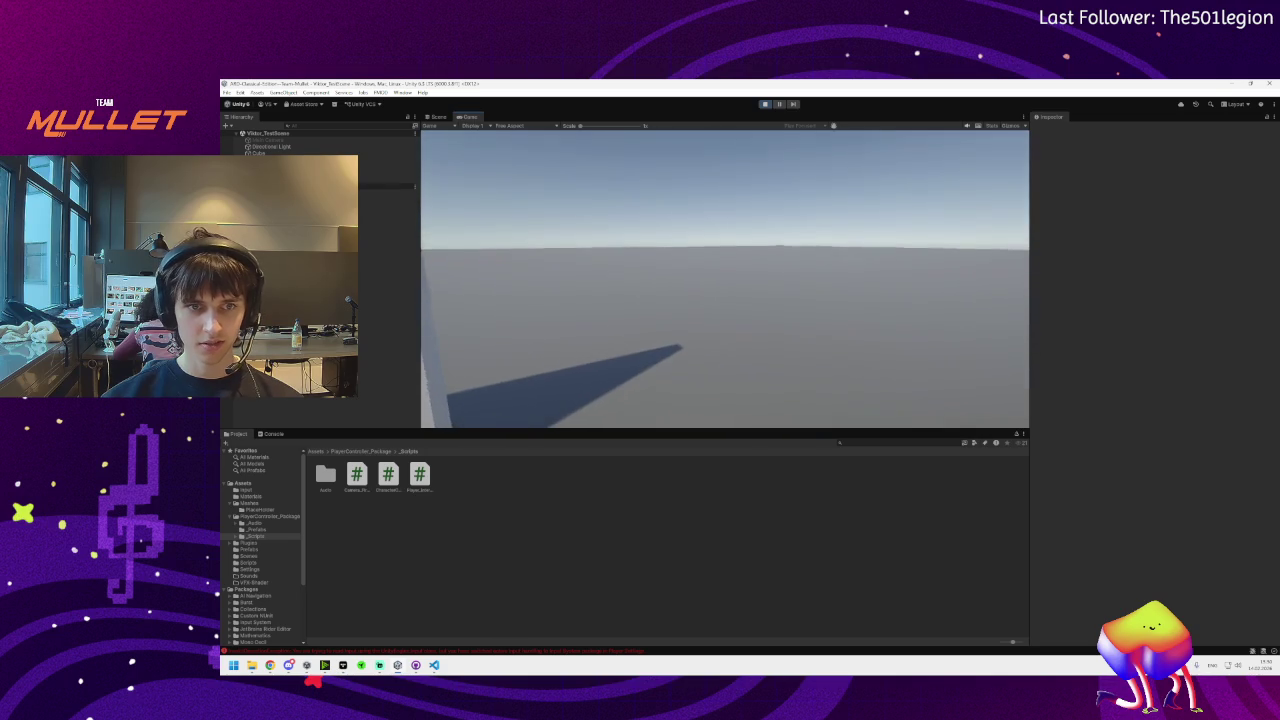
key(super)
click(765, 103)
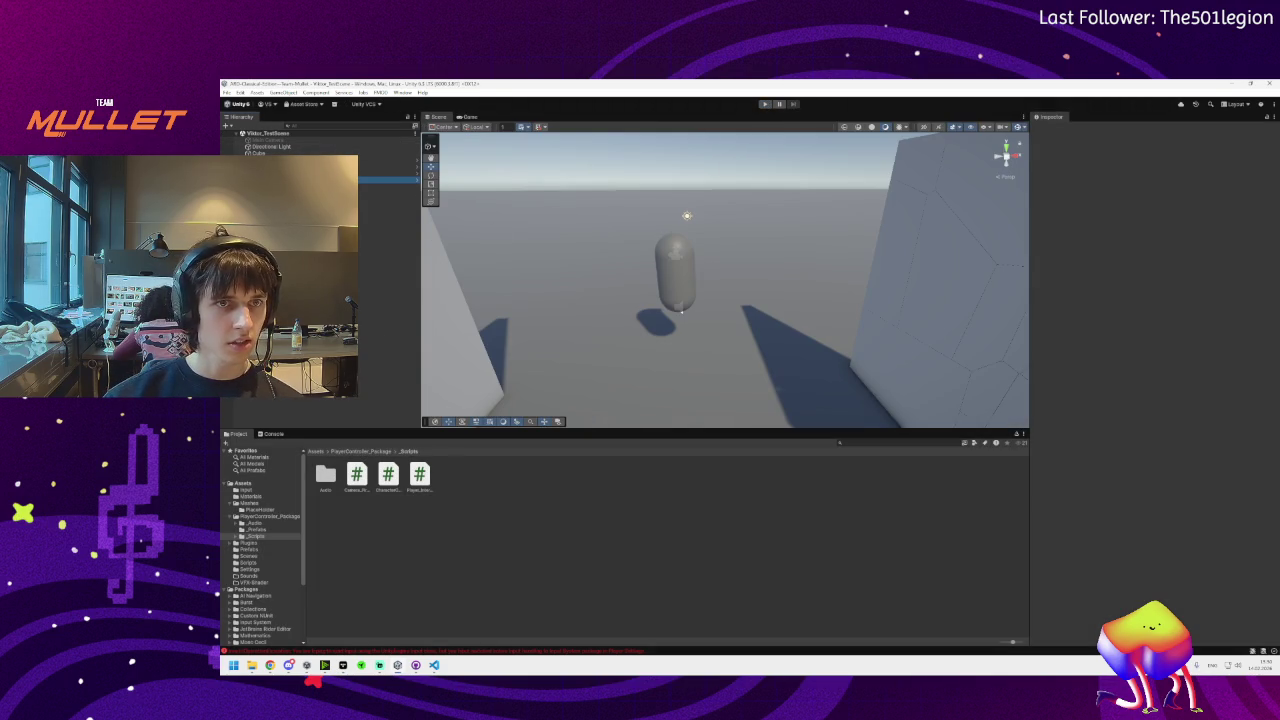
click(388, 179)
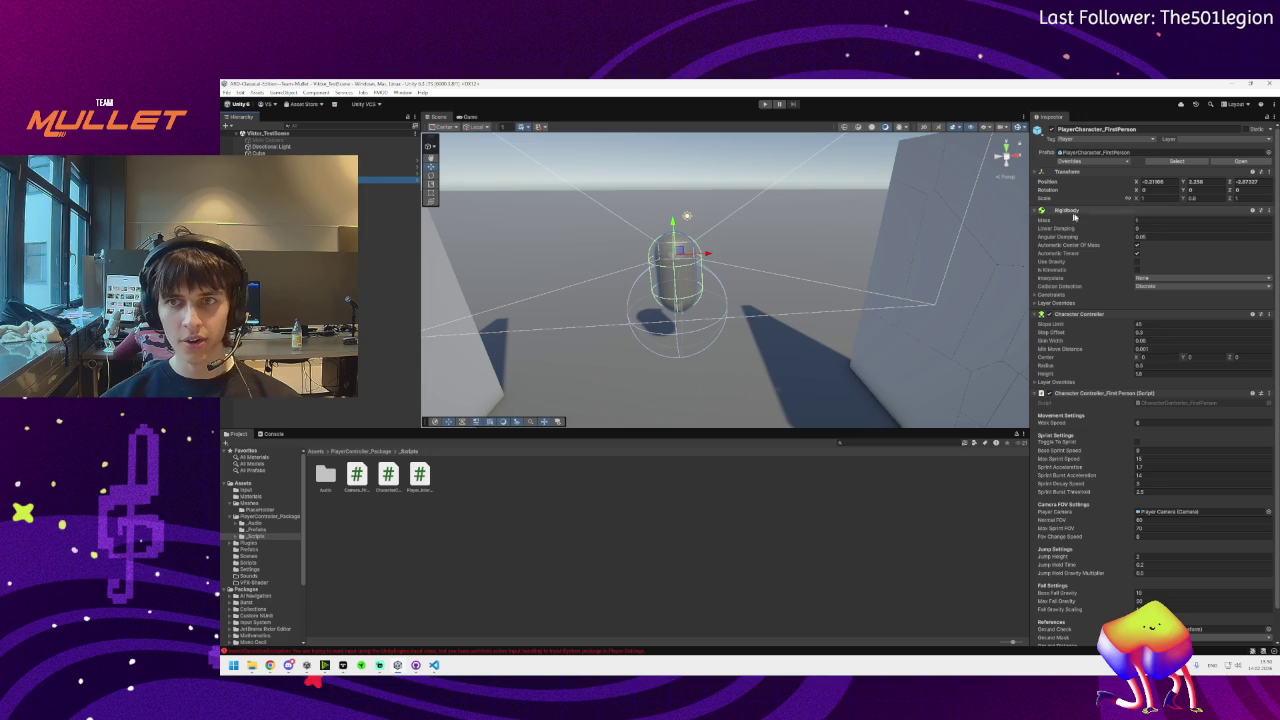
double_click(1180, 403)
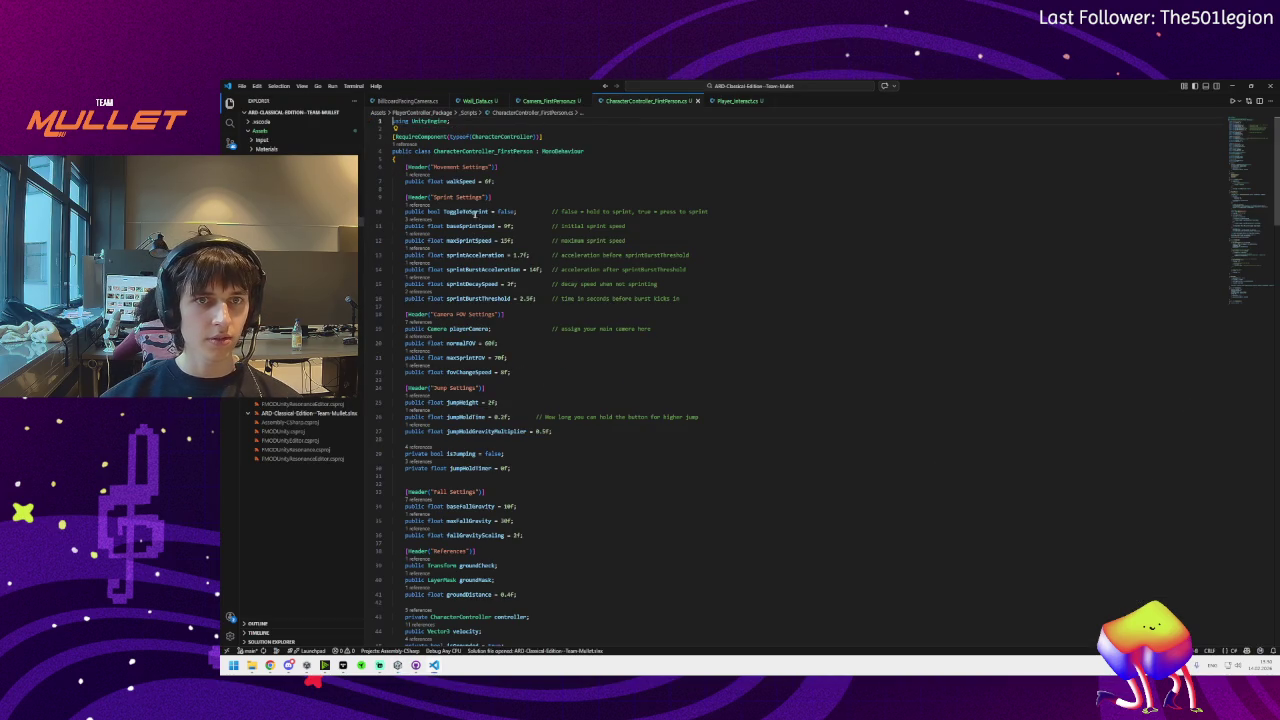
Search the script for 'input' and step through every match, including those in HandleSprintInput
scroll(480, 228, down, 5)
key(ctrl+f)
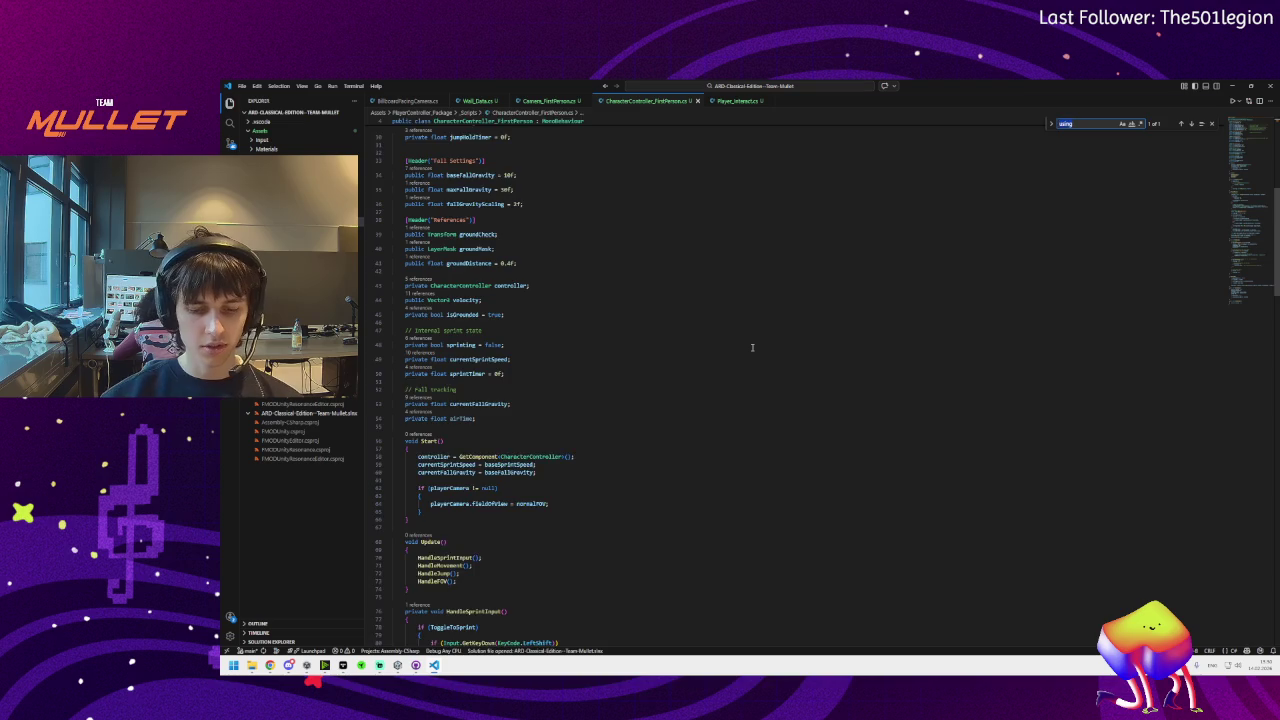
text(input)
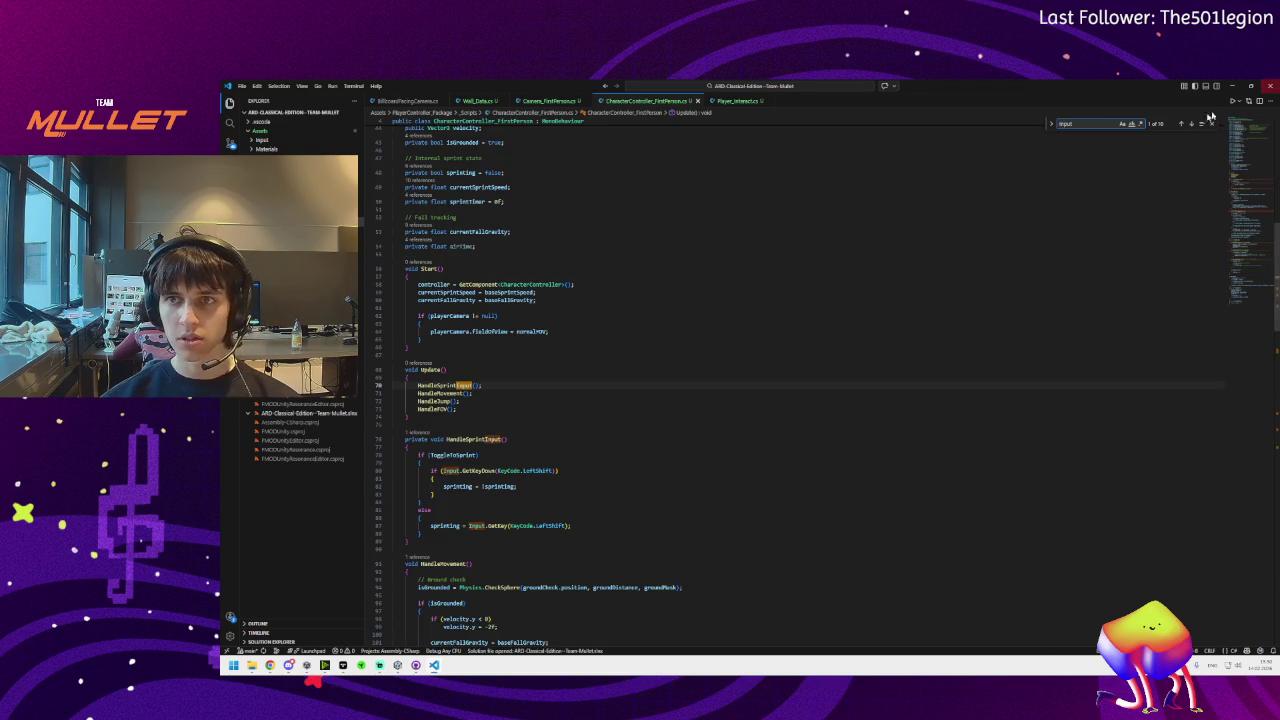
click(1190, 124)
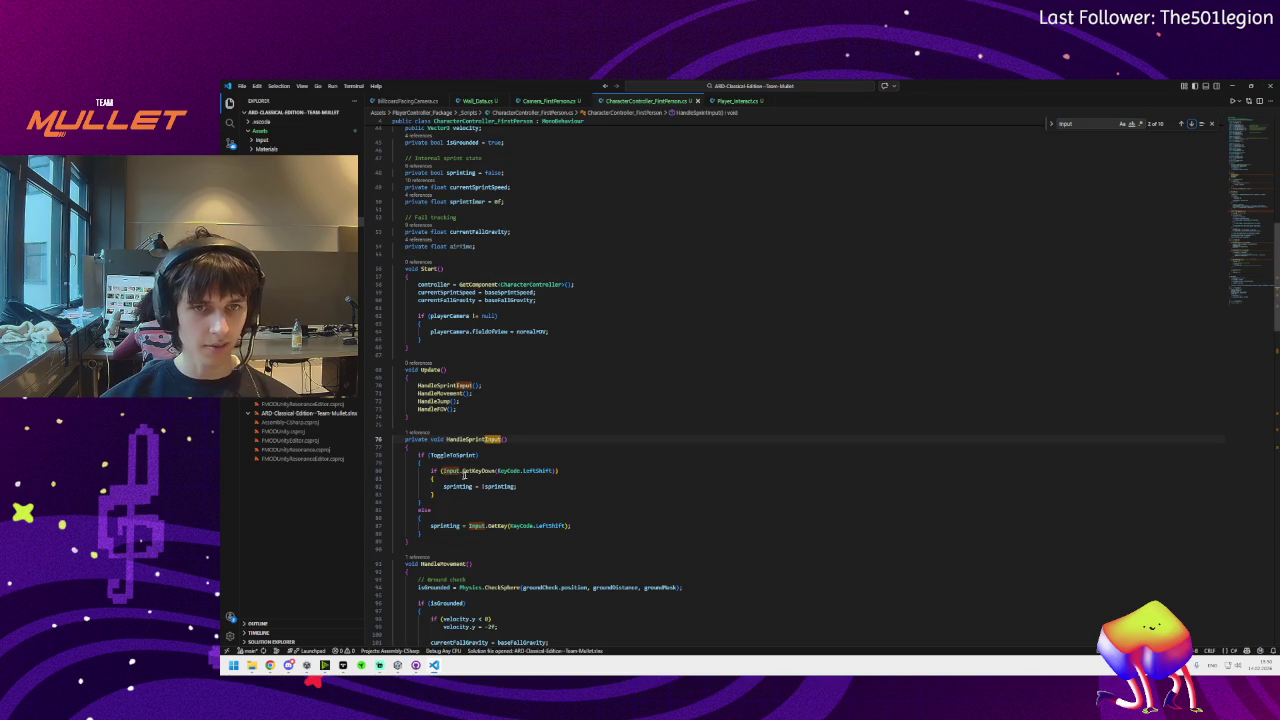
scroll(1167, 185, down, 3)
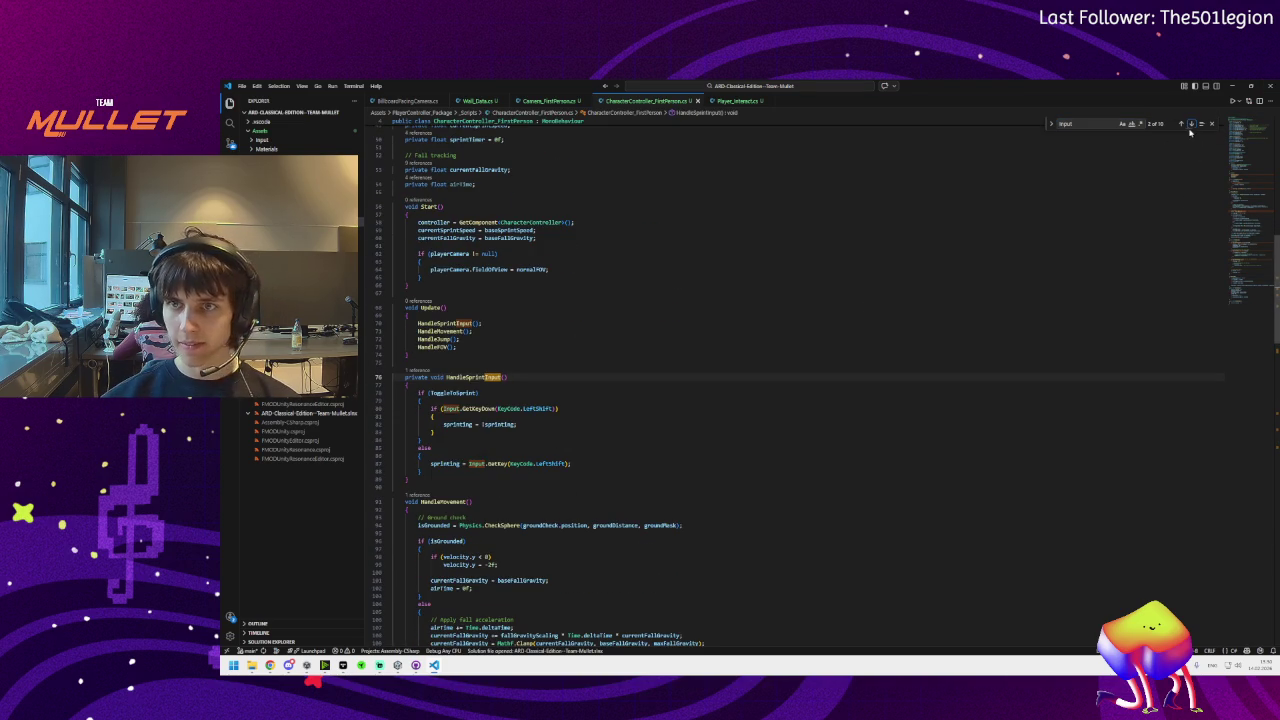
click(1190, 124)
click(1190, 124)
click(1190, 124)
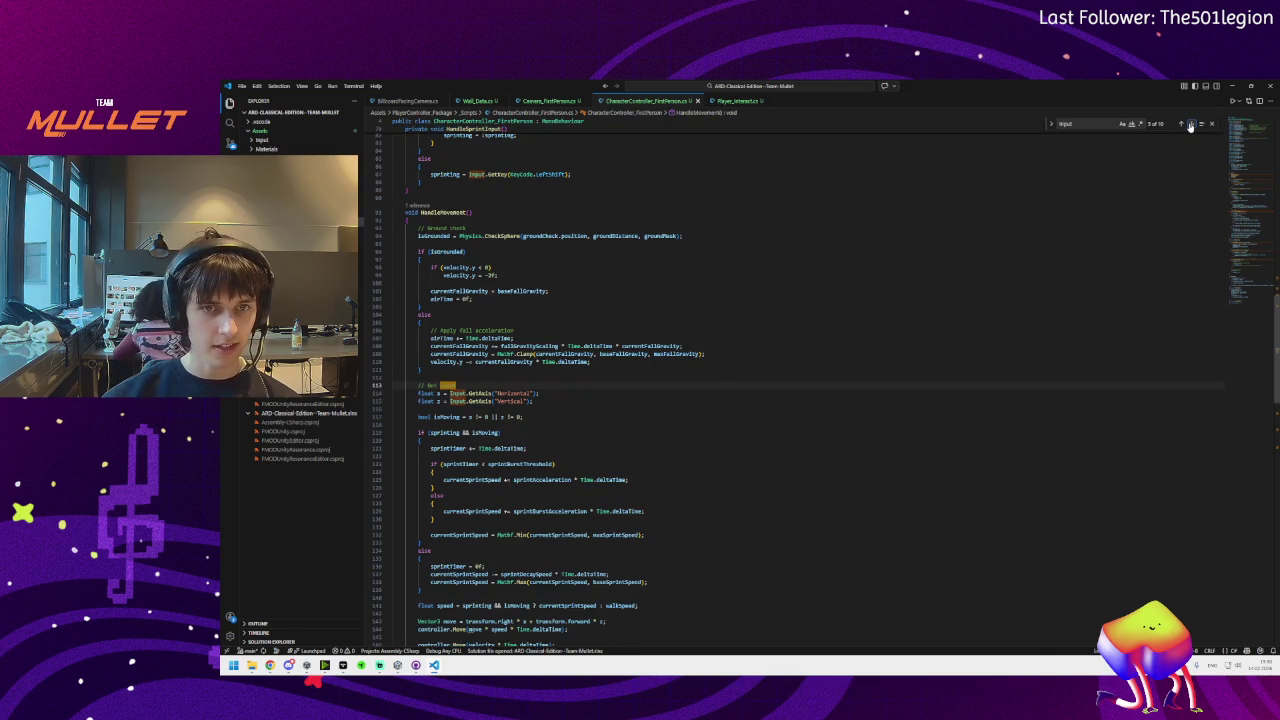
click(1190, 124)
click(1190, 124)
click(1190, 124)
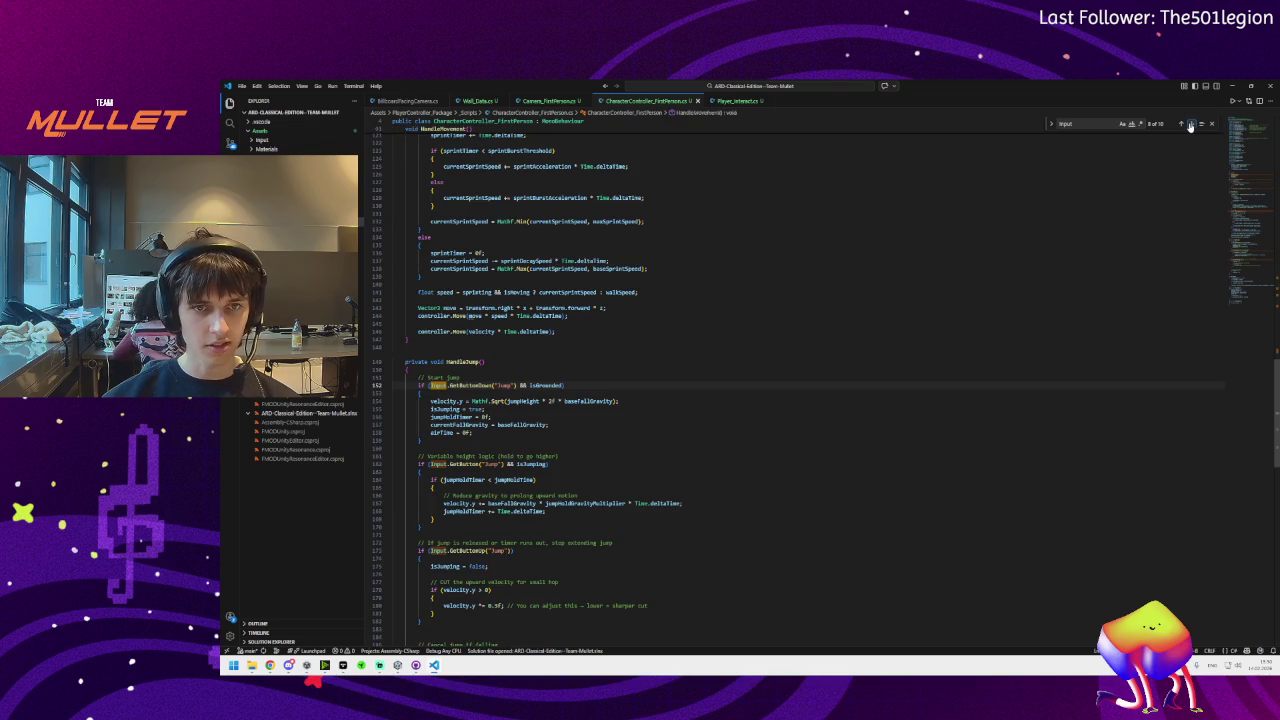
click(1190, 124)
click(1190, 124)
click(1190, 124)
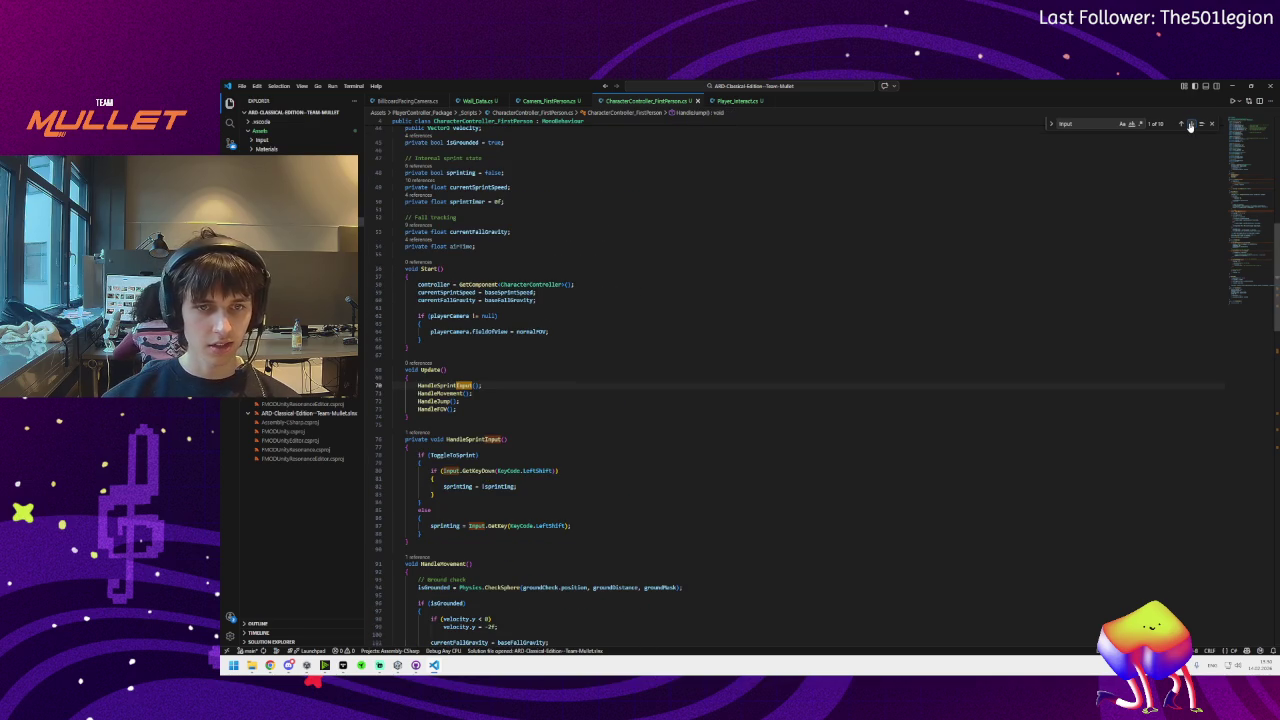
click(1190, 124)
click(1190, 124)
click(1190, 124)
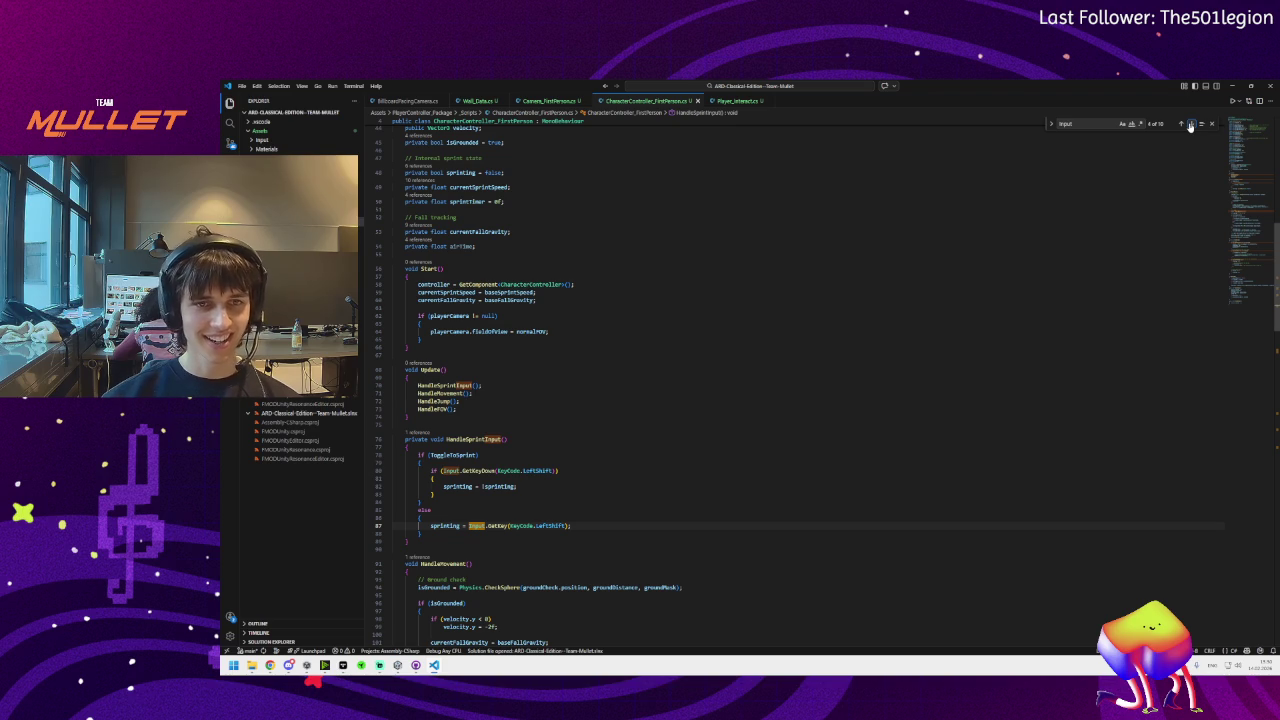
Jump to the HandleMovement method definition and trace its ground check and airTime uses
double_click(420, 393)
key(ctrl+f)
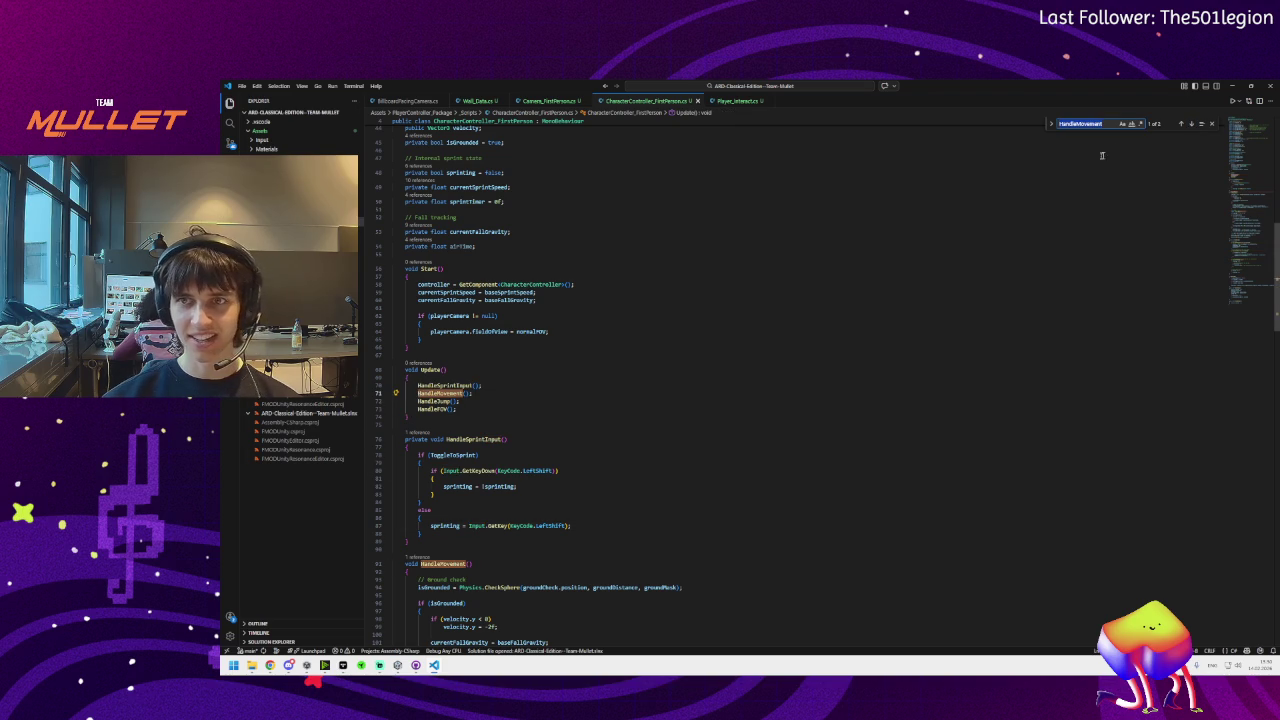
click(1190, 124)
scroll(723, 443, down, 5)
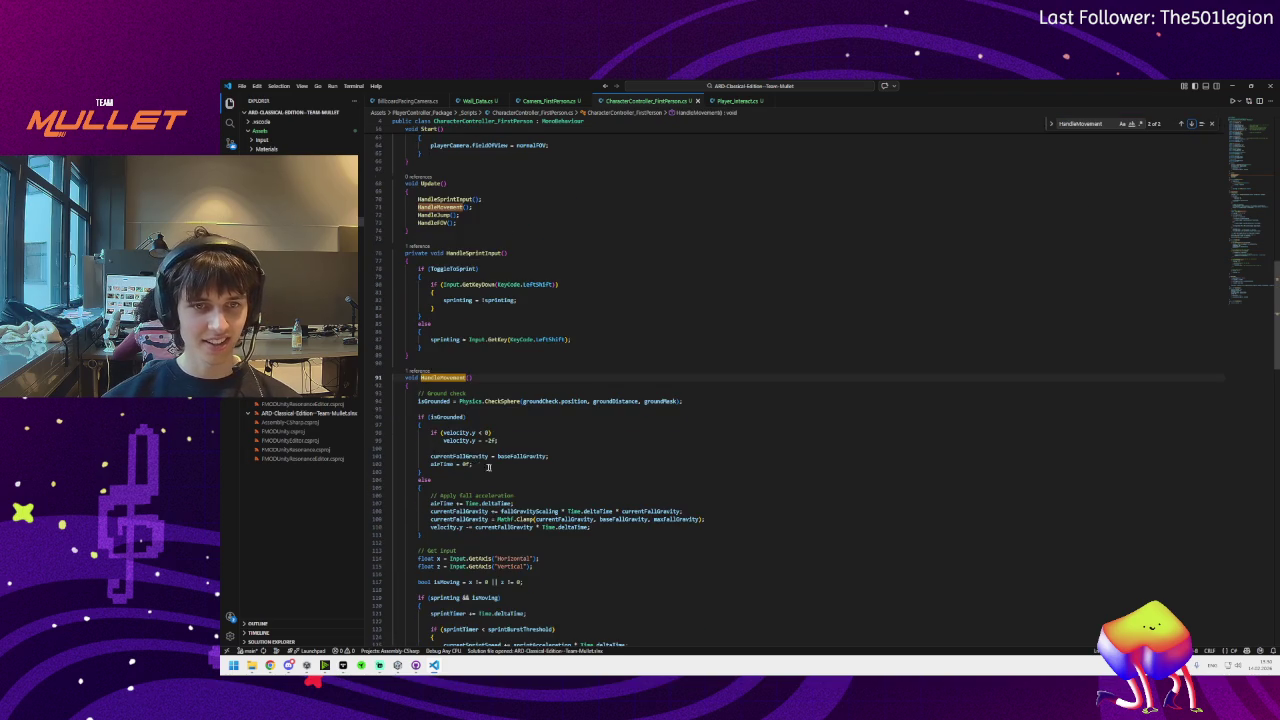
click(503, 401)
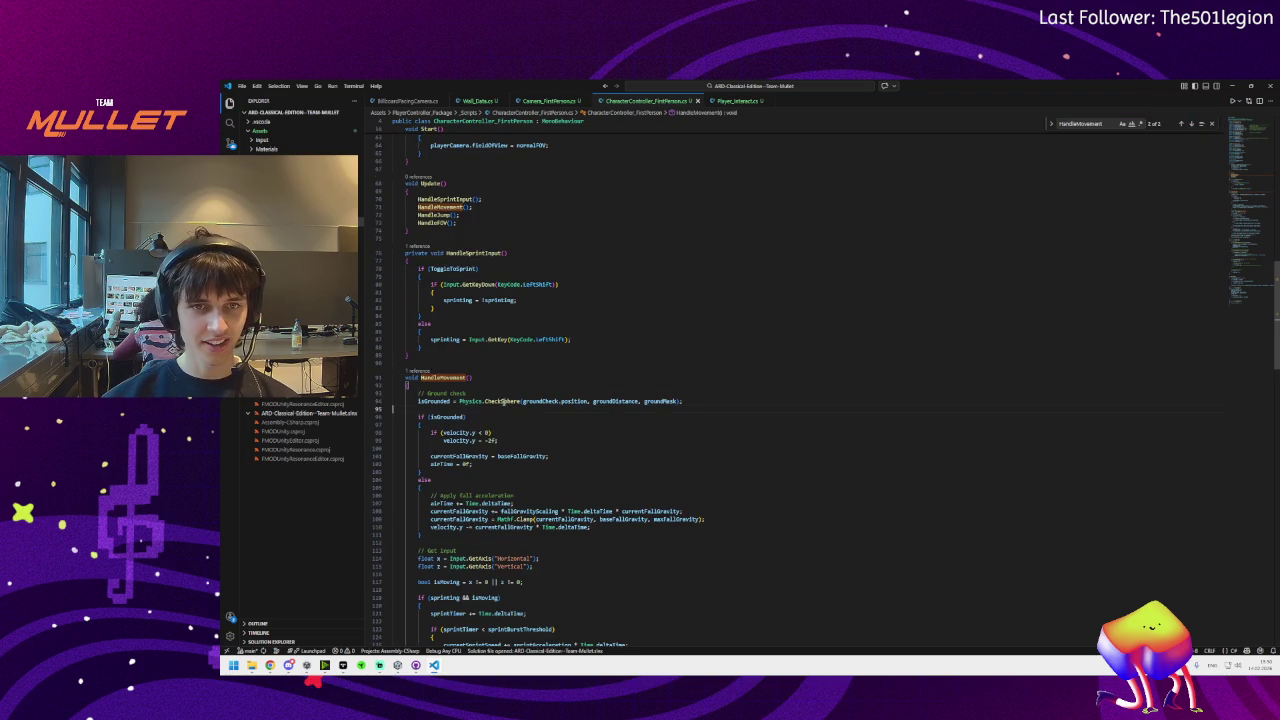
click(450, 432)
click(446, 456)
click(442, 464)
Review the GetAxis input reads and the sprintTimer, currentSprintSpeed and sprintAcceleration variables
scroll(445, 480, down, 1)
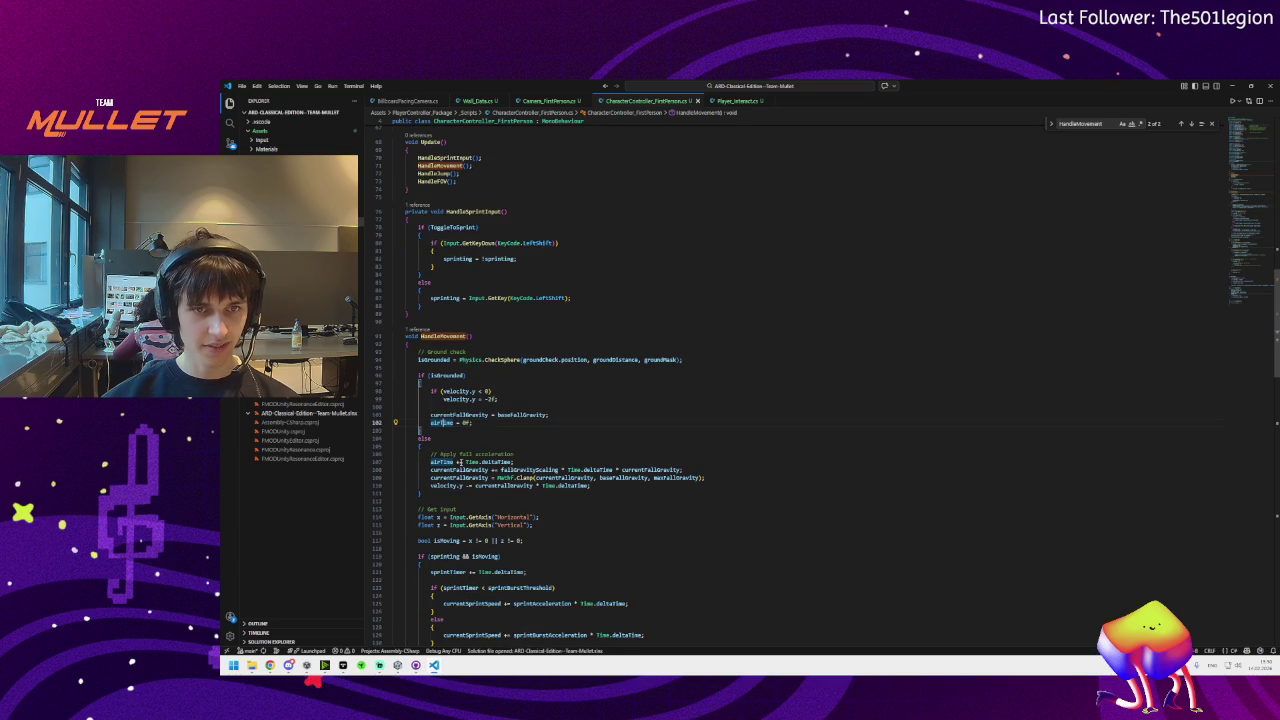
click(605, 426)
scroll(470, 462, down, 2)
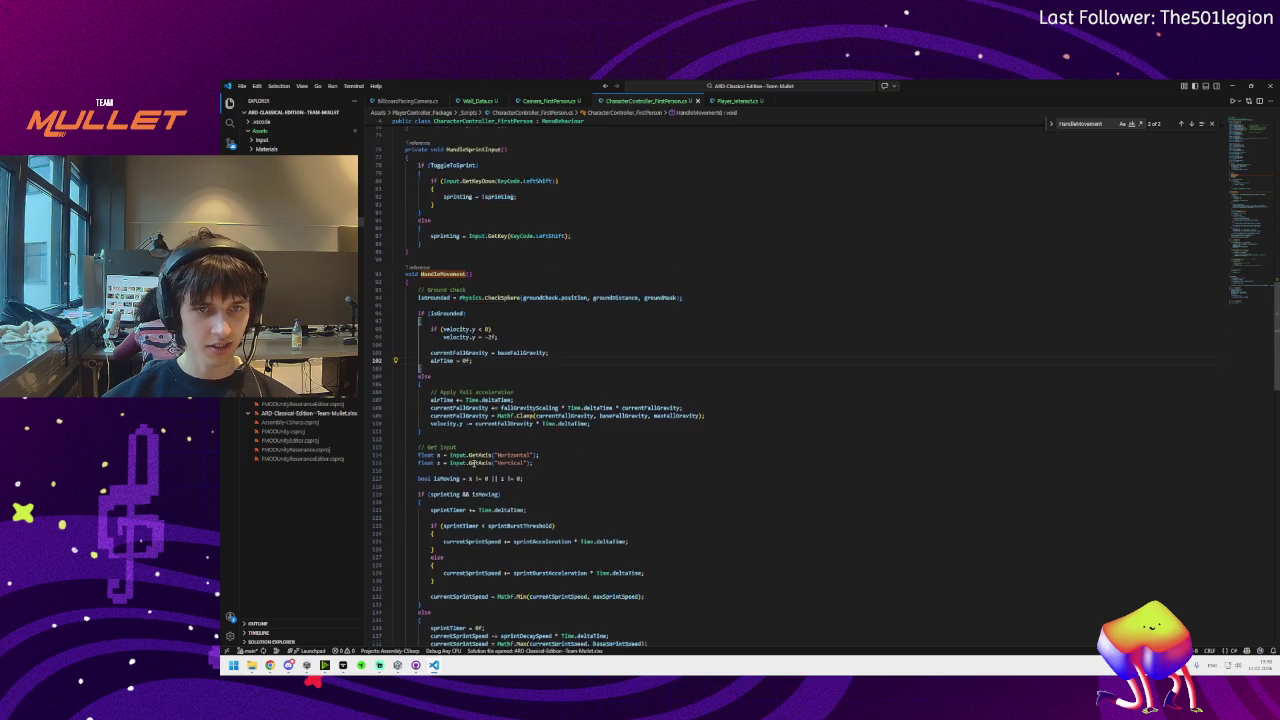
click(482, 441)
click(470, 443)
scroll(525, 440, down, 2)
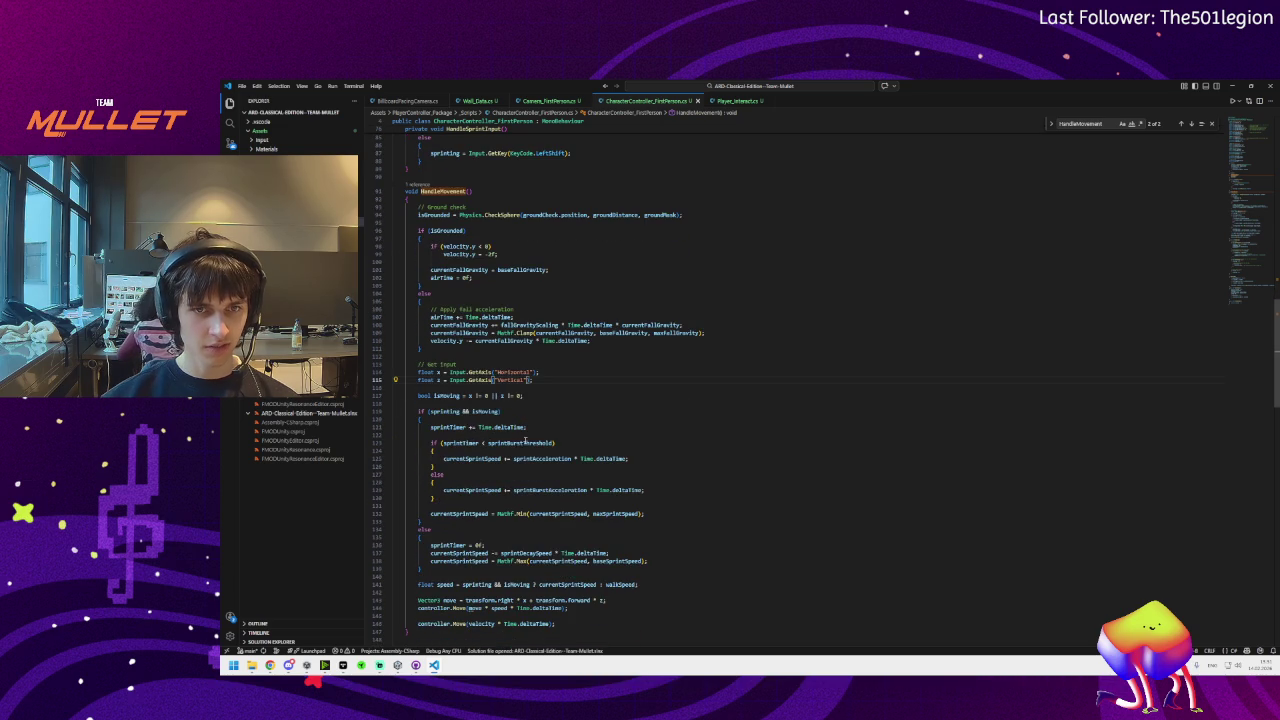
click(443, 411)
click(486, 411)
click(446, 427)
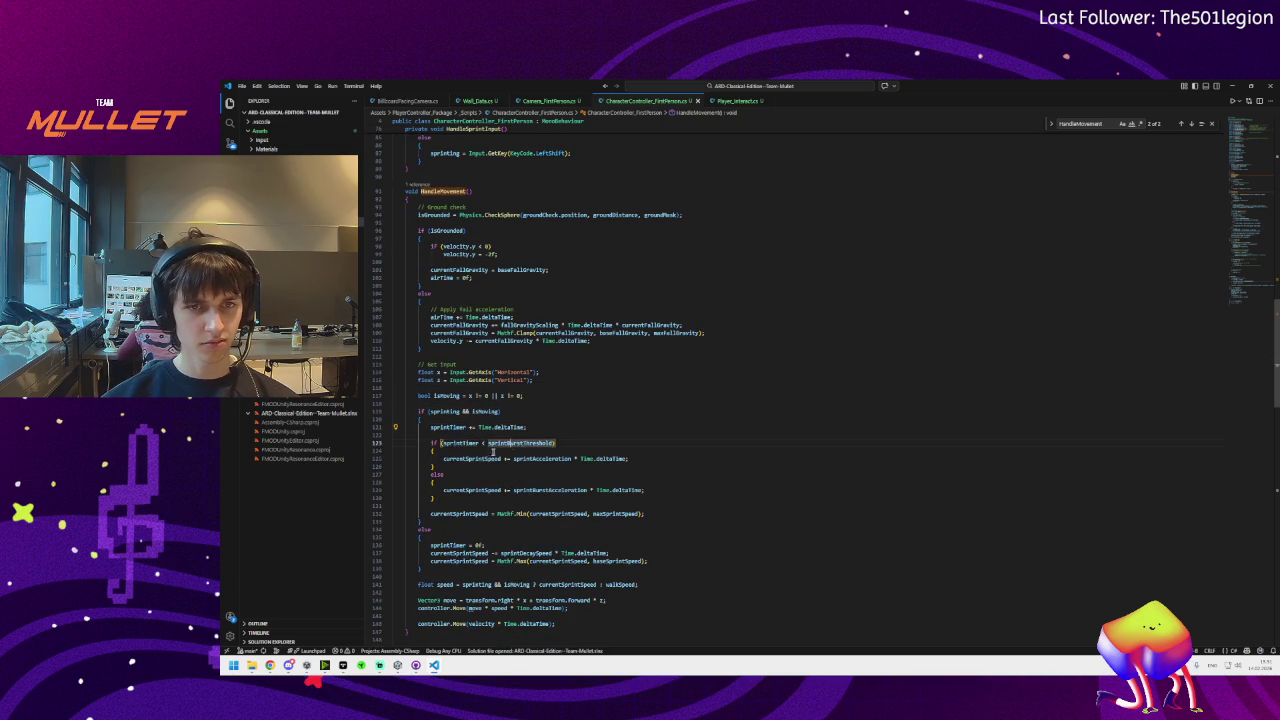
click(481, 458)
click(542, 459)
click(471, 458)
scroll(465, 460, down, 3)
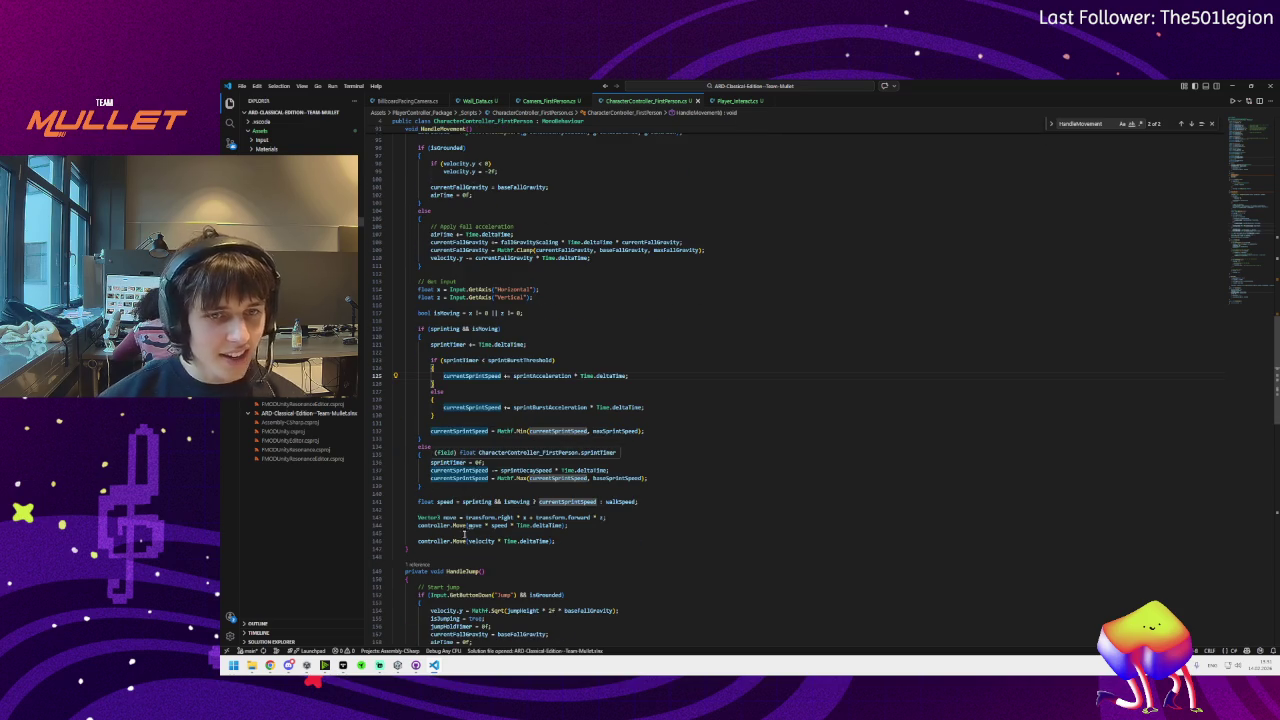
Undo a stray Tab in currentSprintSpeed and review the sprint block, sprinting flag and Move calls
key(Tab)
key(ctrl+z)
click(710, 417)
click(534, 431)
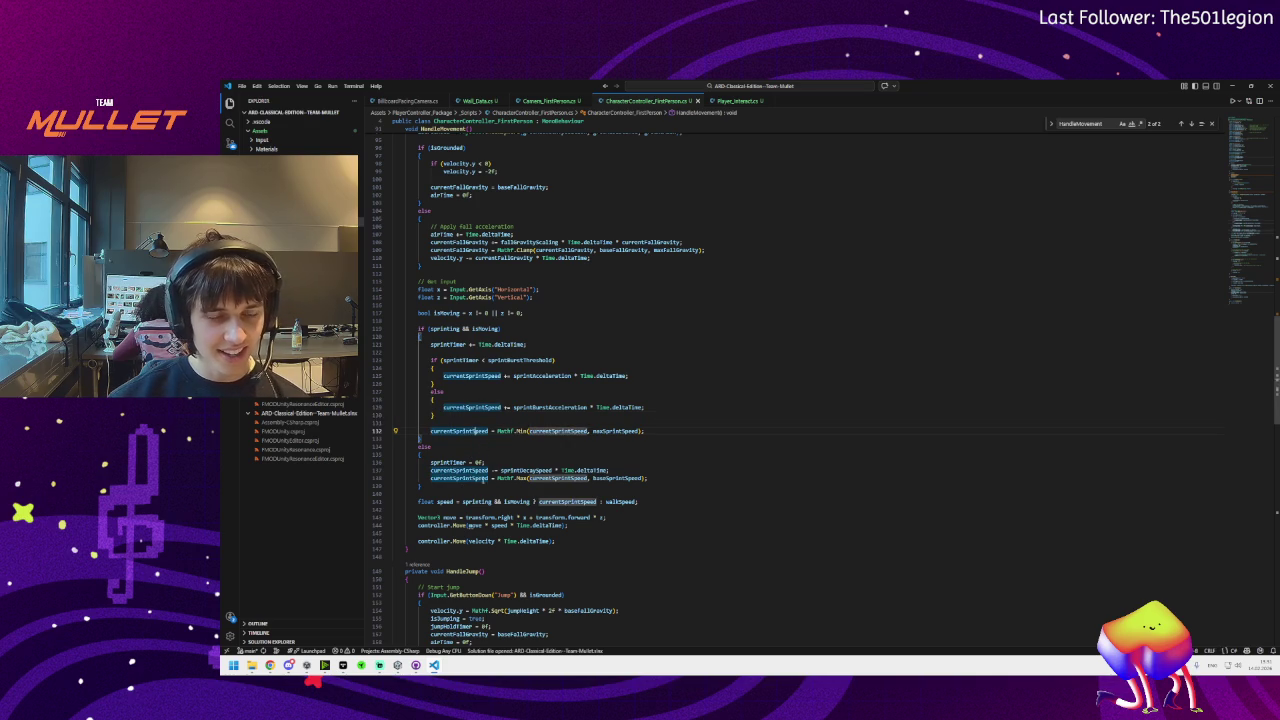
click(489, 501)
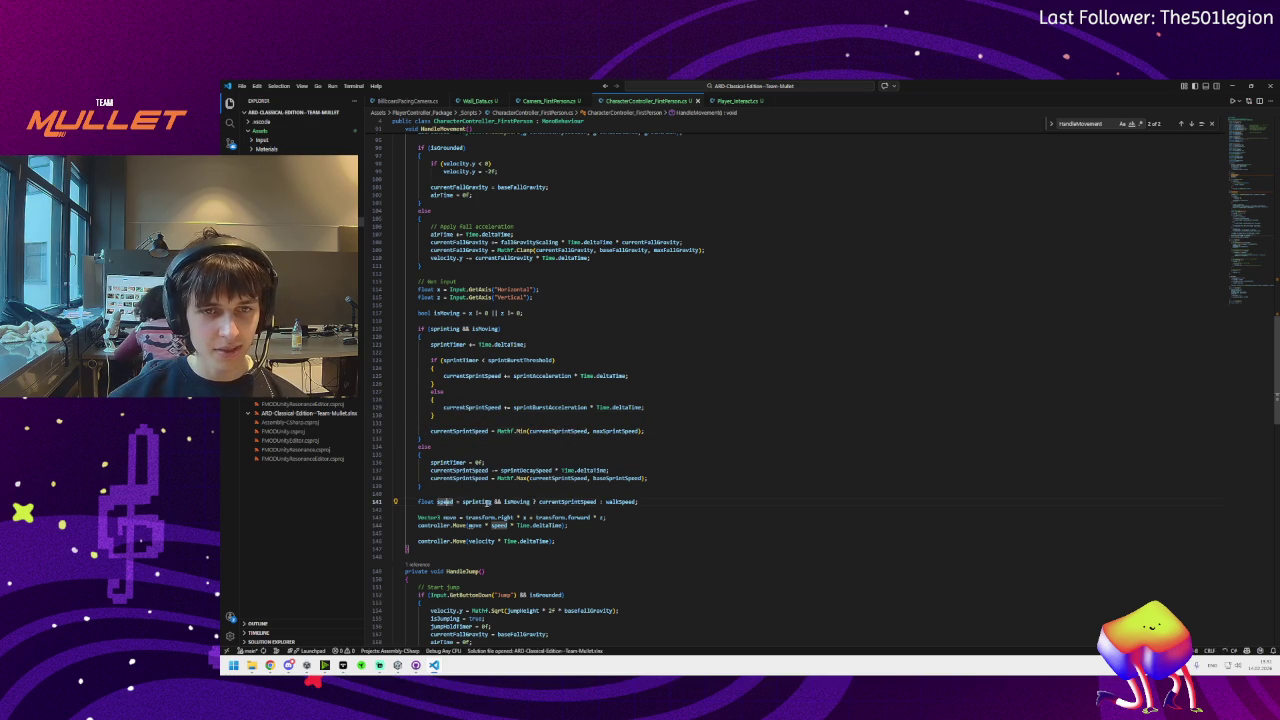
click(453, 517)
click(441, 526)
mouse_move(462, 525)
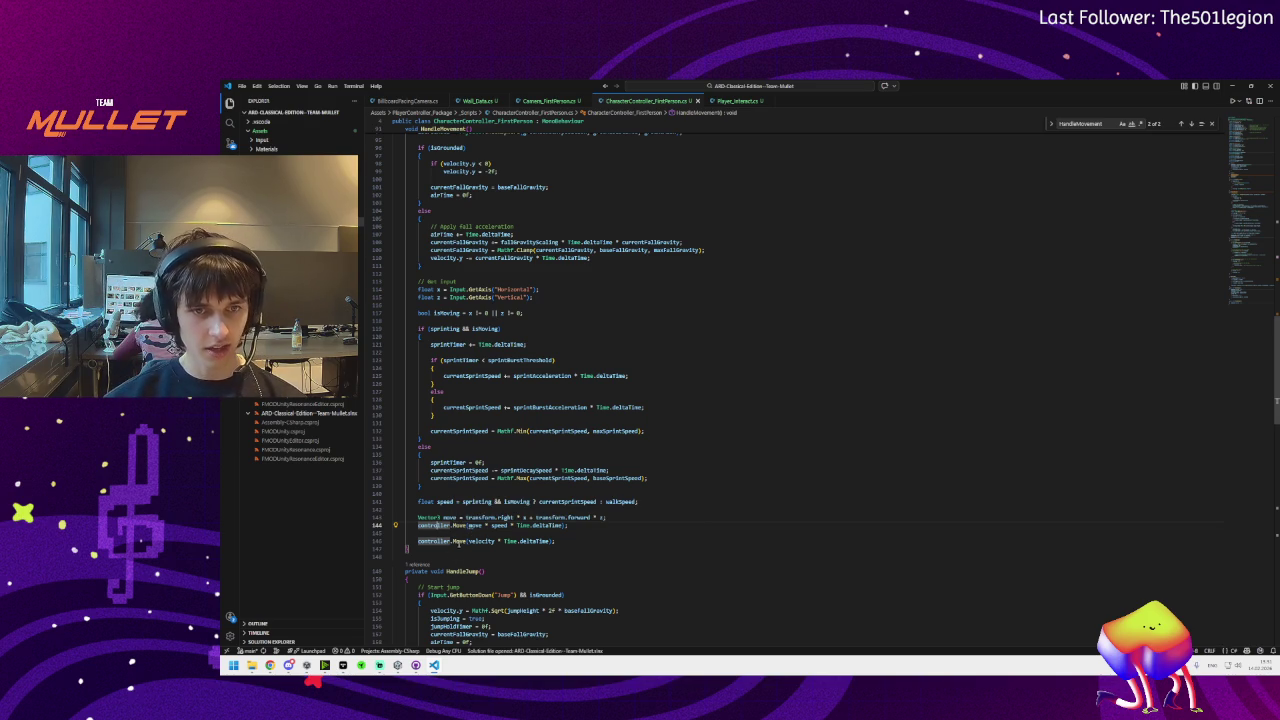
Return to the HandleMovement declaration, close the Find widget, and switch back to Unity
scroll(605, 535, up, 1)
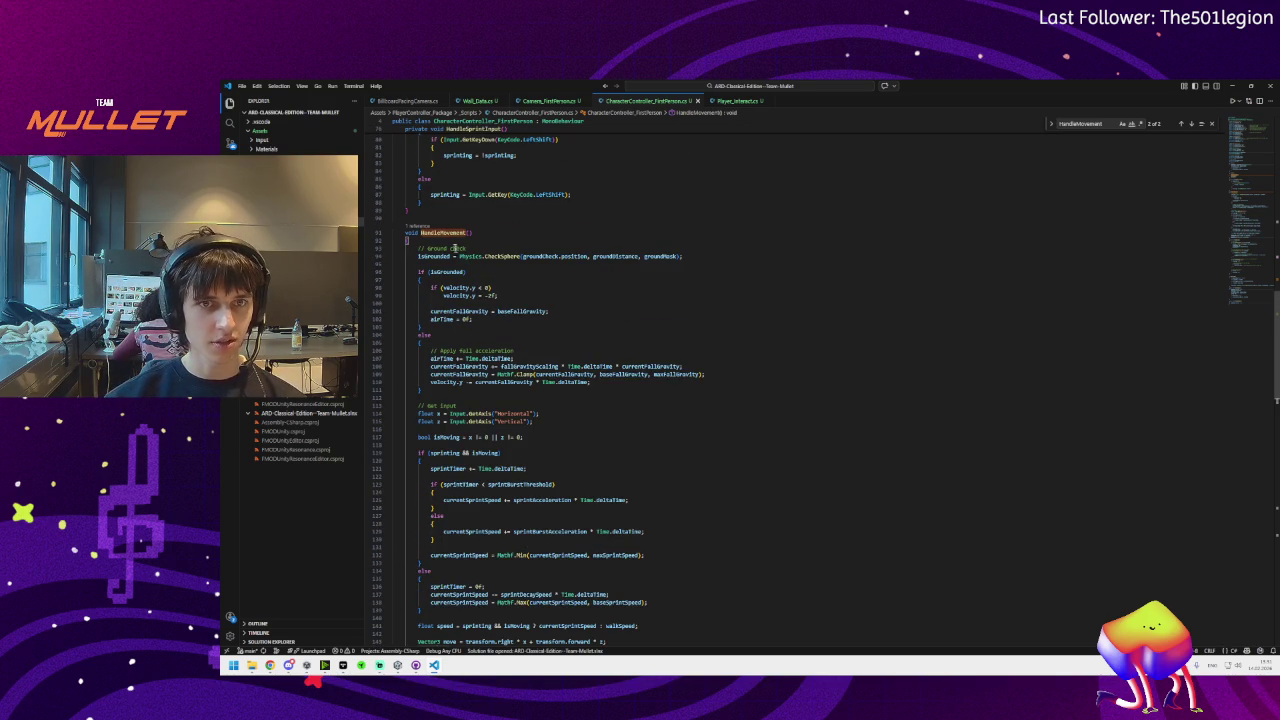
click(478, 233)
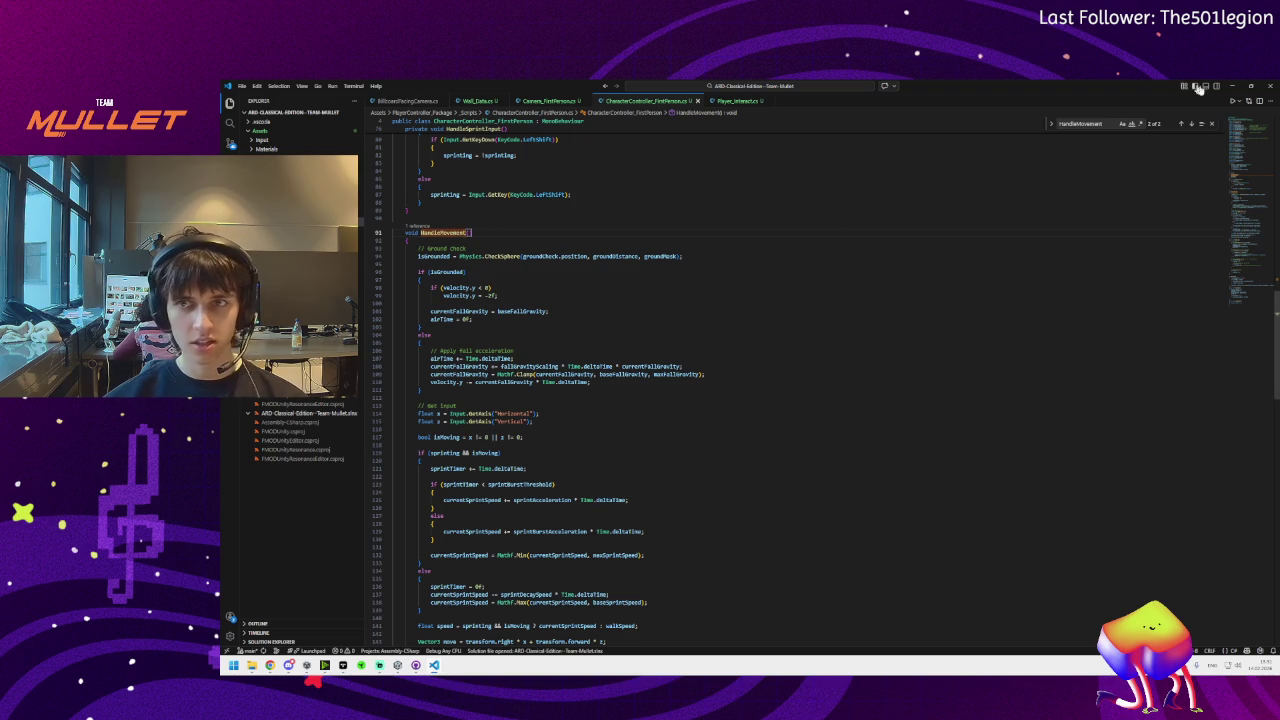
click(1213, 124)
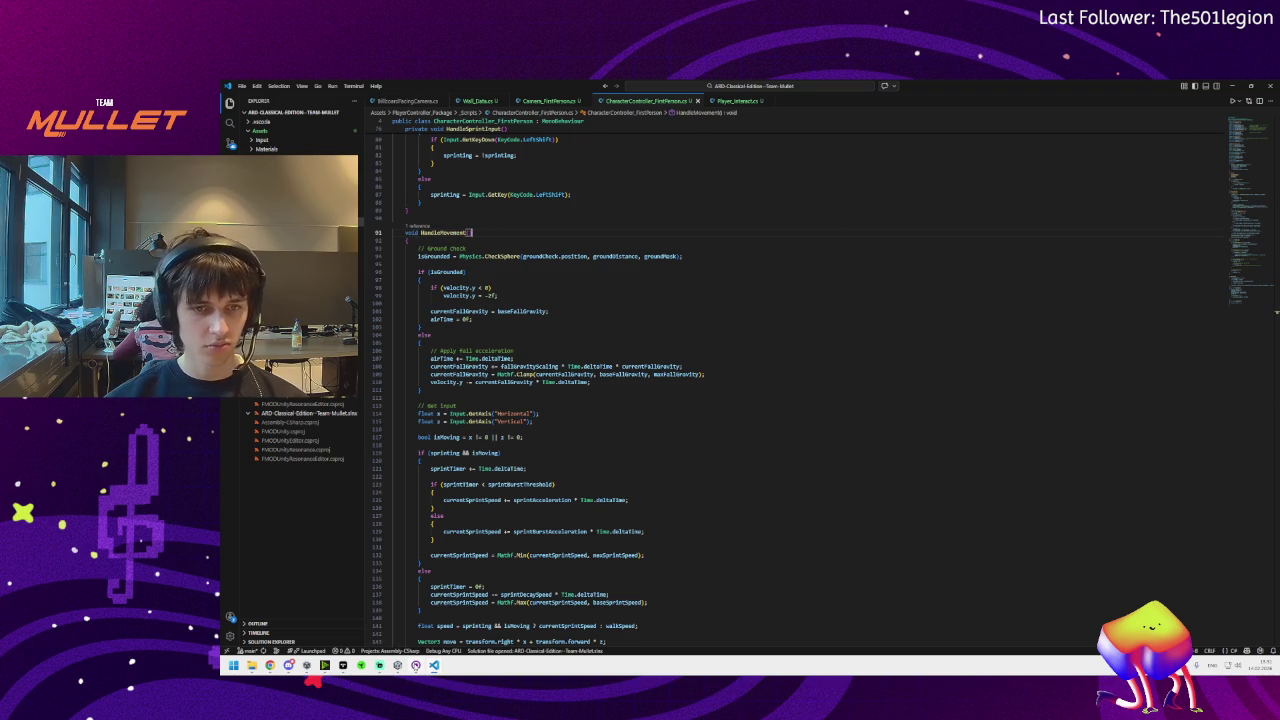
mouse_move(416, 665)
click(415, 610)
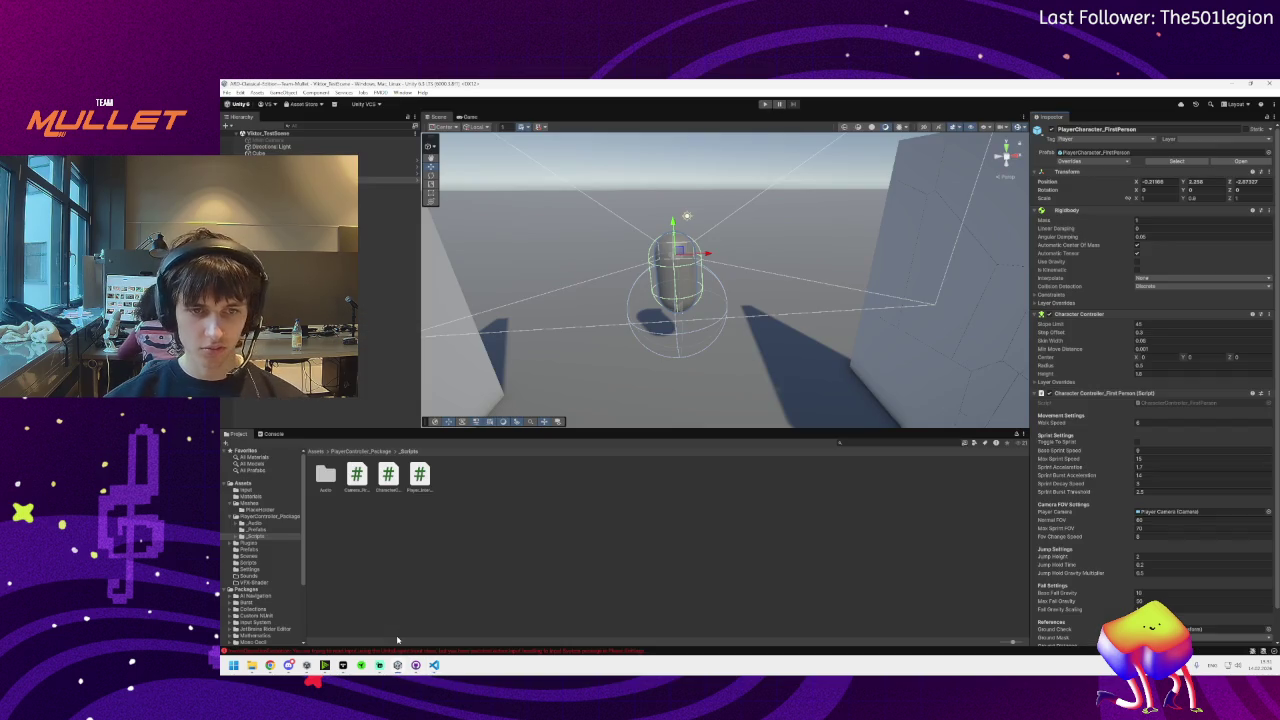
Show the Console's InvalidOperationException input errors, view one stack trace, and jump to its script line
click(374, 650)
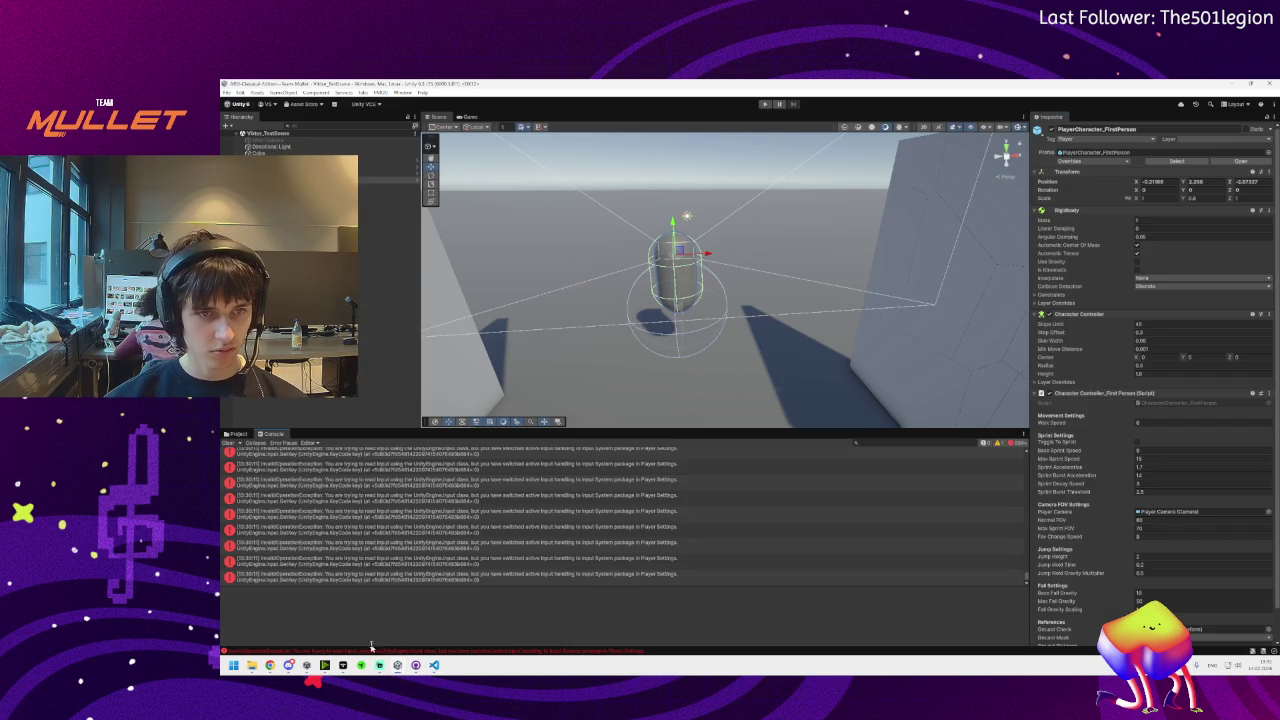
scroll(338, 556, down, 2)
click(357, 525)
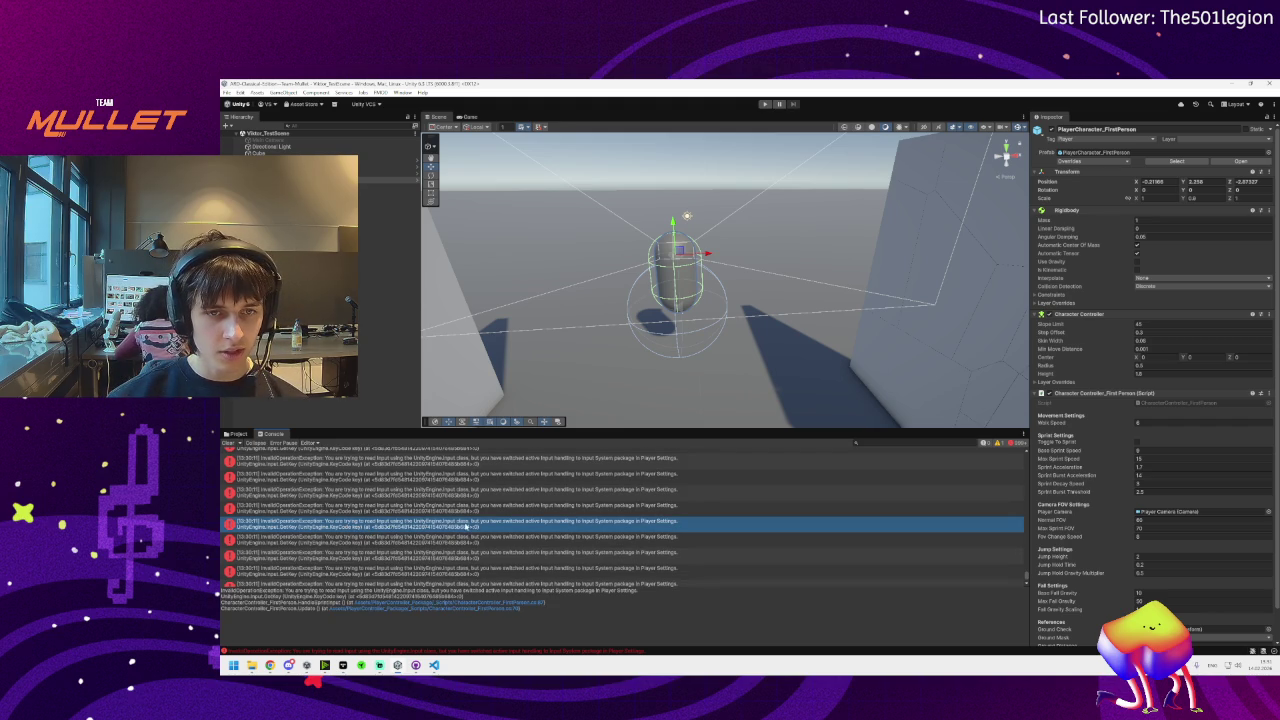
double_click(566, 528)
key(alt+Tab)
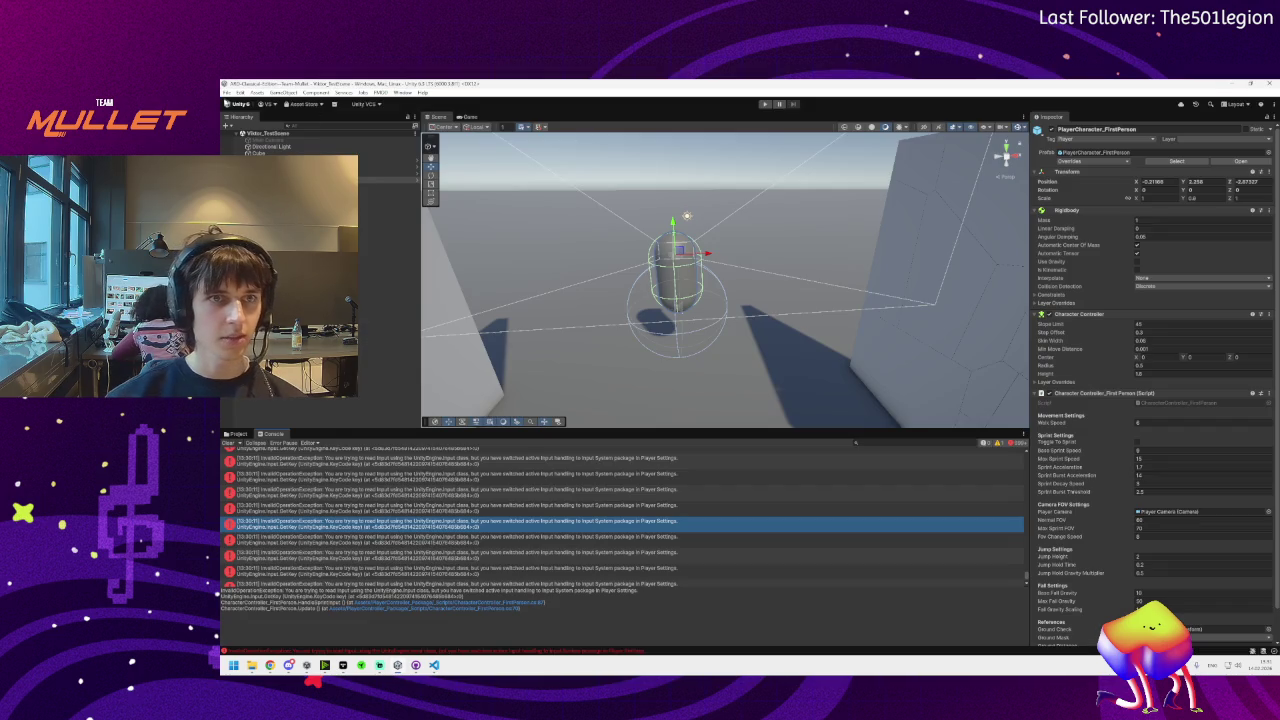
Open Unity's Preferences from the Edit menu
click(228, 103)
click(241, 93)
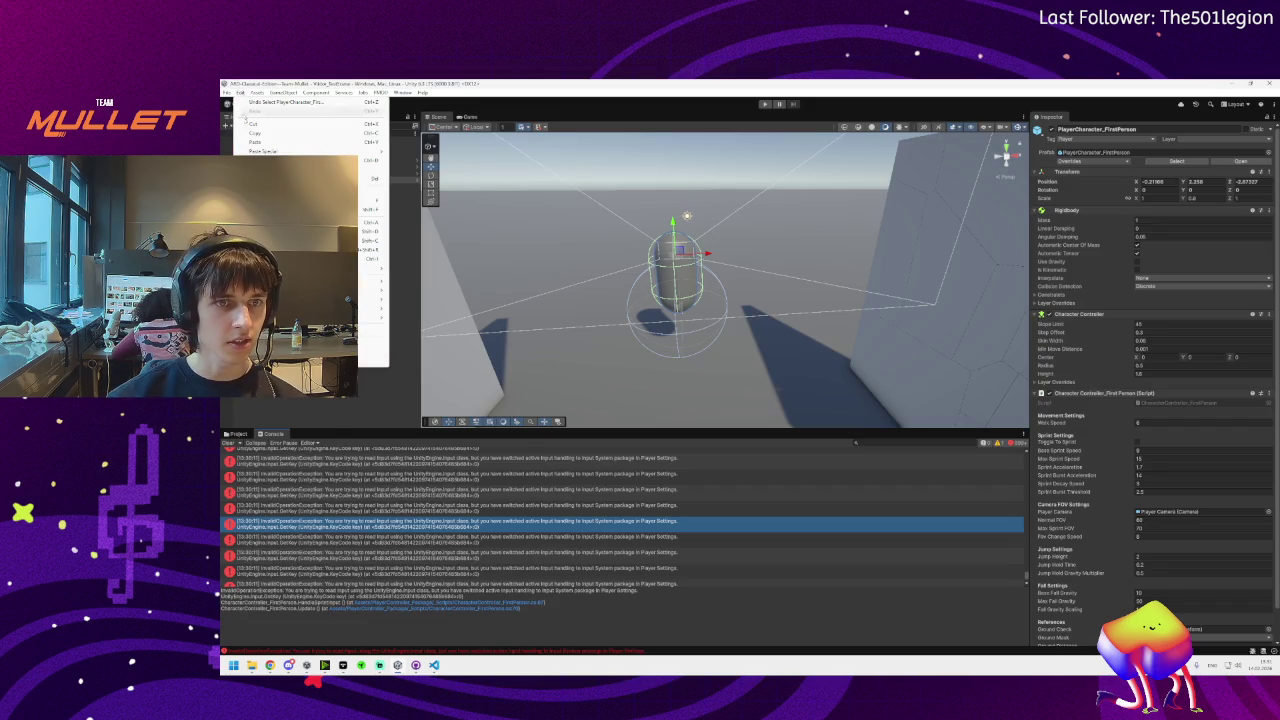
click(280, 305)
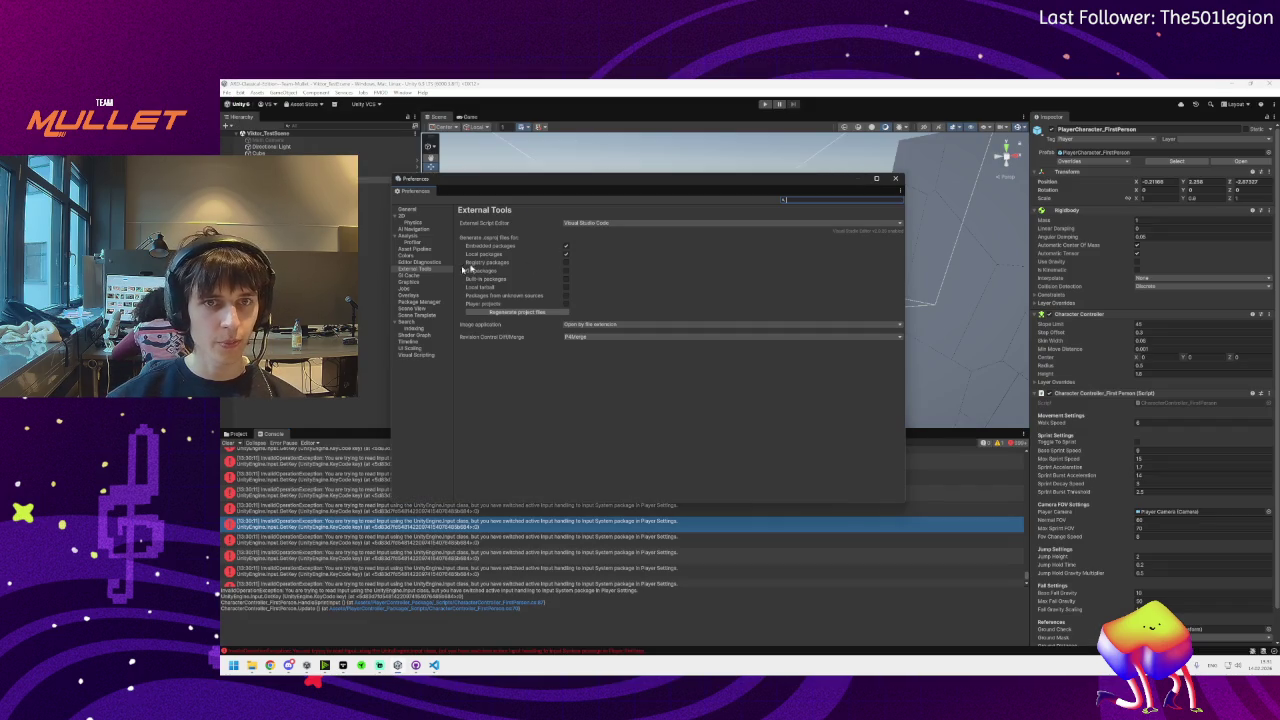
Search the General preferences for input handling settings, clear the search, then switch to the Miro board
click(822, 199)
text(bu)
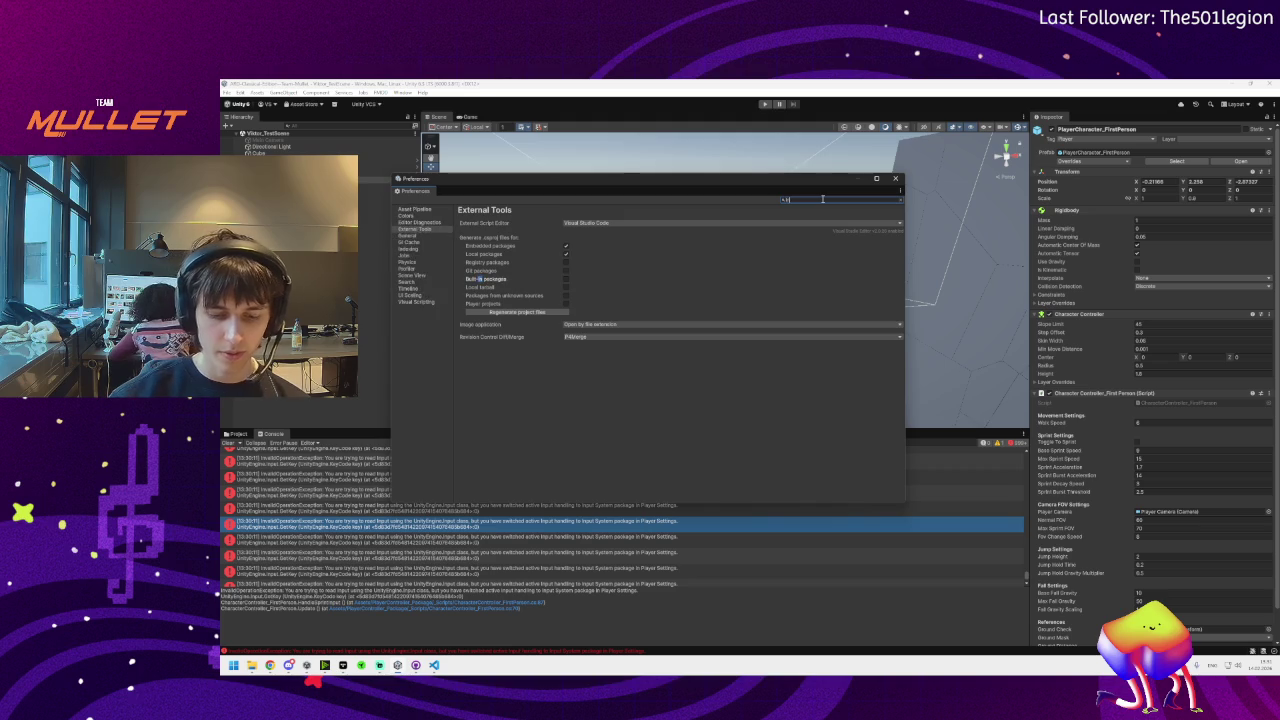
text(nput)
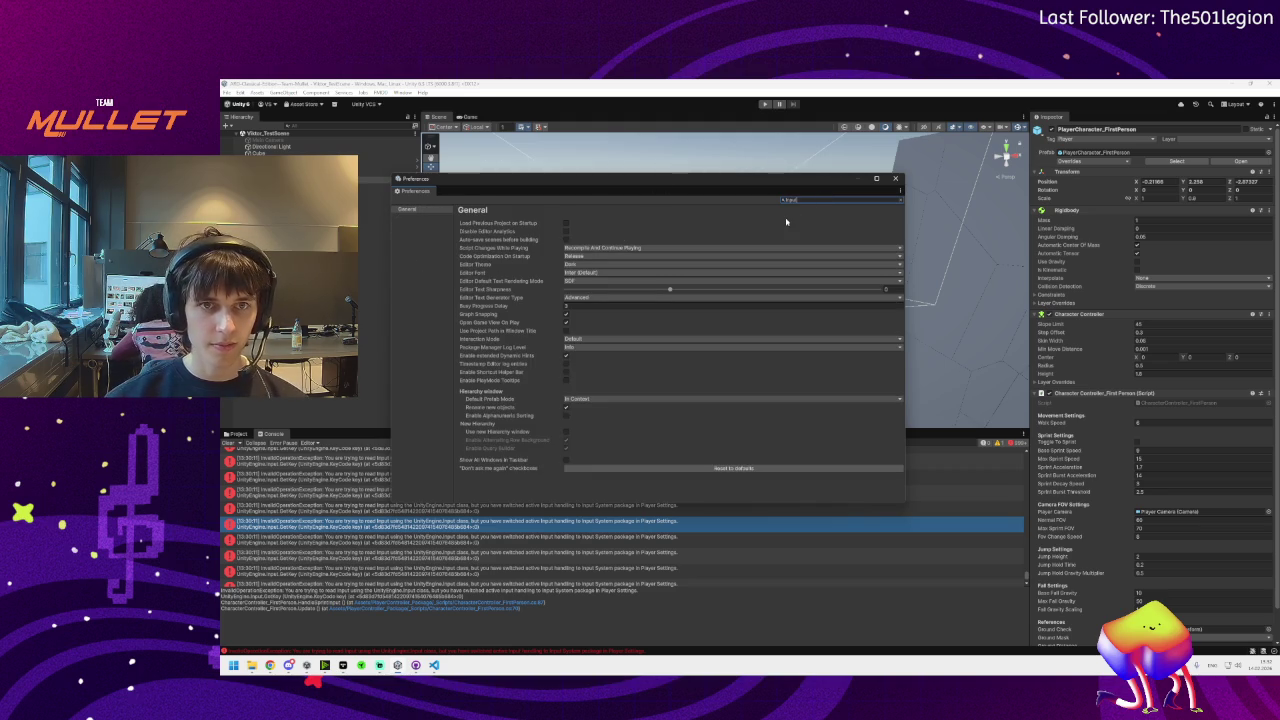
text( ha)
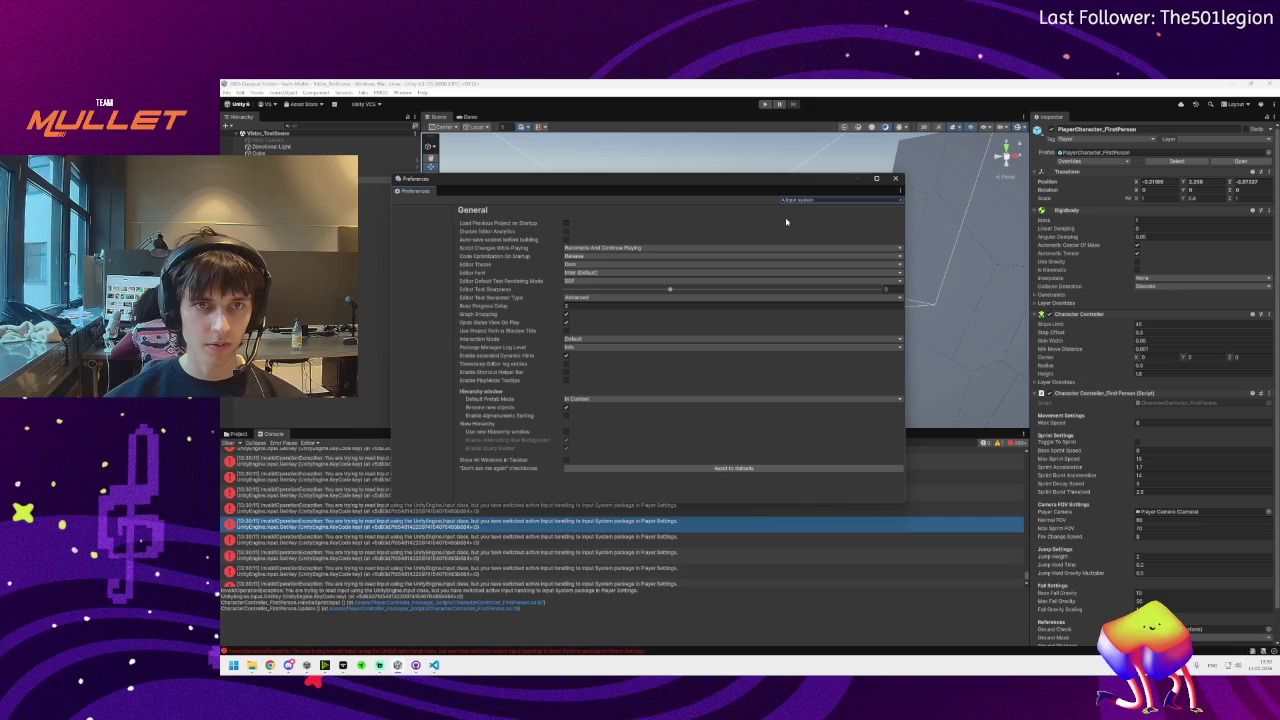
click(900, 200)
click(295, 637)
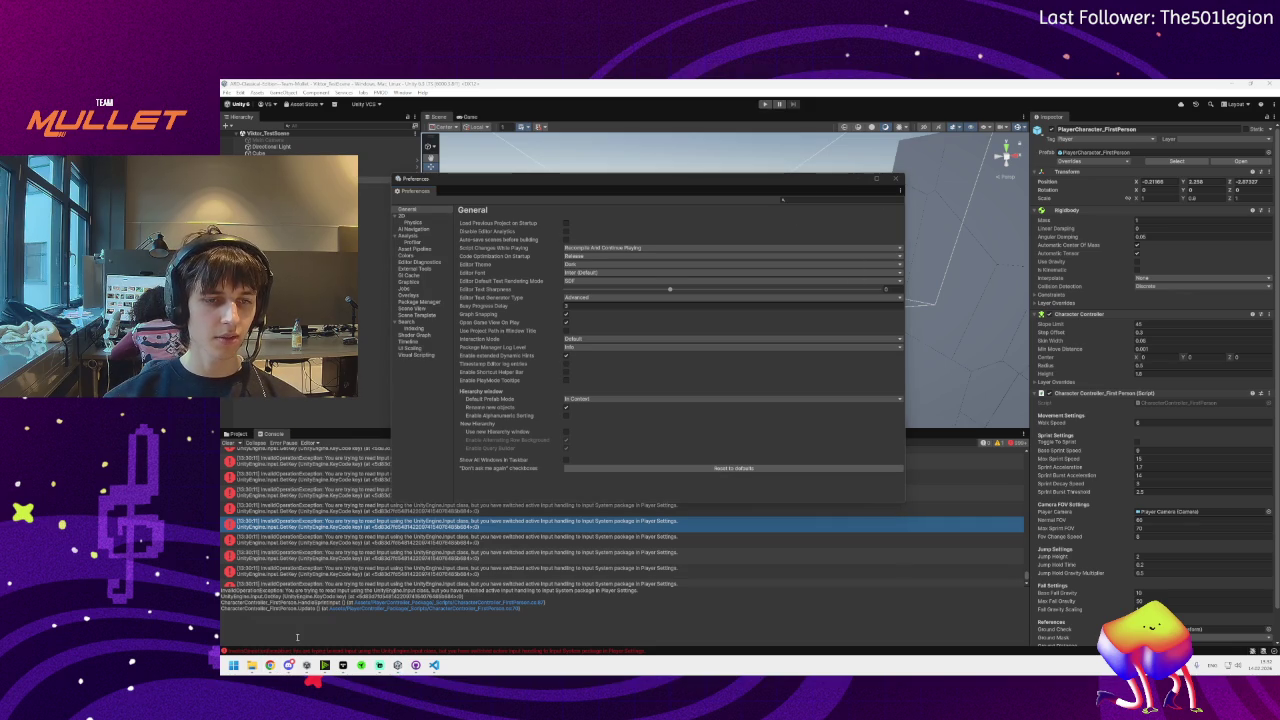
mouse_move(288, 666)
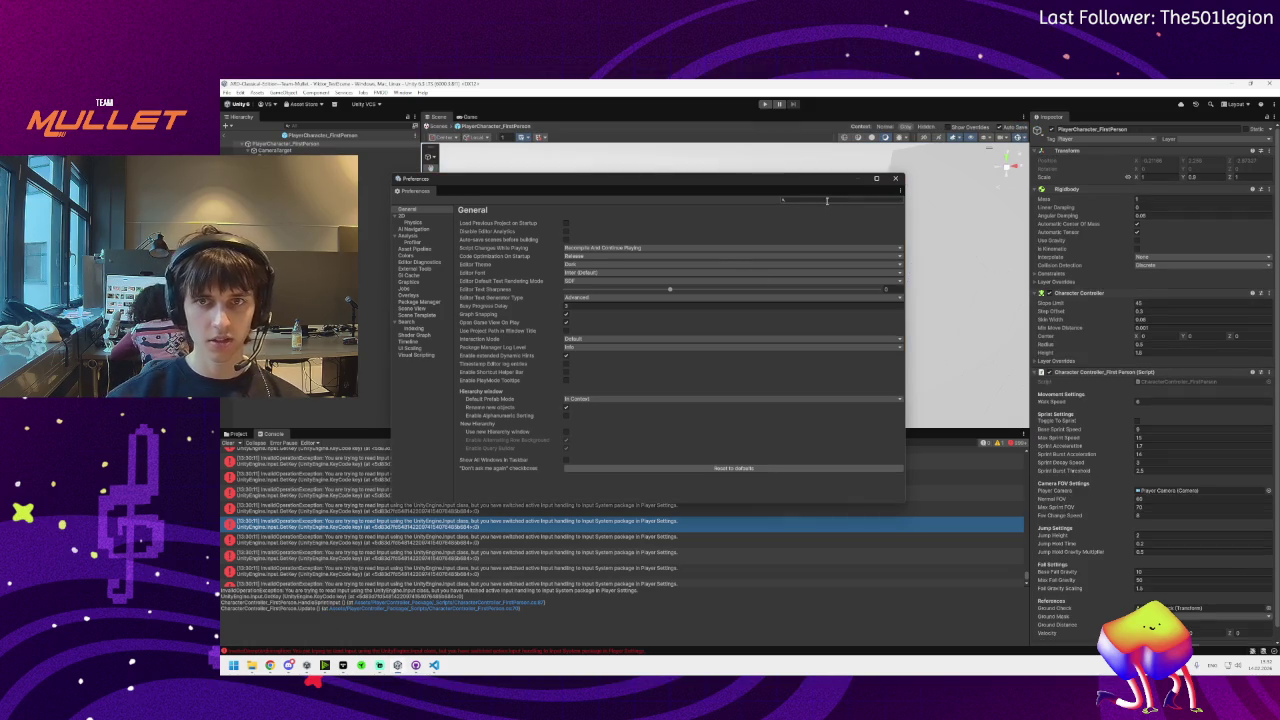
click(827, 200)
text(input)
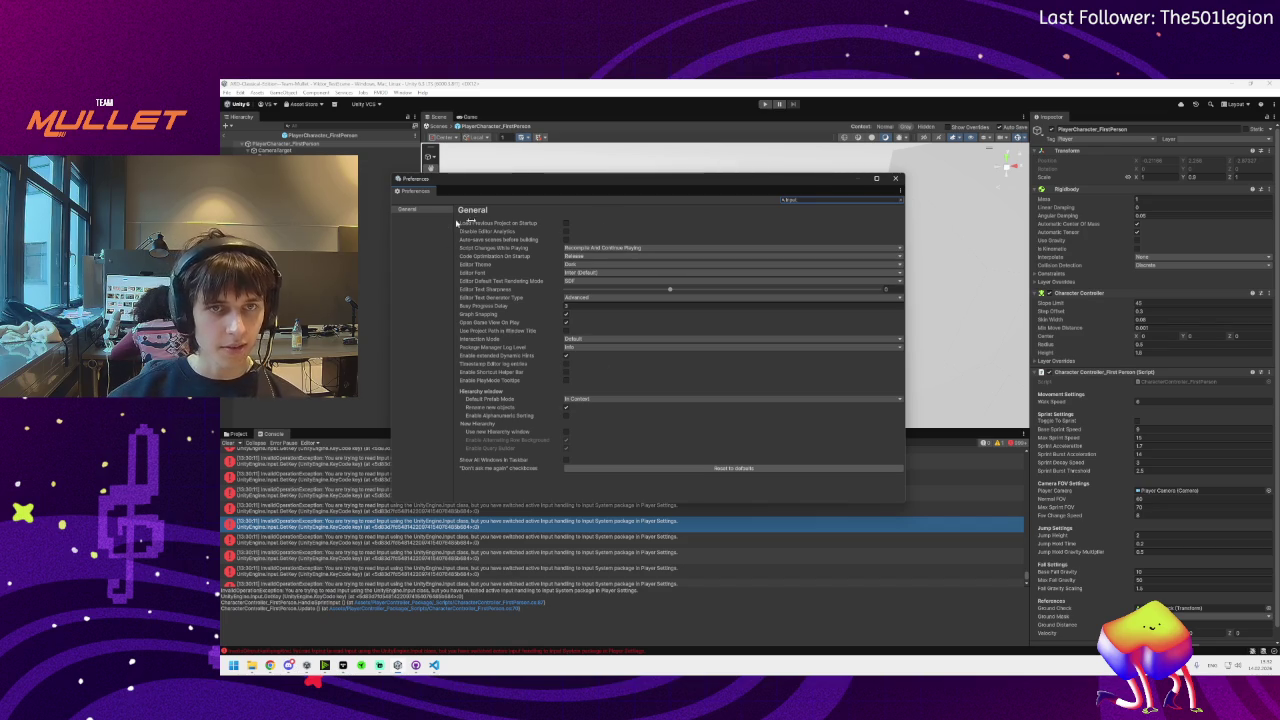
click(903, 203)
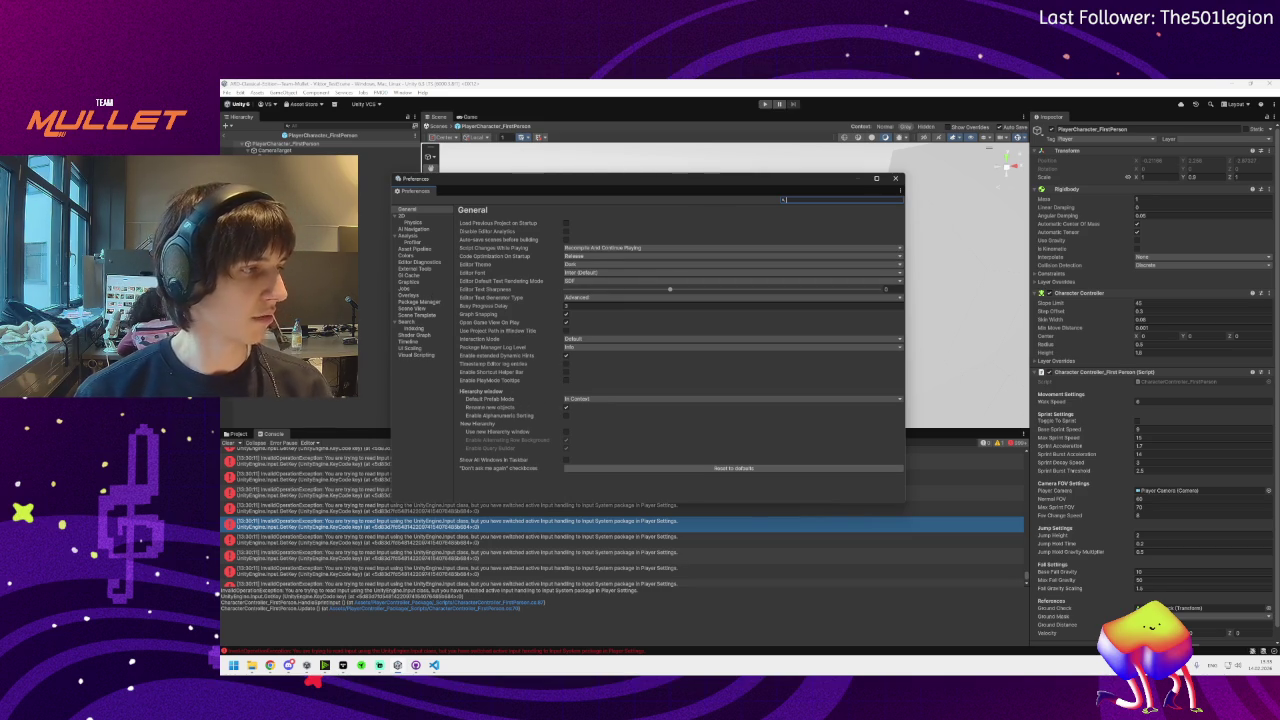
key(alt+Tab)
scroll(432, 450, up, 5)
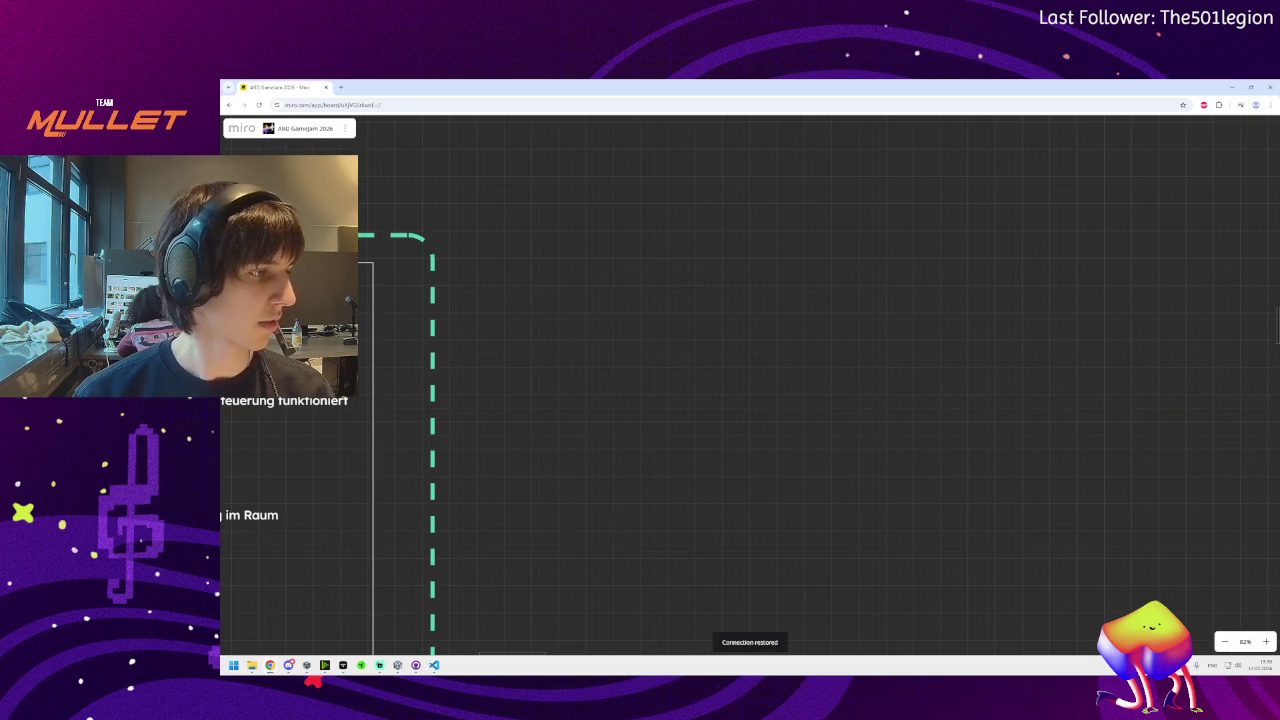
Search 'unity activate old and new inputsystem' in a new Brave tab, then return to Unity
click(341, 87)
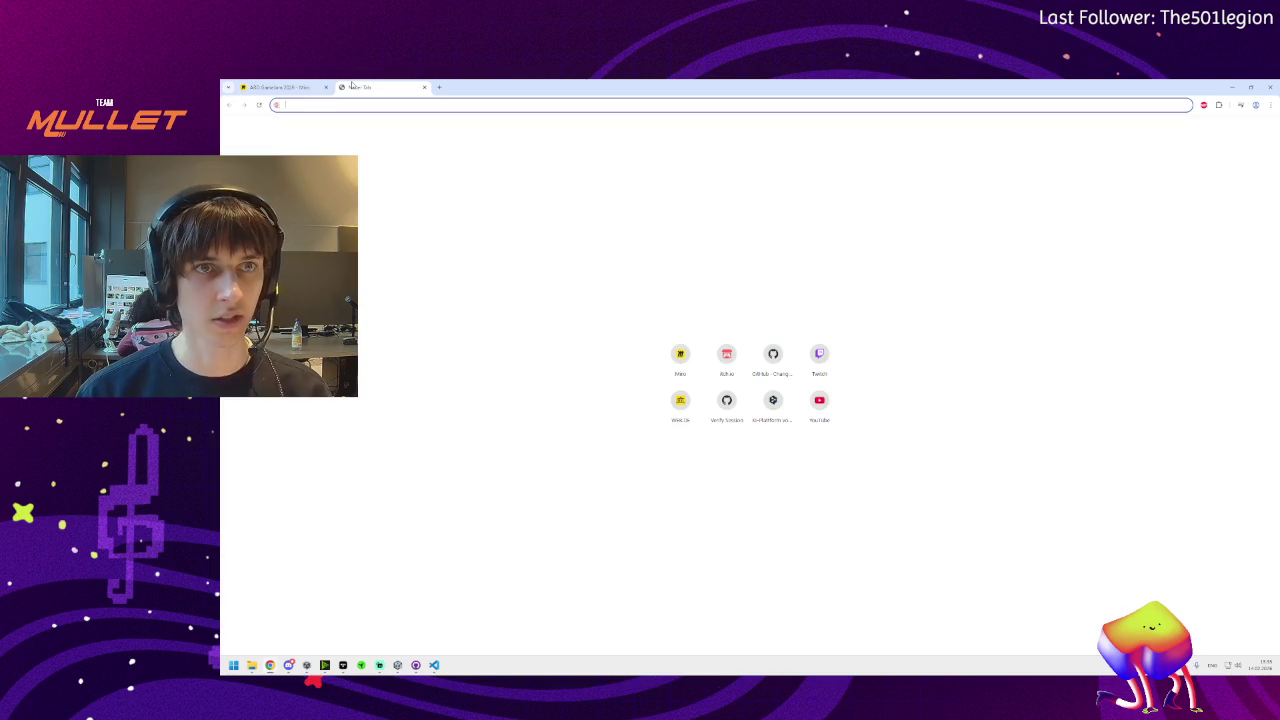
text(unit)
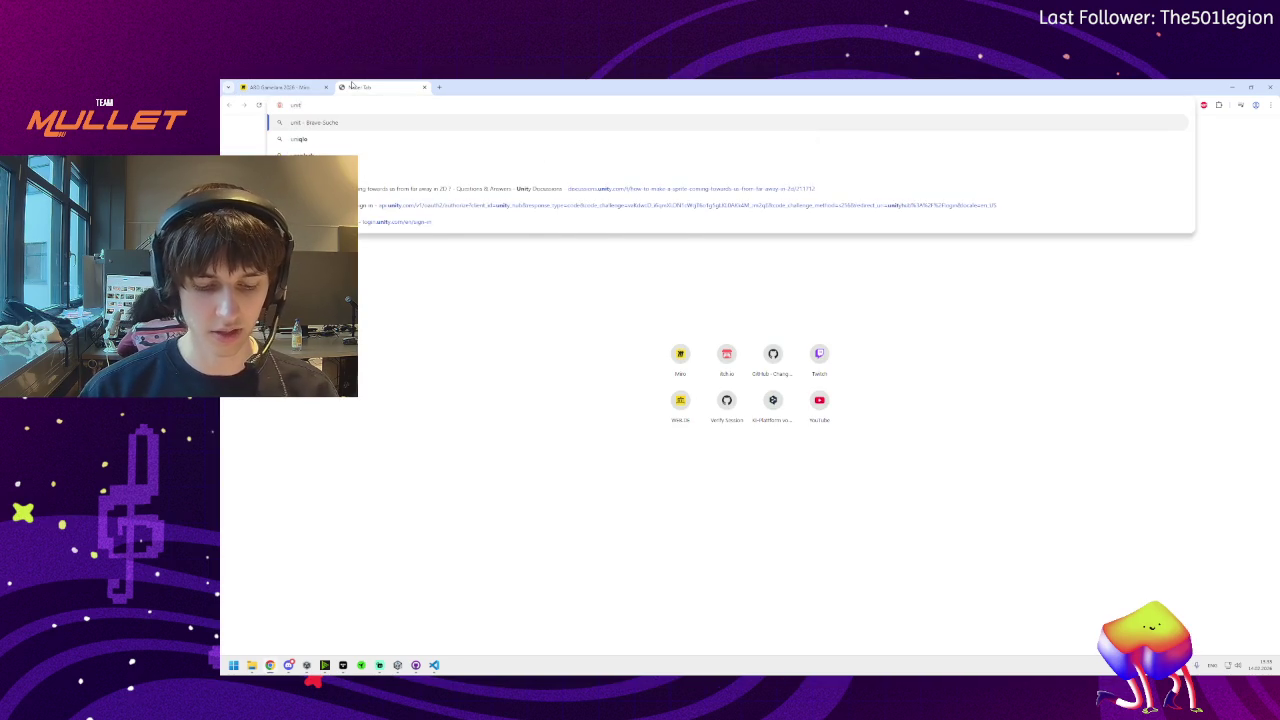
text(y activate ol)
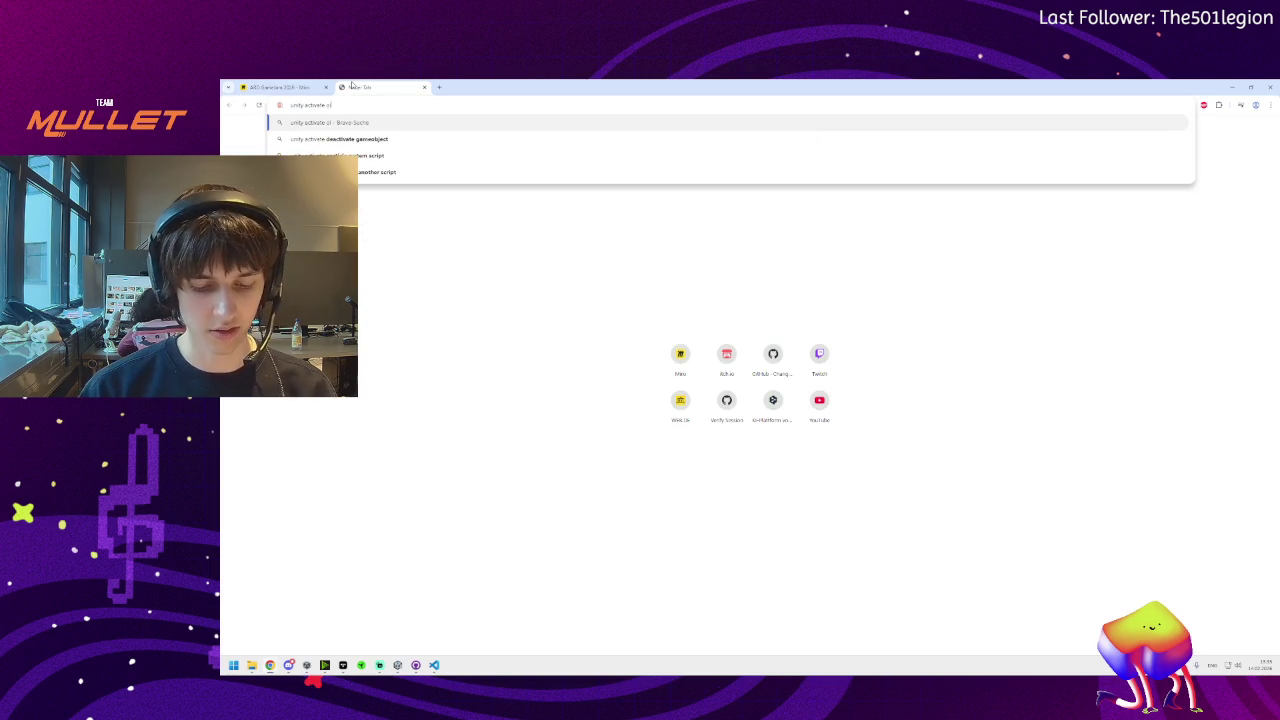
text(d and new inpout)
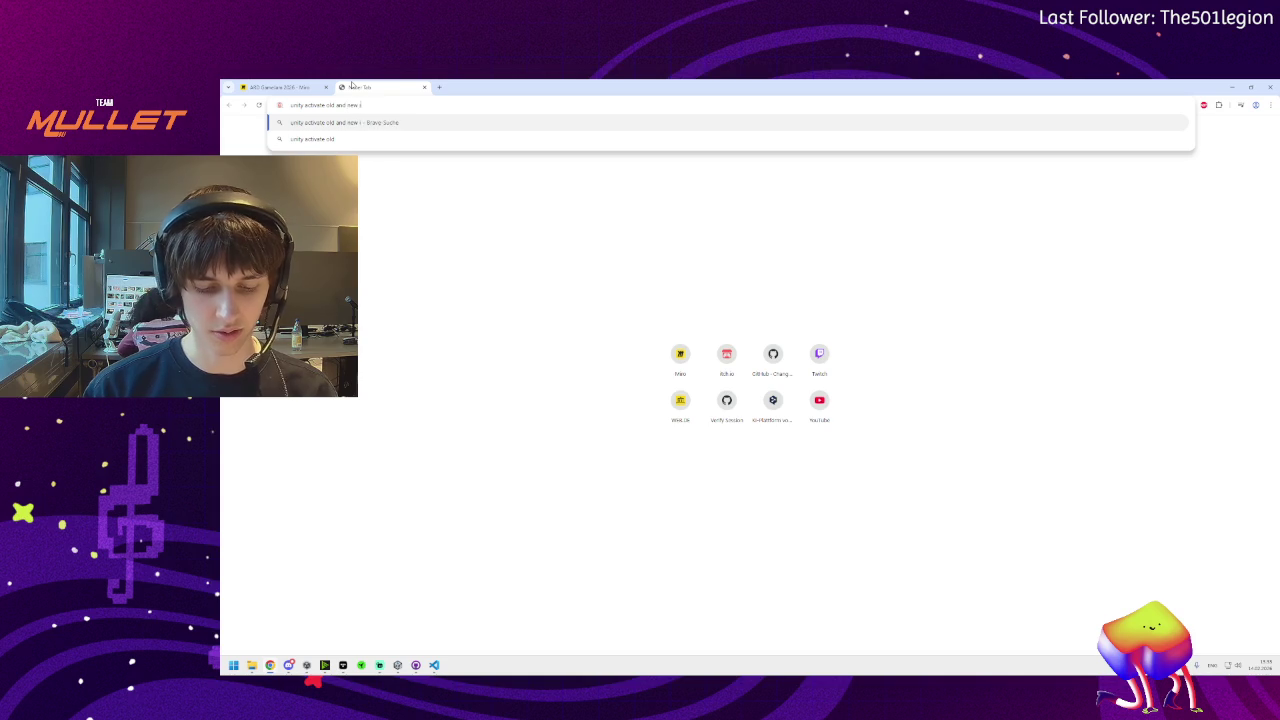
key(BackSpace)
key(BackSpace)
key(BackSpace)
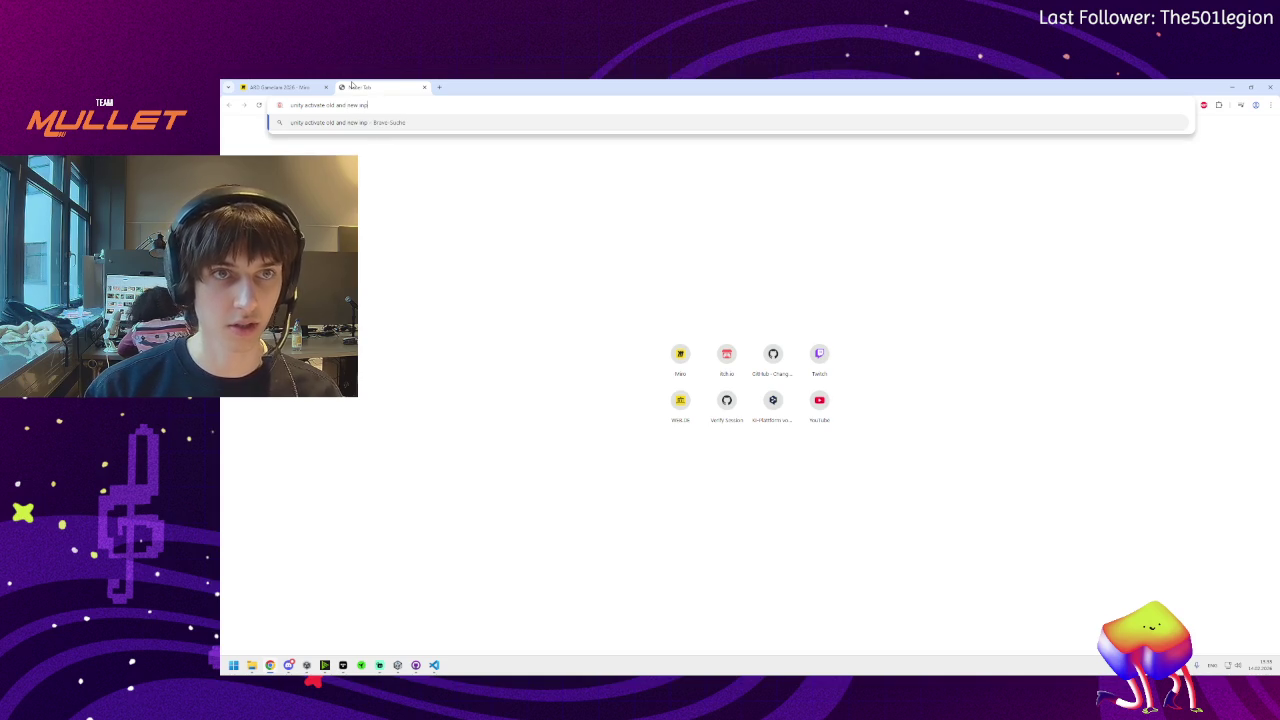
text(utsystem)
key(Return)
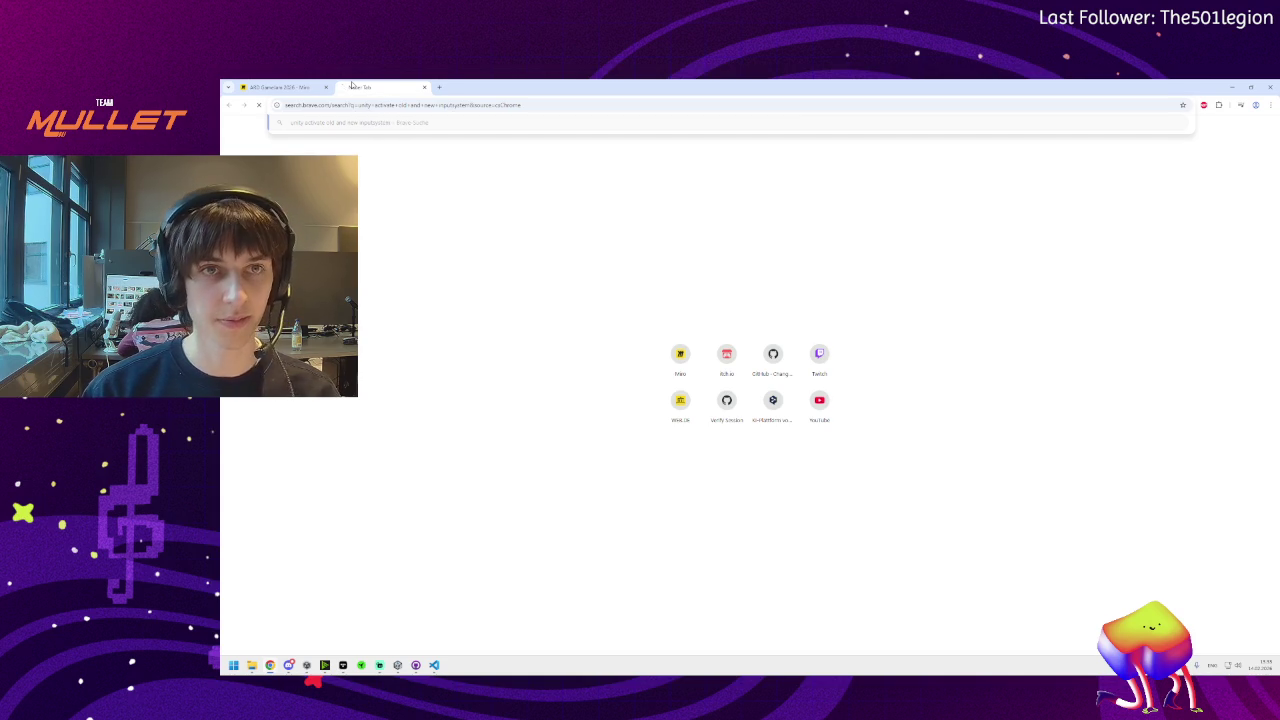
key(alt+Tab)
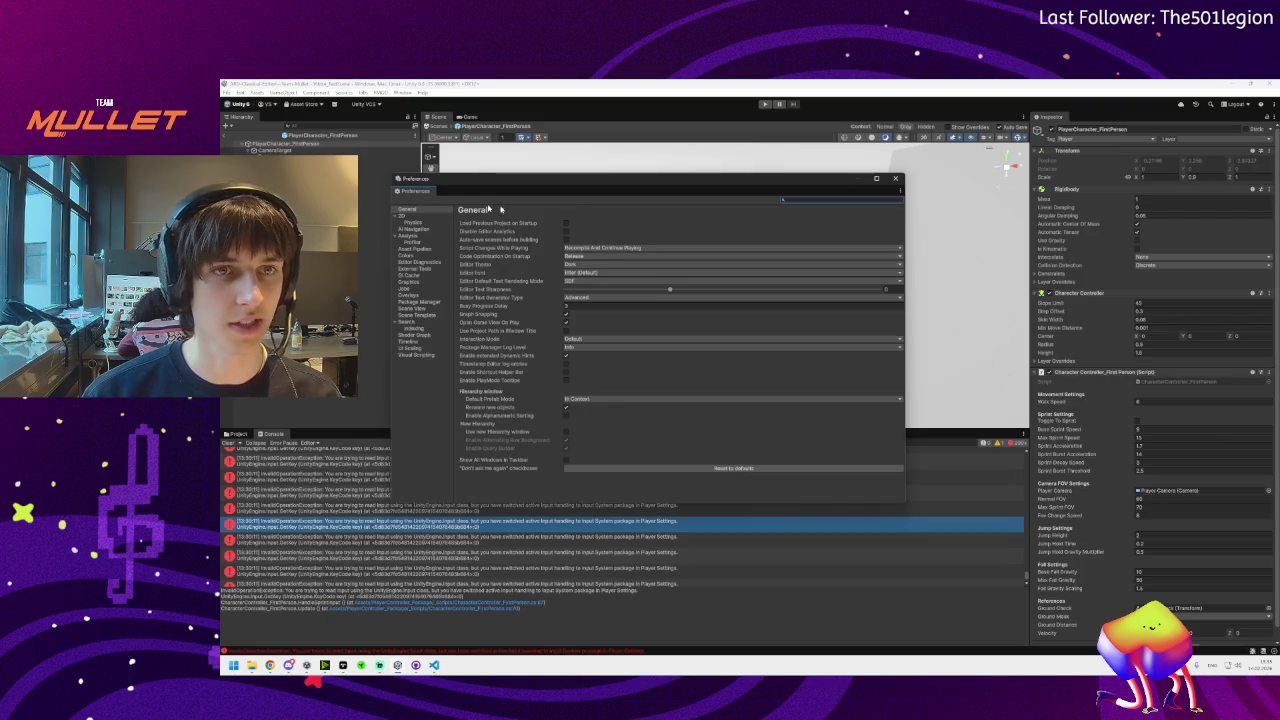
Close Preferences, open Edit > Project Settings and enlarge its window
click(895, 178)
click(257, 93)
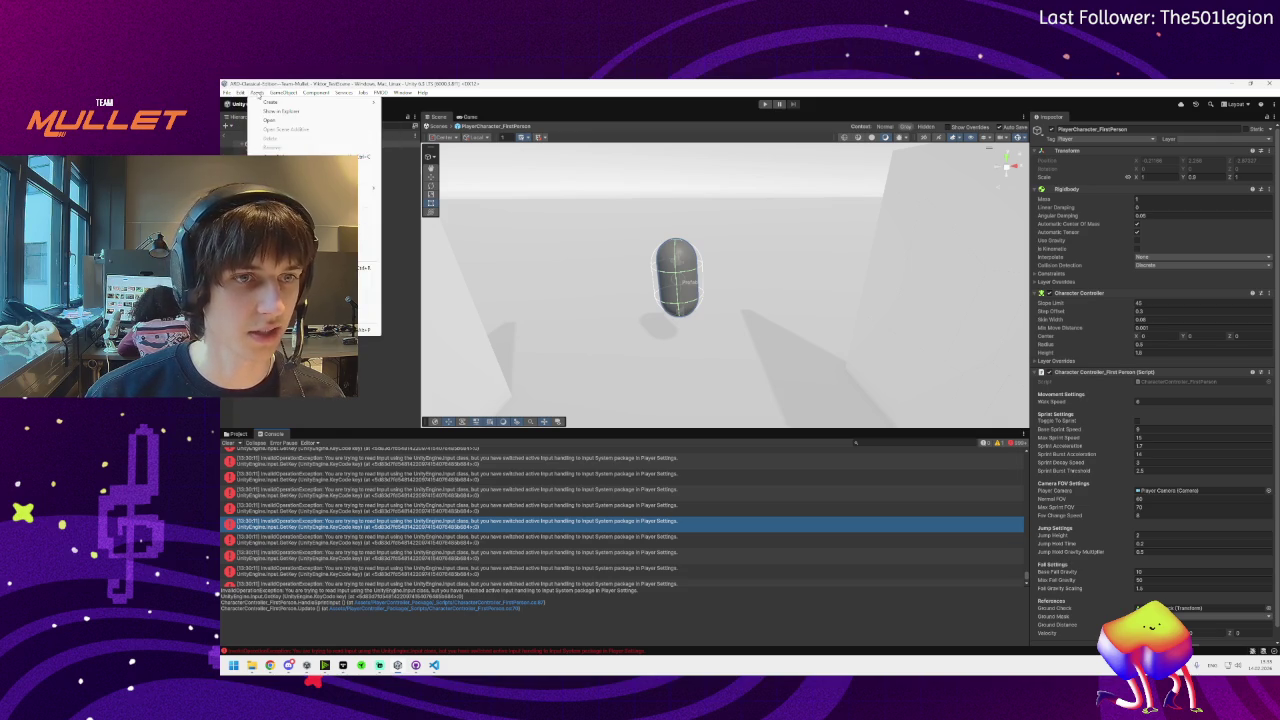
mouse_move(227, 92)
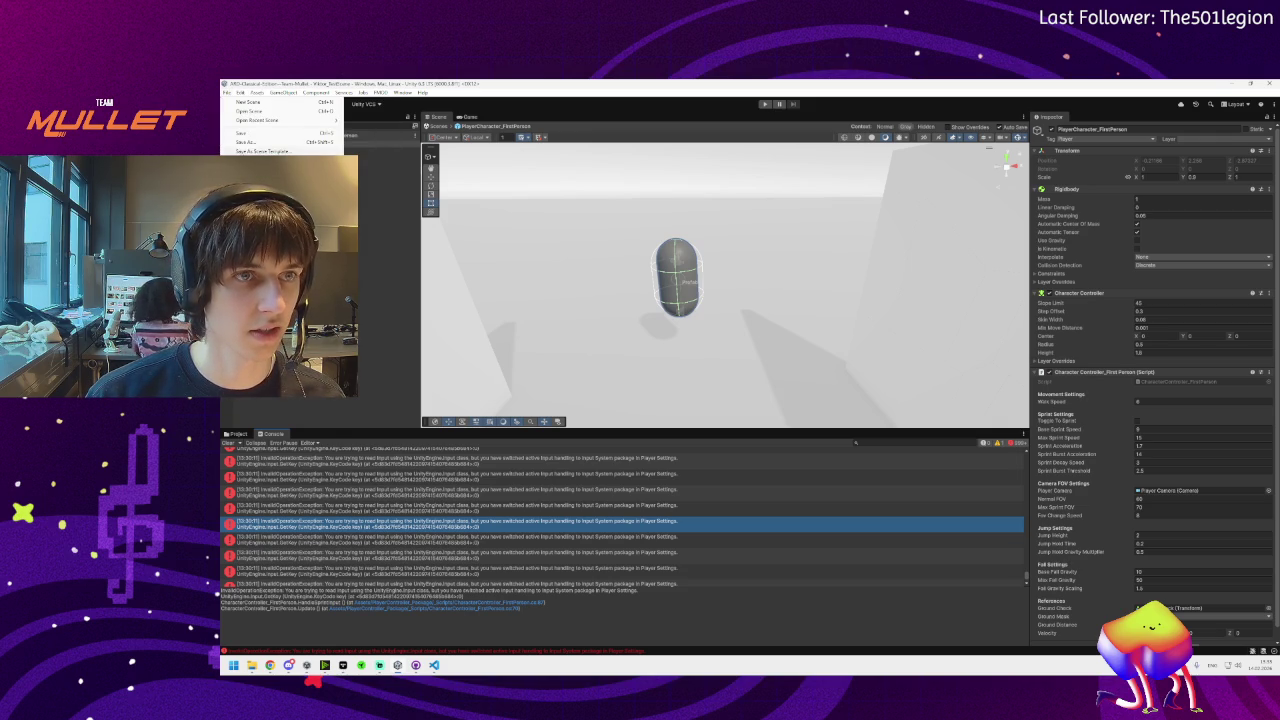
click(290, 300)
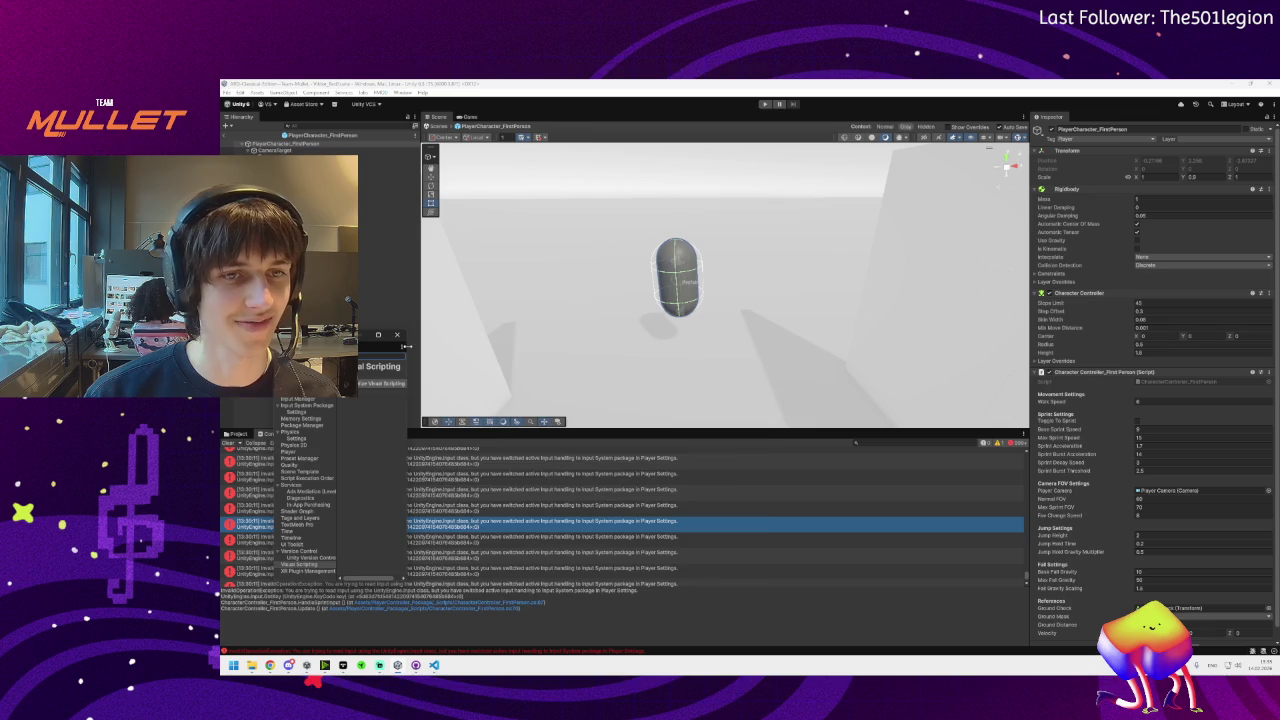
drag(407, 350, 776, 360)
mouse_move(453, 330)
mouse_down()
mouse_move(473, 238)
mouse_move(740, 209)
mouse_up()
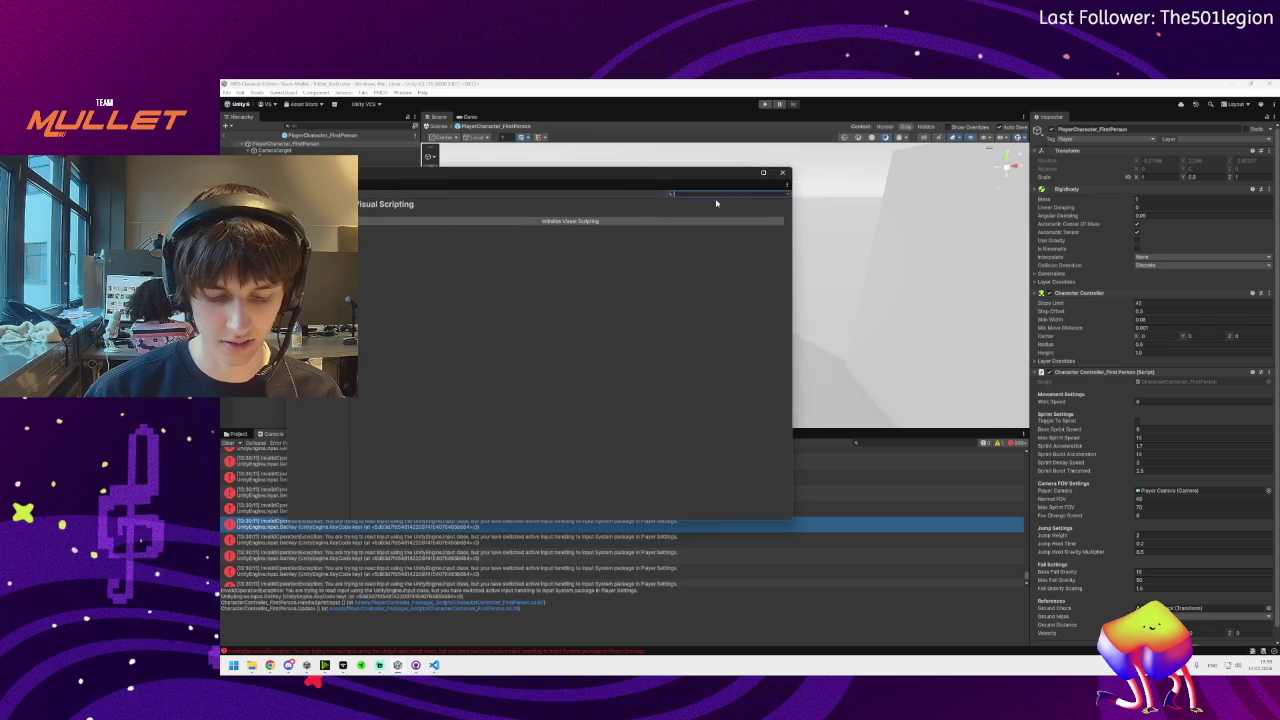
Filter Project Settings by 'input' and browse the Input Manager, Input Actions, Player and Input System pages
text(input)
click(443, 254)
click(364, 233)
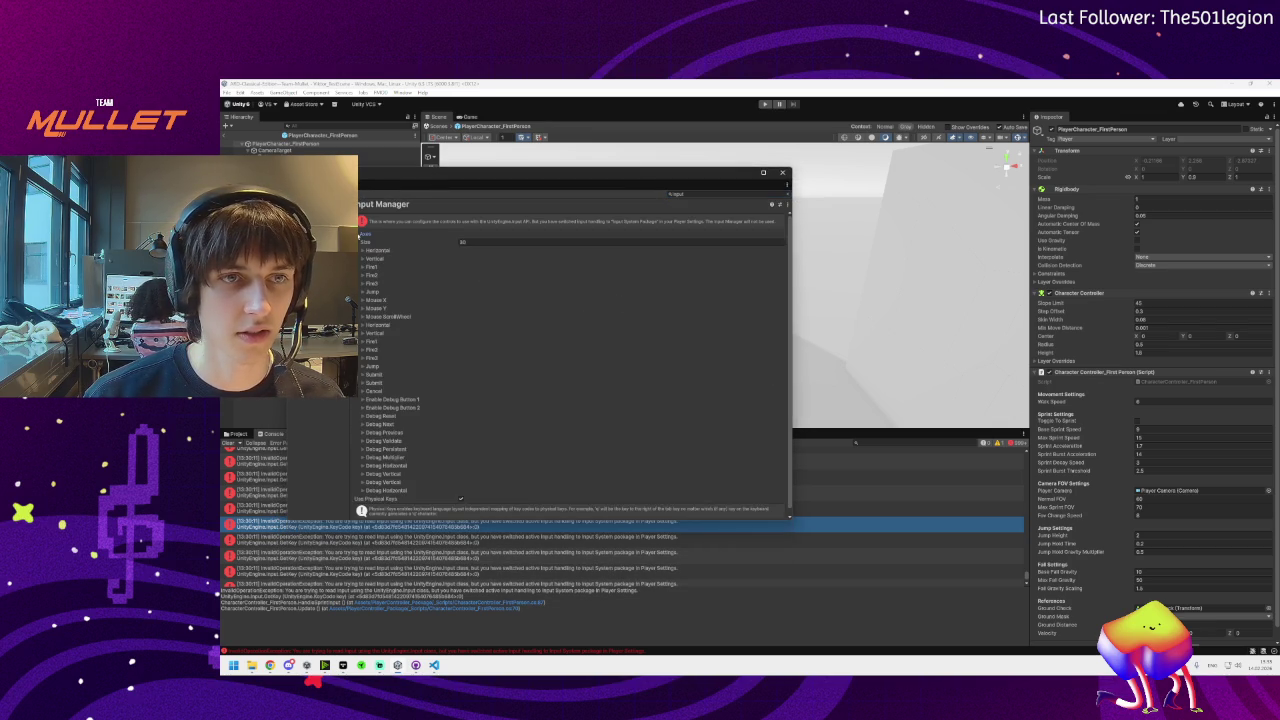
click(364, 233)
click(300, 212)
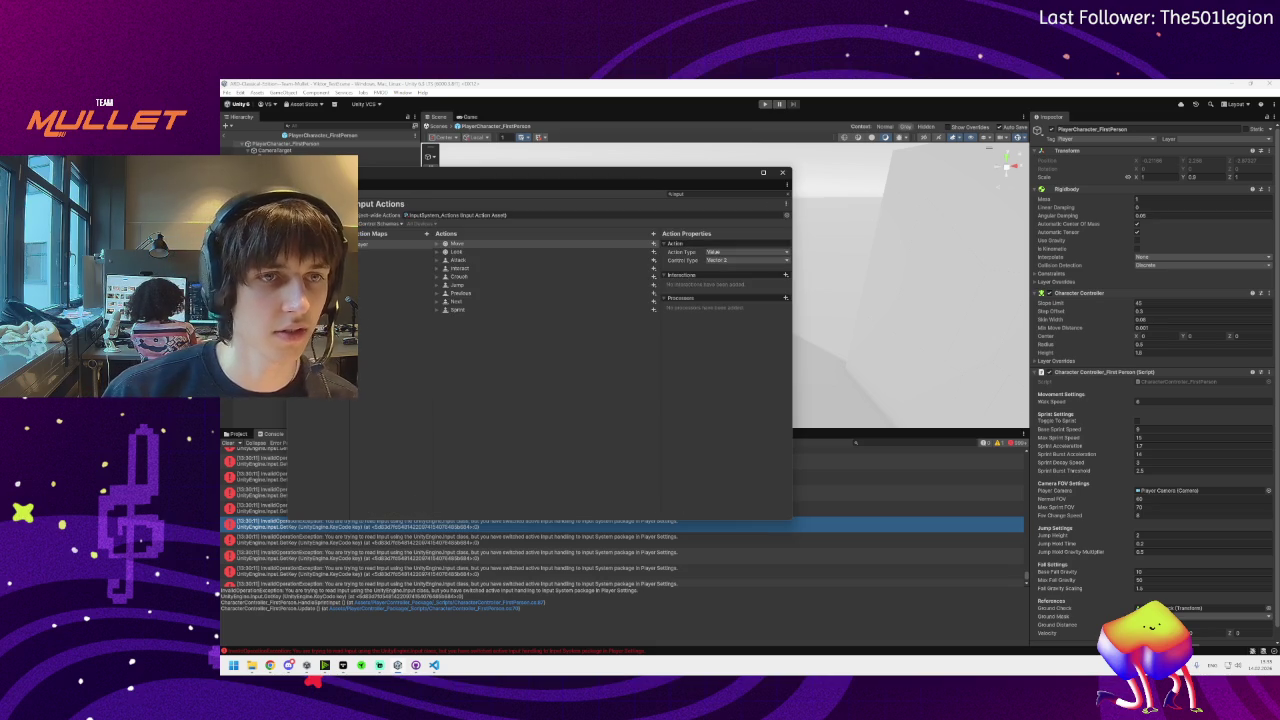
click(290, 257)
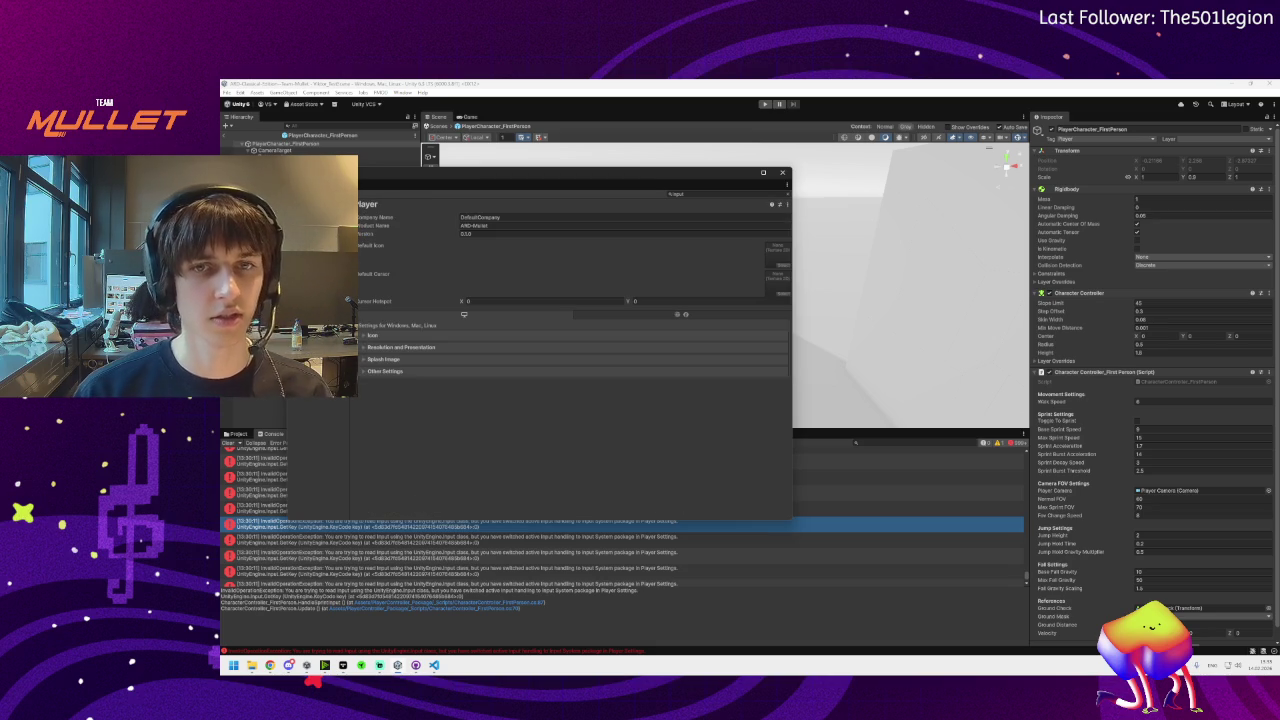
click(295, 200)
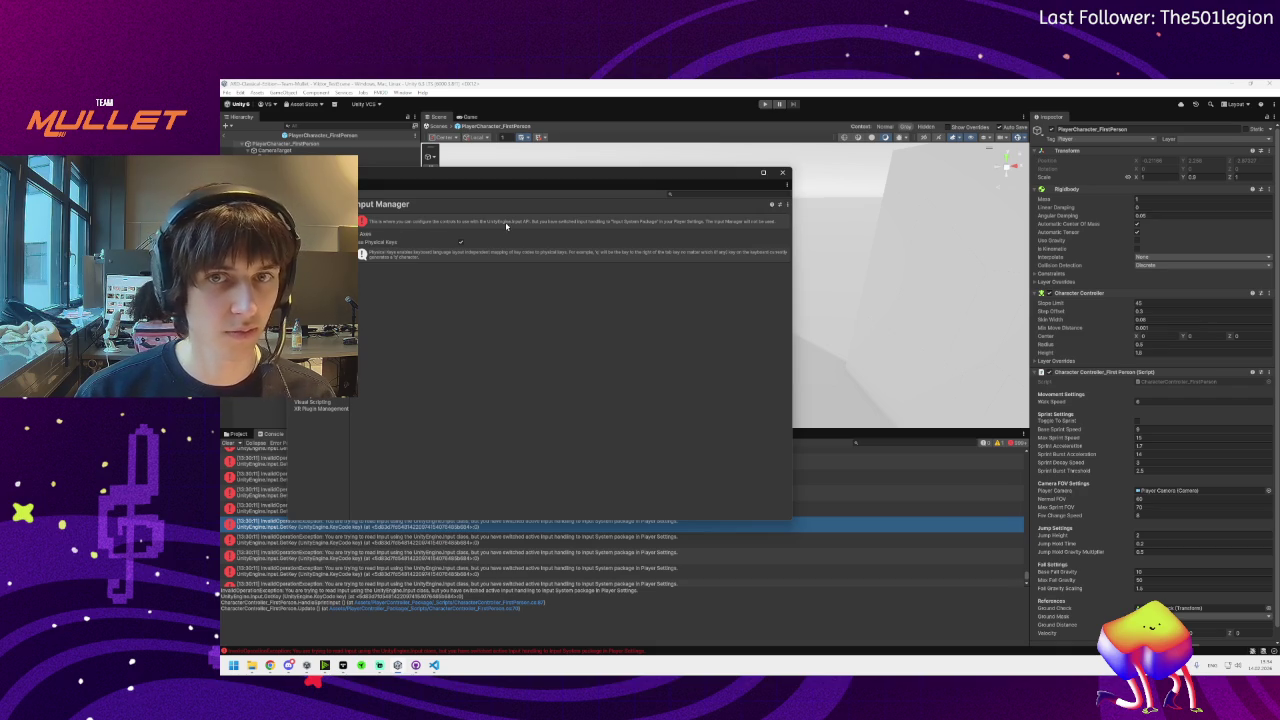
key(Down)
key(Down)
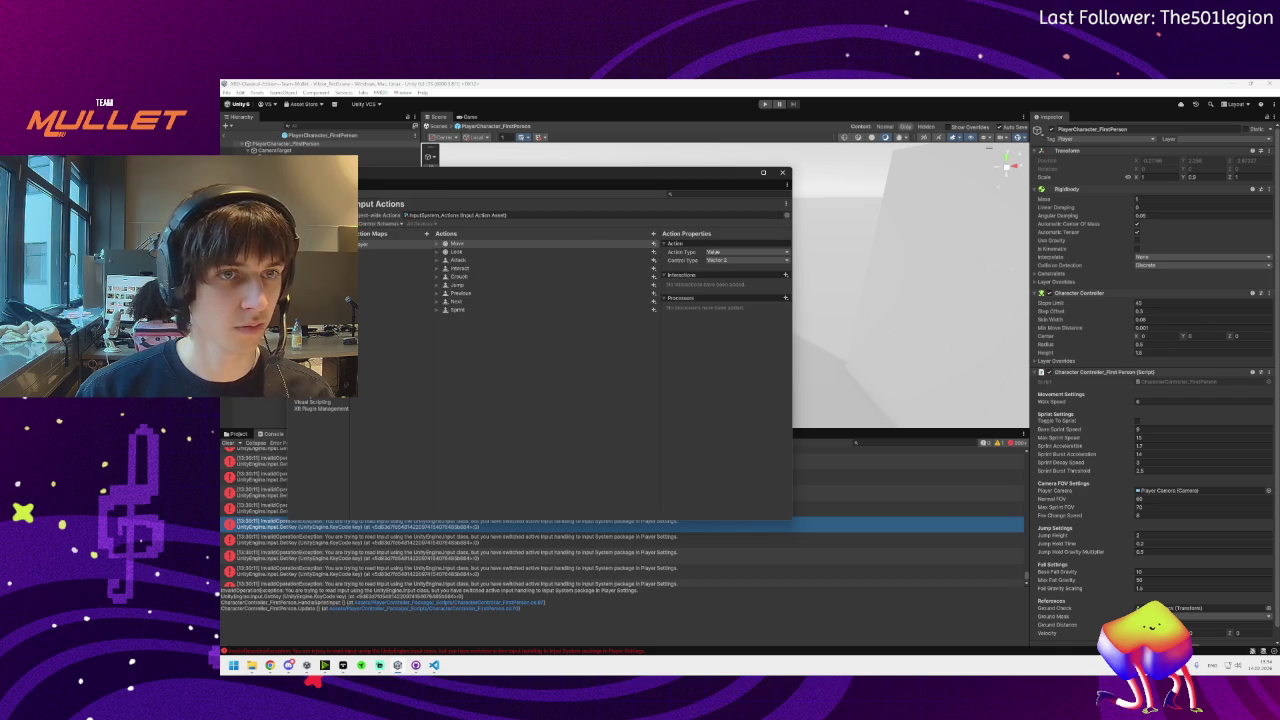
key(Down)
key(Up)
key(Up)
key(Up)
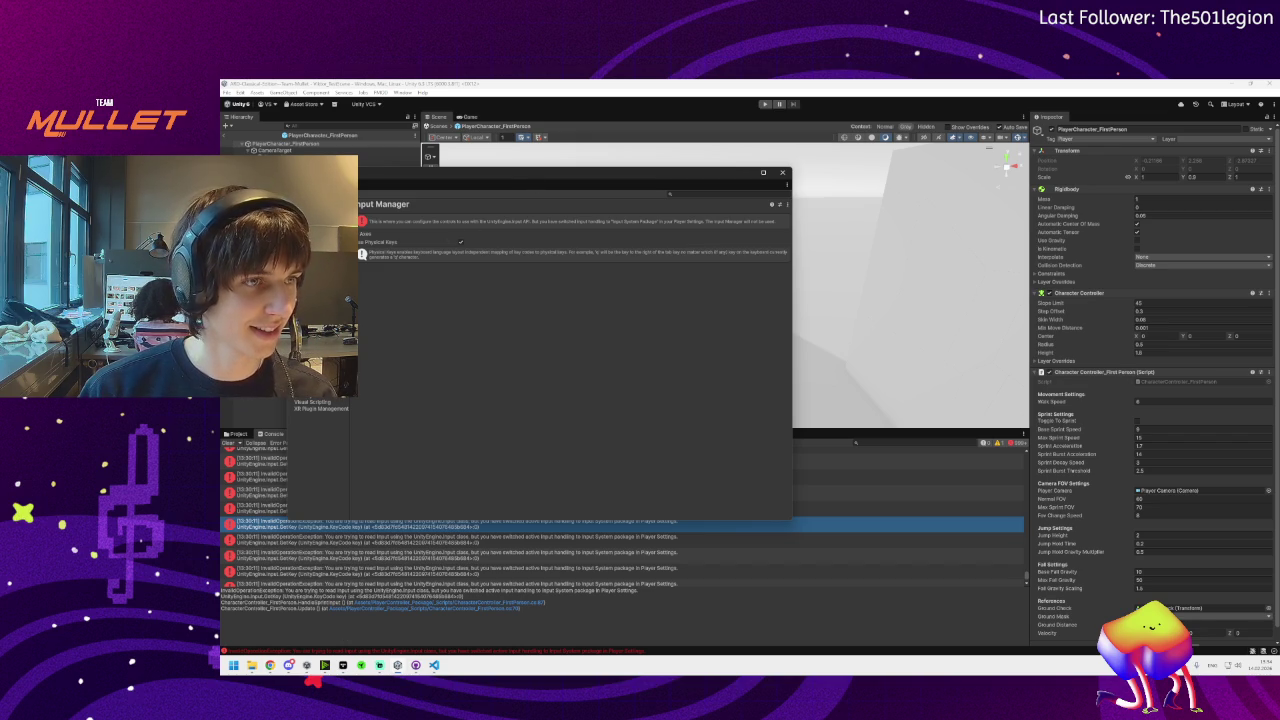
Bring the Brave window with the Reddit fracture tutorial to the front
click(855, 442)
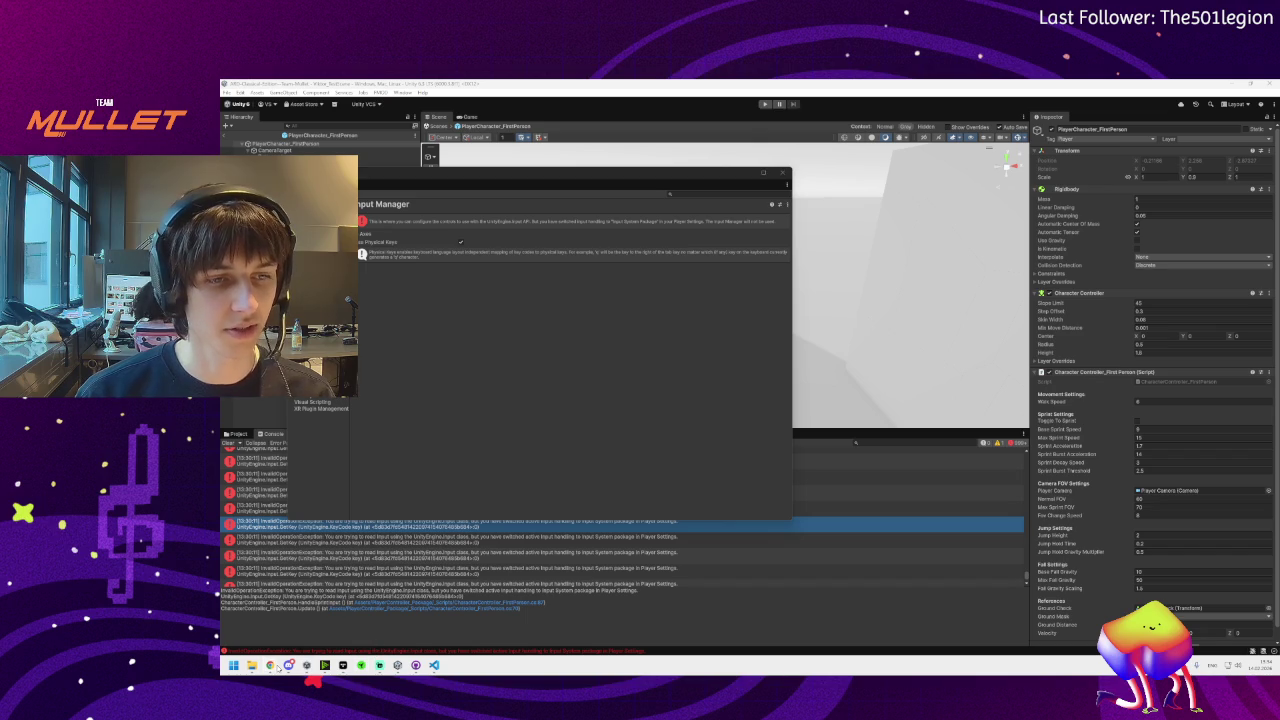
mouse_move(271, 665)
click(414, 633)
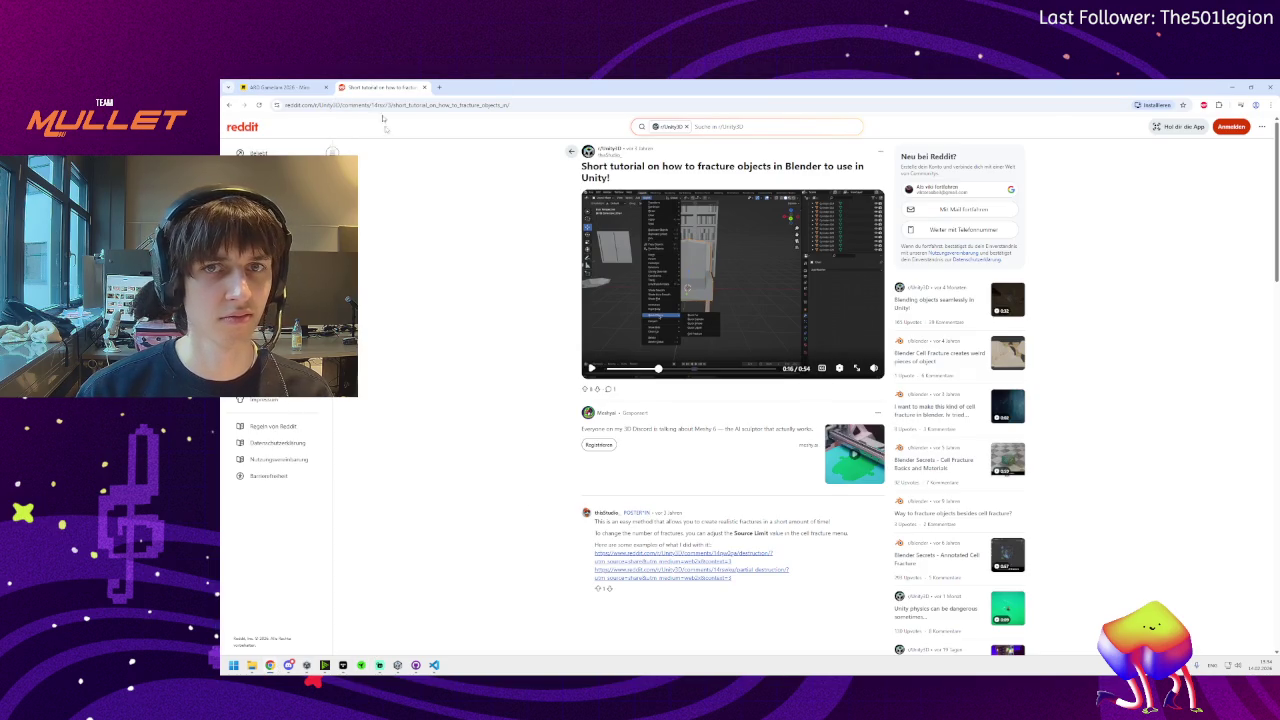
Merge the input-system search tab into the Reddit window and expand the full AI answer
mouse_move(270, 665)
click(344, 632)
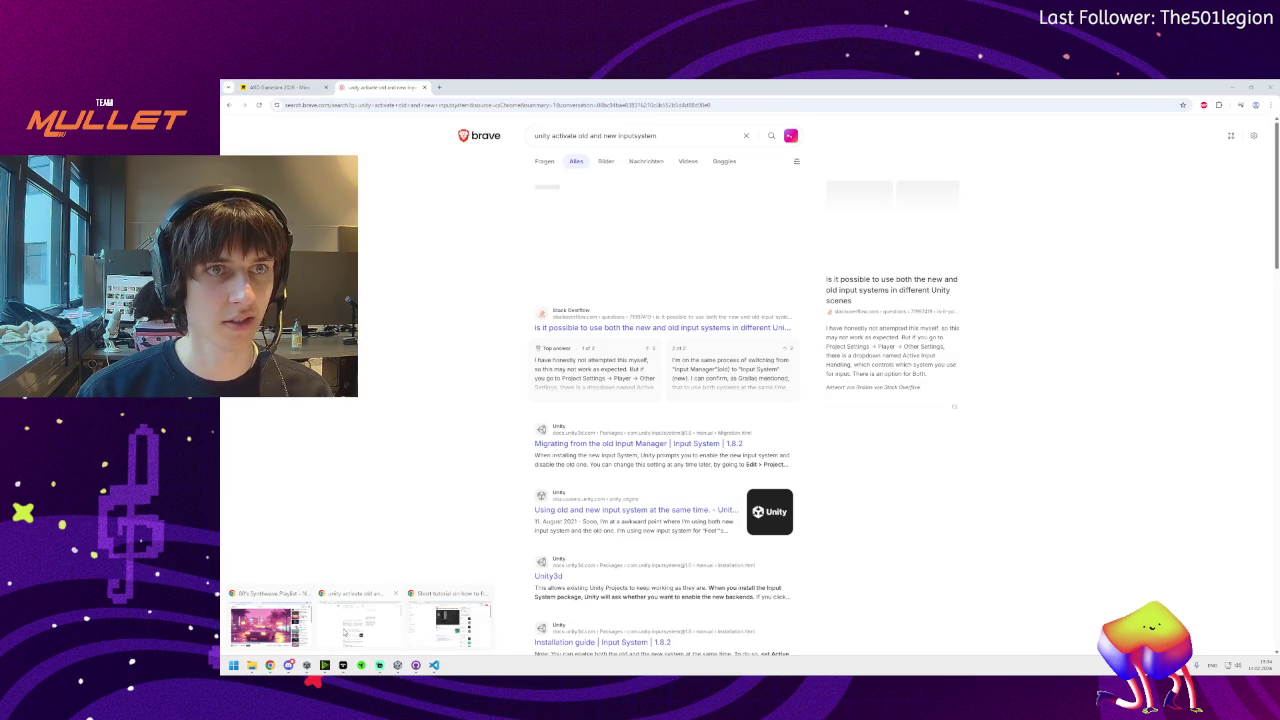
mouse_move(282, 87)
mouse_down()
mouse_move(520, 100)
mouse_move(480, 87)
mouse_up()
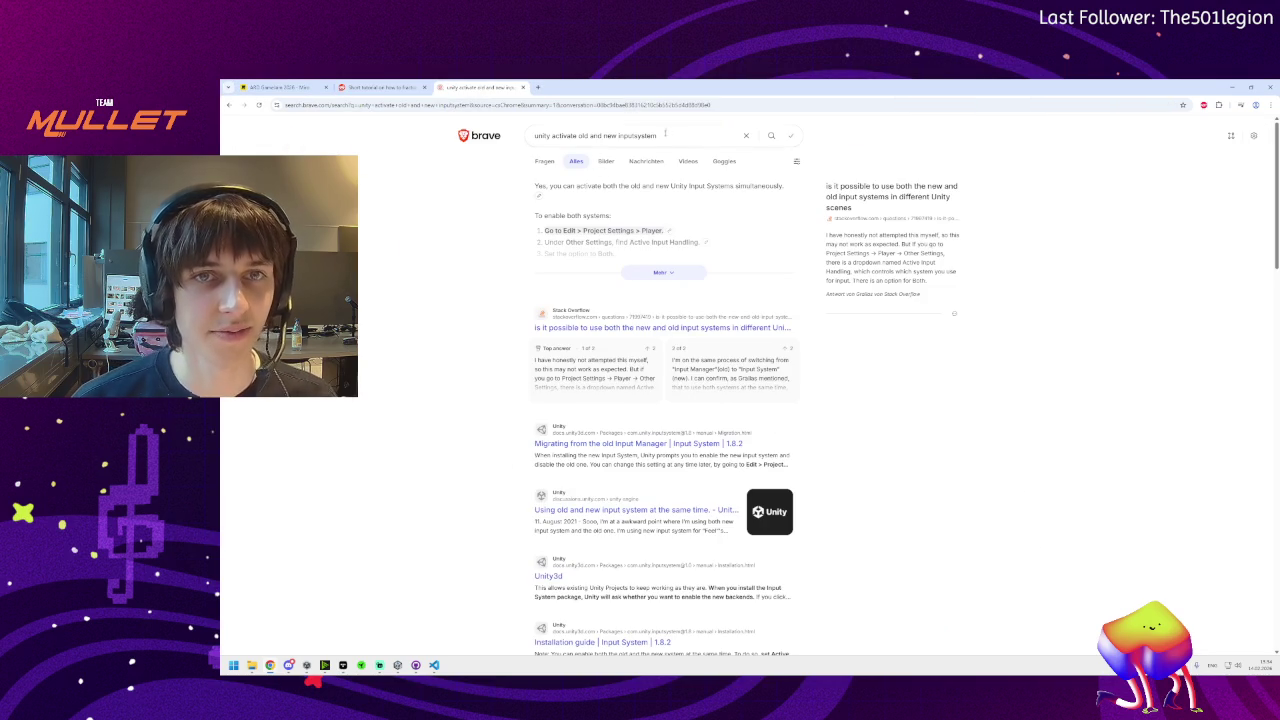
click(660, 272)
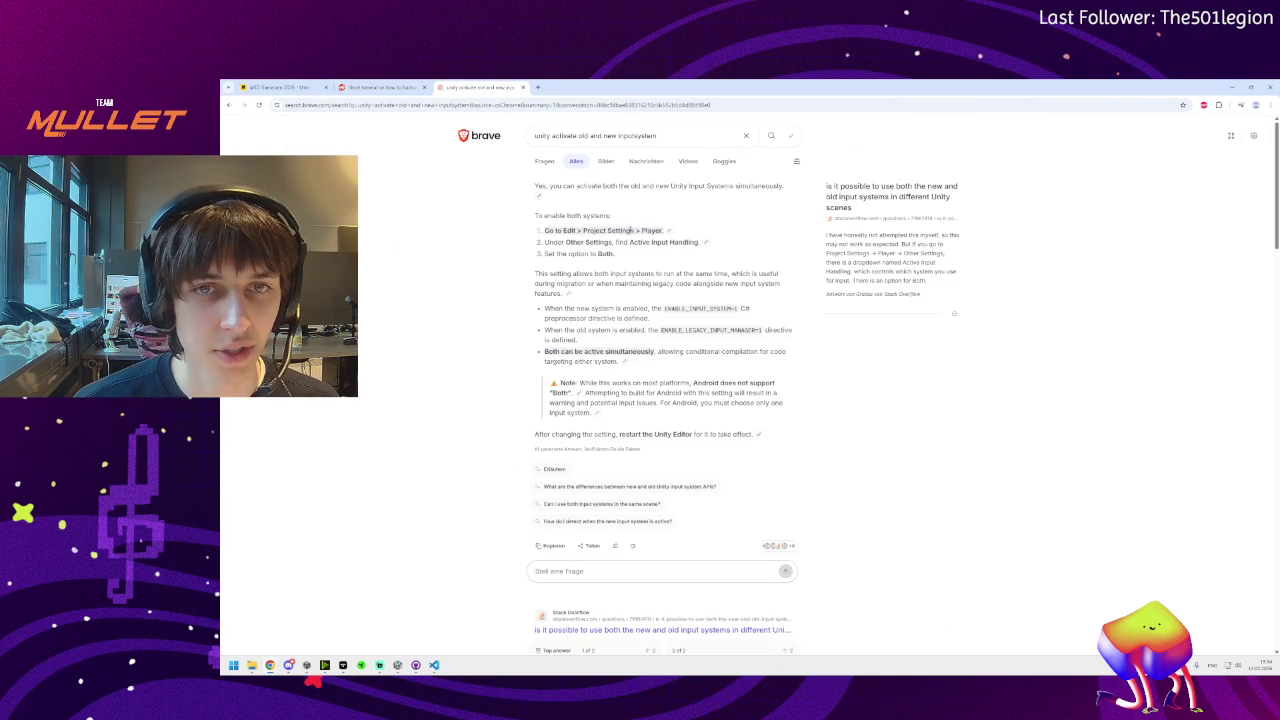
click(397, 667)
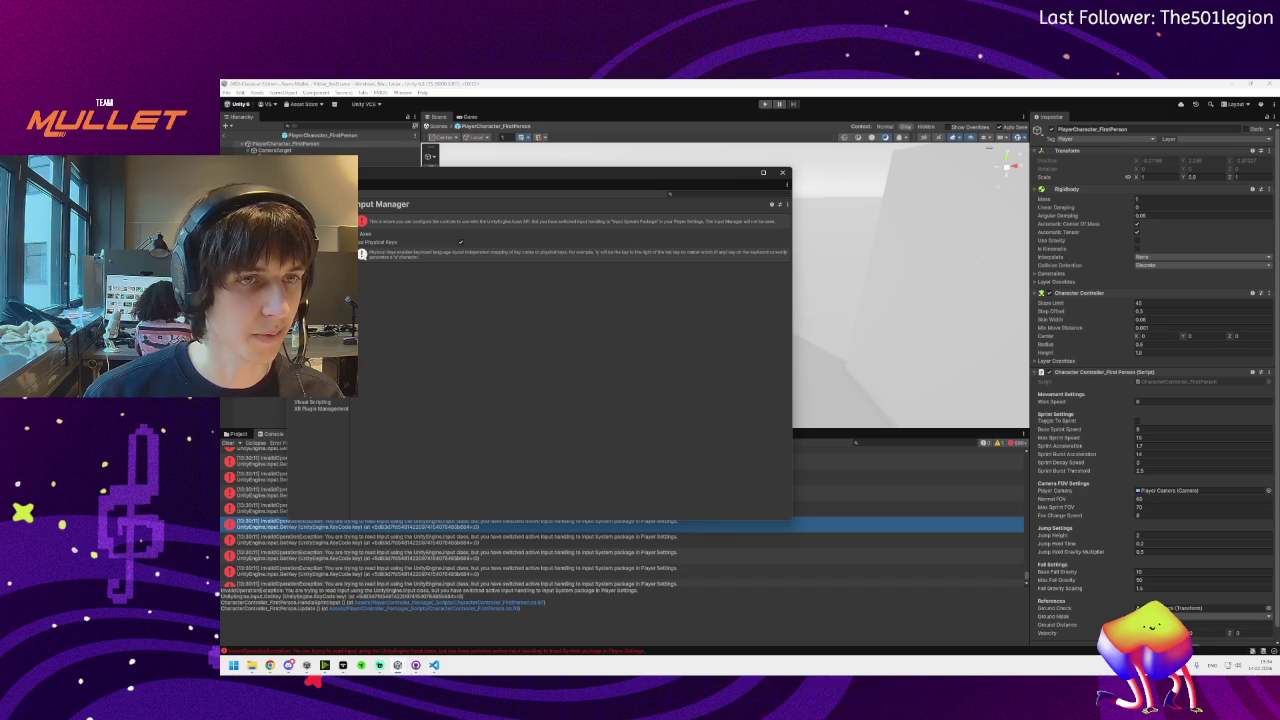
Open the Player page, check the answer's Other Settings step in Brave, then expand Player's Other Settings
click(300, 310)
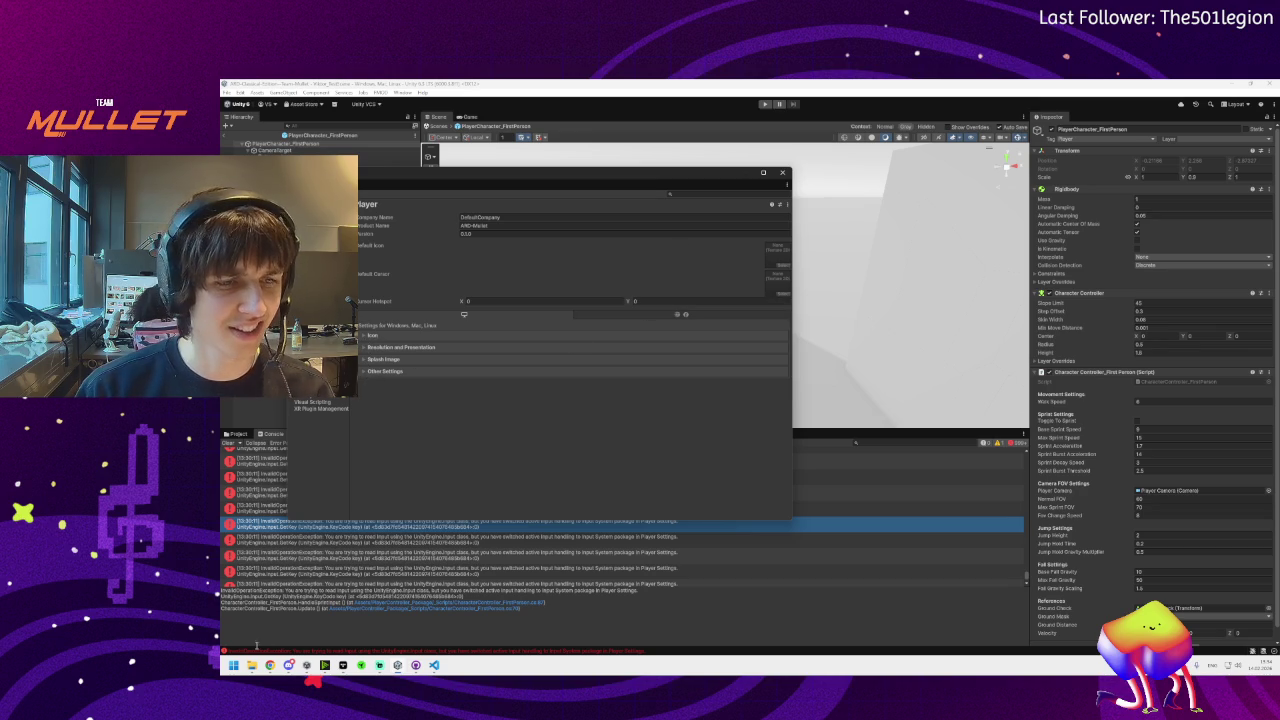
mouse_move(270, 665)
click(315, 612)
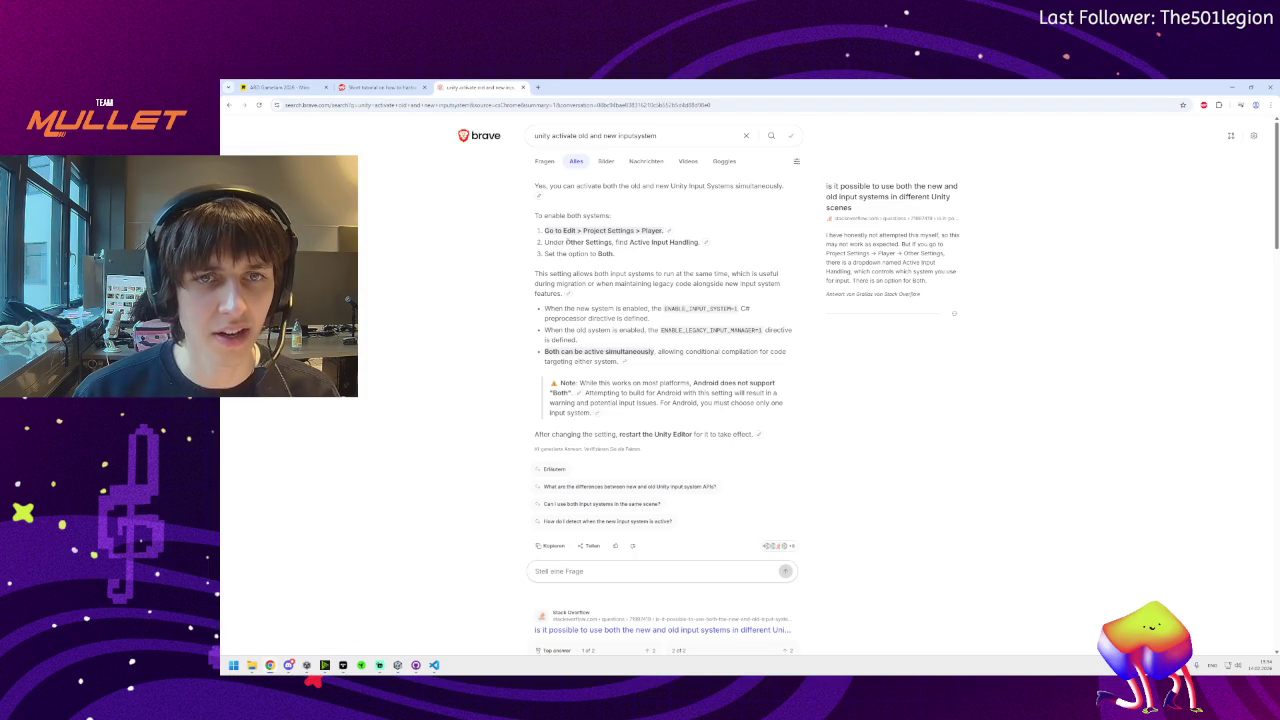
drag(566, 242, 698, 242)
click(676, 242)
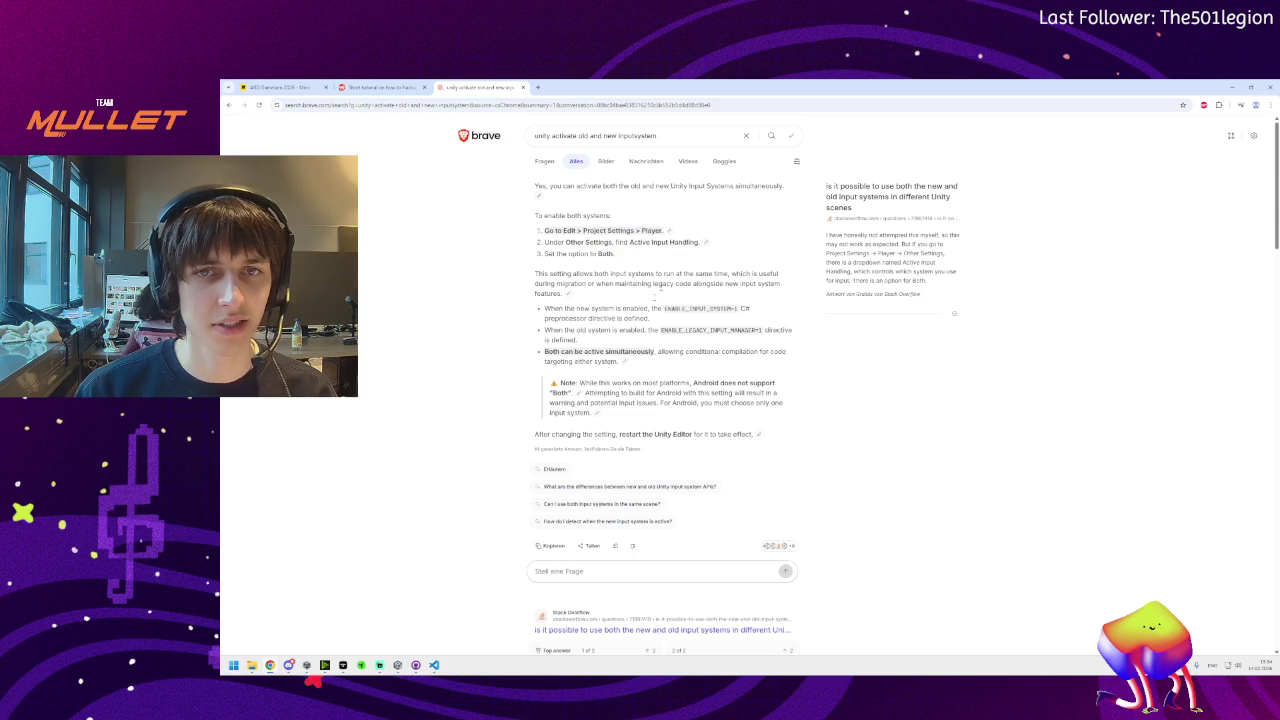
click(398, 665)
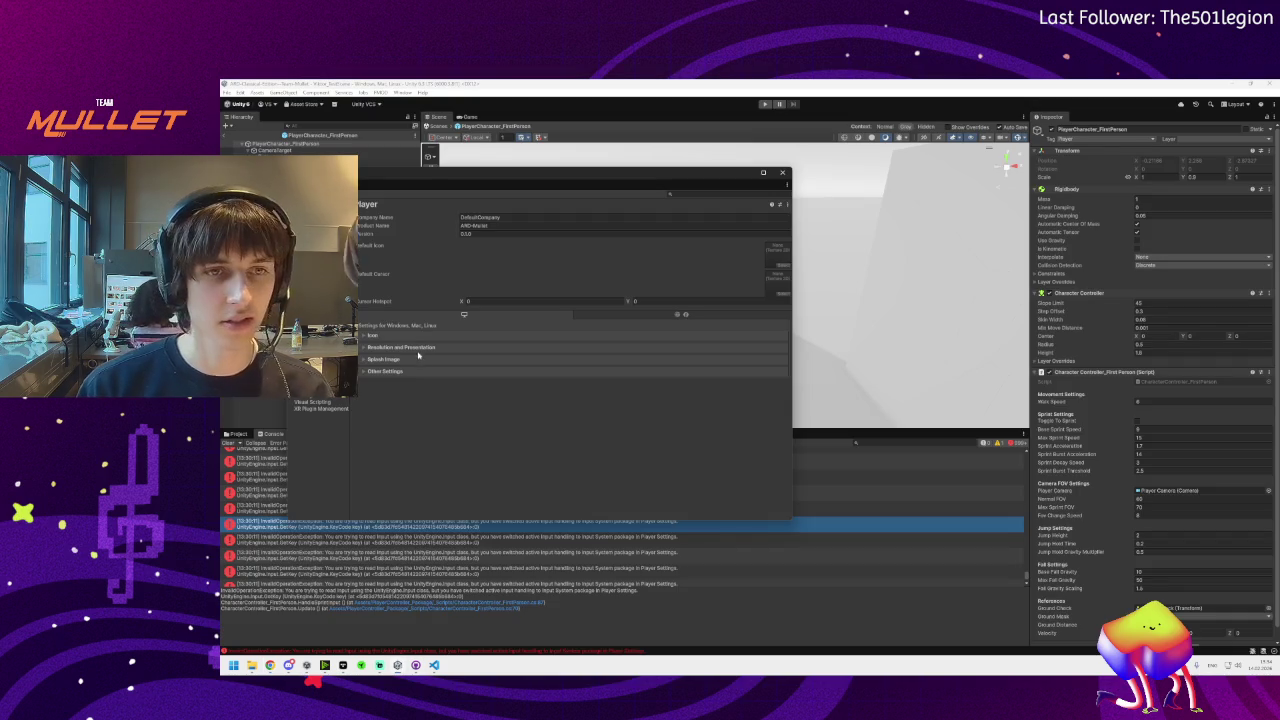
click(364, 371)
Scroll through the Player page of Project Settings and start a settings search
scroll(429, 396, down, 3)
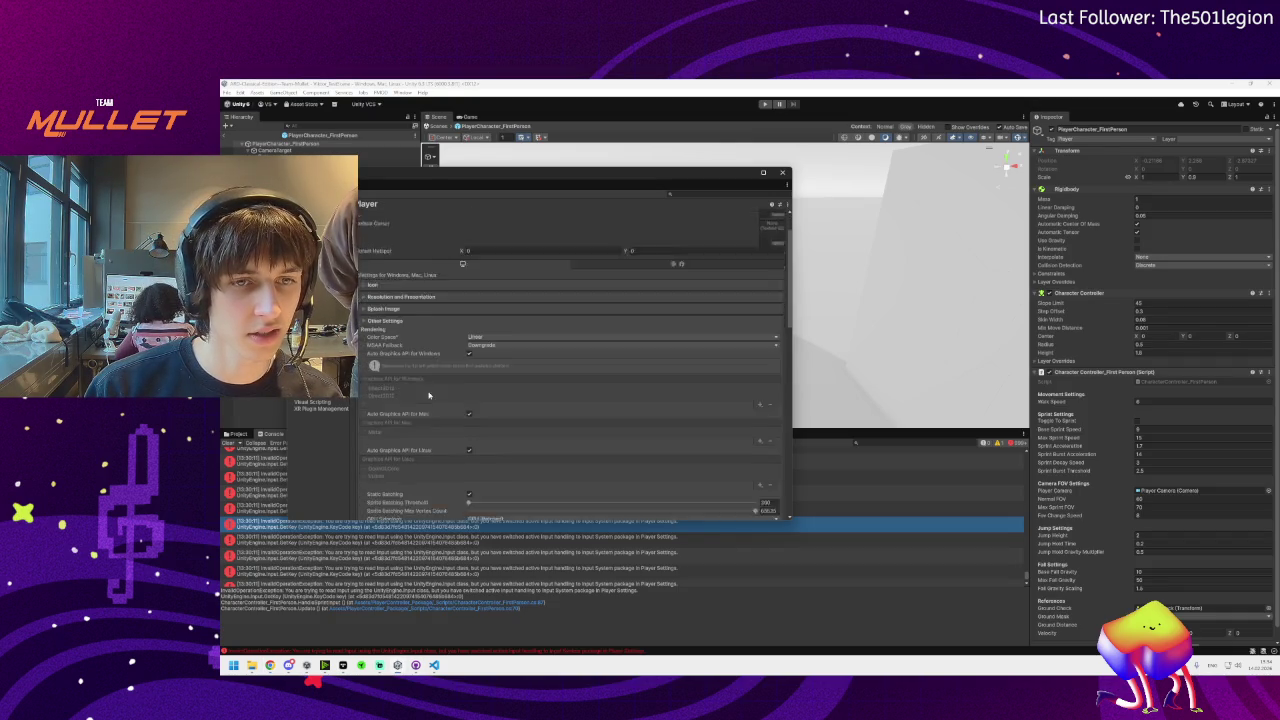
scroll(429, 396, down, 5)
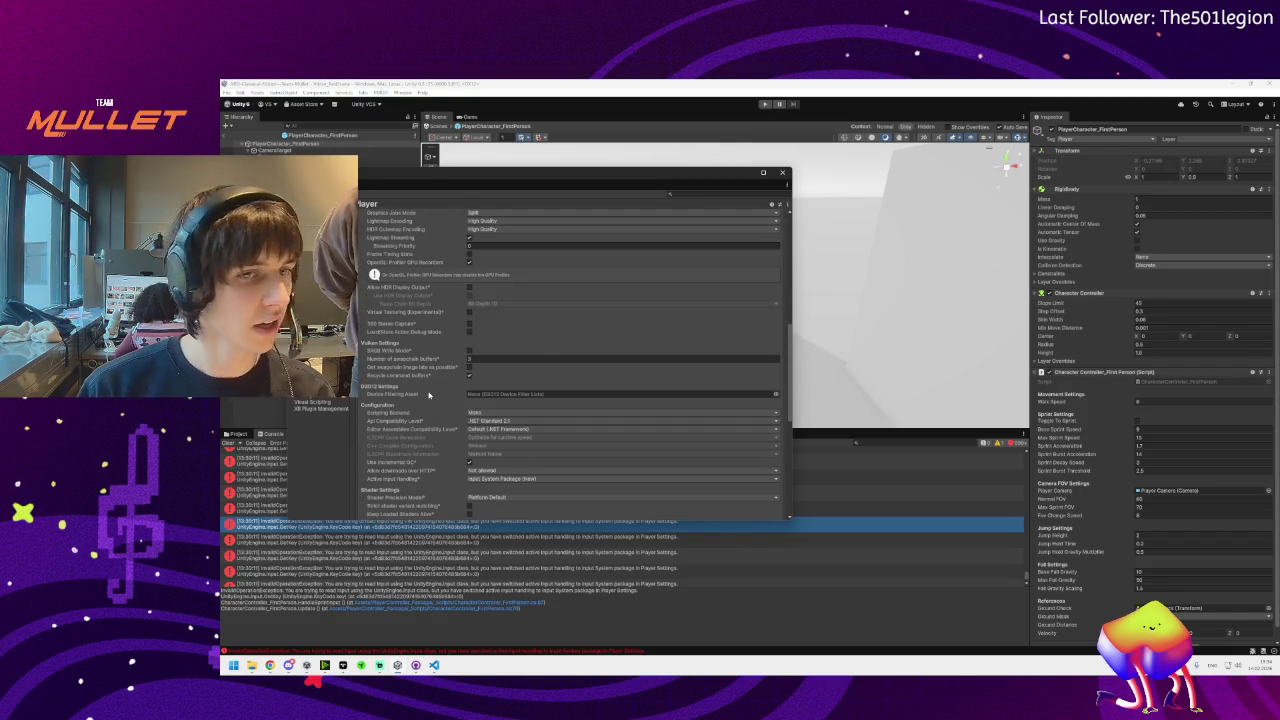
scroll(429, 396, up, 6)
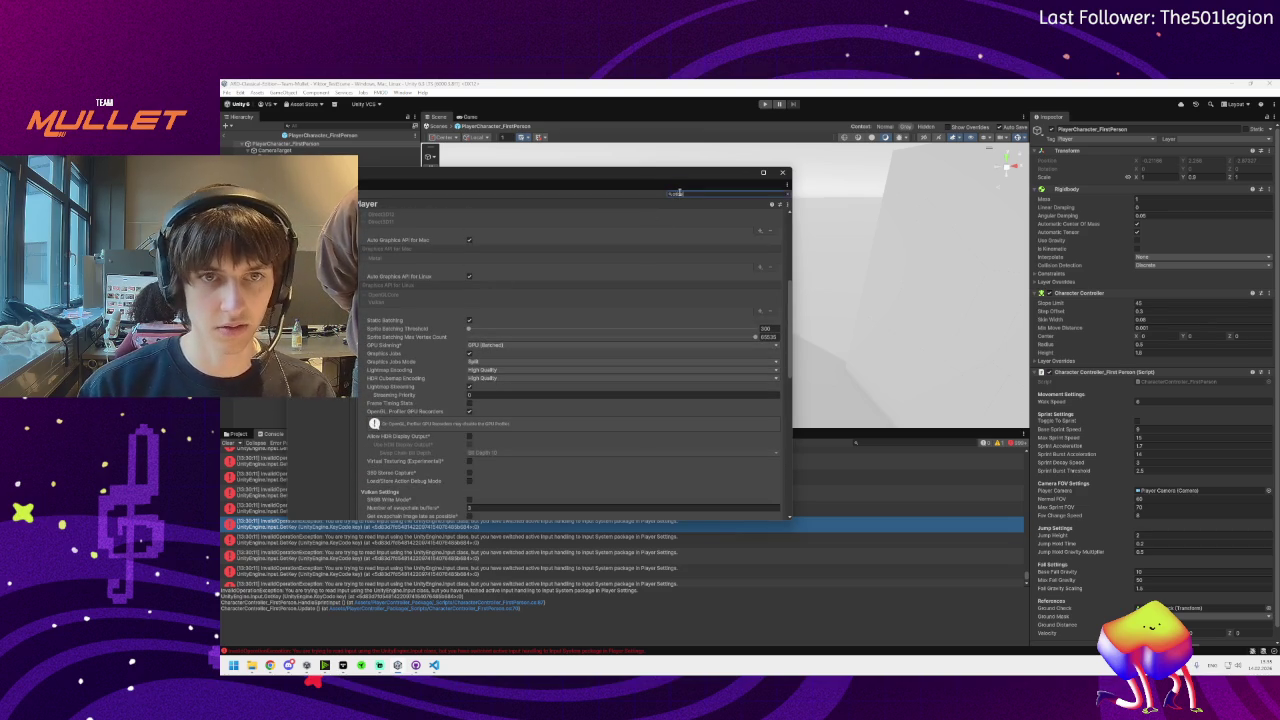
text(active input)
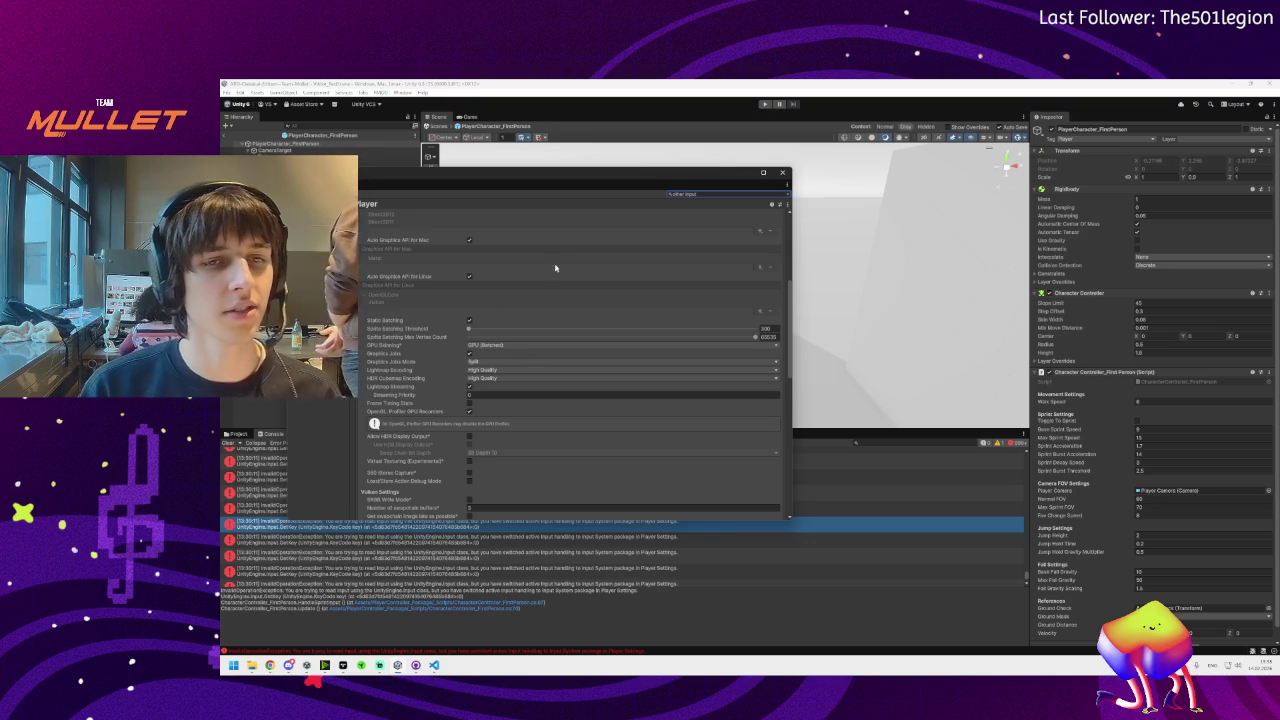
click(705, 193)
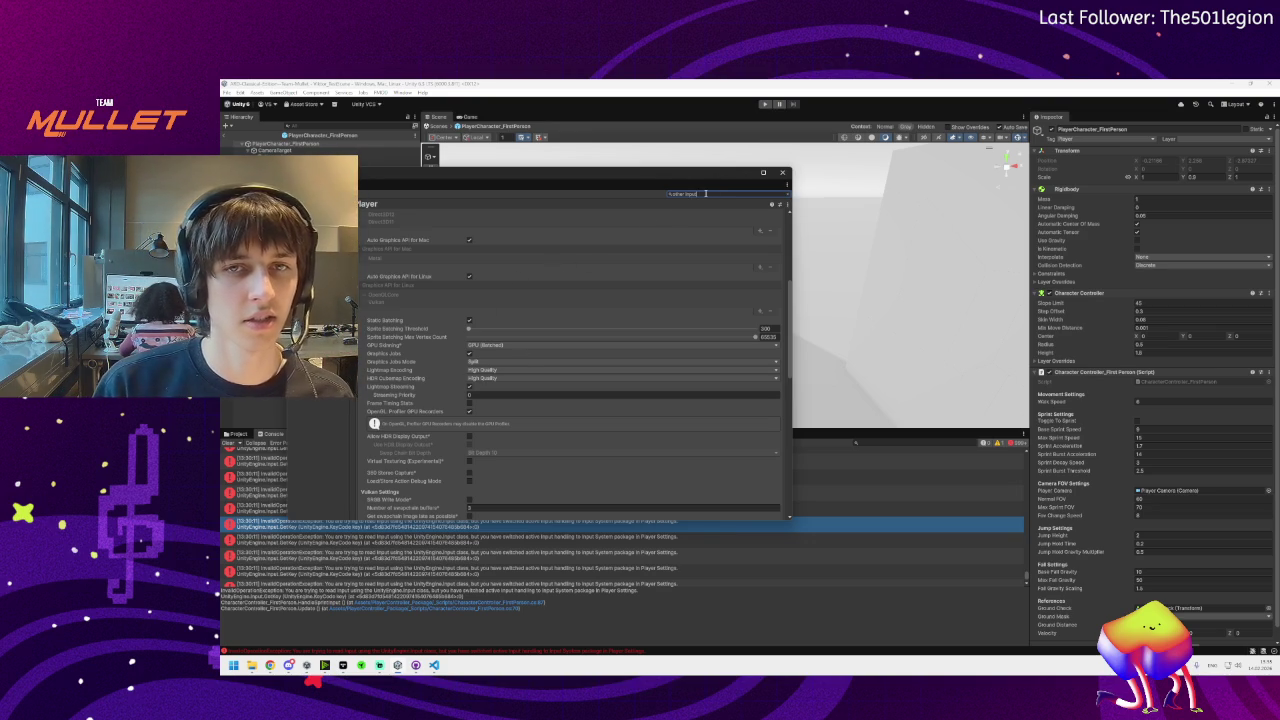
Look over the Player settings again, then bring up Brave's answer on using both input systems
scroll(470, 285, down, 5)
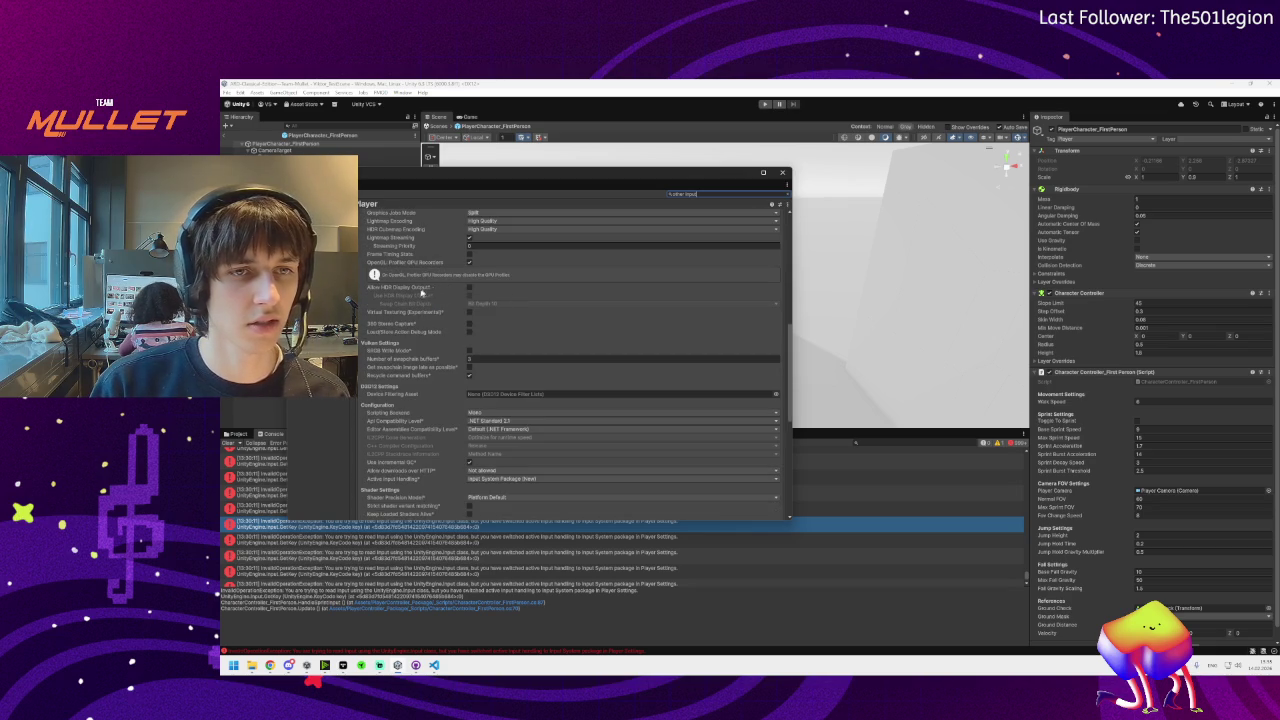
scroll(412, 345, down, 1)
scroll(410, 352, down, 5)
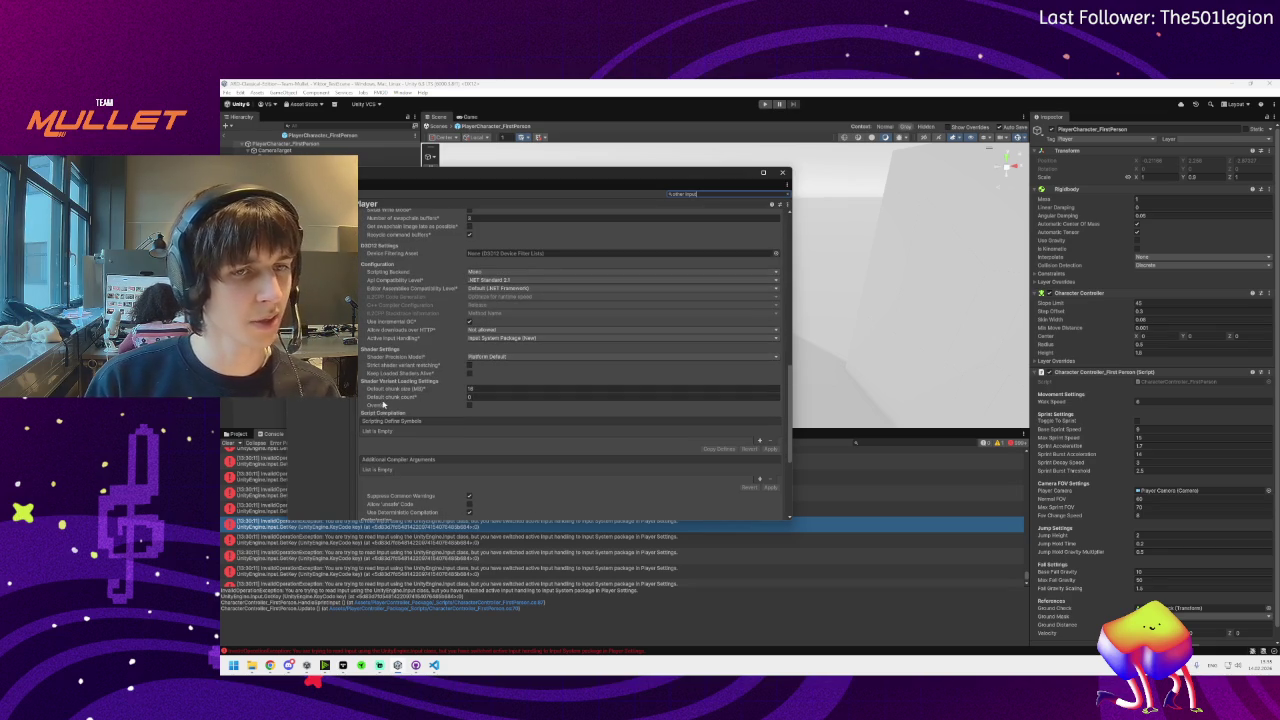
scroll(383, 400, up, 5)
scroll(398, 300, up, 5)
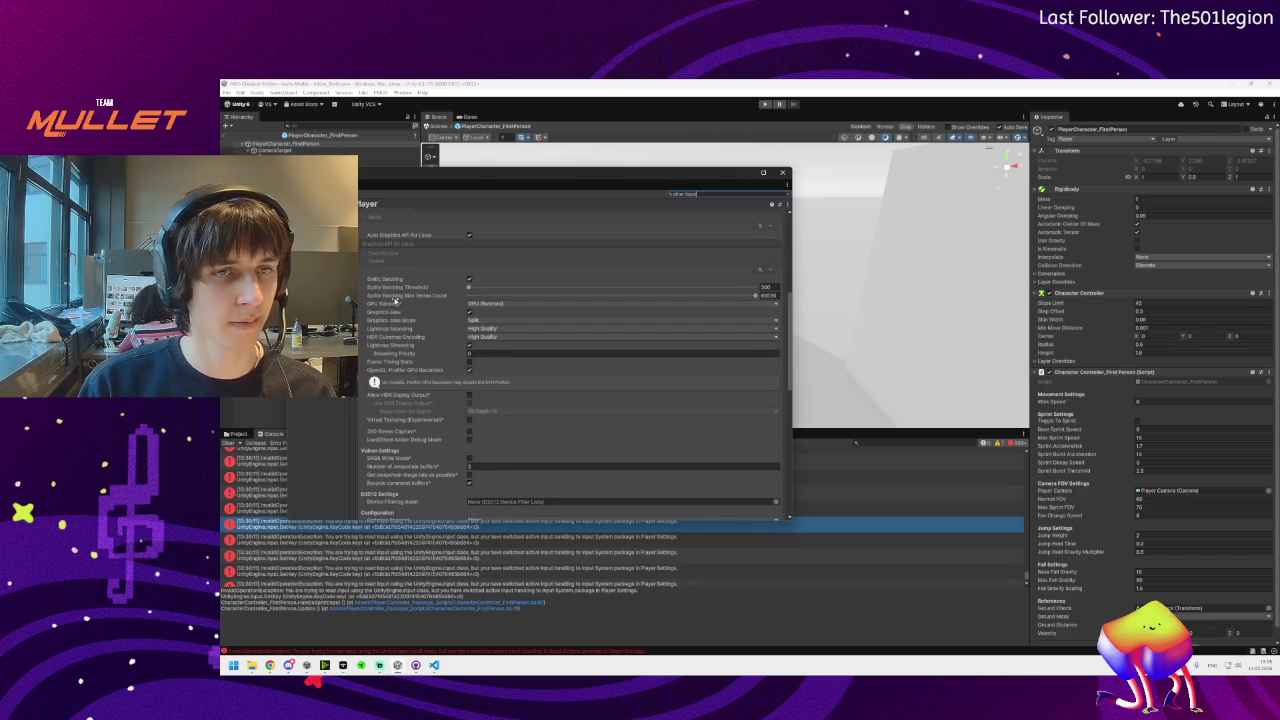
scroll(395, 300, up, 10)
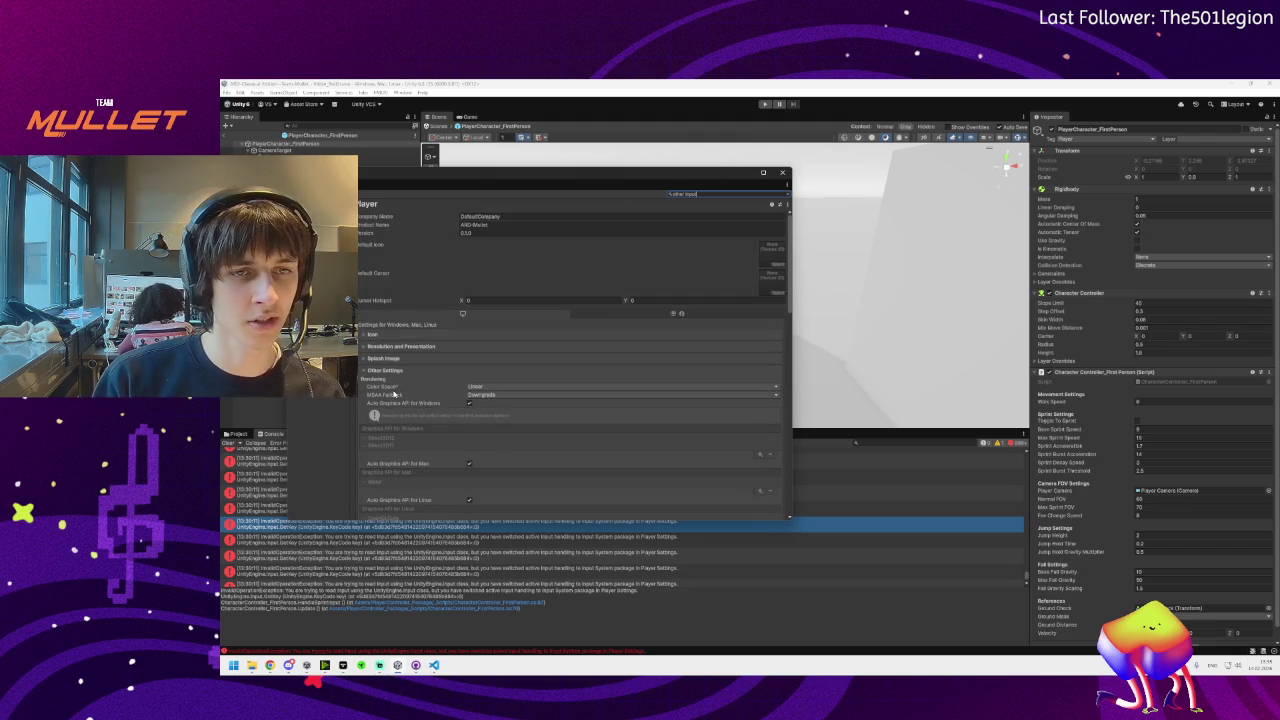
click(289, 665)
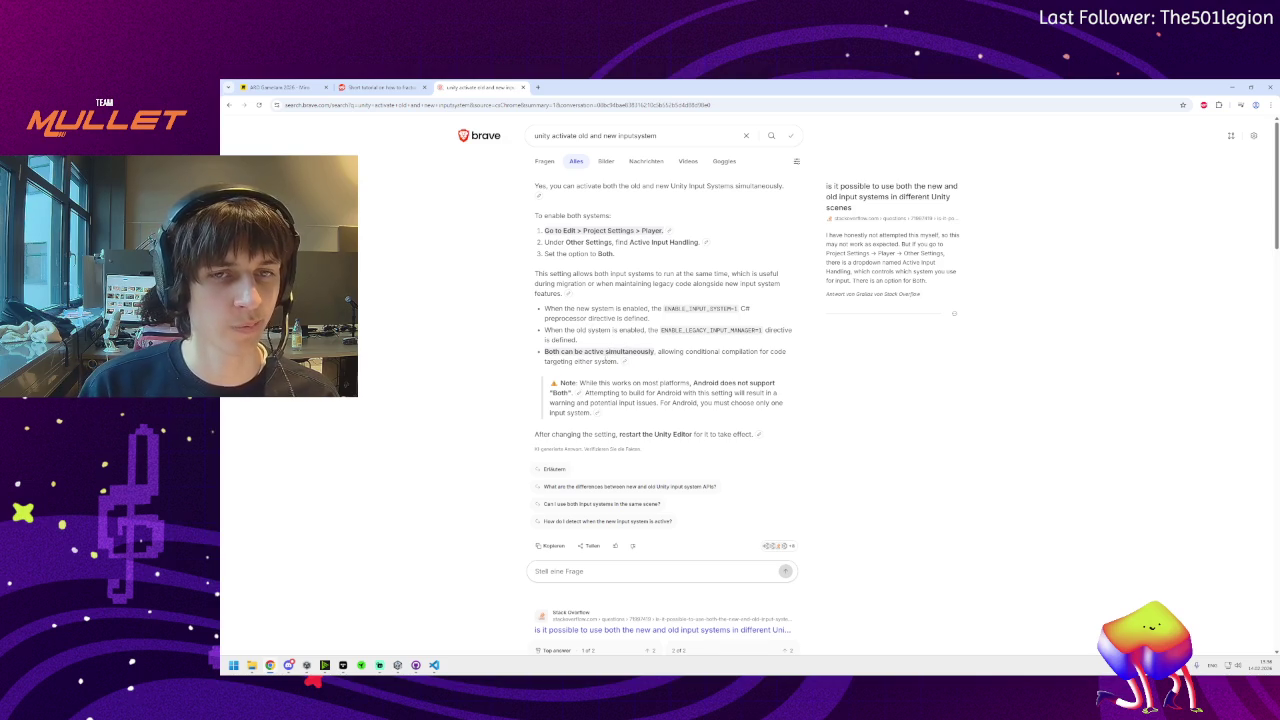
Read the answer's steps and select the words 'Active Input Handling' in it
drag(604, 351, 622, 362)
click(578, 253)
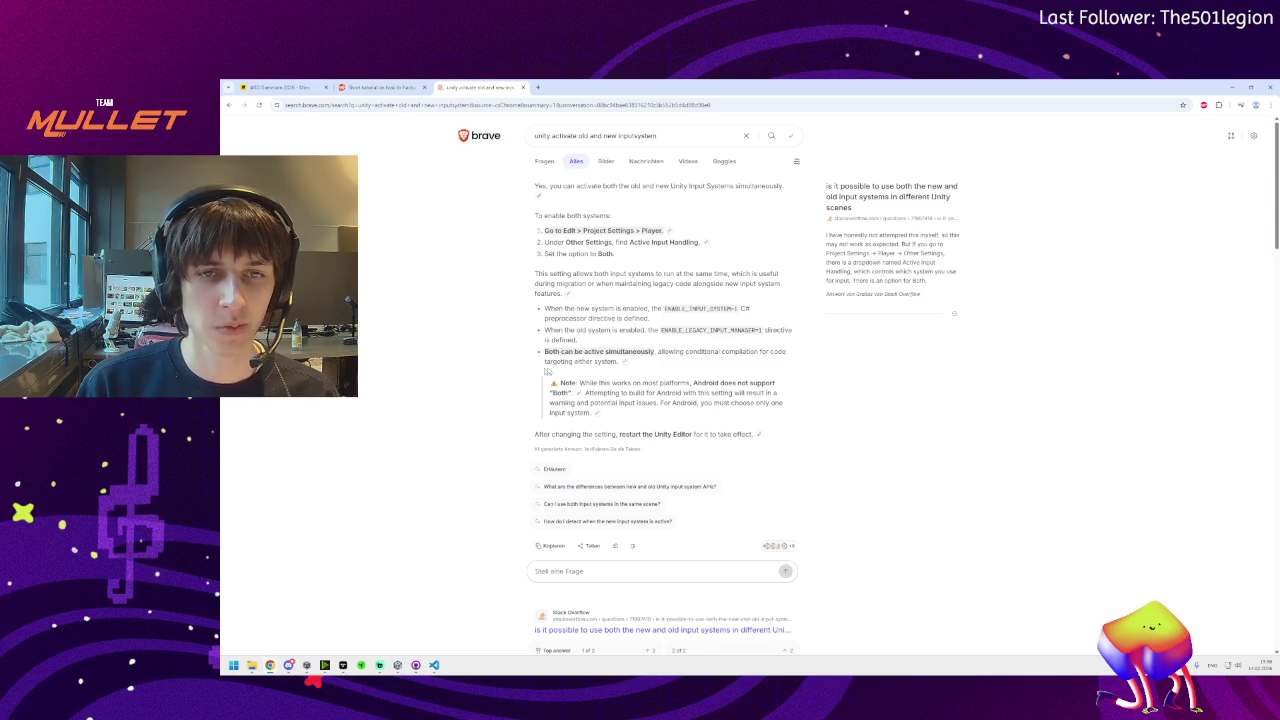
mouse_move(578, 253)
mouse_down()
mouse_move(617, 254)
mouse_move(628, 276)
mouse_move(674, 242)
mouse_up()
click(629, 262)
click(674, 242)
double_click(684, 242)
double_click(660, 242)
double_click(640, 242)
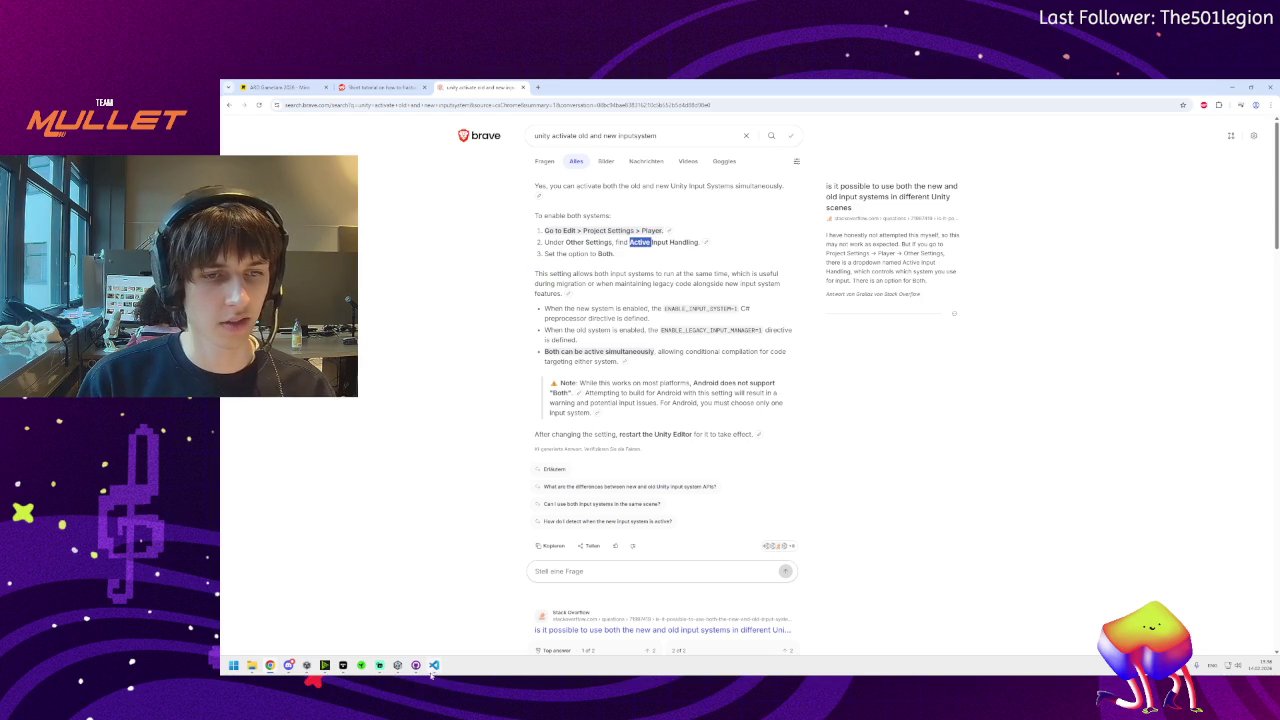
Return to Unity and filter Project Settings for 'Active Input'
mouse_move(323, 672)
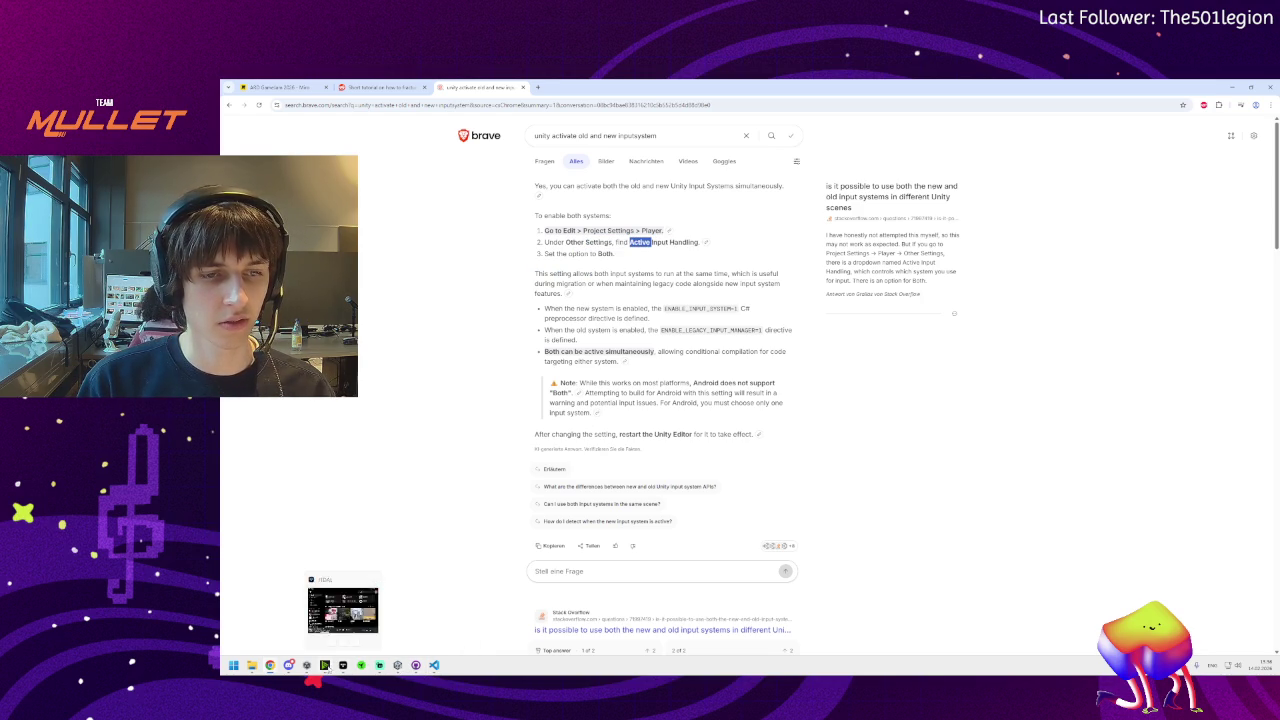
click(398, 665)
click(680, 194)
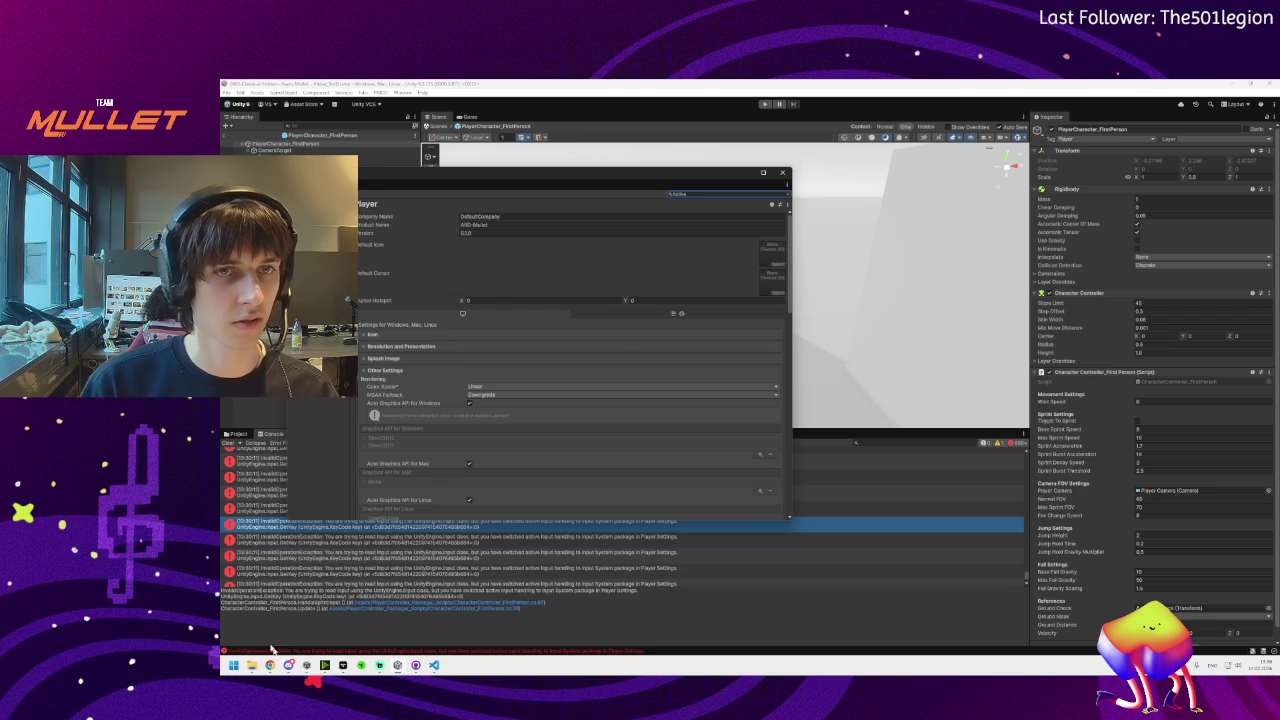
mouse_move(270, 665)
click(349, 625)
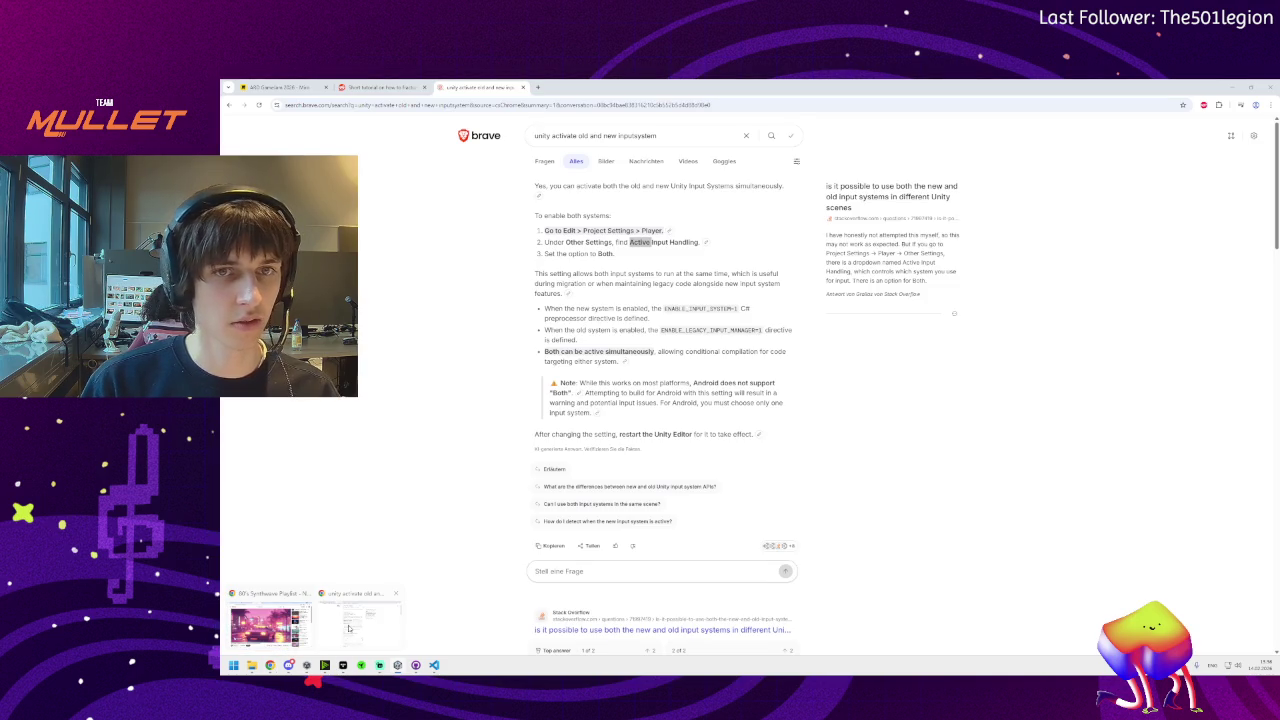
click(349, 628)
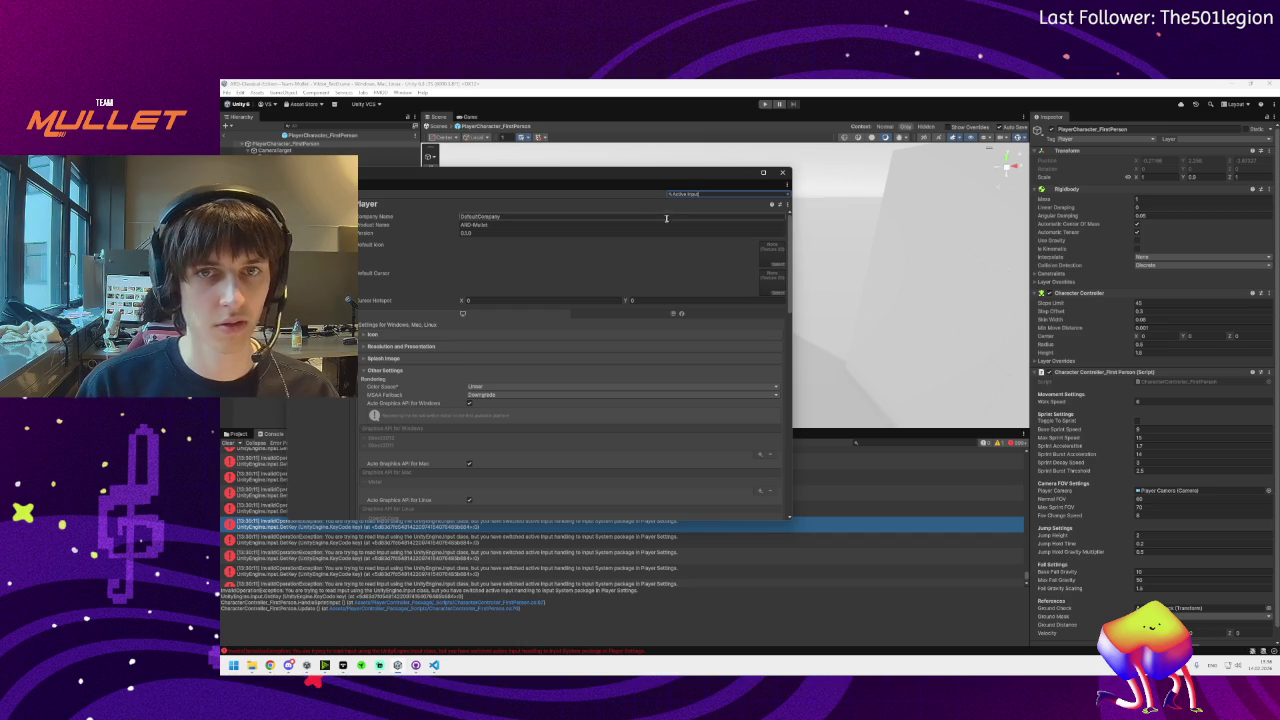
click(685, 193)
Set Other Settings > Active Input Handling to Both and accept the editor restart
scroll(401, 290, down, 5)
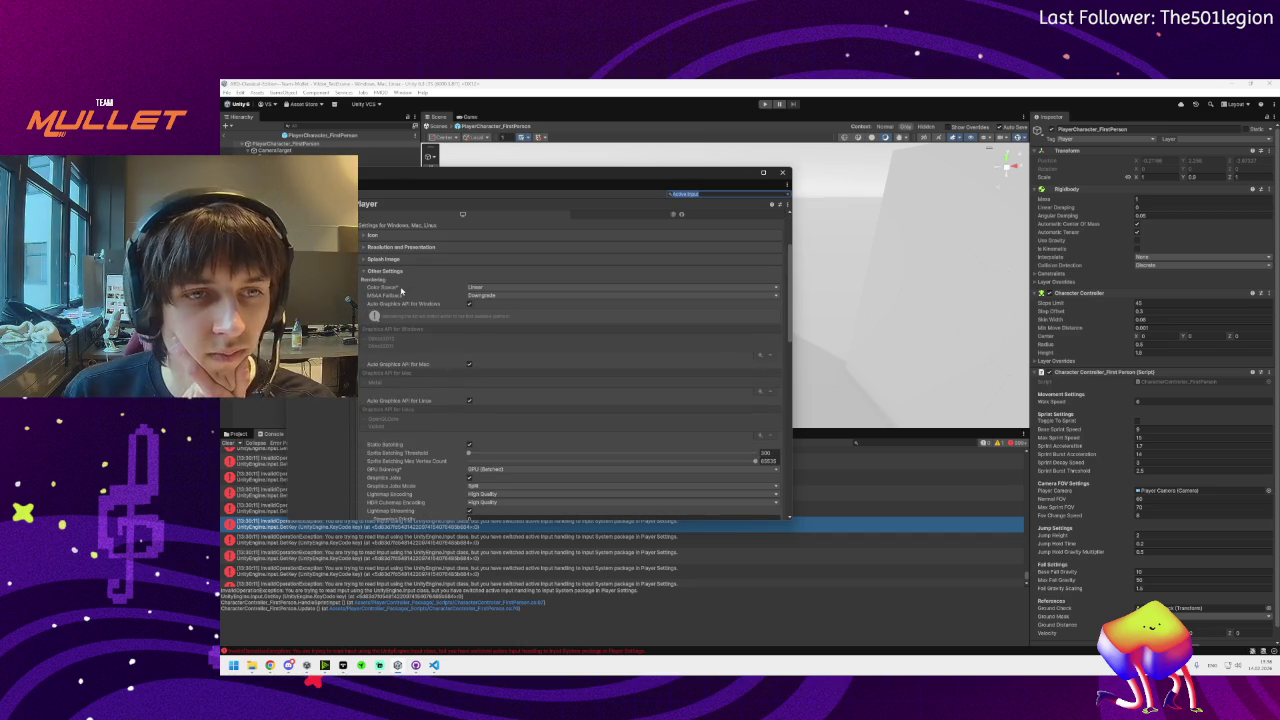
scroll(408, 310, down, 2)
scroll(408, 313, down, 3)
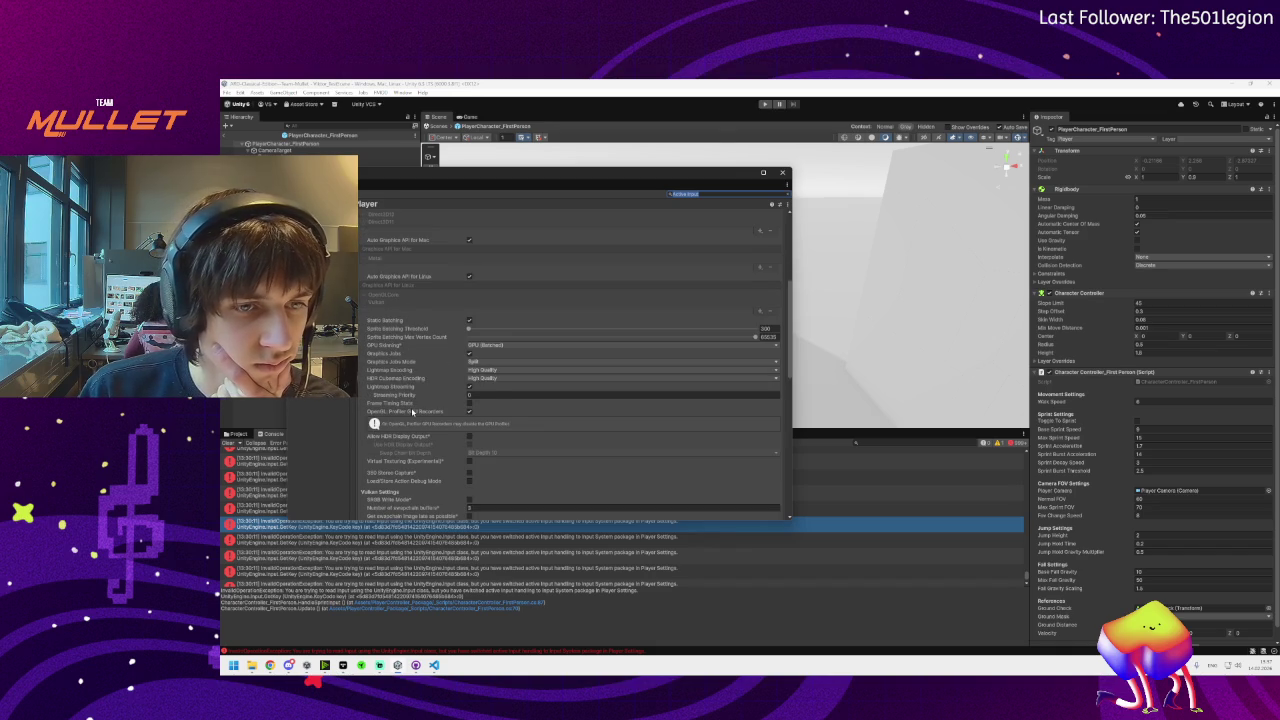
scroll(412, 412, down, 4)
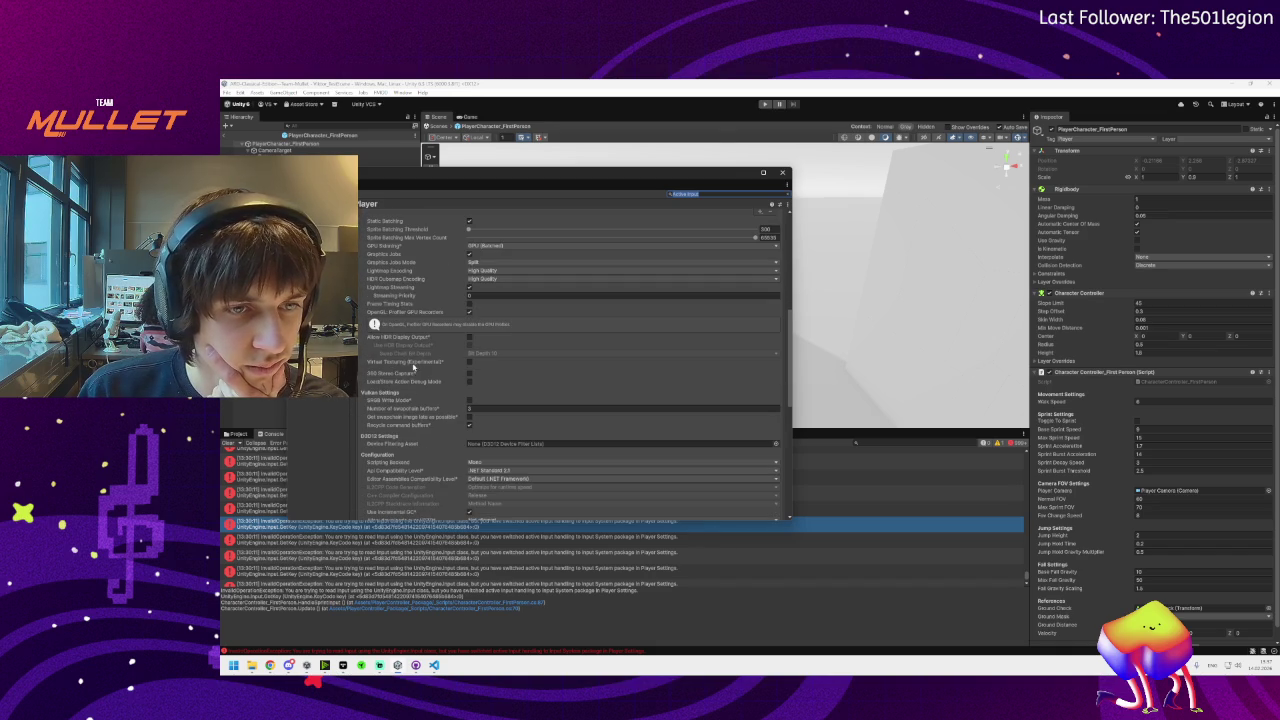
scroll(410, 425, down, 1)
scroll(410, 425, down, 1)
scroll(410, 427, down, 2)
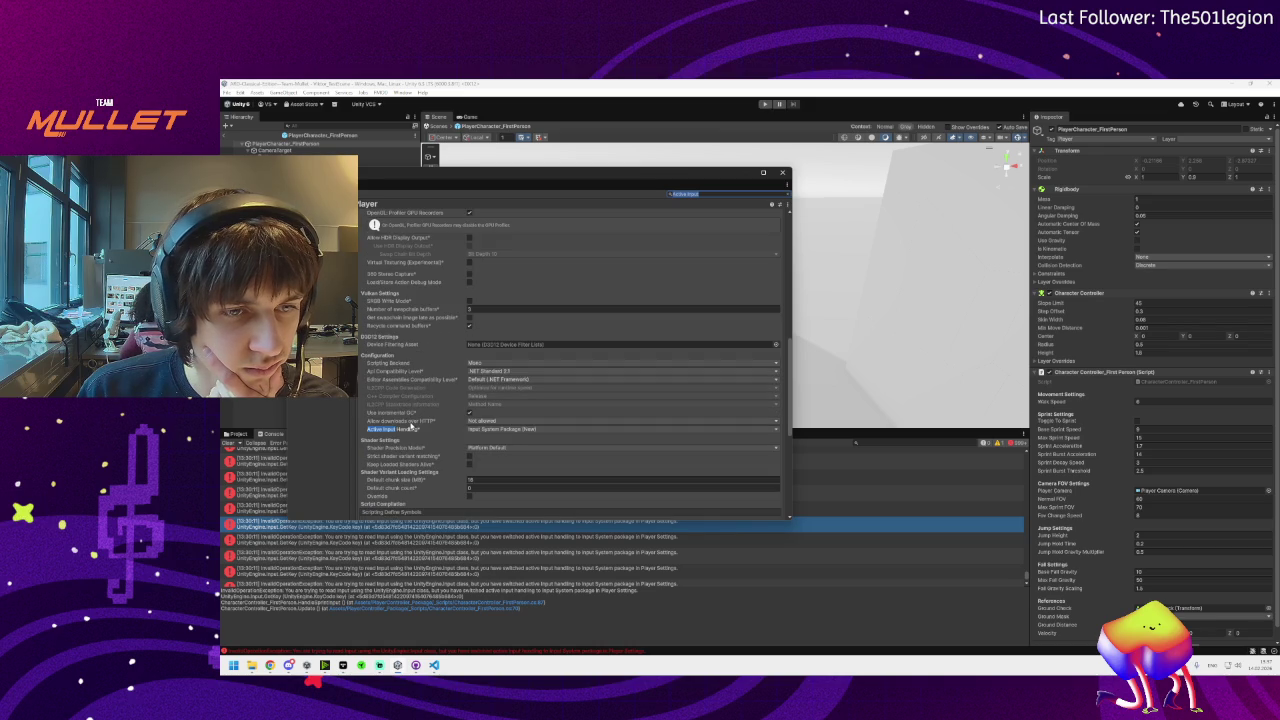
click(410, 428)
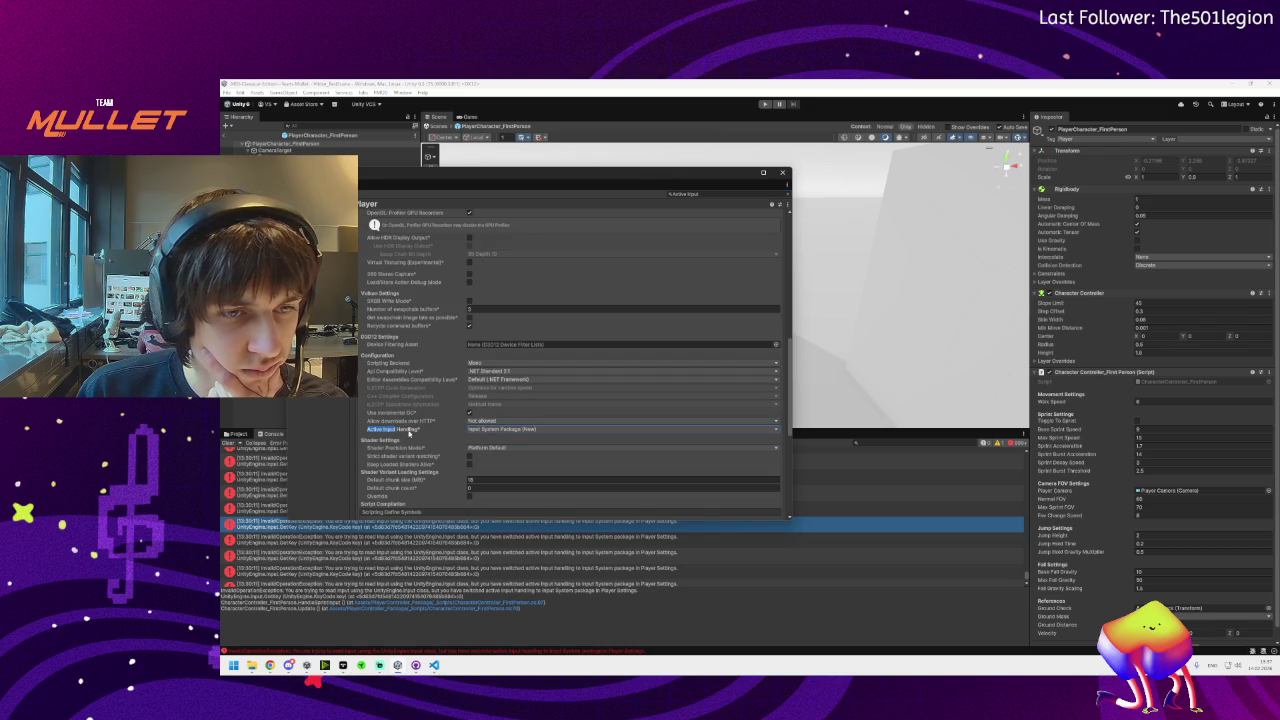
click(487, 429)
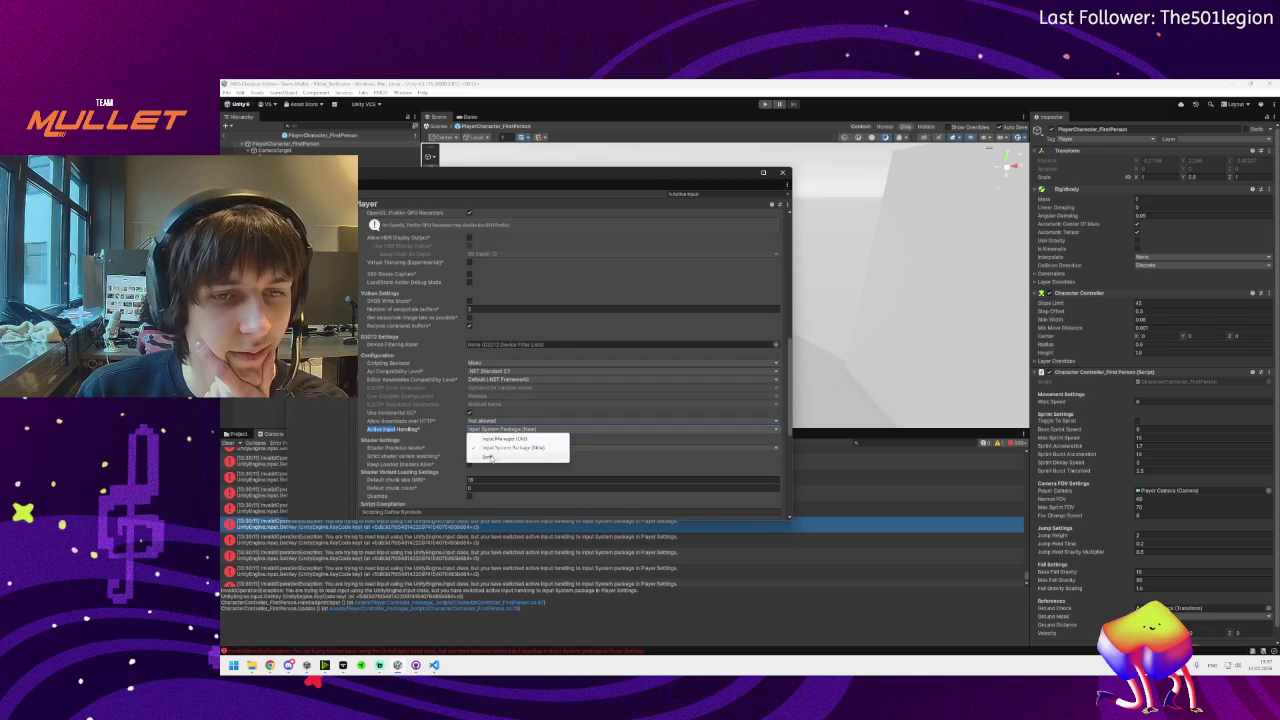
click(498, 451)
click(766, 384)
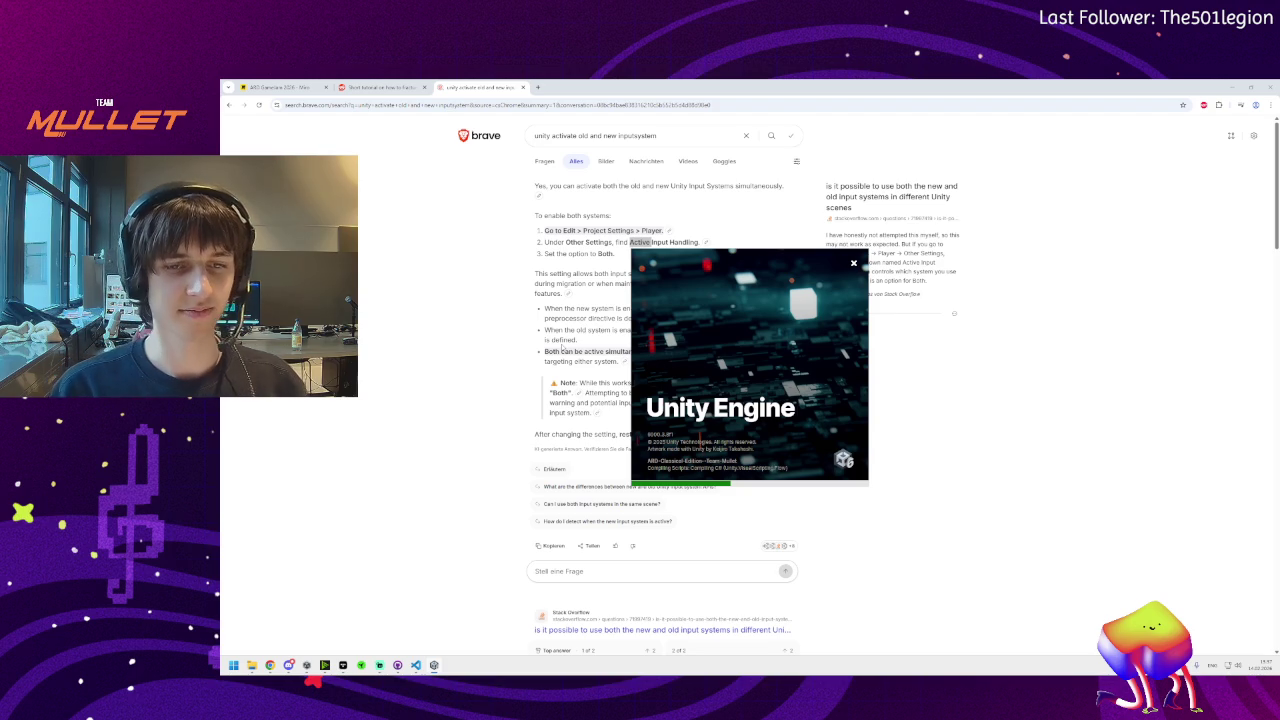
Wait for Unity to relaunch and reopen the scene with Active Input Handling on Both
mouse_move(289, 665)
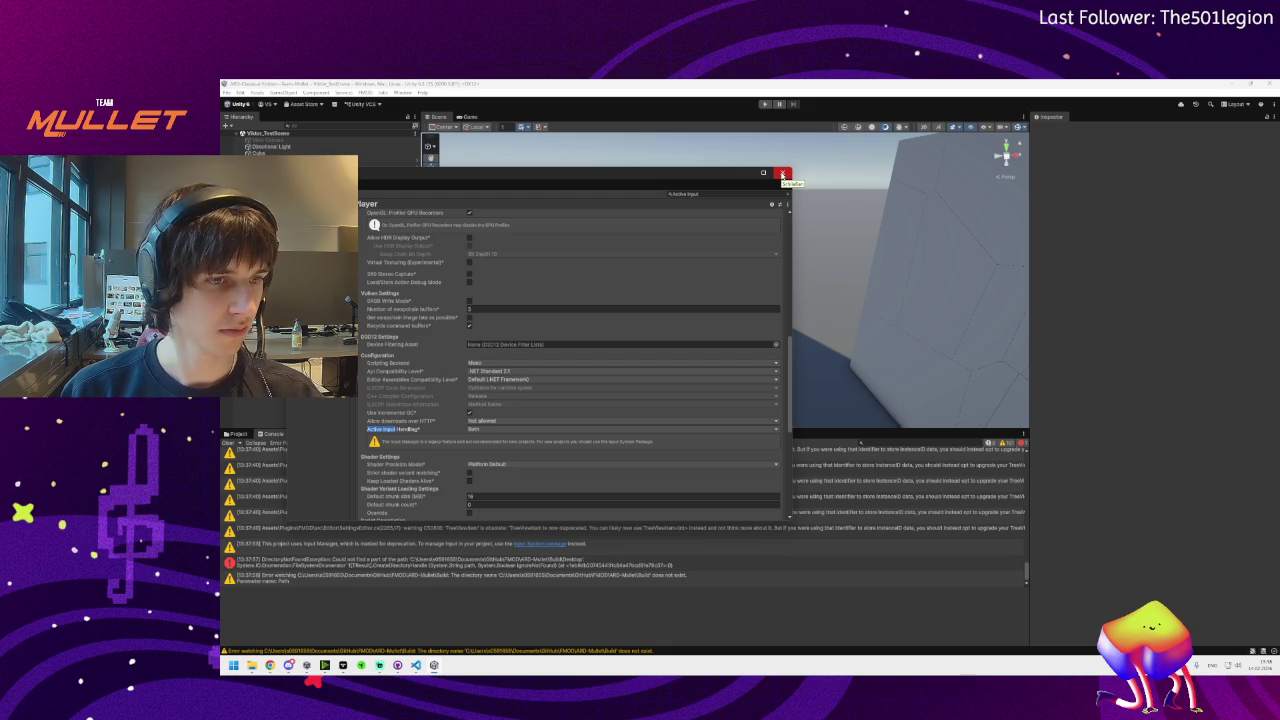
Close Project Settings, select PlayerCharacter_FirstPerson, enter Play mode, and switch to Discord
click(783, 175)
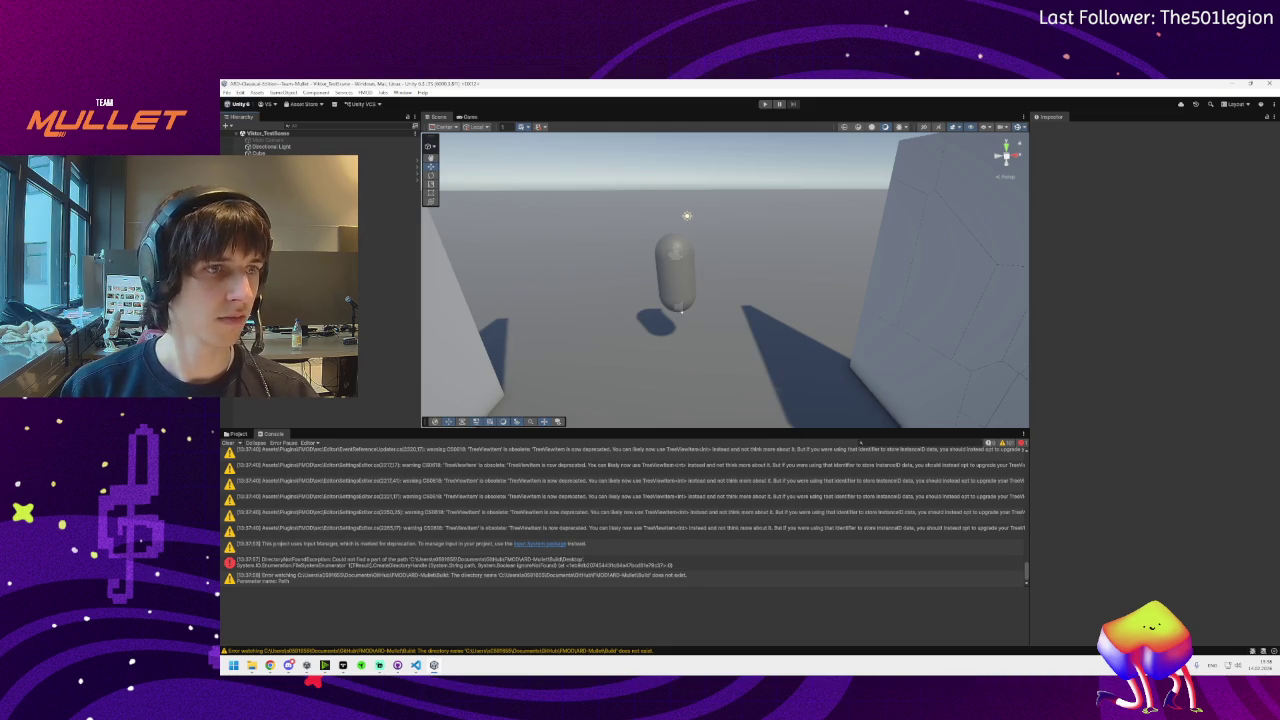
mouse_move(289, 666)
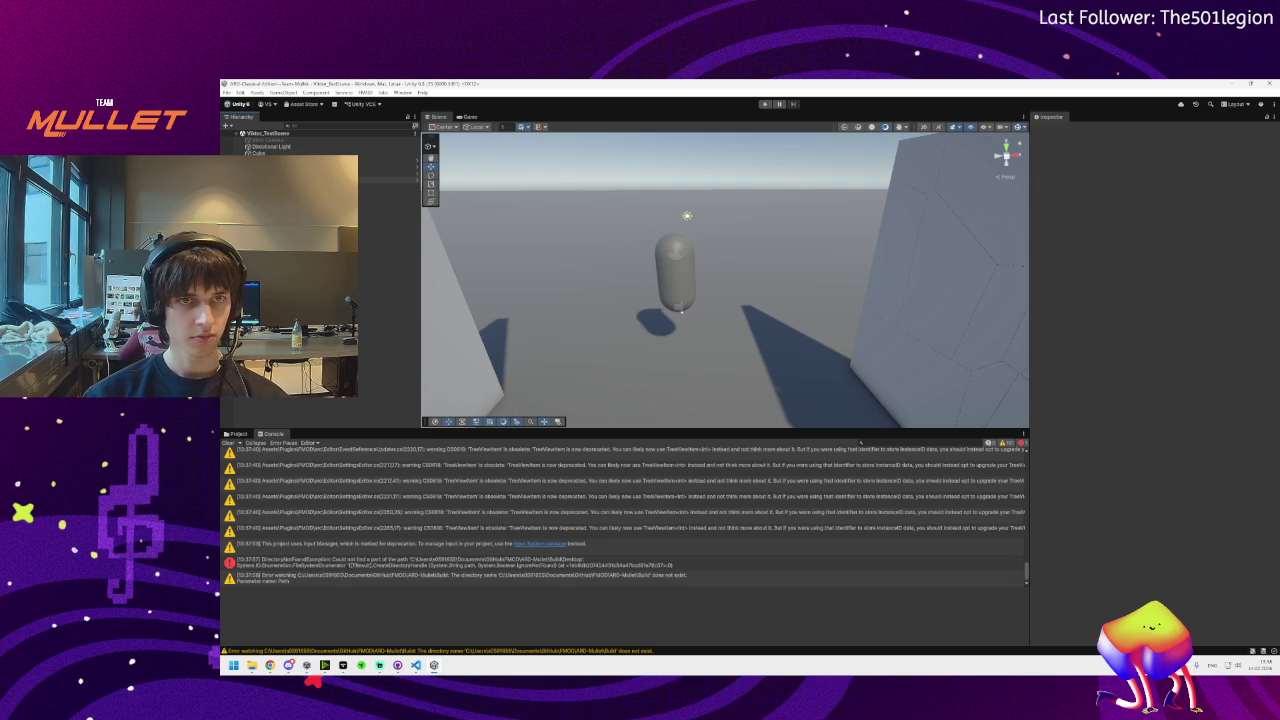
click(385, 180)
click(765, 104)
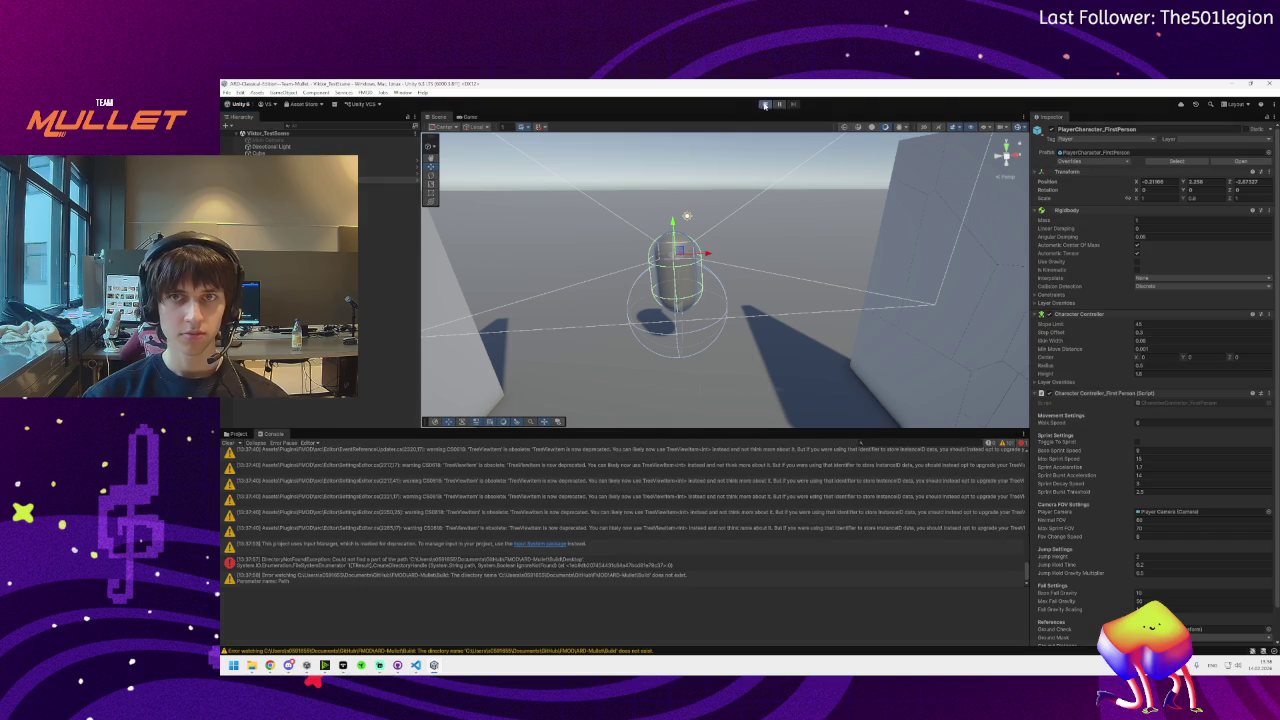
key(alt+Tab)
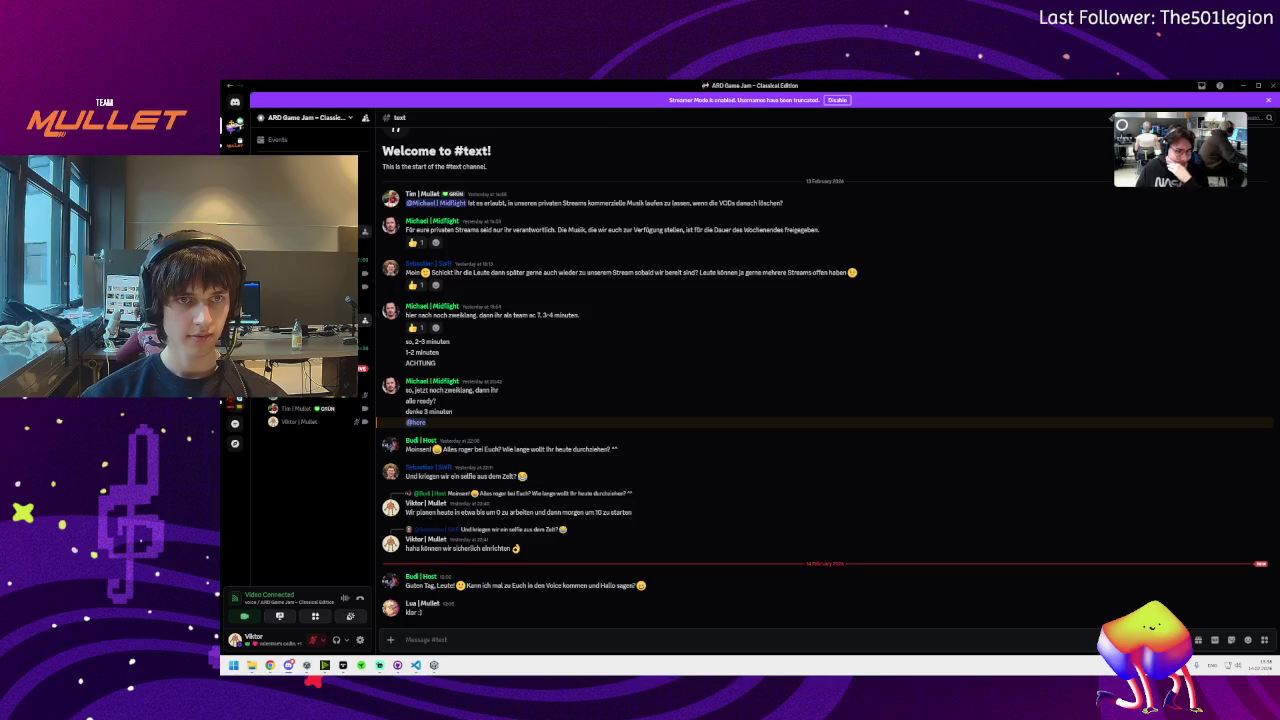
View the team image posted in #smalltalk and the voice channel, then minimise Discord
click(300, 231)
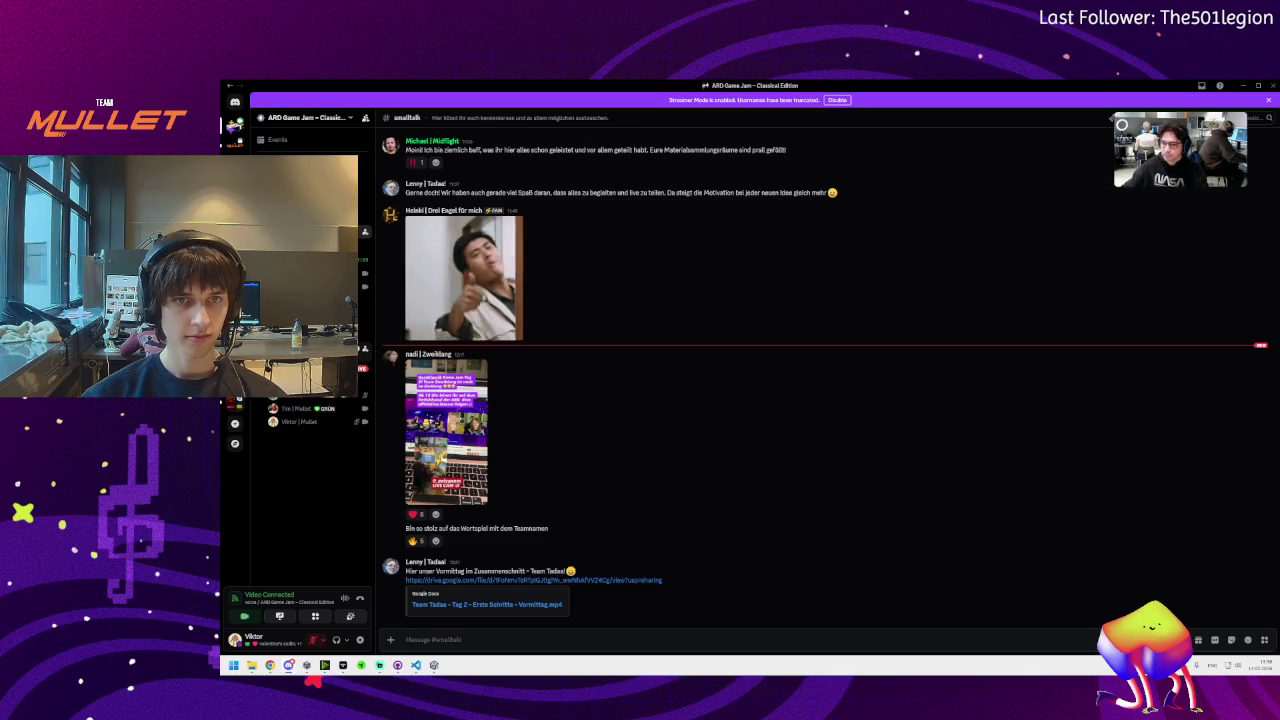
click(462, 425)
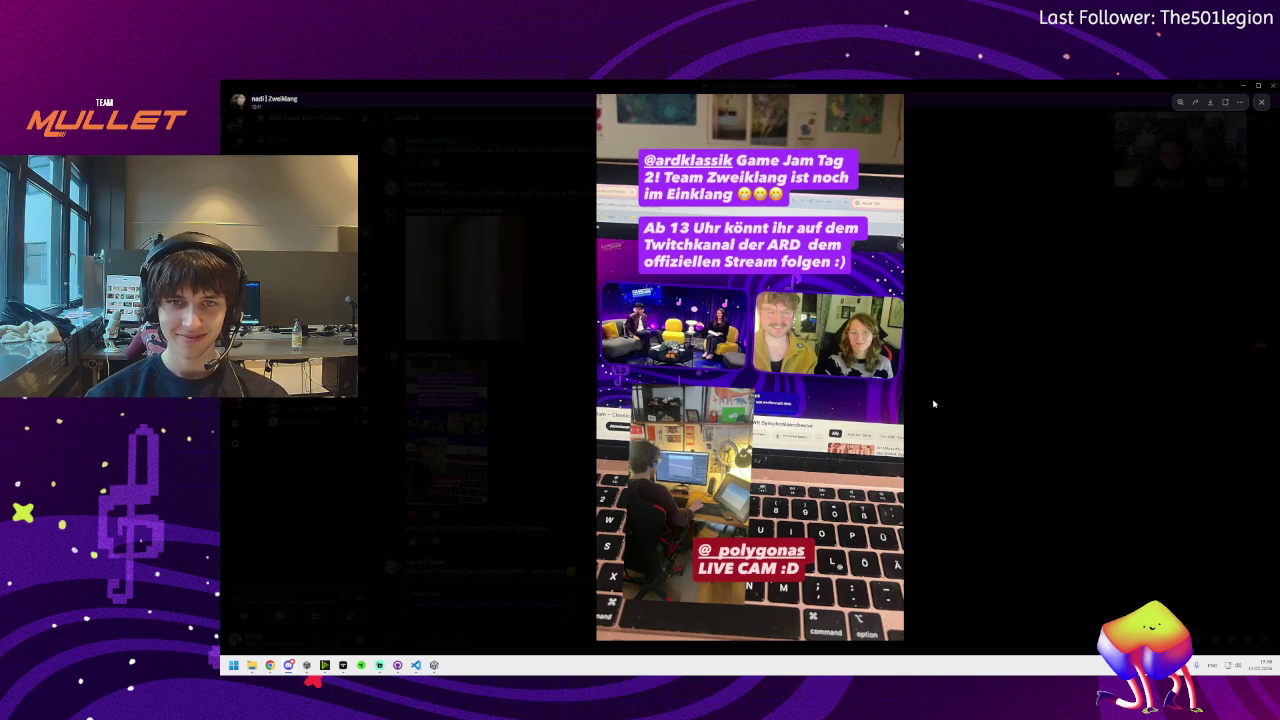
click(942, 430)
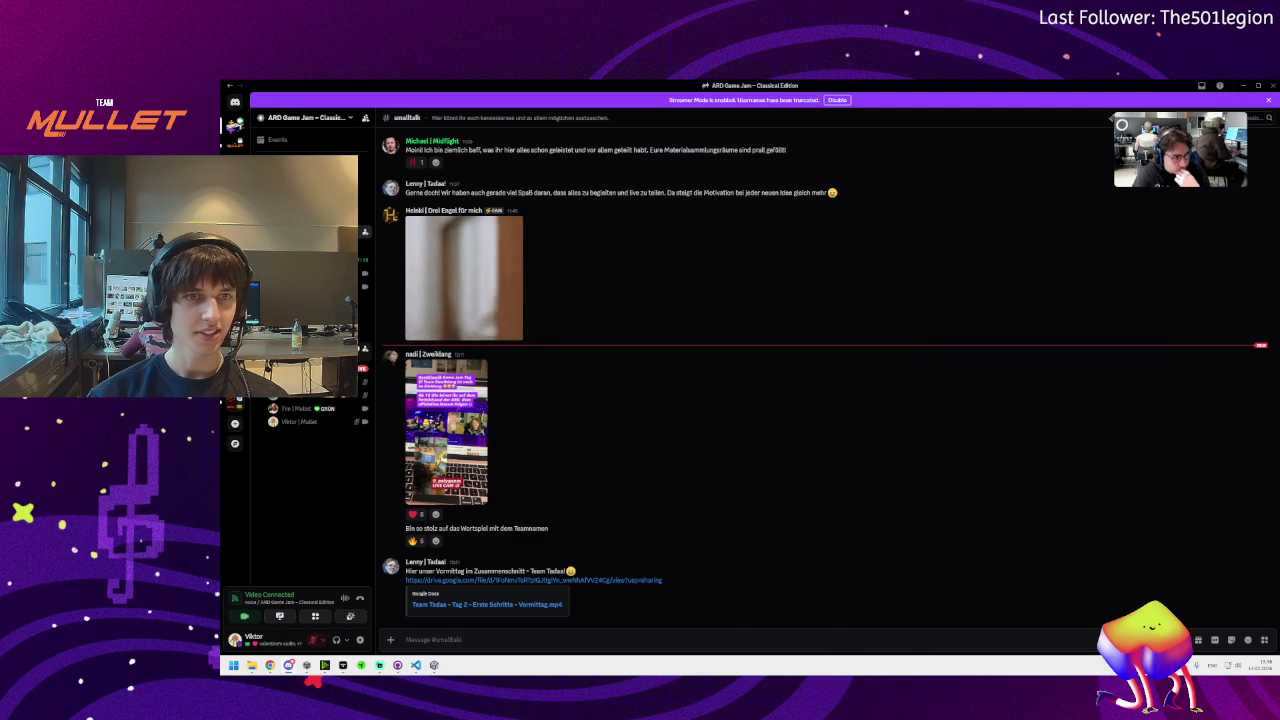
click(1180, 150)
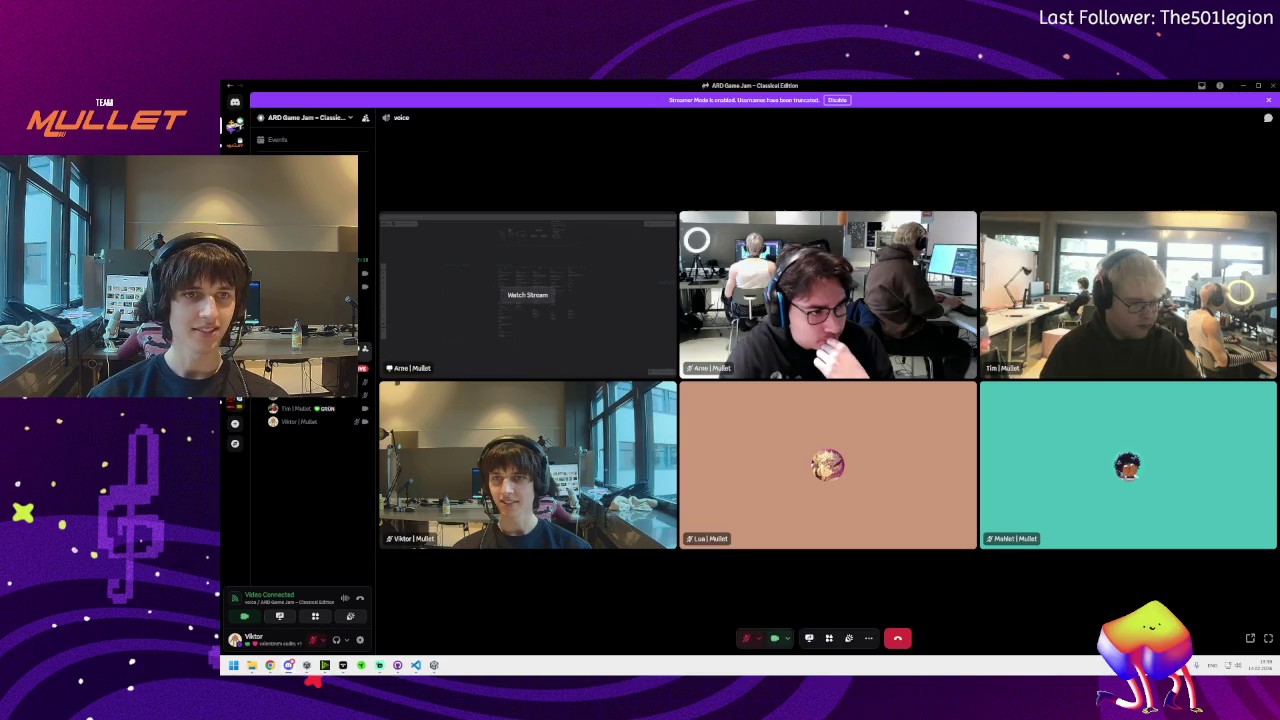
click(1240, 88)
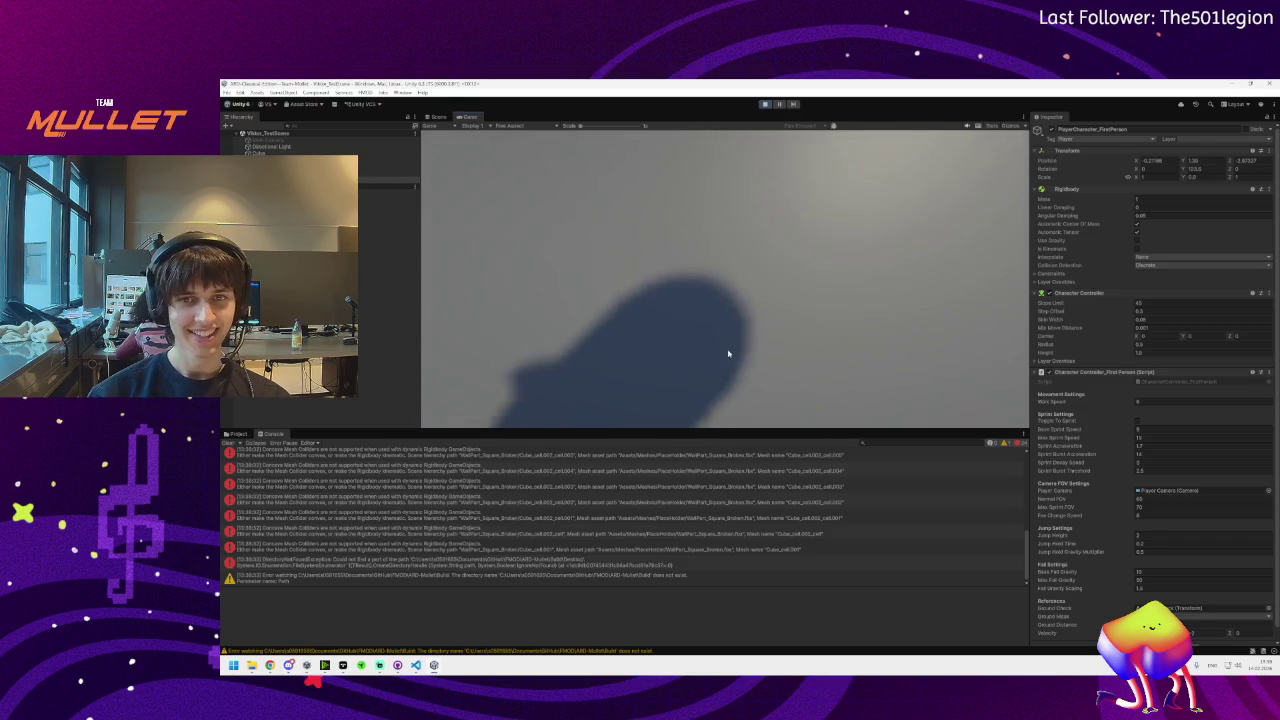
Switch between open windows and take control of the first-person player in the Game view
click(683, 313)
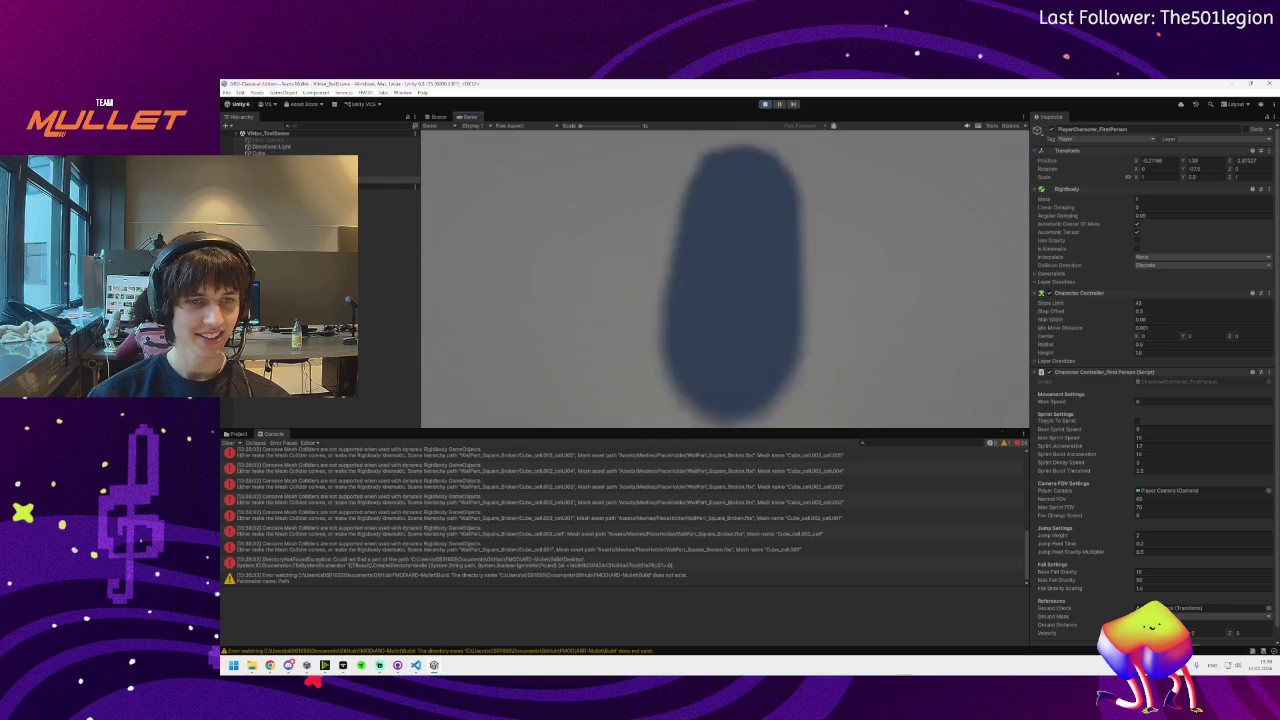
key(super)
key(alt+Tab)
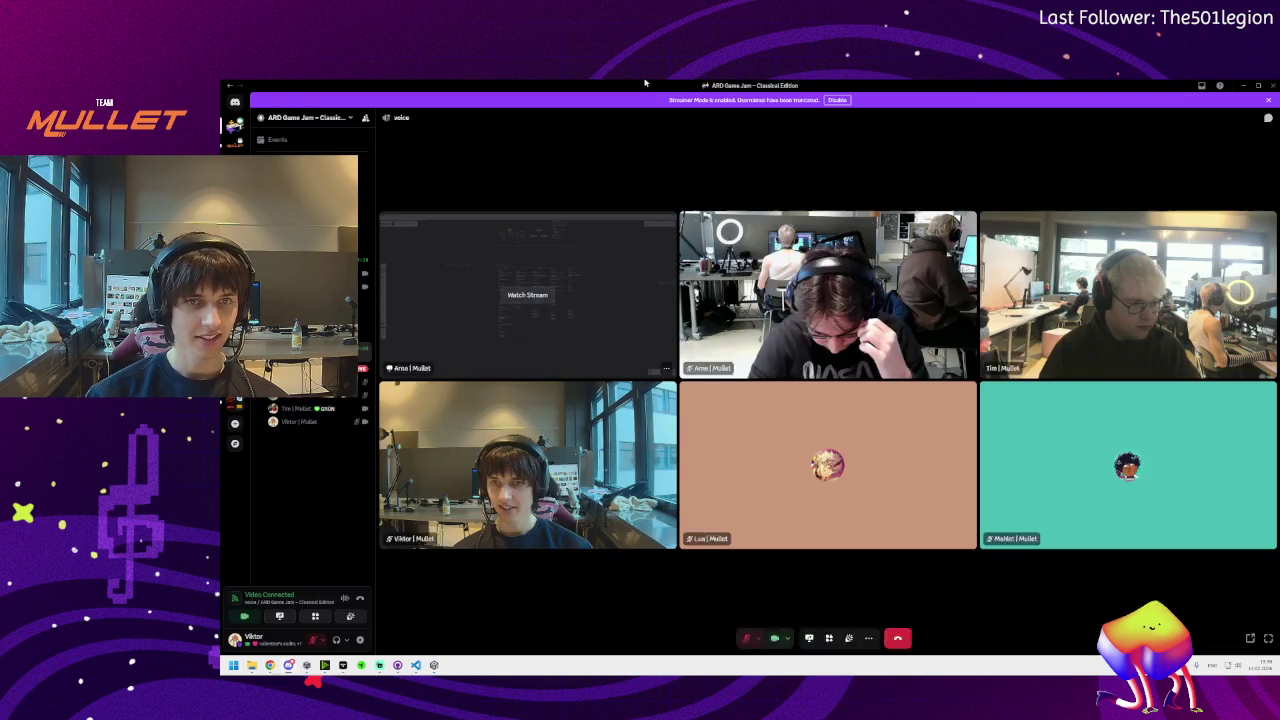
key(alt+Tab)
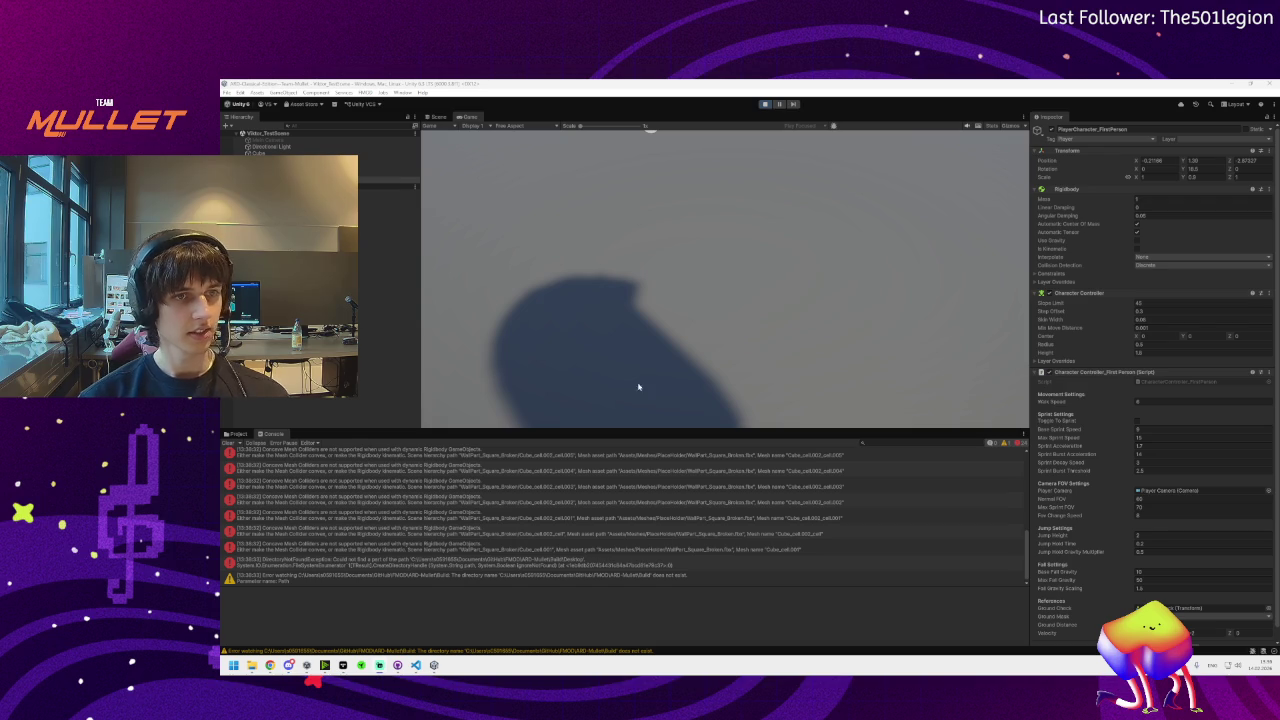
click(645, 323)
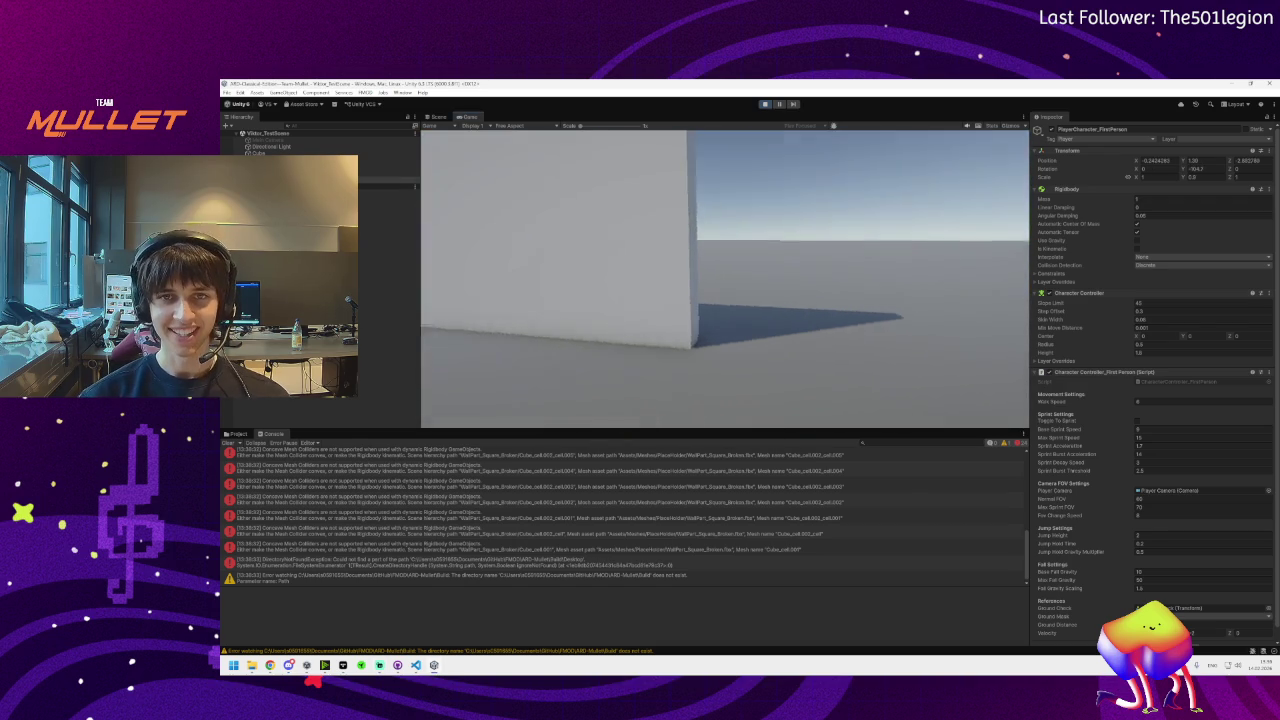
Walk the player around the walls with S and W, then exit play mode
key(s)
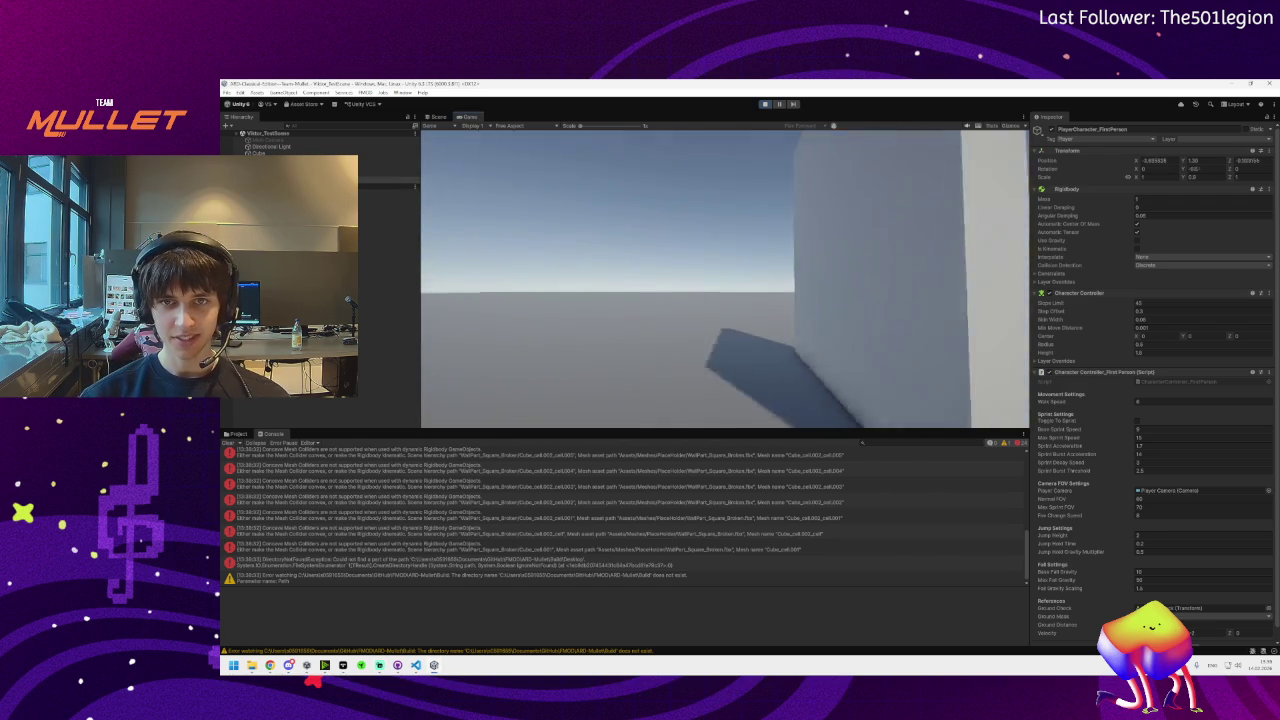
key(w)
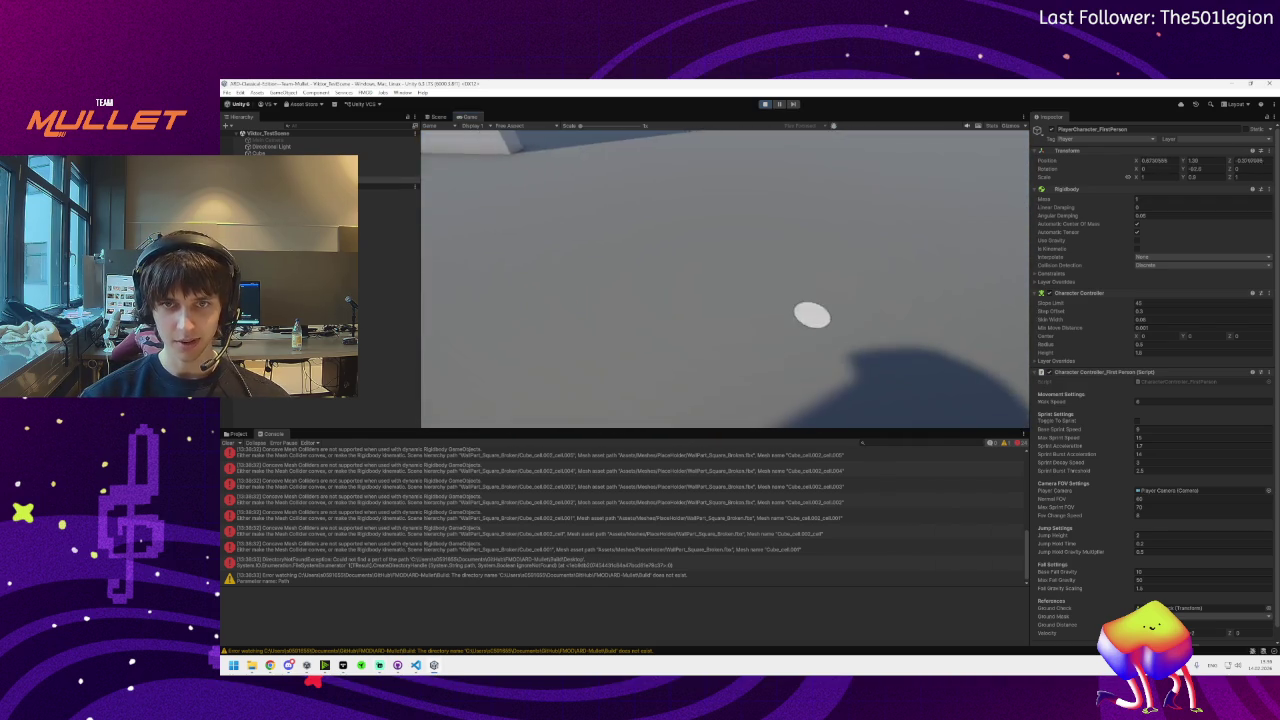
key(w)
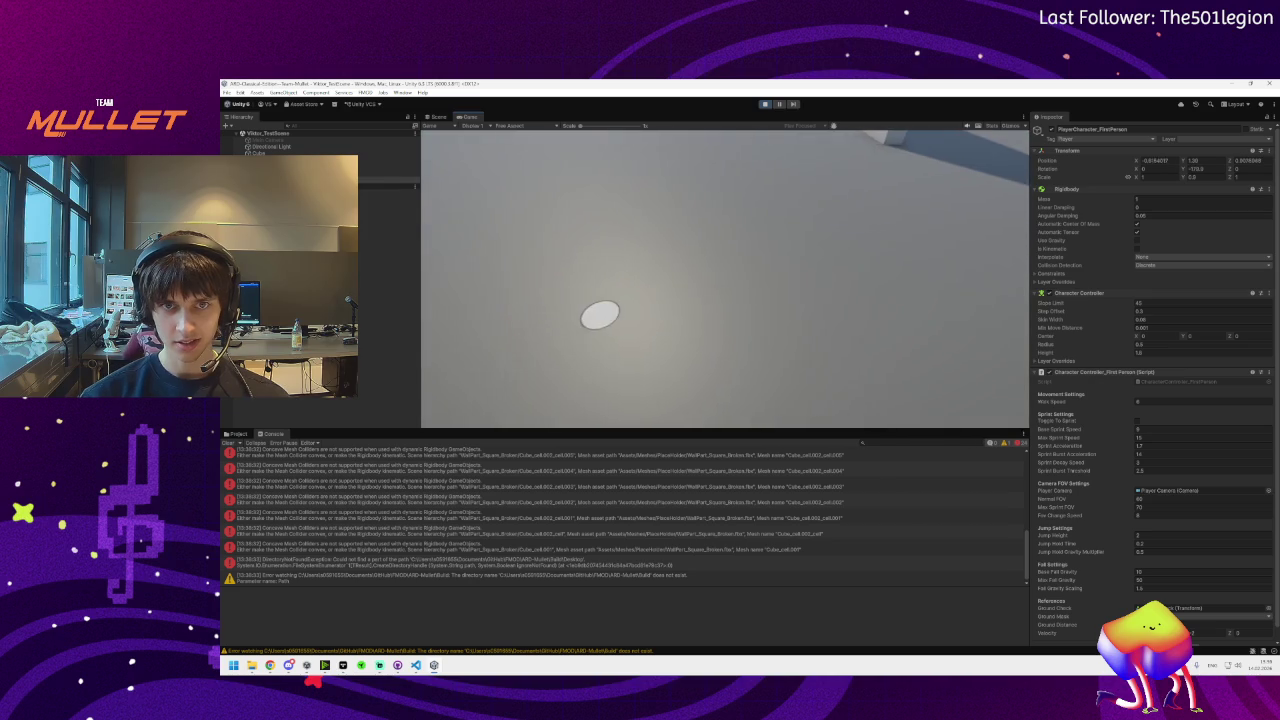
key(w)
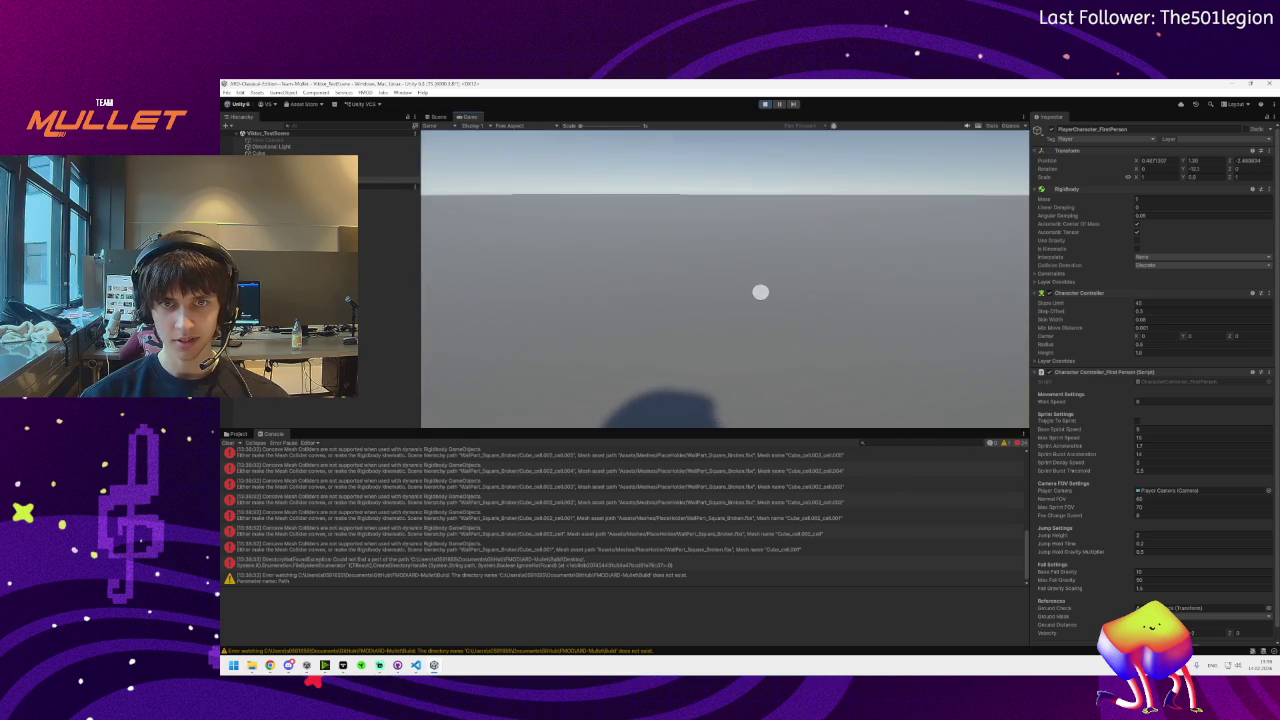
key(w)
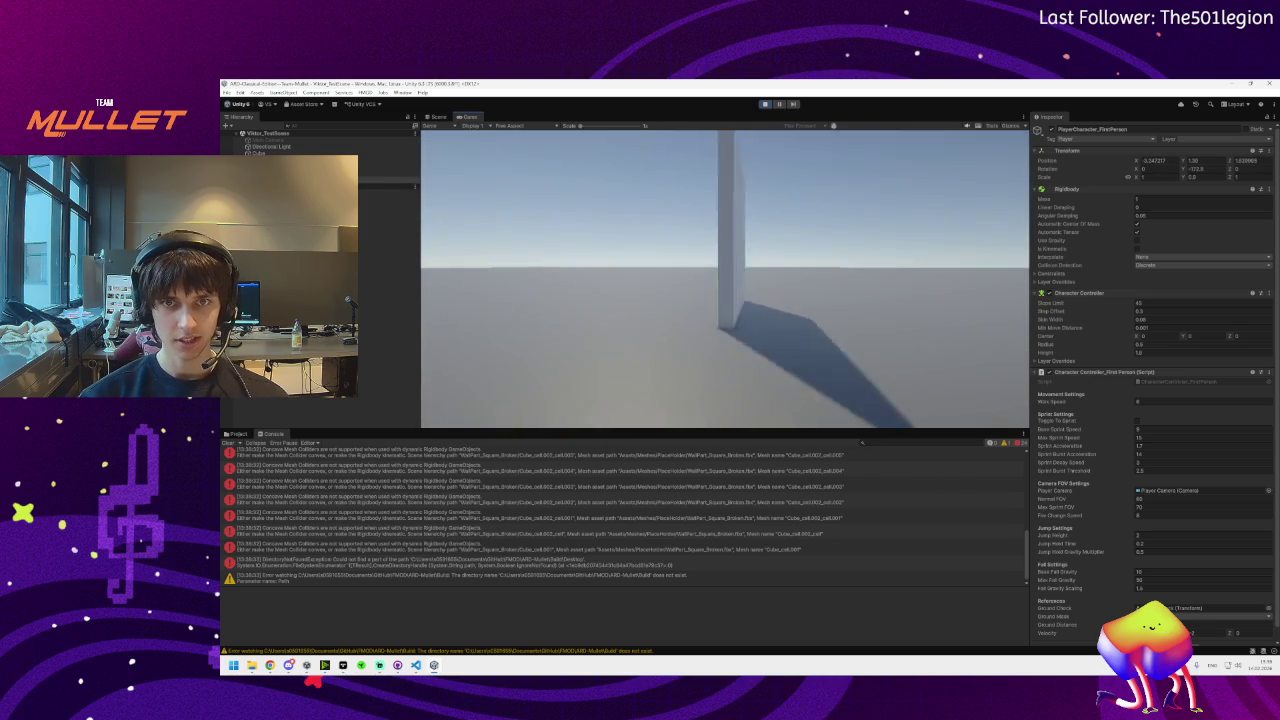
key(w)
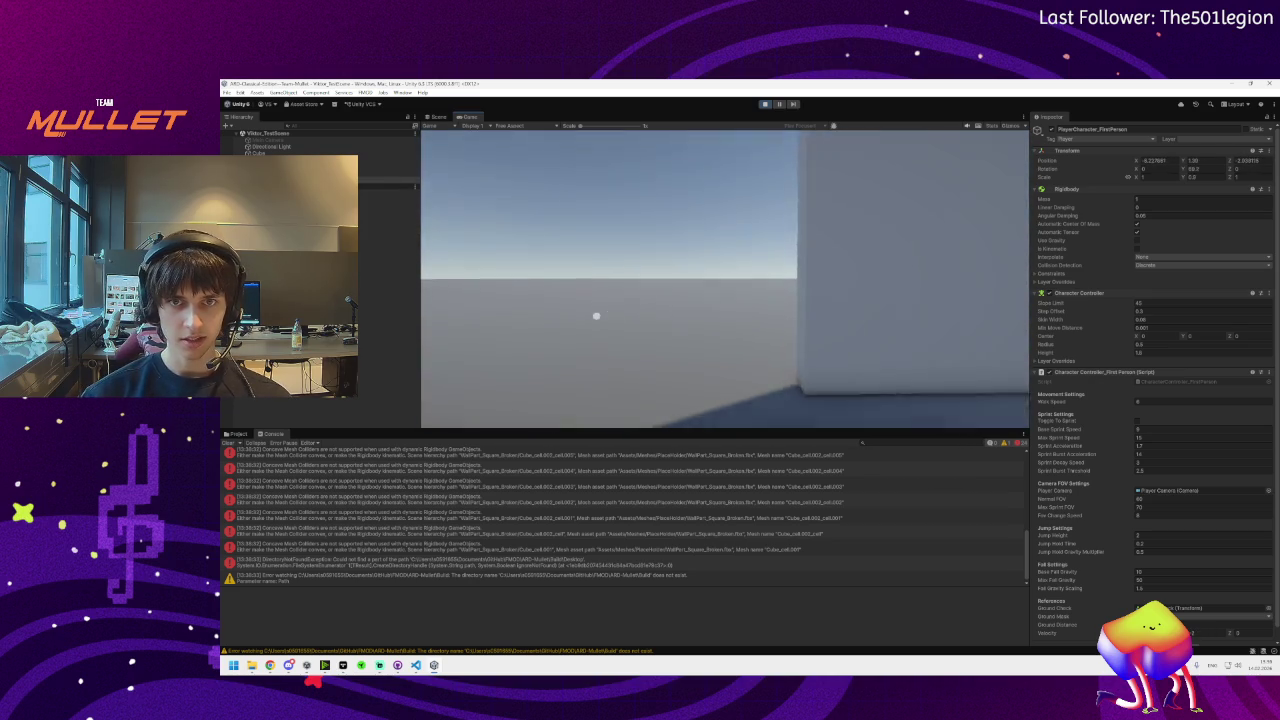
key(w)
key(super)
click(765, 104)
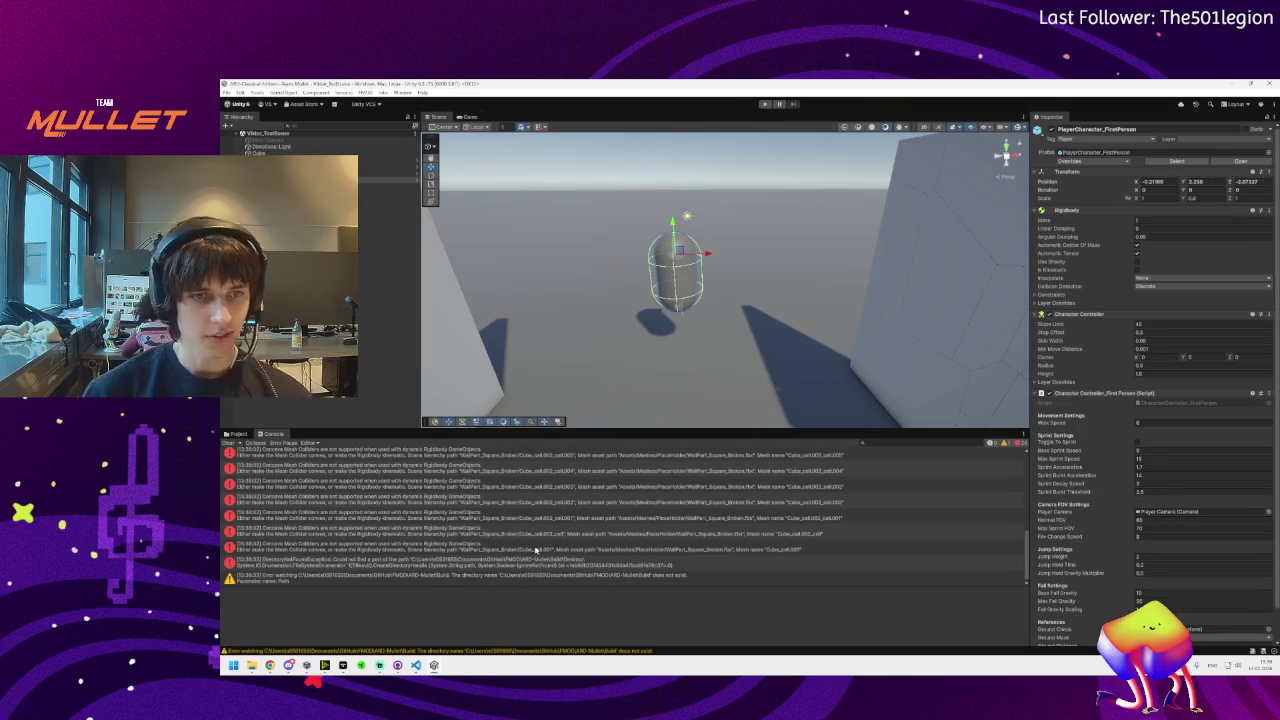
Select WallPart_Square_Broken and all its Cube_cell pieces, from Cube_cell.001 onward
click(900, 351)
mouse_move(900, 351)
mouse_down()
mouse_move(775, 373)
mouse_move(680, 310)
mouse_up()
click(669, 298)
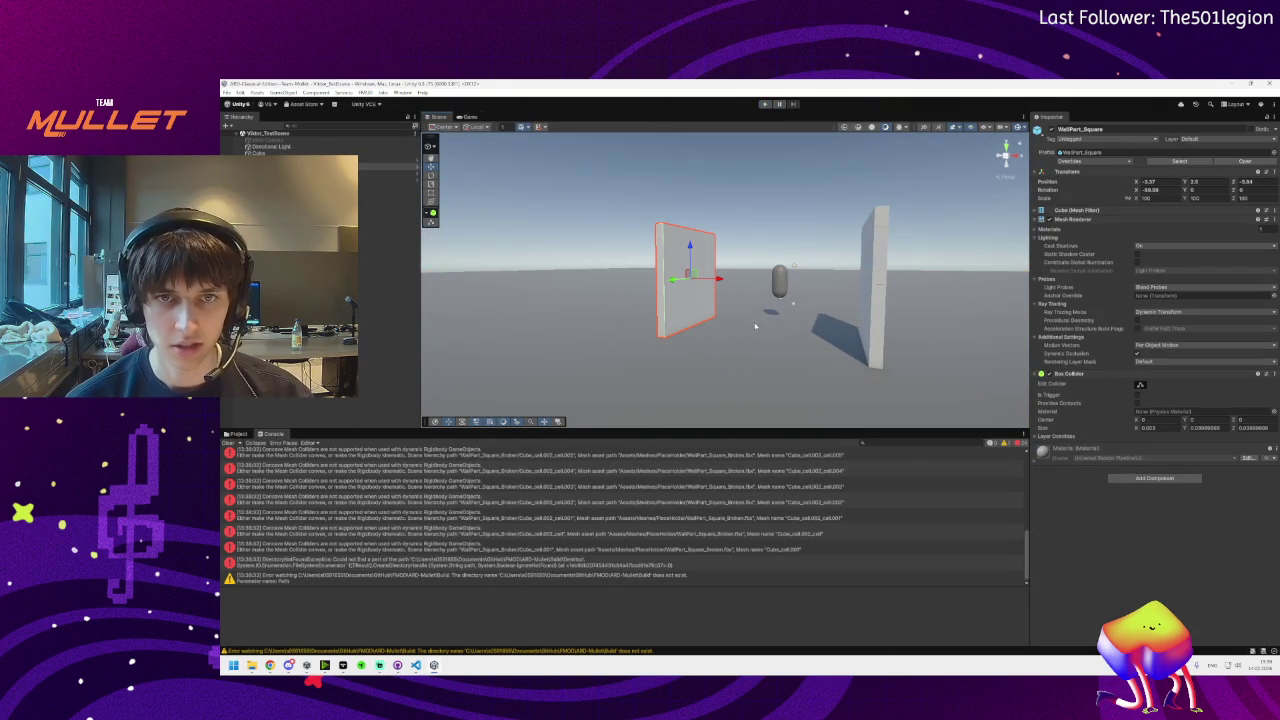
drag(511, 235, 751, 301)
click(785, 320)
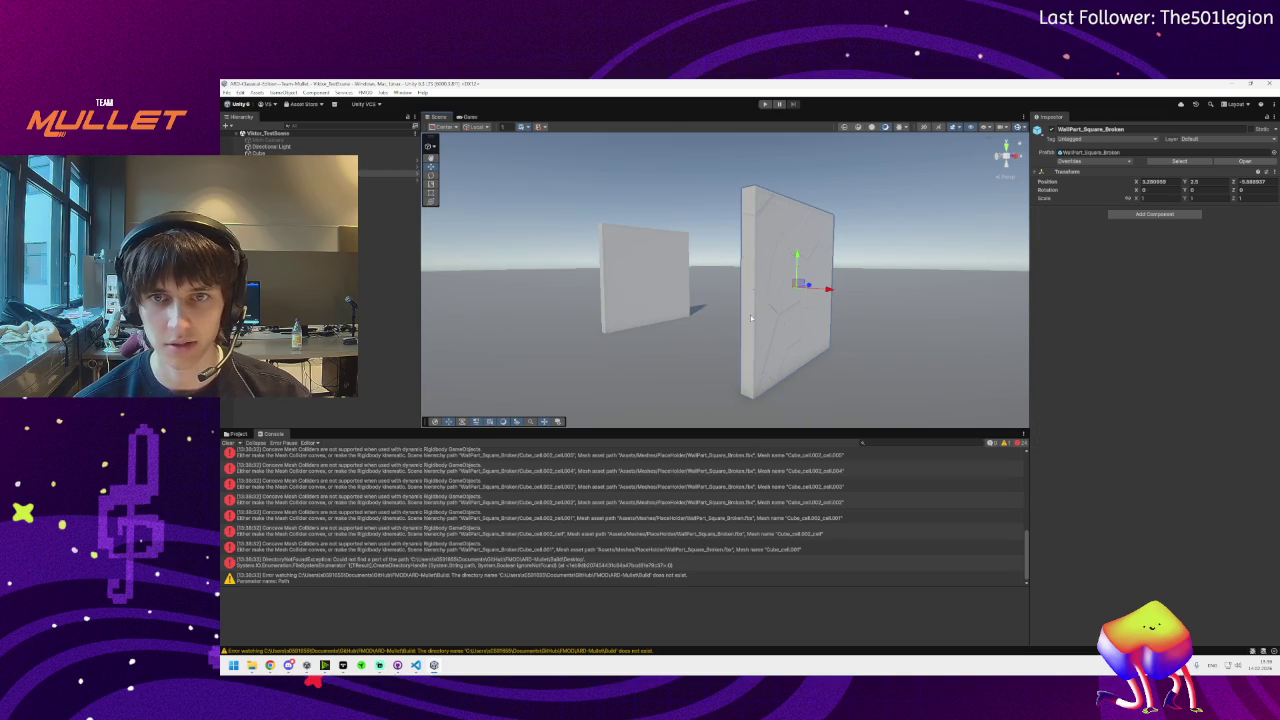
click(300, 173)
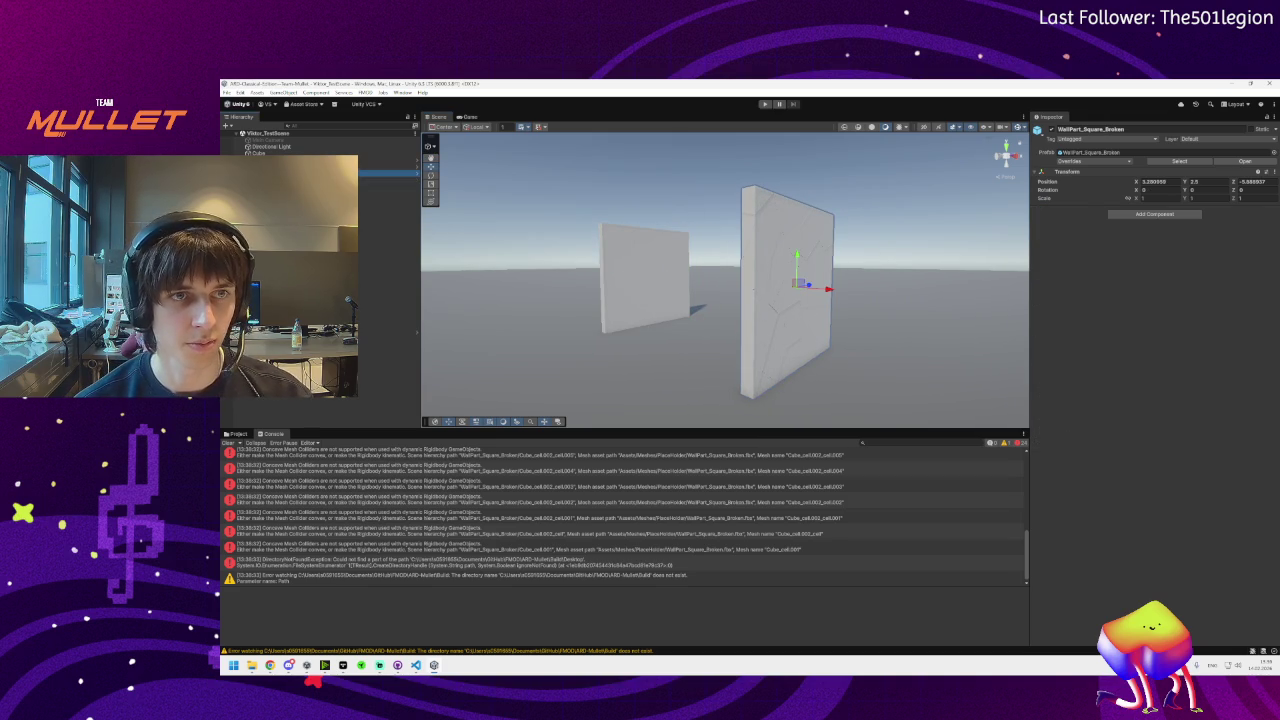
click(300, 181)
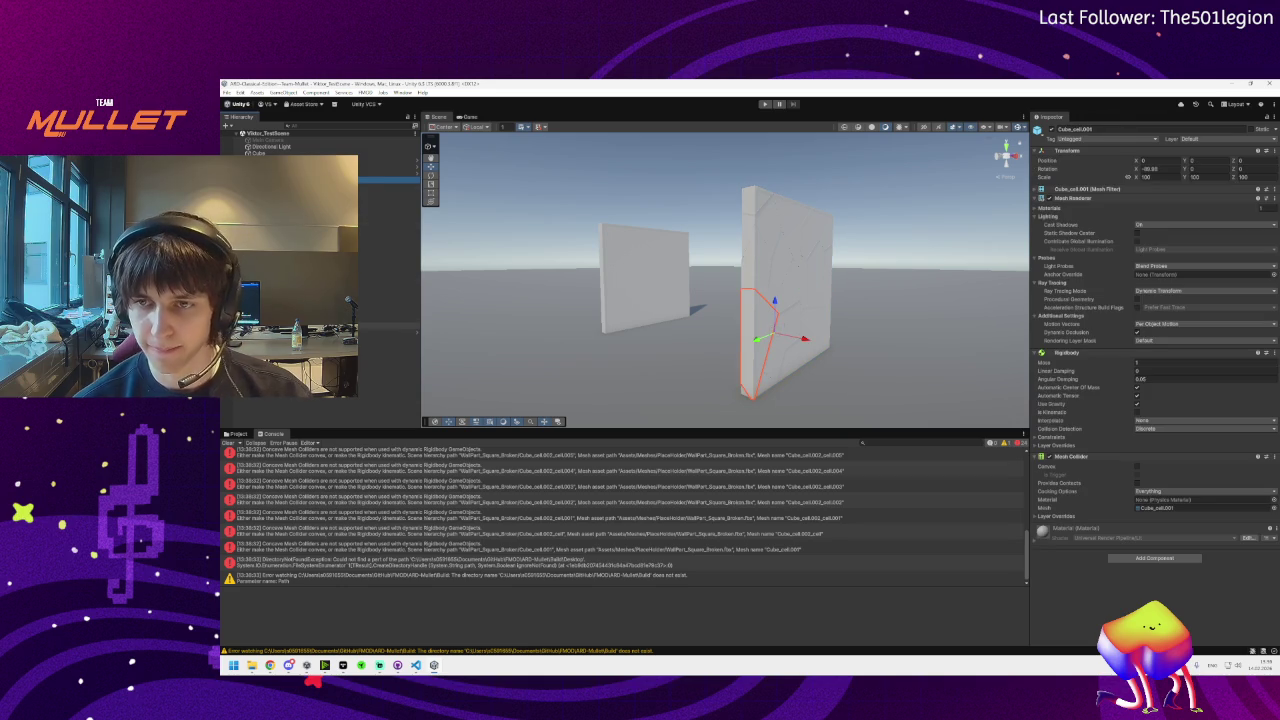
shift+click(300, 325)
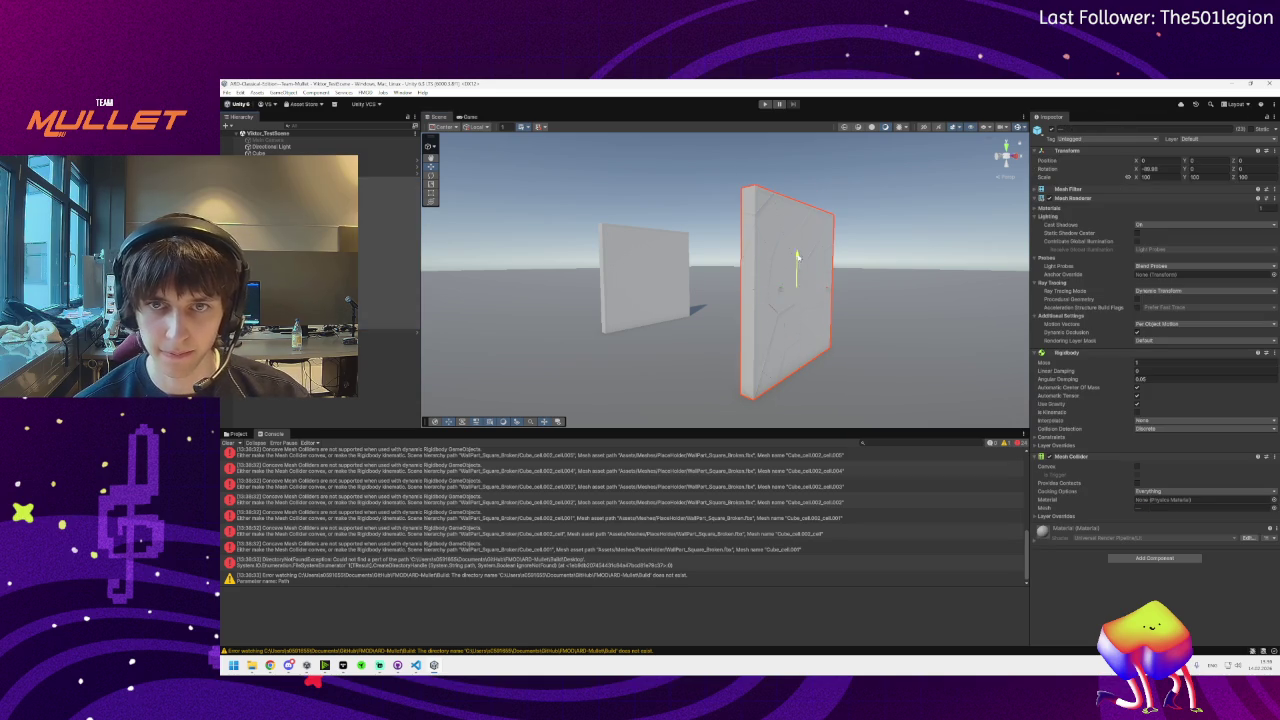
Raise the selected wall pieces high above the ground and run the game to watch them fall
click(790, 290)
scroll(760, 270, down, 3)
drag(759, 262, 760, 156)
click(765, 104)
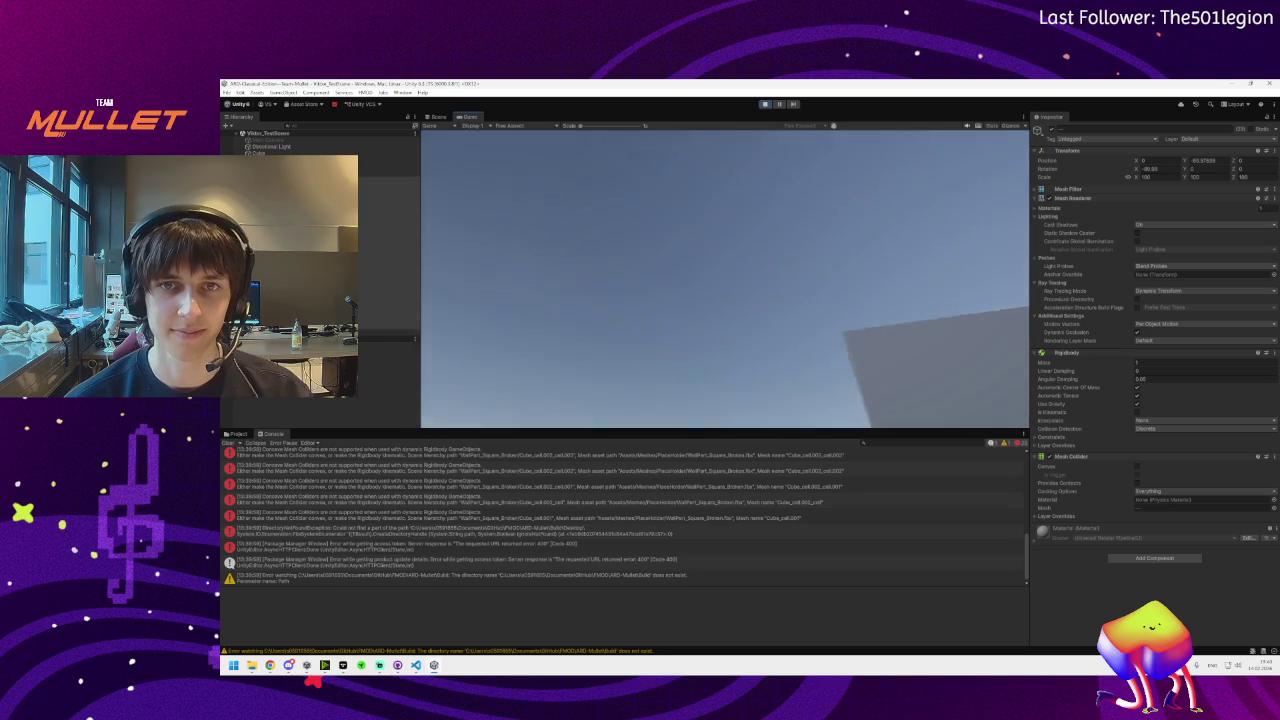
Stop play and rotate the capsule player to about 126° on Y
key(super)
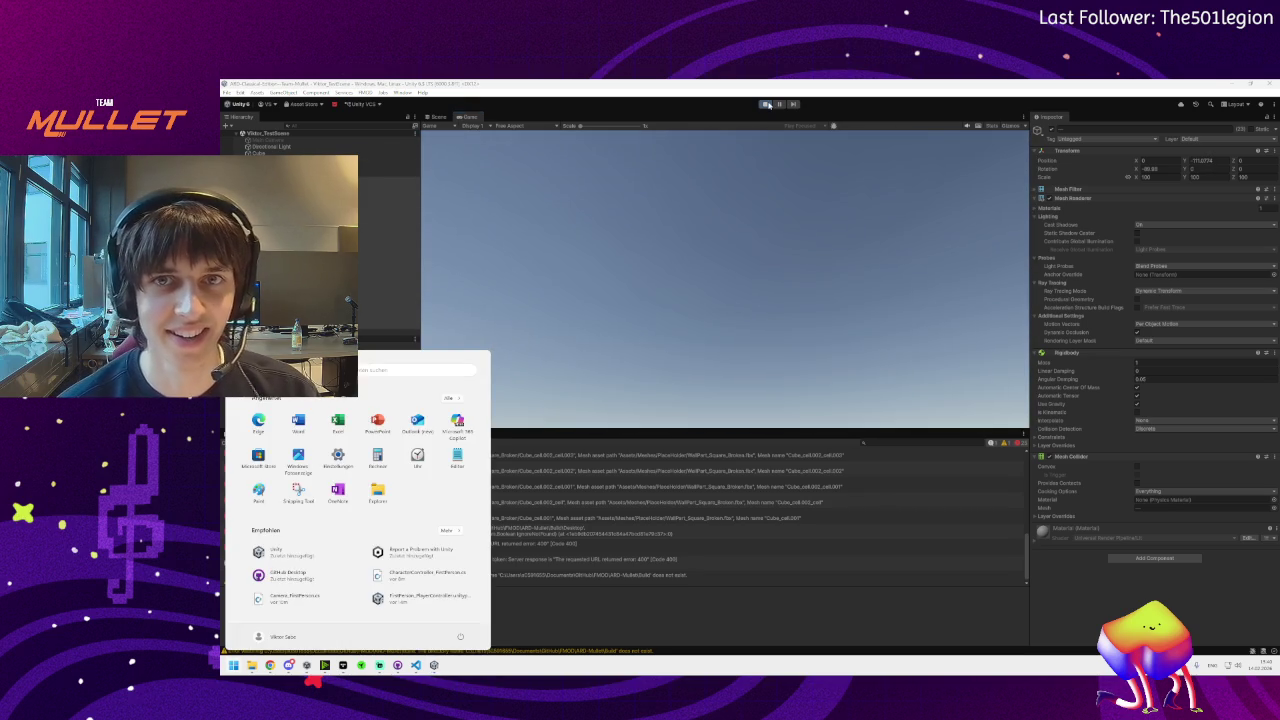
click(766, 104)
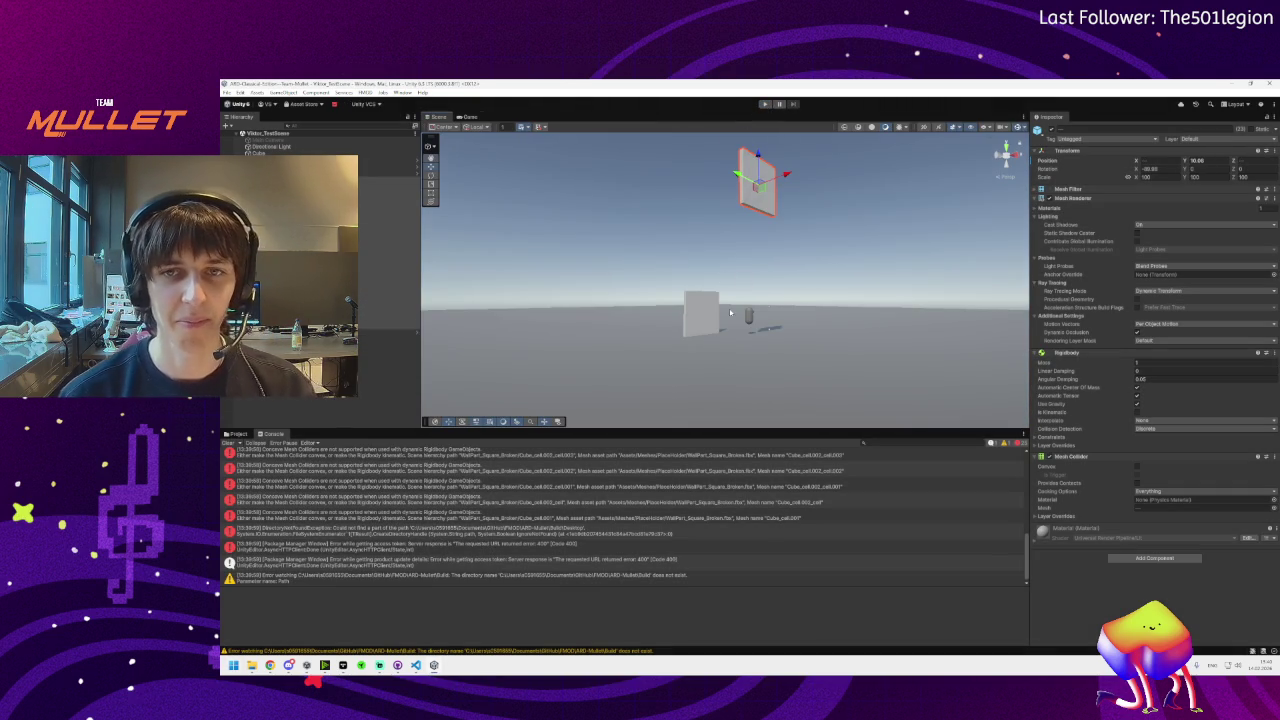
scroll(732, 315, up, 3)
click(745, 318)
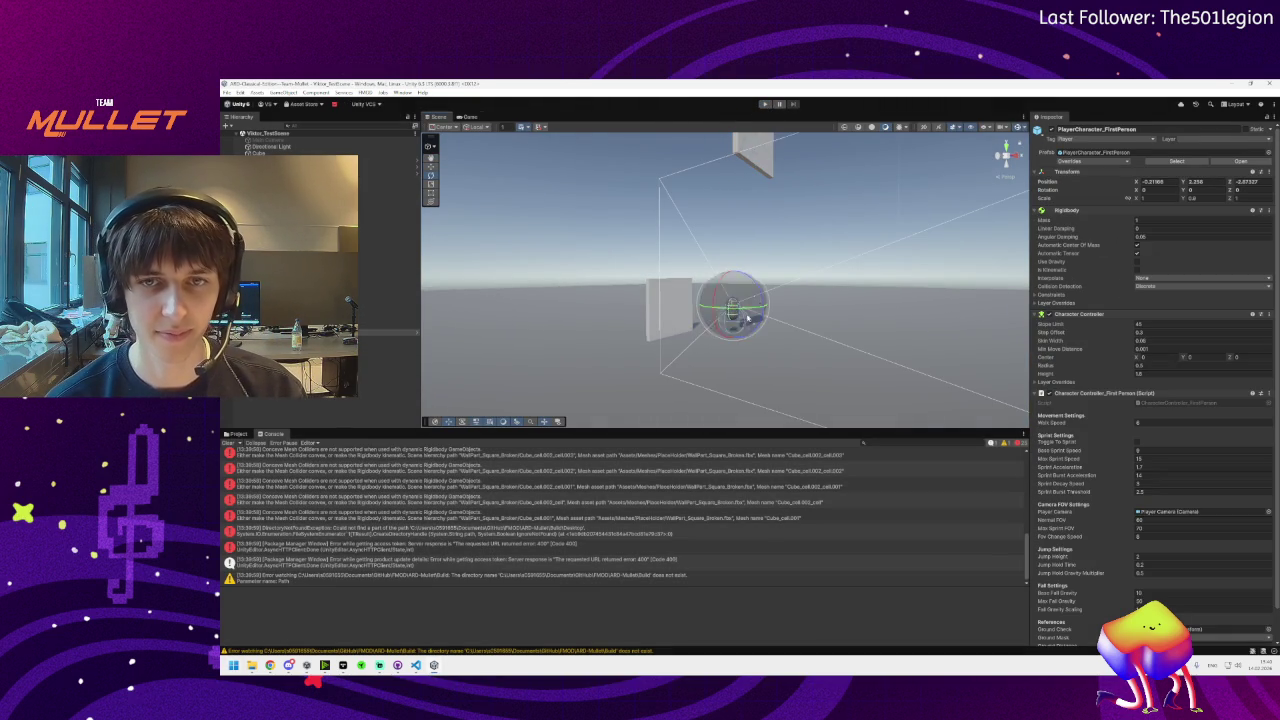
mouse_move(747, 322)
mouse_down()
mouse_move(591, 334)
mouse_move(646, 336)
mouse_up()
Run a second test, stop it, and open the concave Mesh Collider error details
click(764, 104)
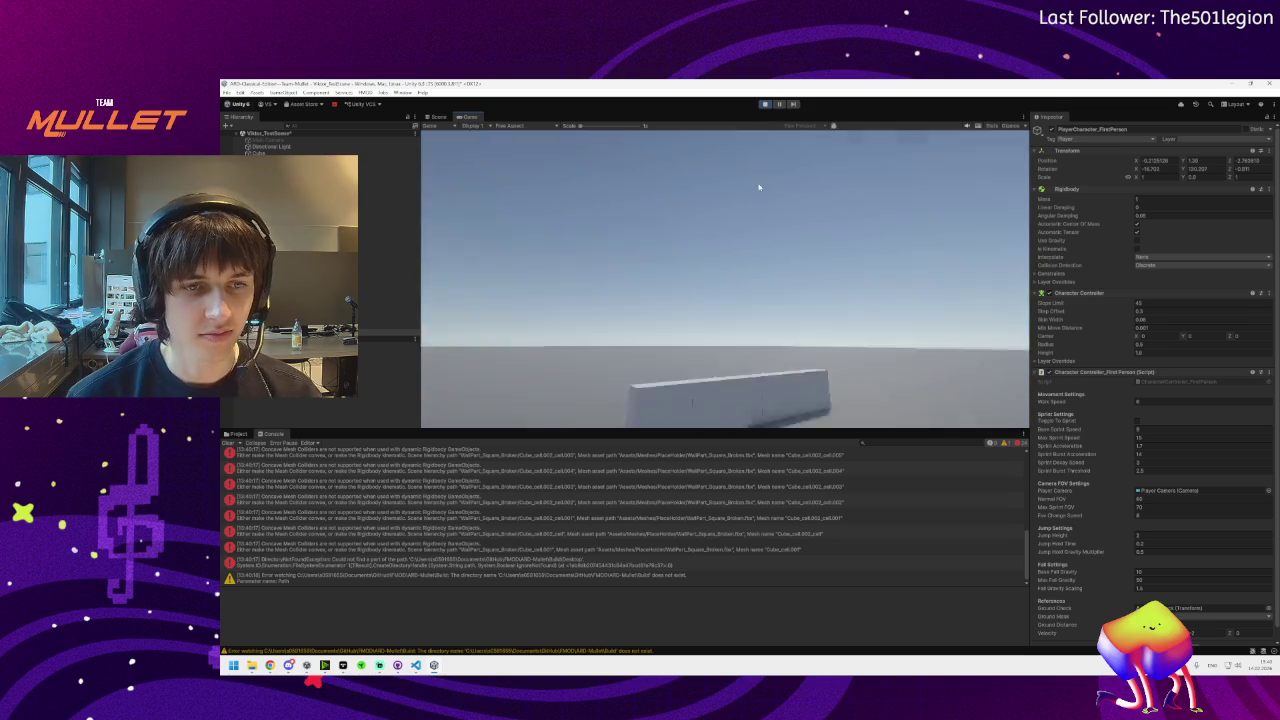
key(super)
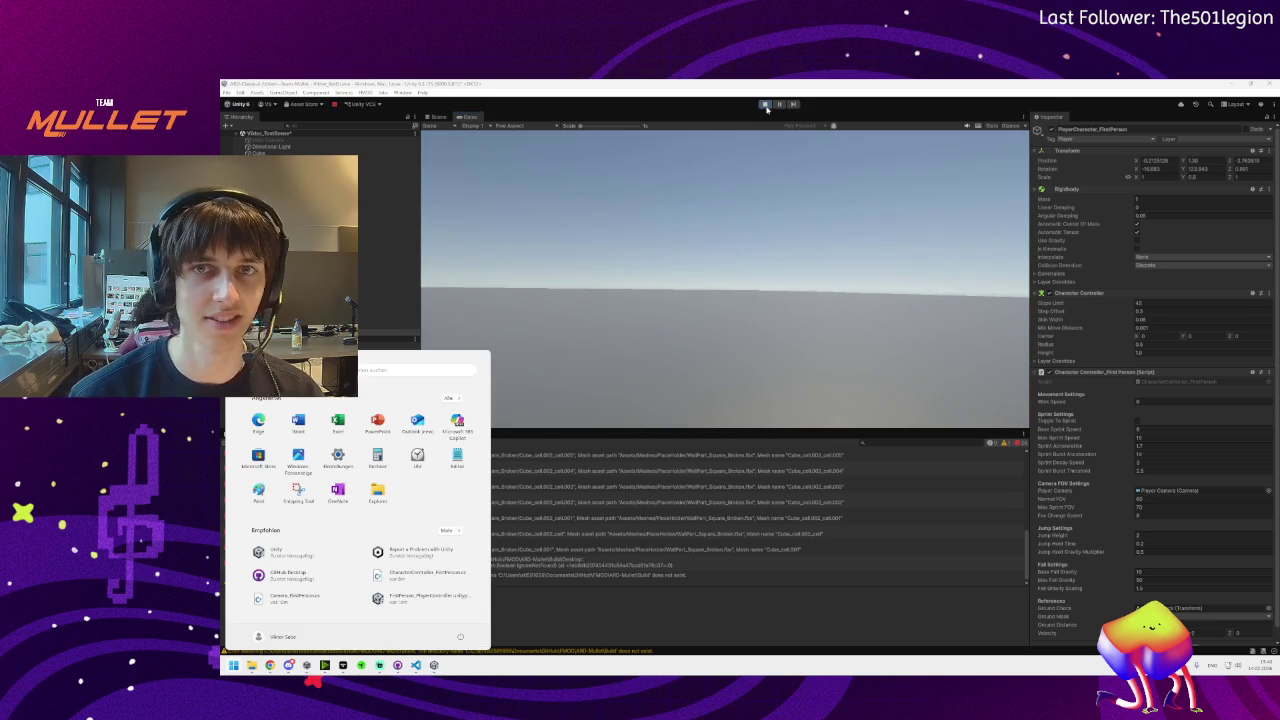
click(765, 104)
click(360, 549)
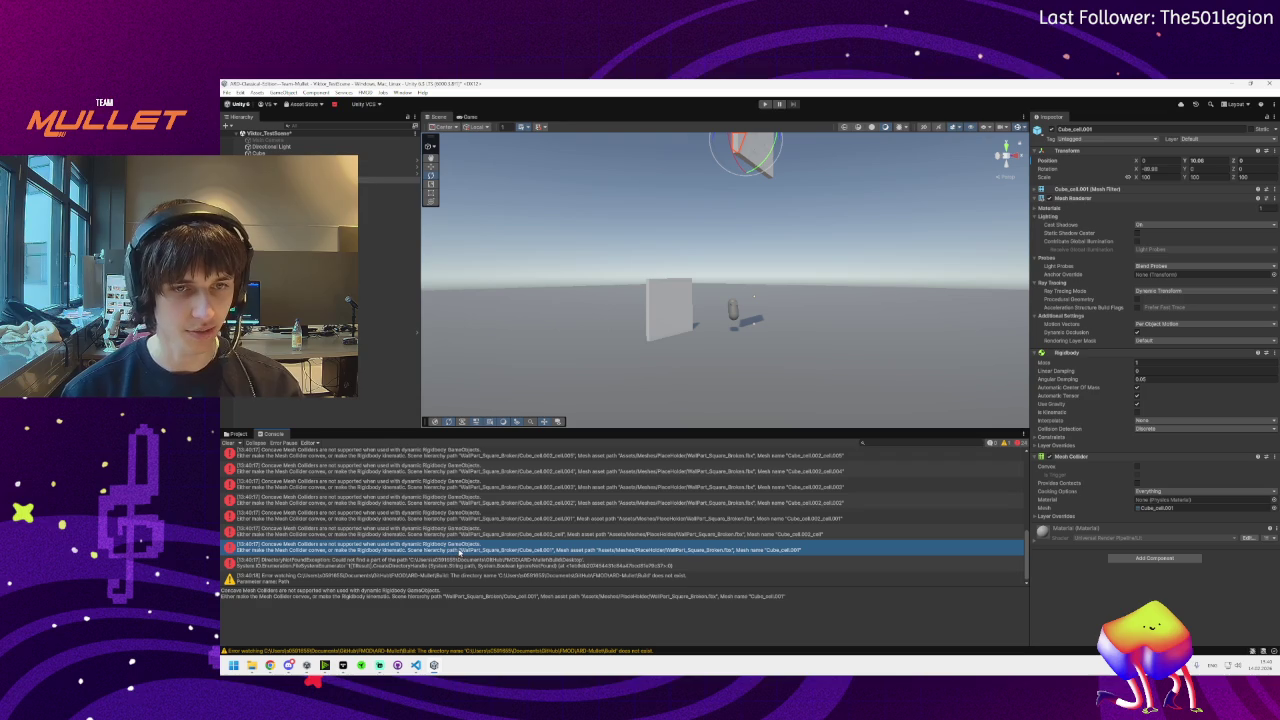
Select all Cube_cell wall pieces and remove their Mesh Collider
click(388, 181)
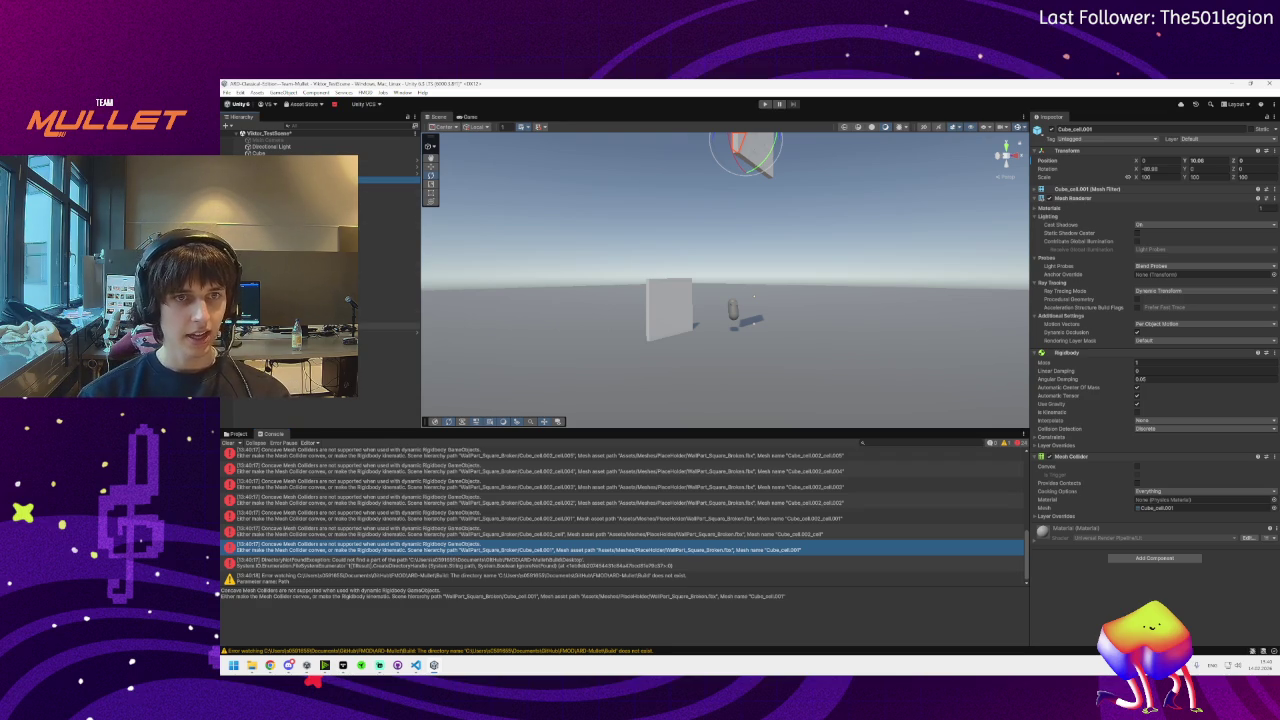
shift+click(388, 326)
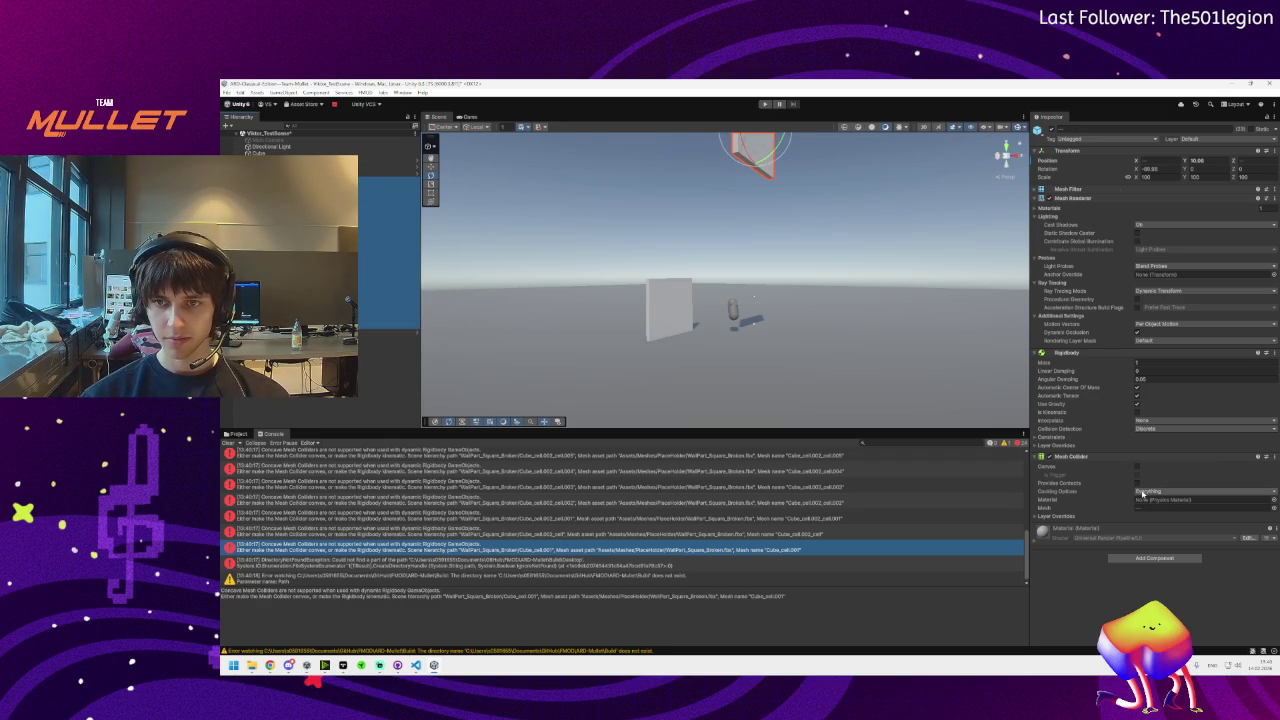
click(1275, 458)
click(1241, 479)
Add a Sphere Collider to the pieces and frame them in the Scene view
click(1143, 487)
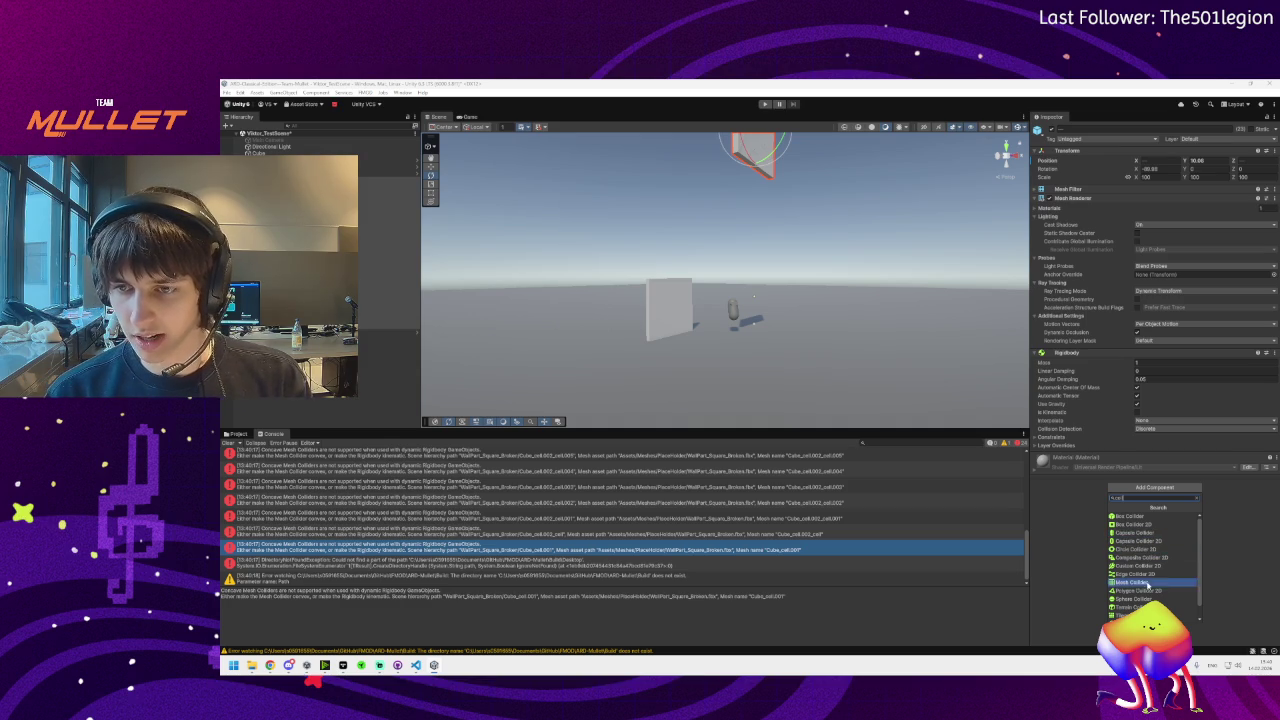
click(1138, 599)
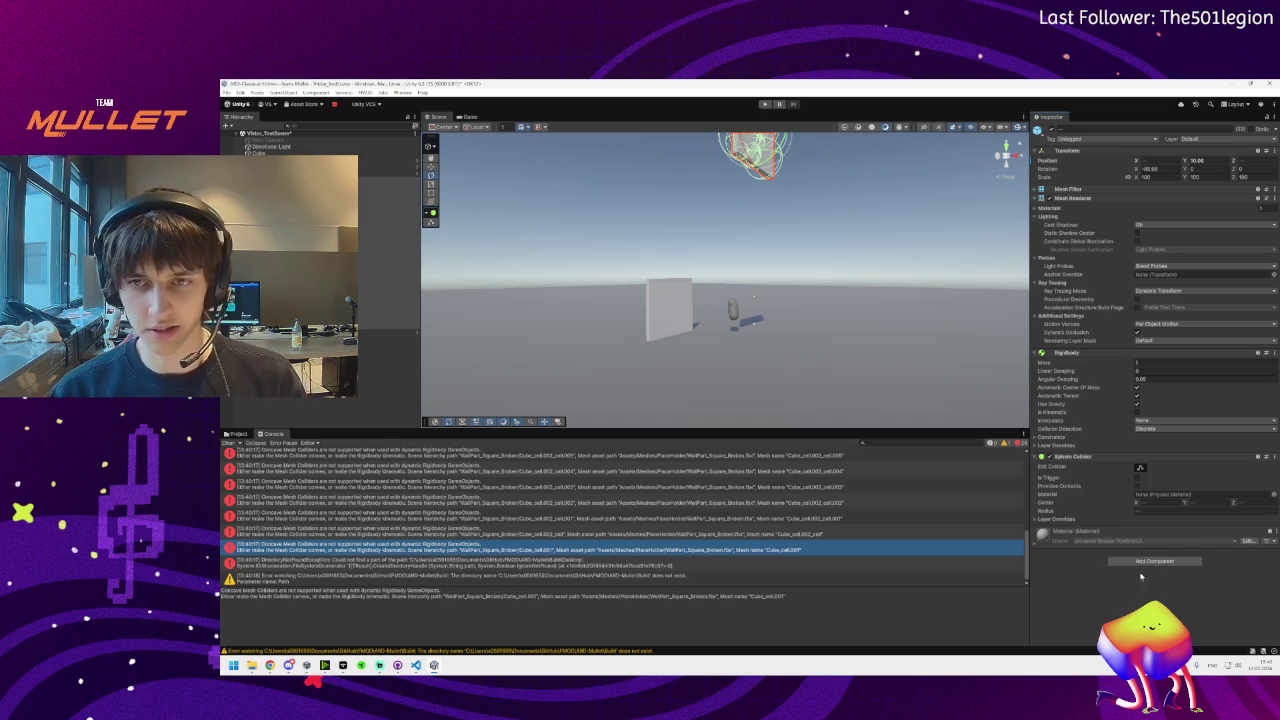
drag(821, 330, 824, 280)
key(f)
mouse_move(950, 400)
mouse_down()
mouse_move(800, 349)
mouse_move(978, 346)
mouse_up()
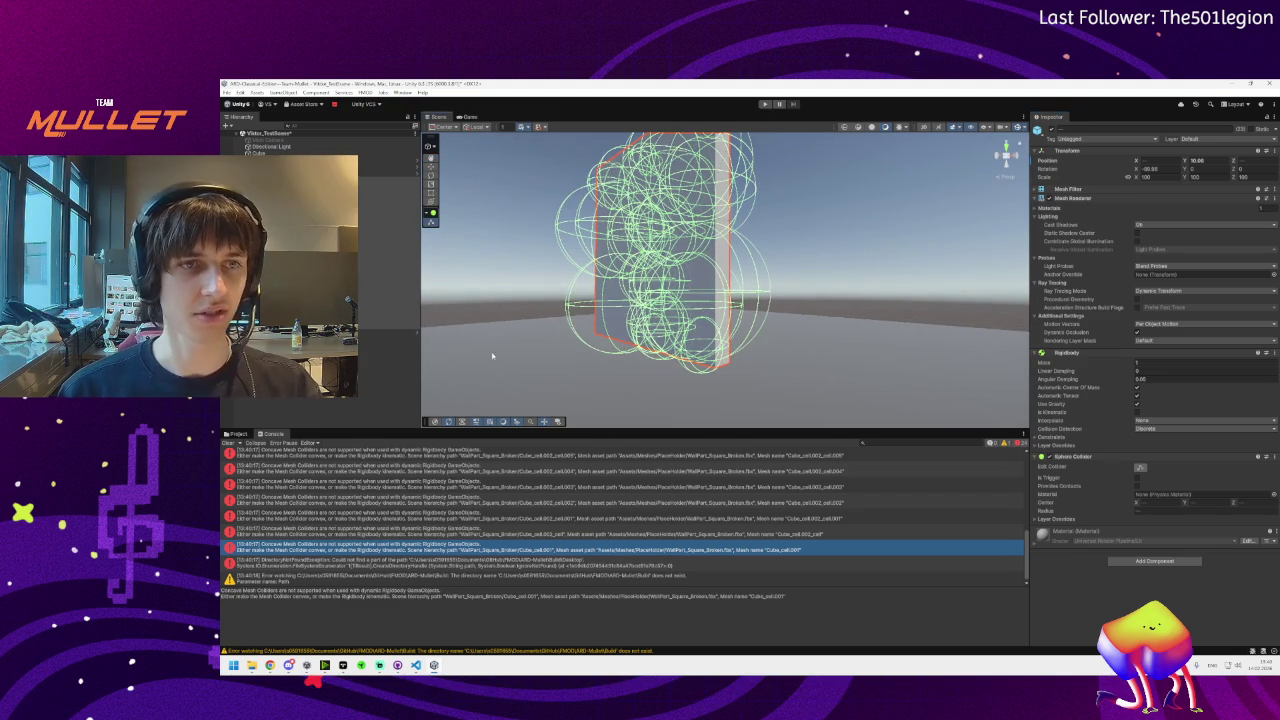
mouse_move(300, 665)
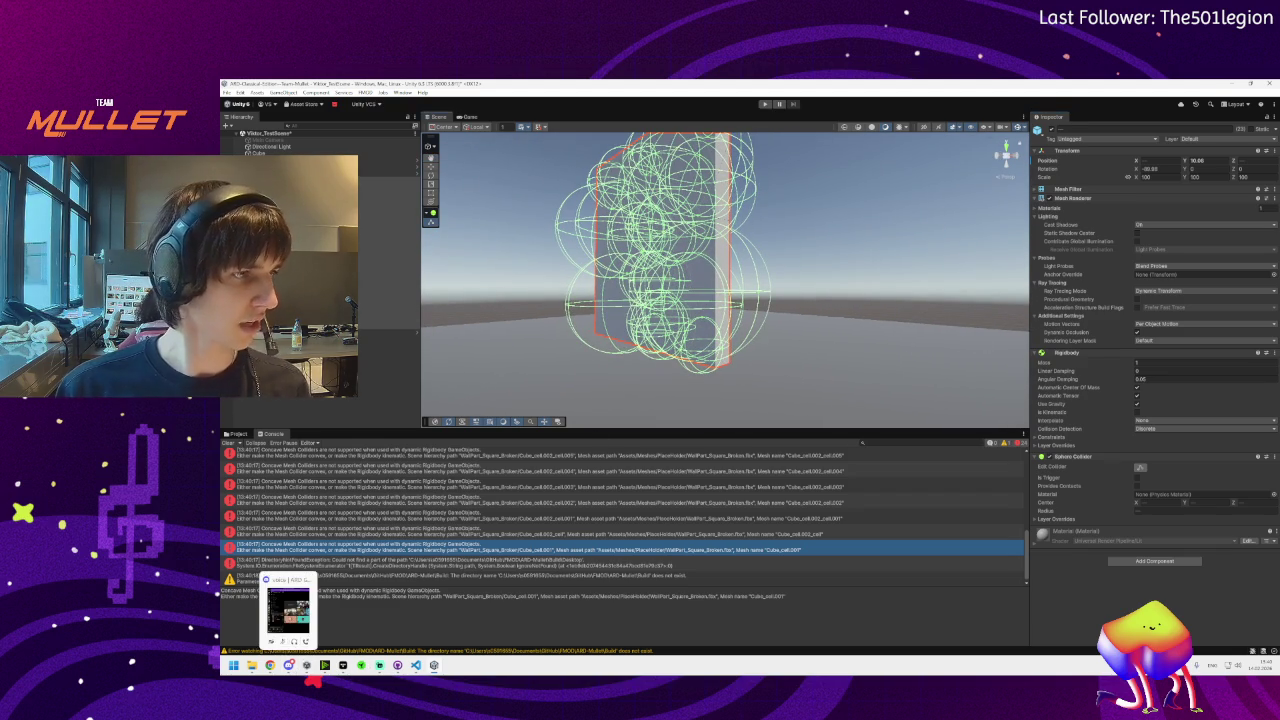
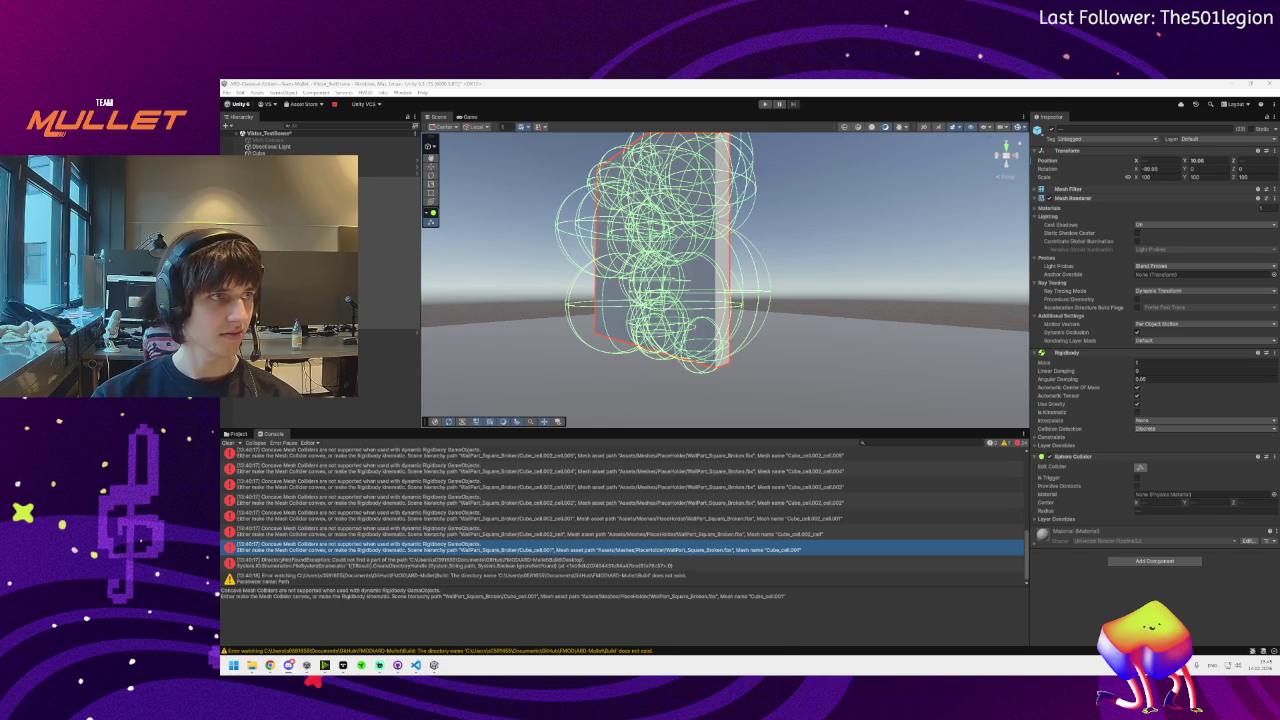
Show the teammate's Miro board screen share full size and widen it in Discord
click(397, 665)
click(770, 209)
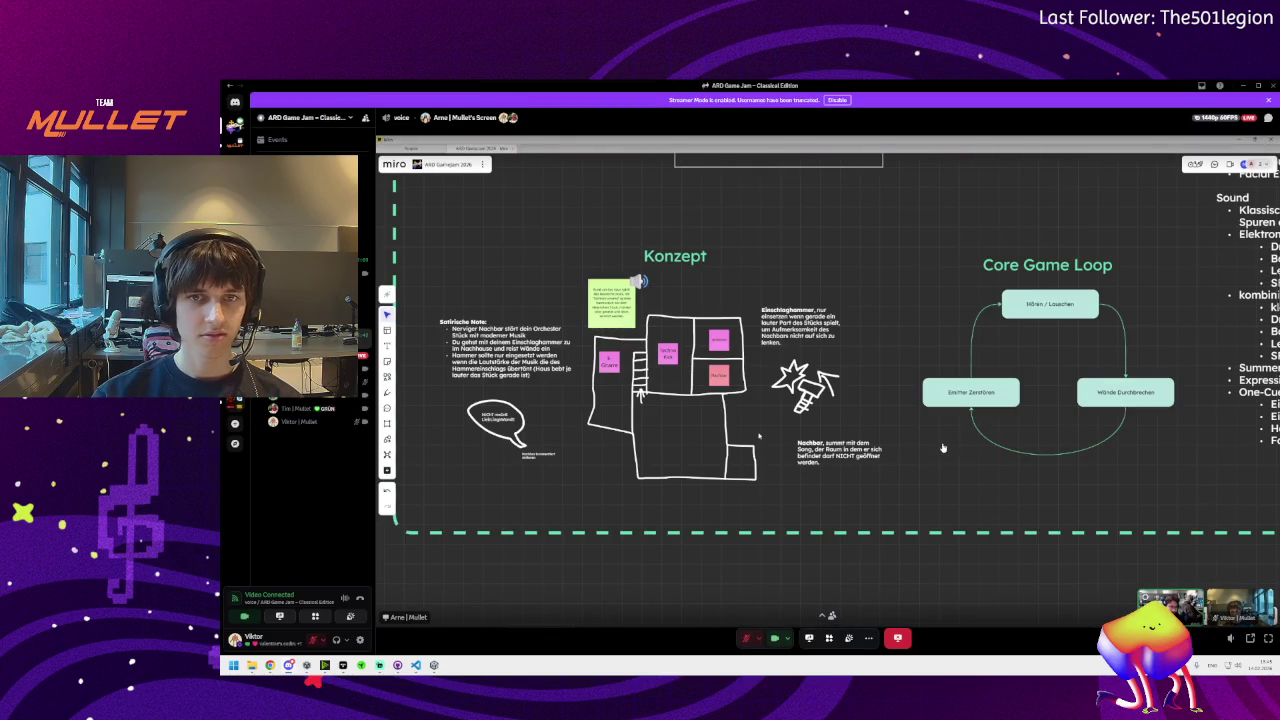
drag(374, 507, 322, 508)
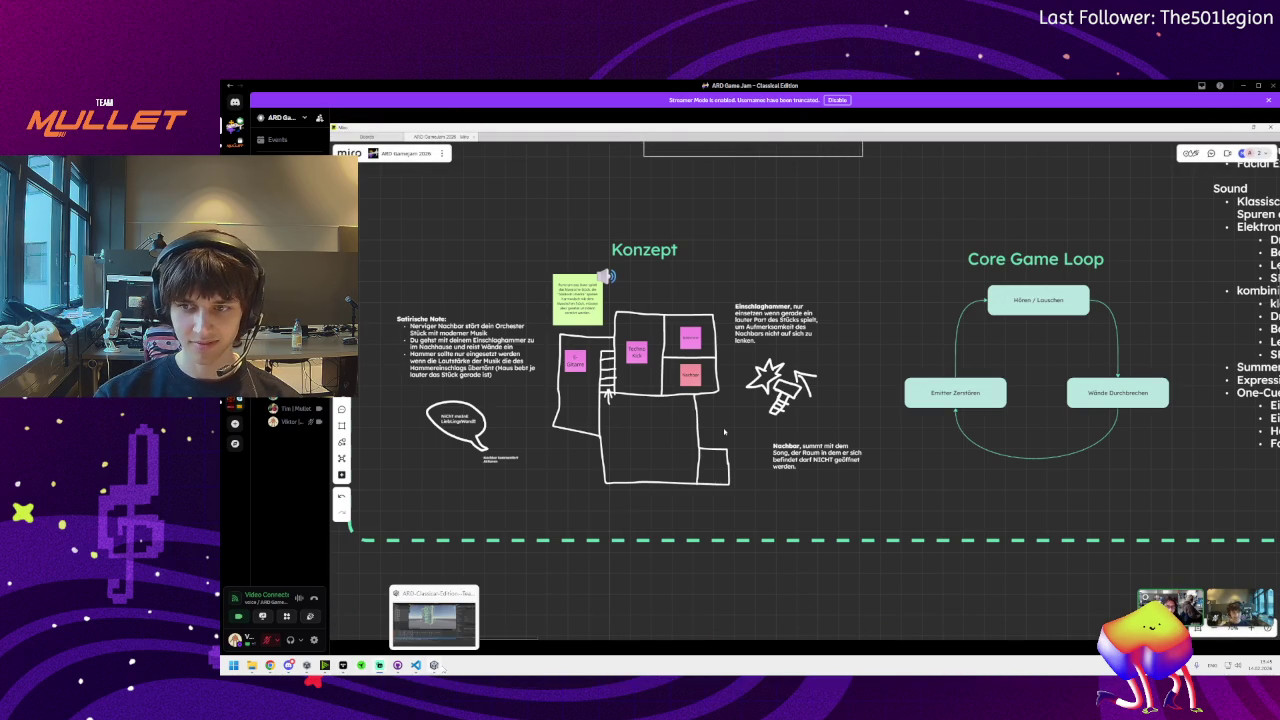
mouse_move(805, 522)
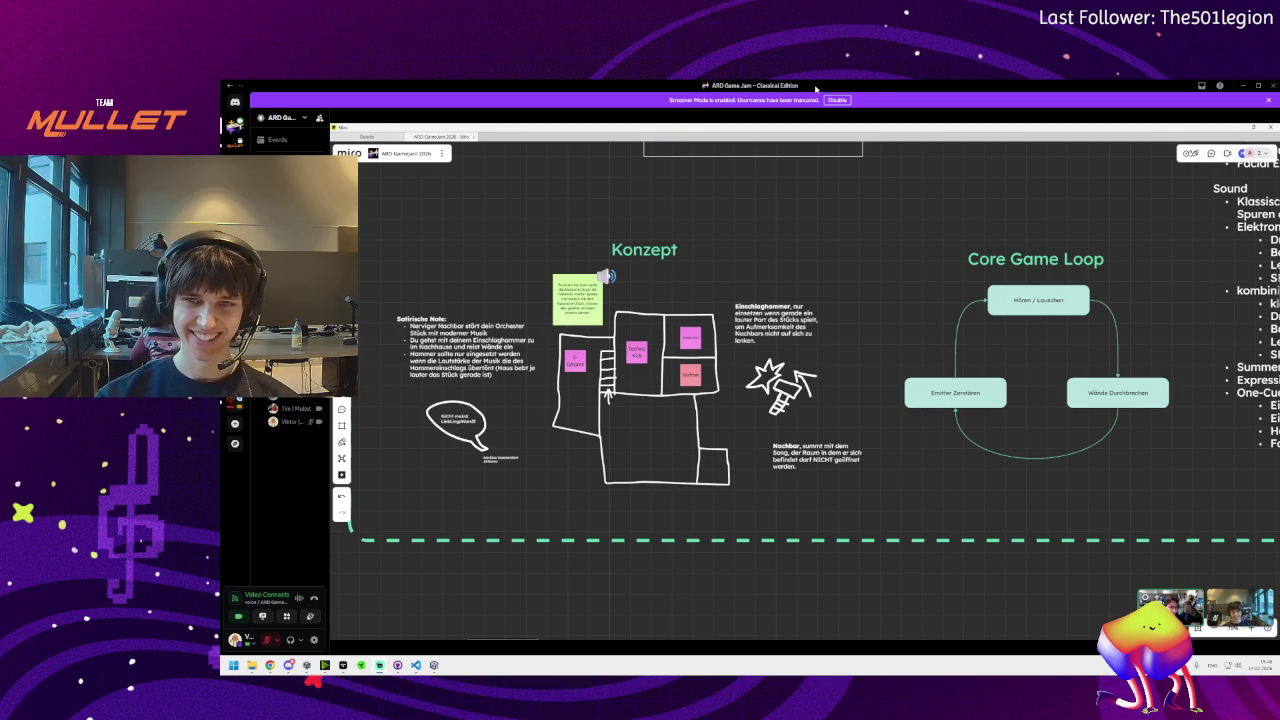
Back in Unity, orbit around the fractured wall and select Cube_cell.001
mouse_move(716, 164)
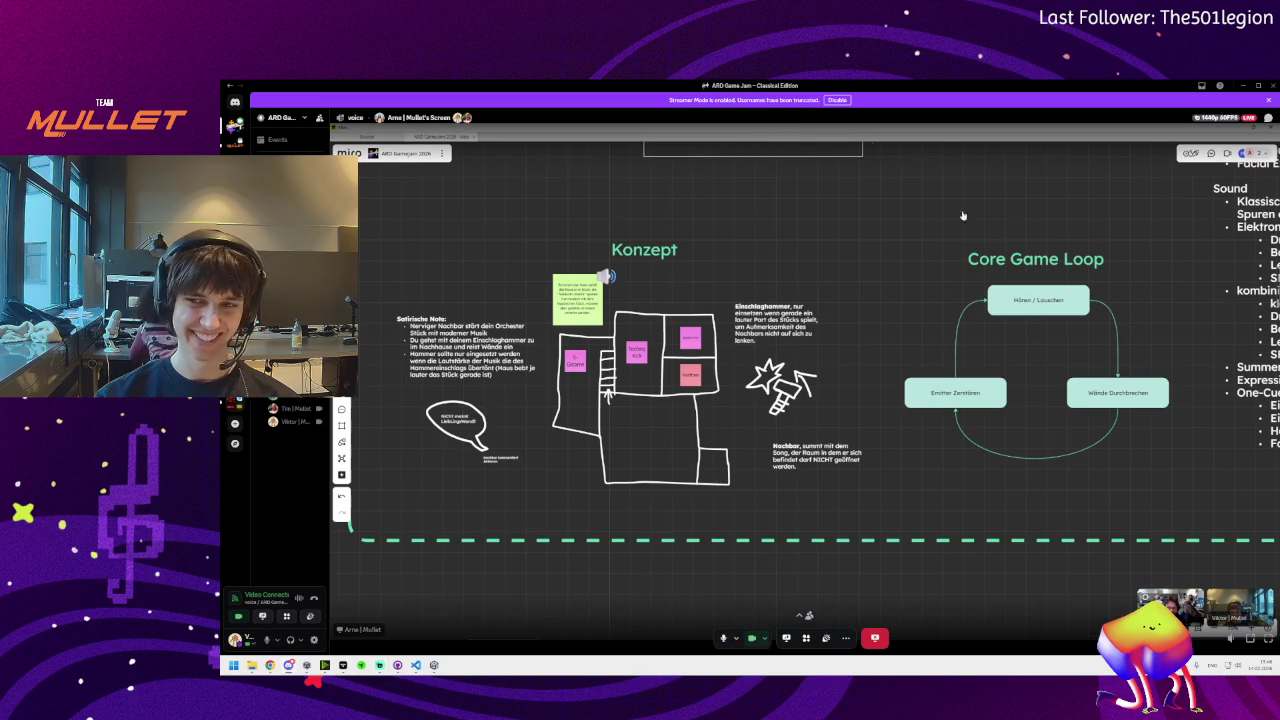
key(alt+Tab)
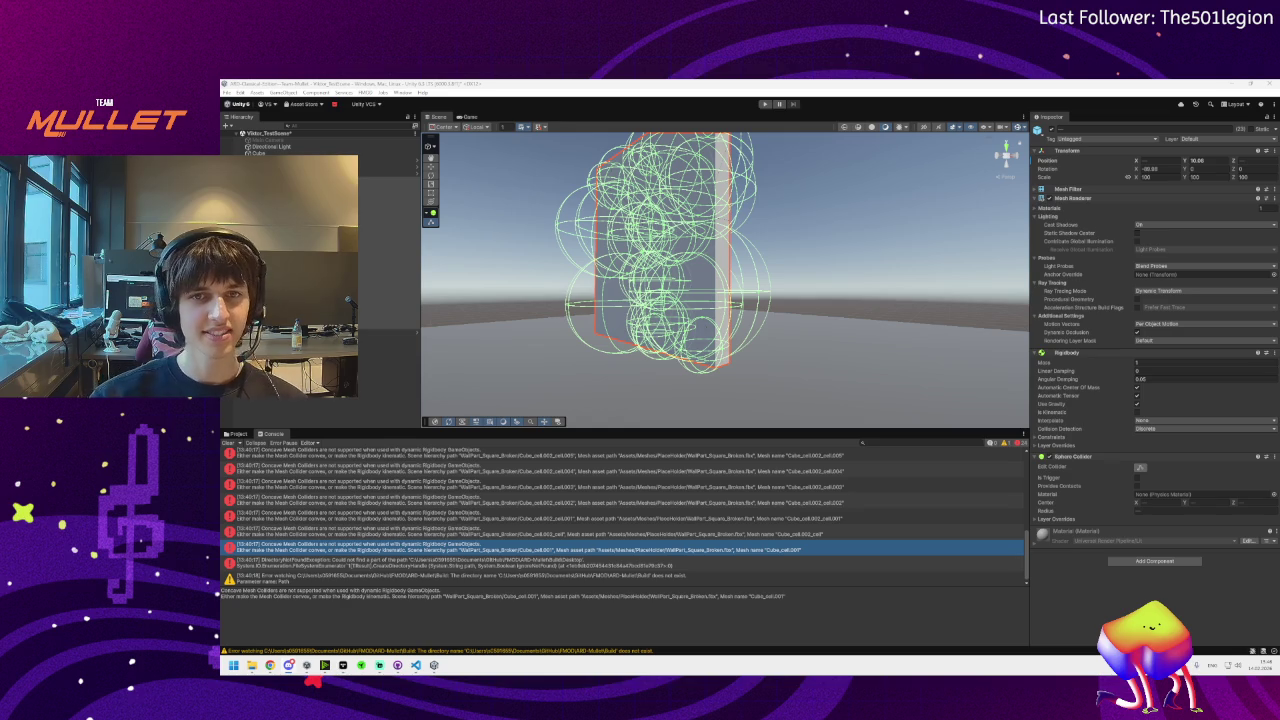
mouse_move(514, 400)
mouse_down()
mouse_move(475, 390)
mouse_move(595, 337)
mouse_move(582, 321)
mouse_up()
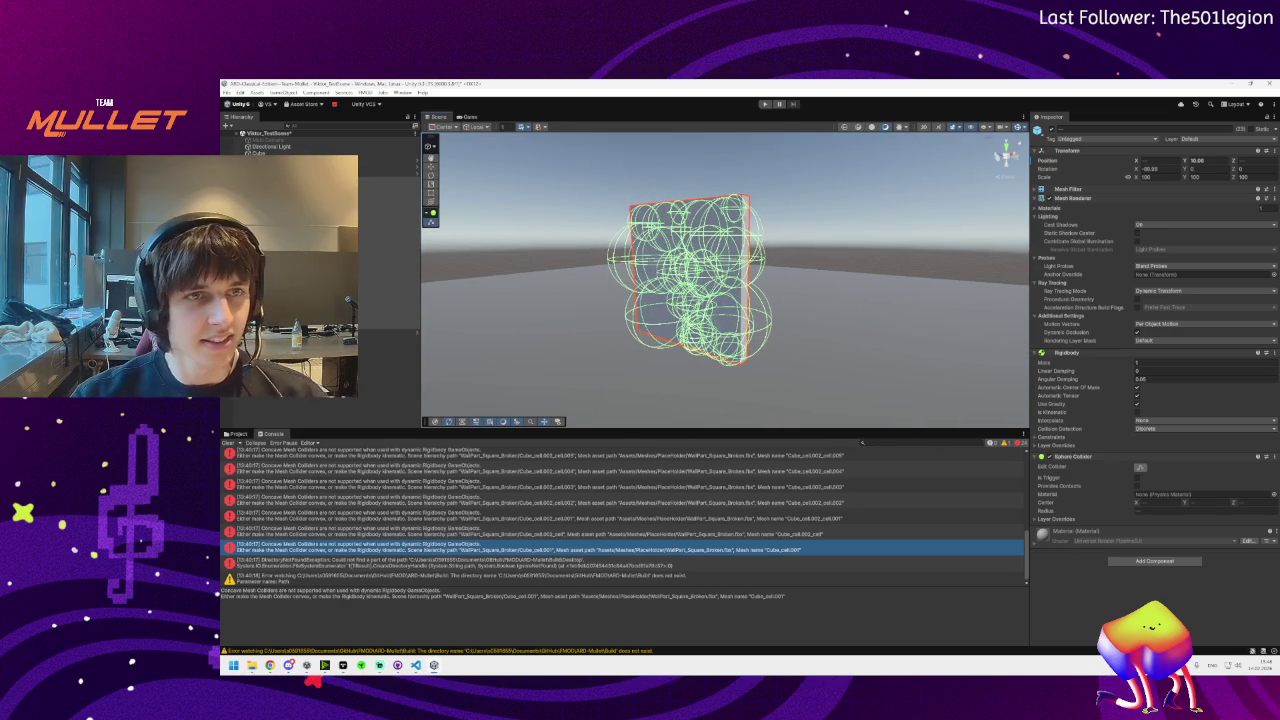
click(390, 181)
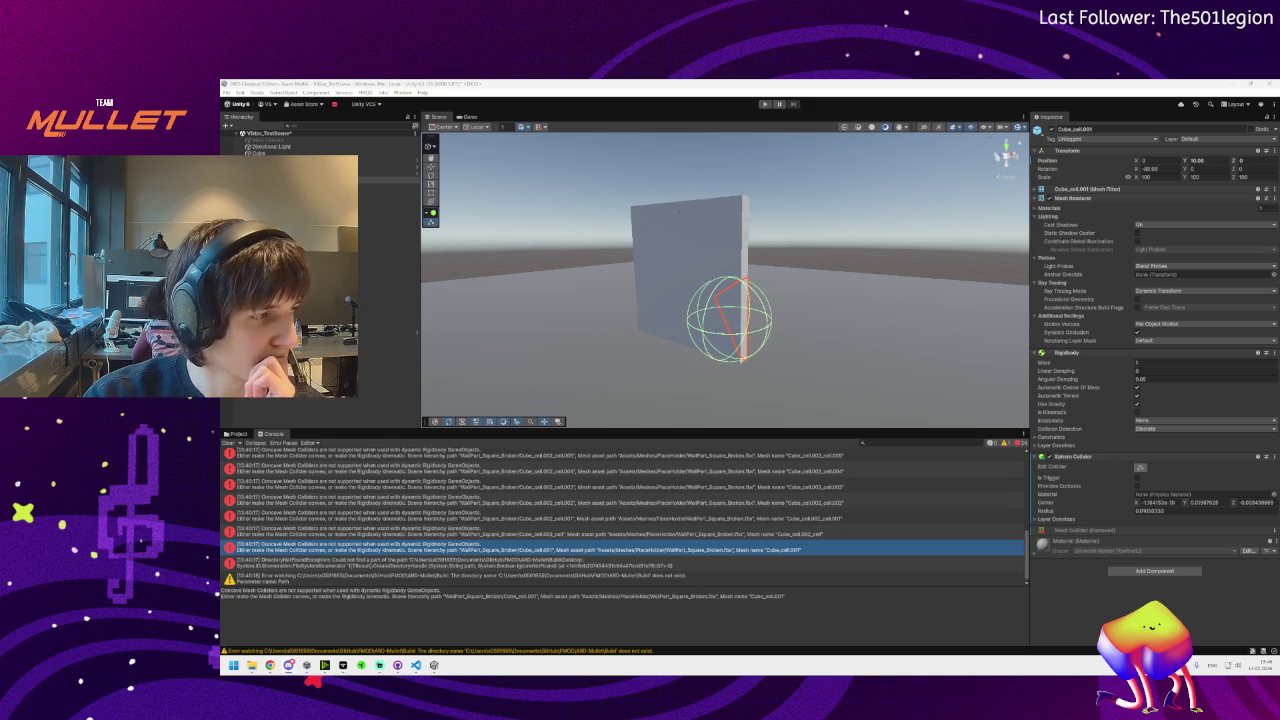
key(super+d)
key(super+d)
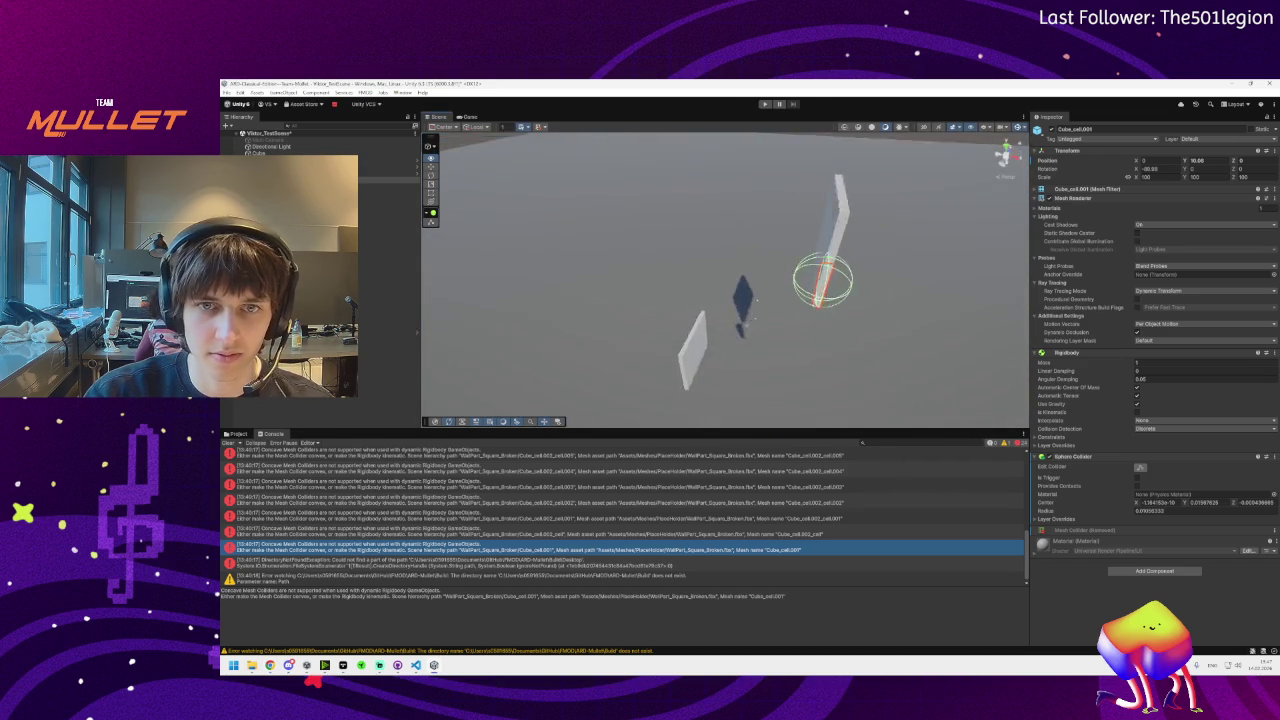
Select the WallPart_Square_Broken wall and bring it face-on and close in the view
click(720, 297)
mouse_move(683, 350)
mouse_down()
mouse_move(686, 363)
mouse_move(677, 351)
mouse_move(800, 276)
mouse_move(771, 286)
mouse_up()
click(662, 295)
mouse_move(685, 320)
mouse_down()
mouse_move(727, 279)
mouse_move(663, 286)
mouse_up()
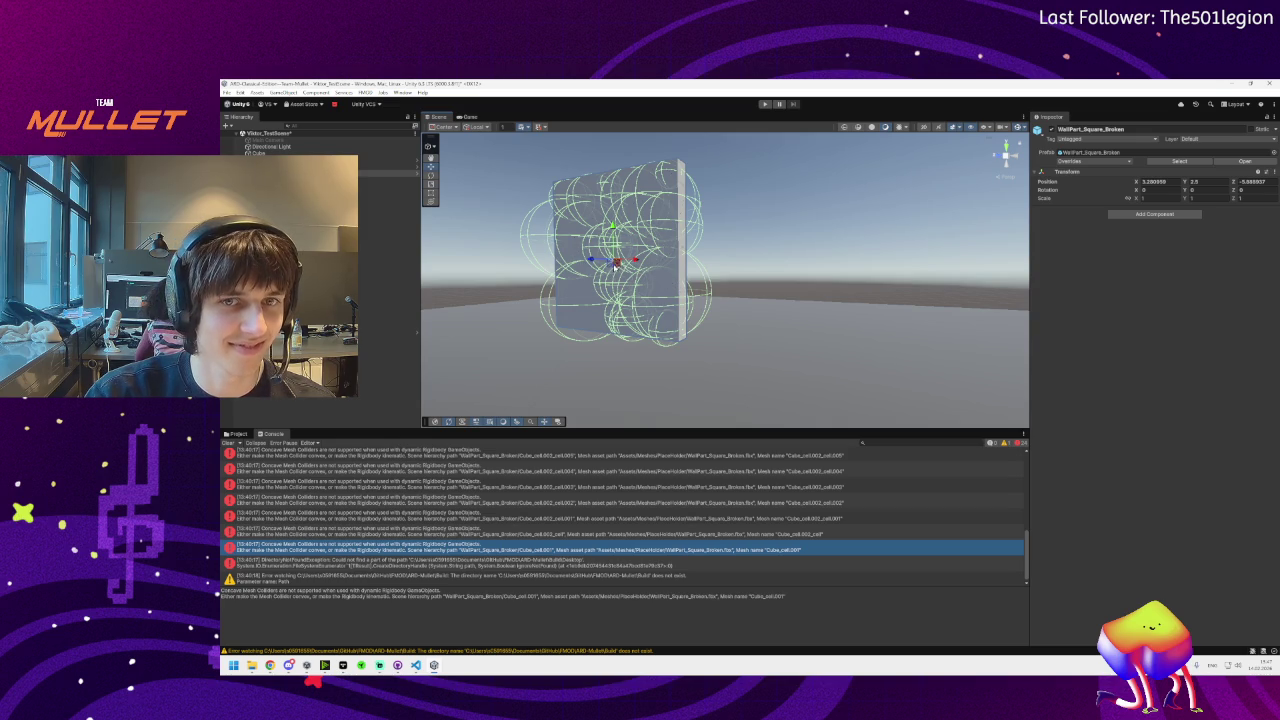
scroll(605, 285, up, 5)
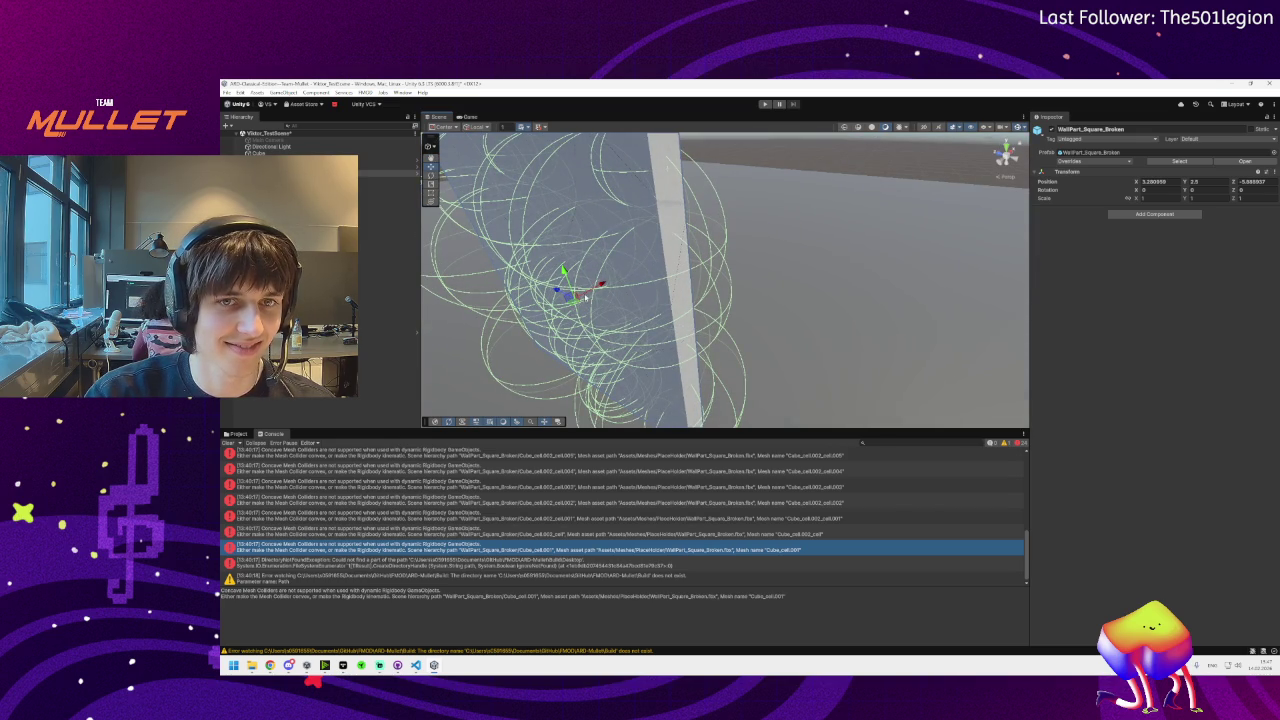
mouse_move(571, 288)
mouse_down()
mouse_move(600, 334)
mouse_move(602, 316)
mouse_up()
scroll(610, 290, down, 5)
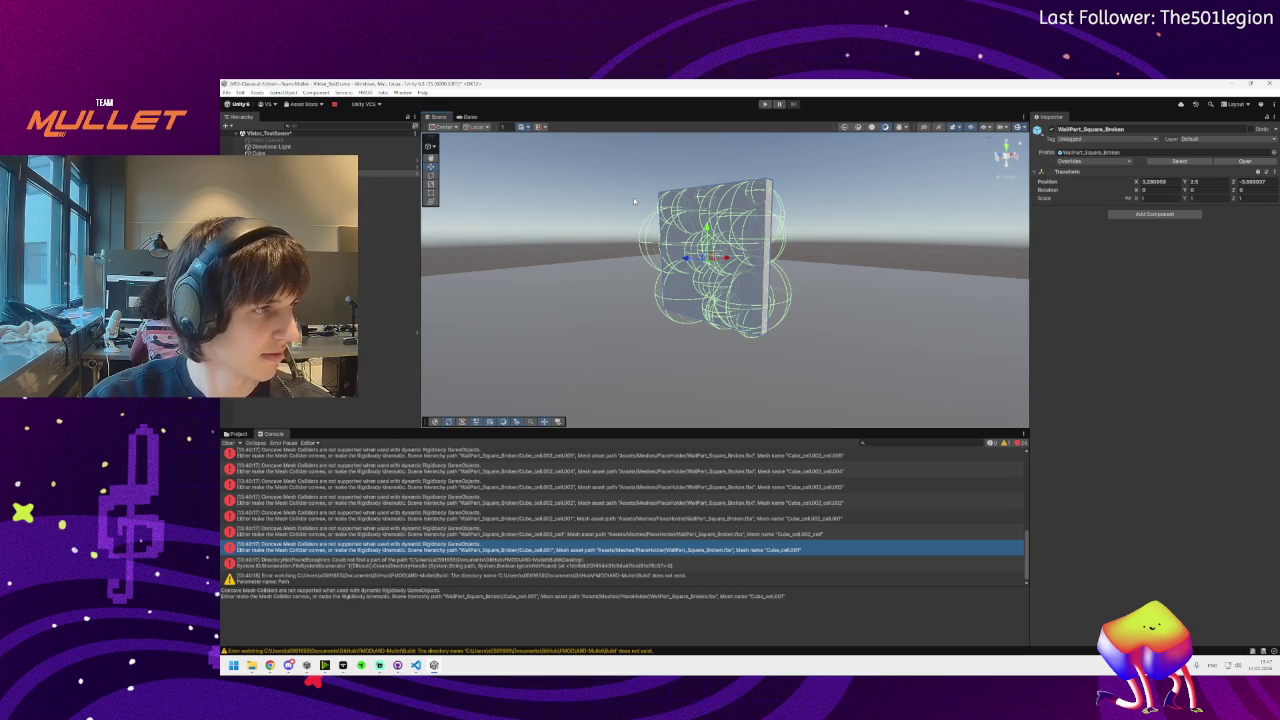
drag(633, 197, 683, 282)
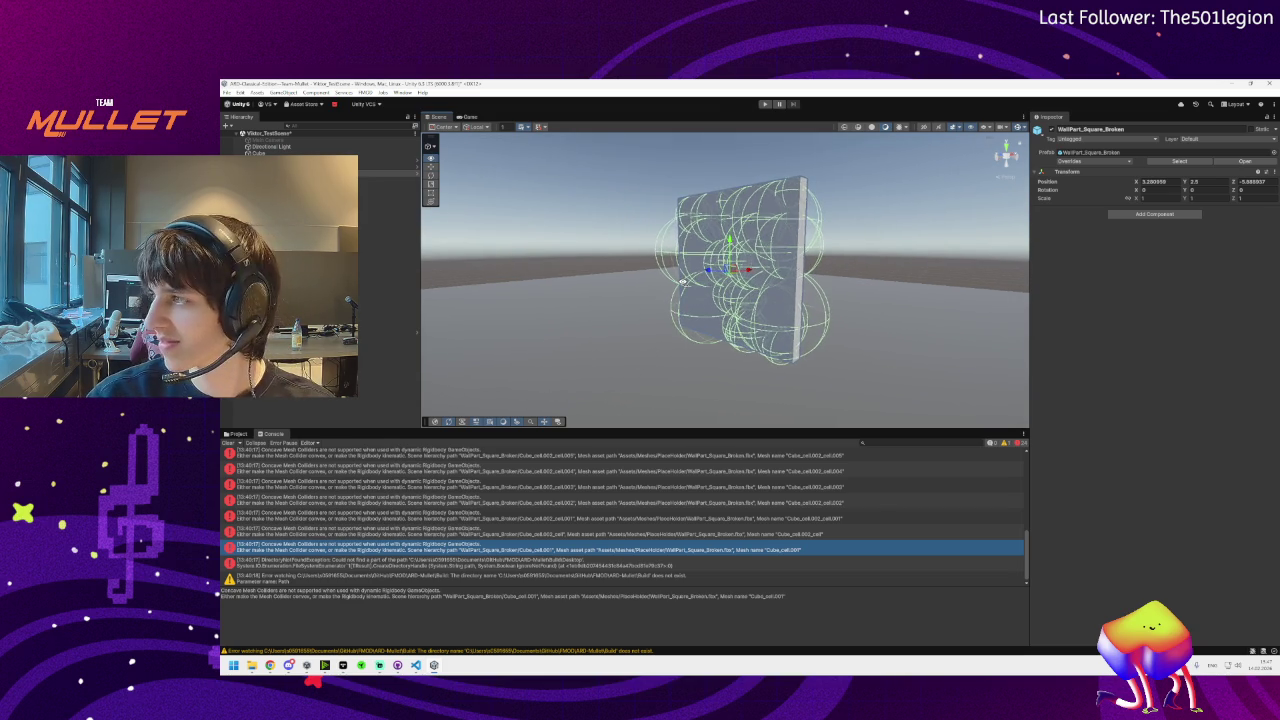
scroll(683, 282, down, 2)
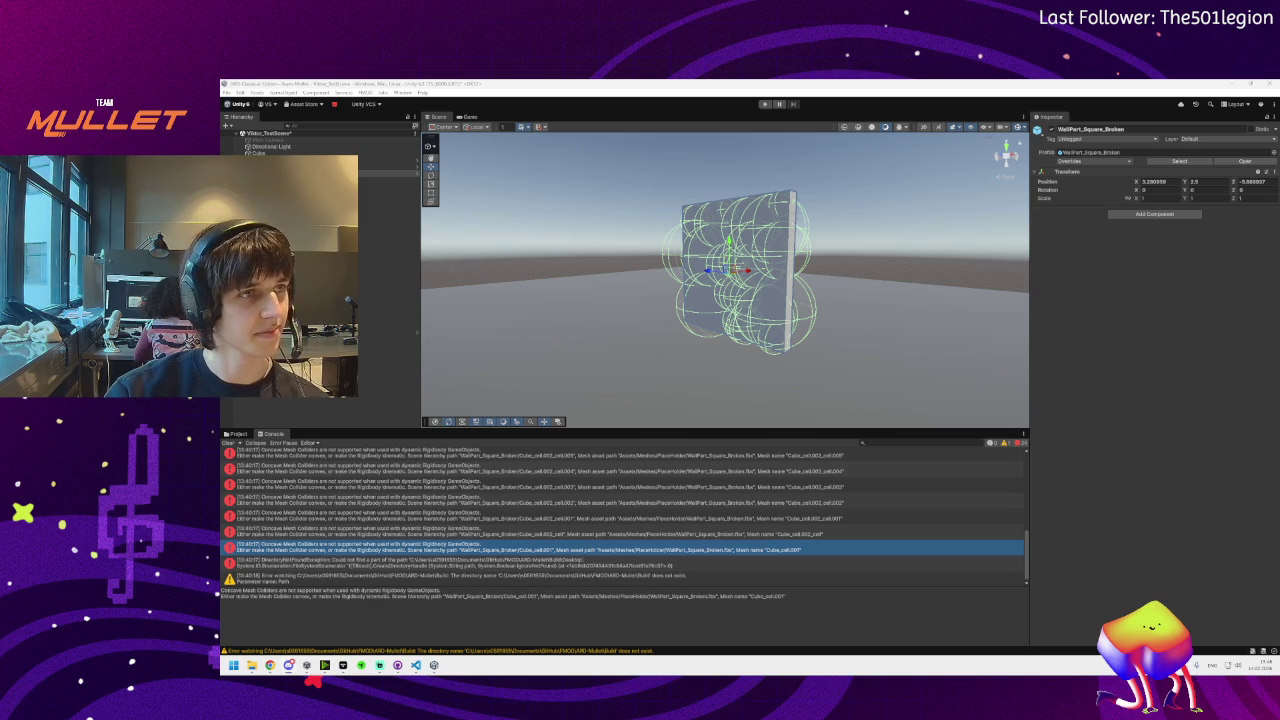
Check the Miro stream in Discord, then clear the concave mesh collider errors in the Console
click(397, 665)
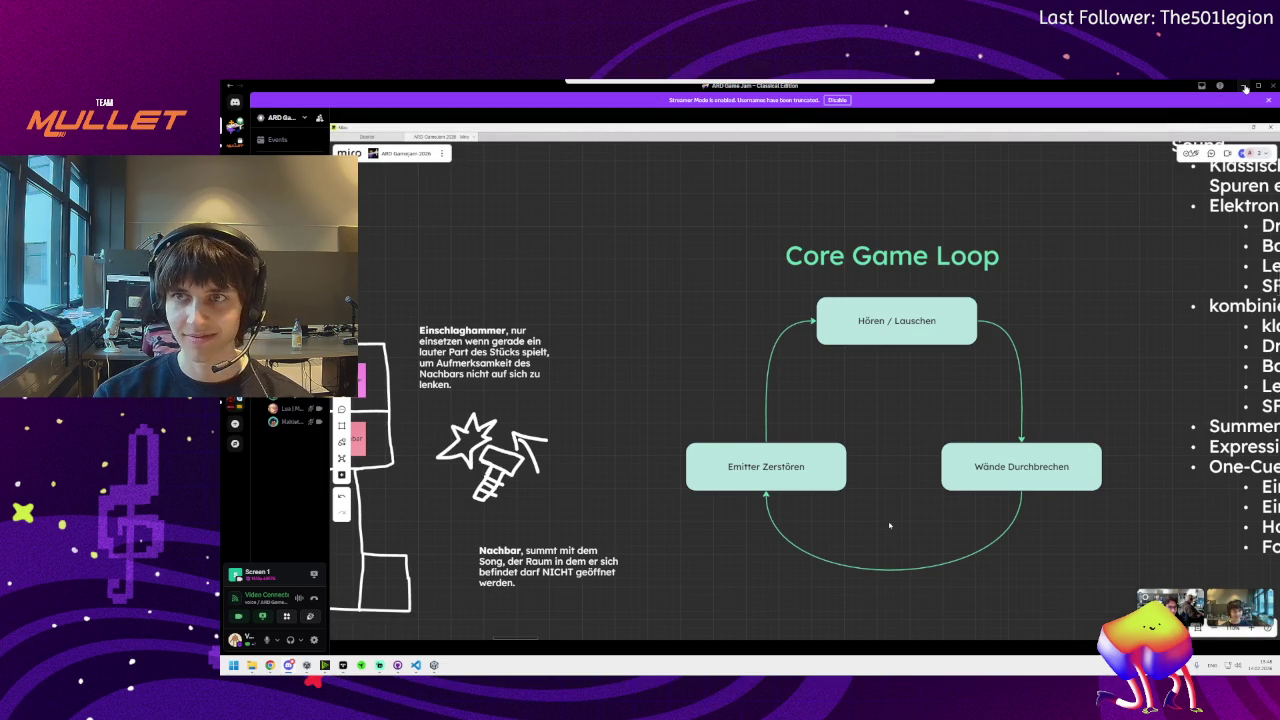
click(1245, 88)
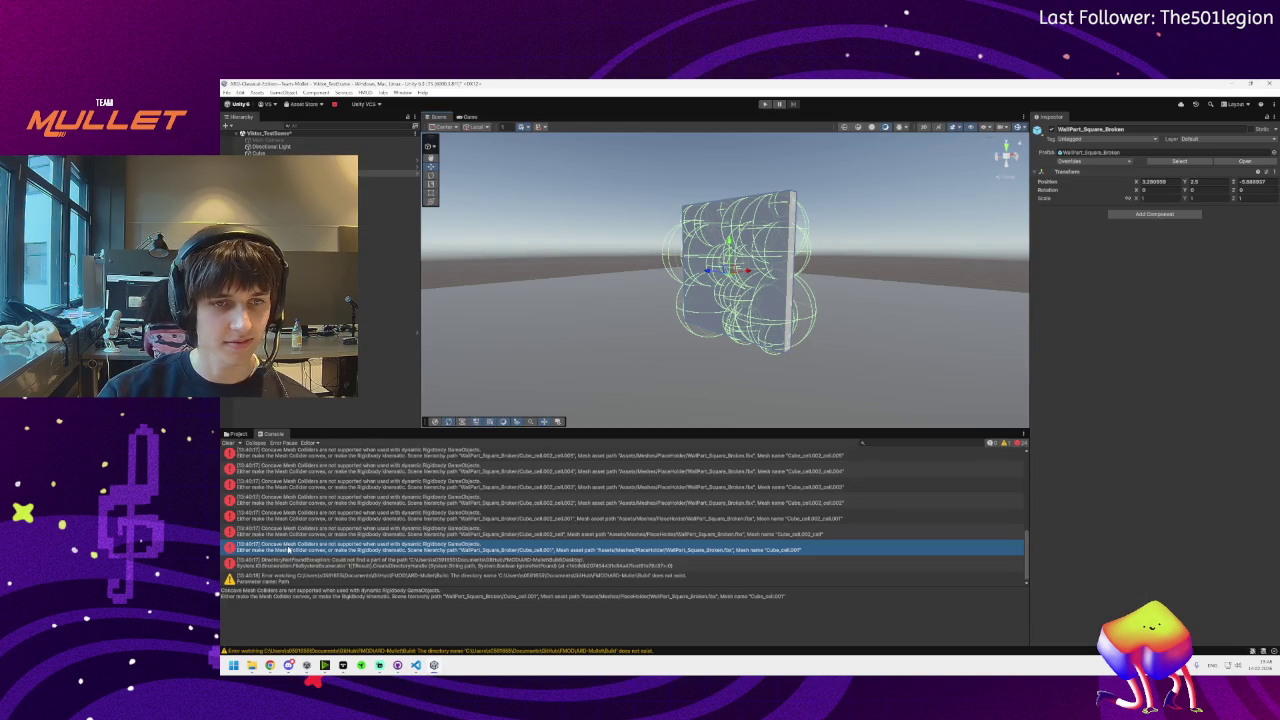
click(228, 442)
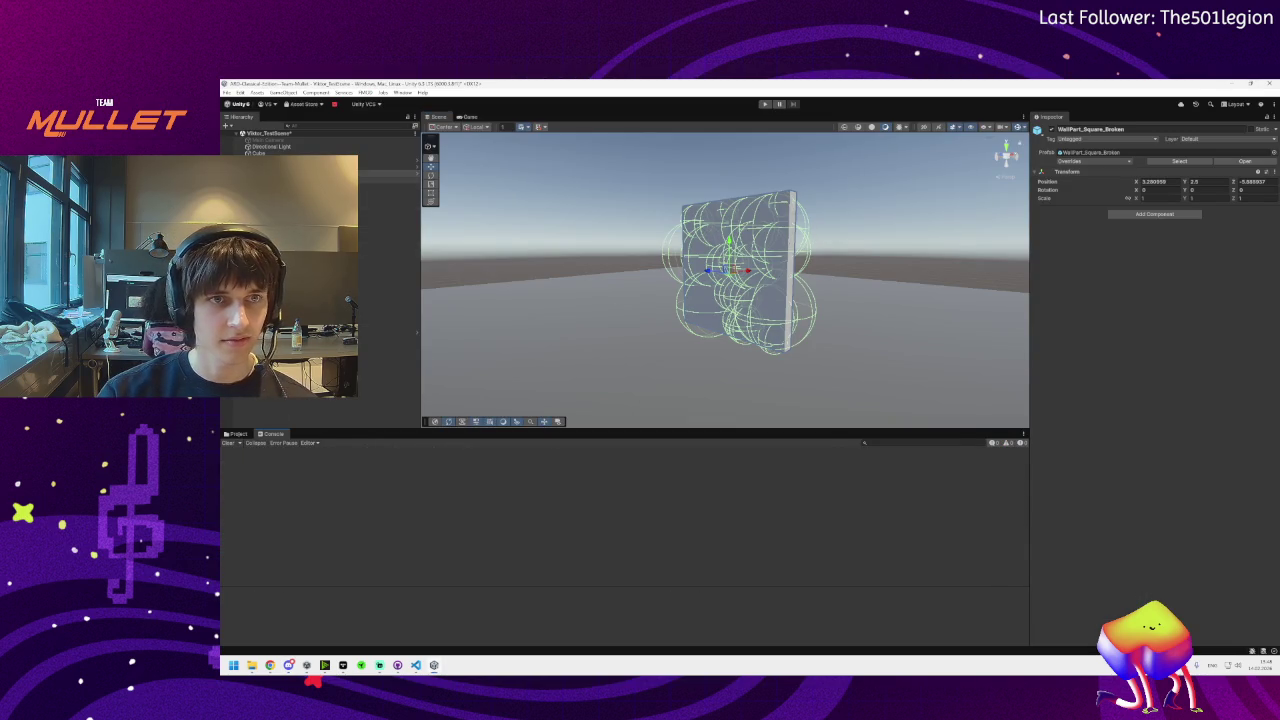
Select Cube_cell.001, then all wall cells, then the whole broken wall in a closer frontal view
click(290, 180)
shift+click(300, 325)
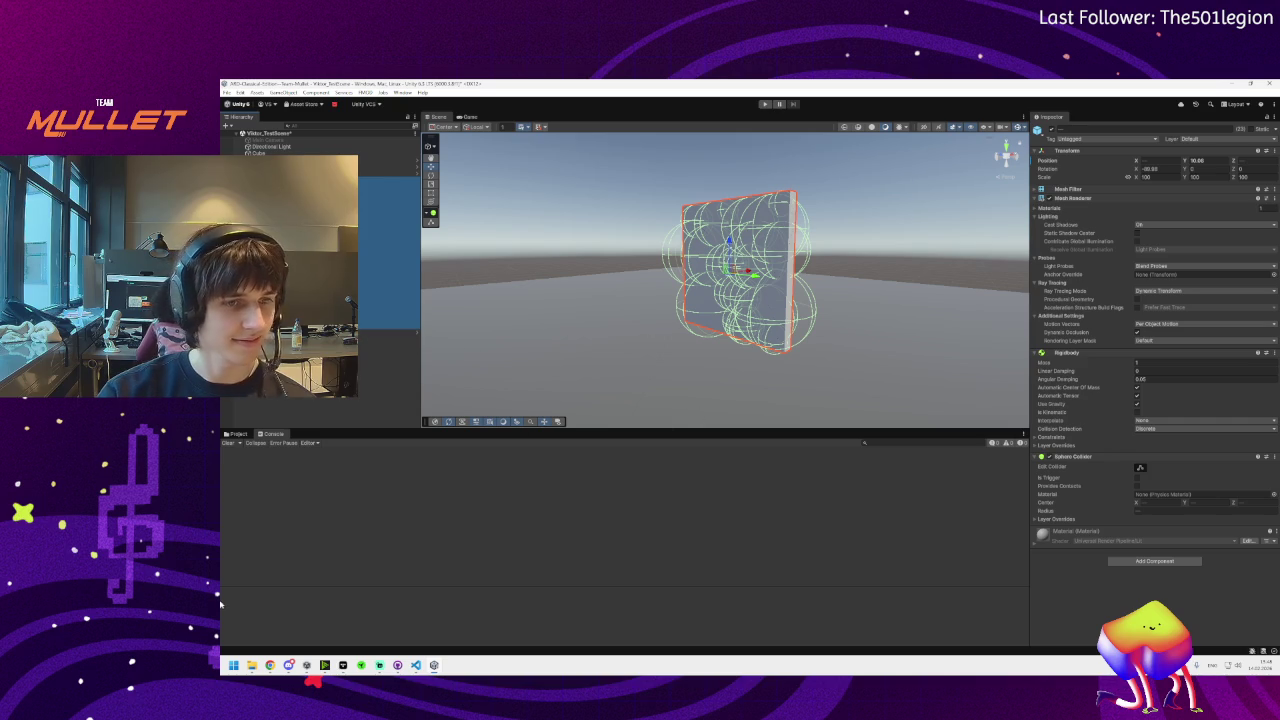
mouse_move(289, 665)
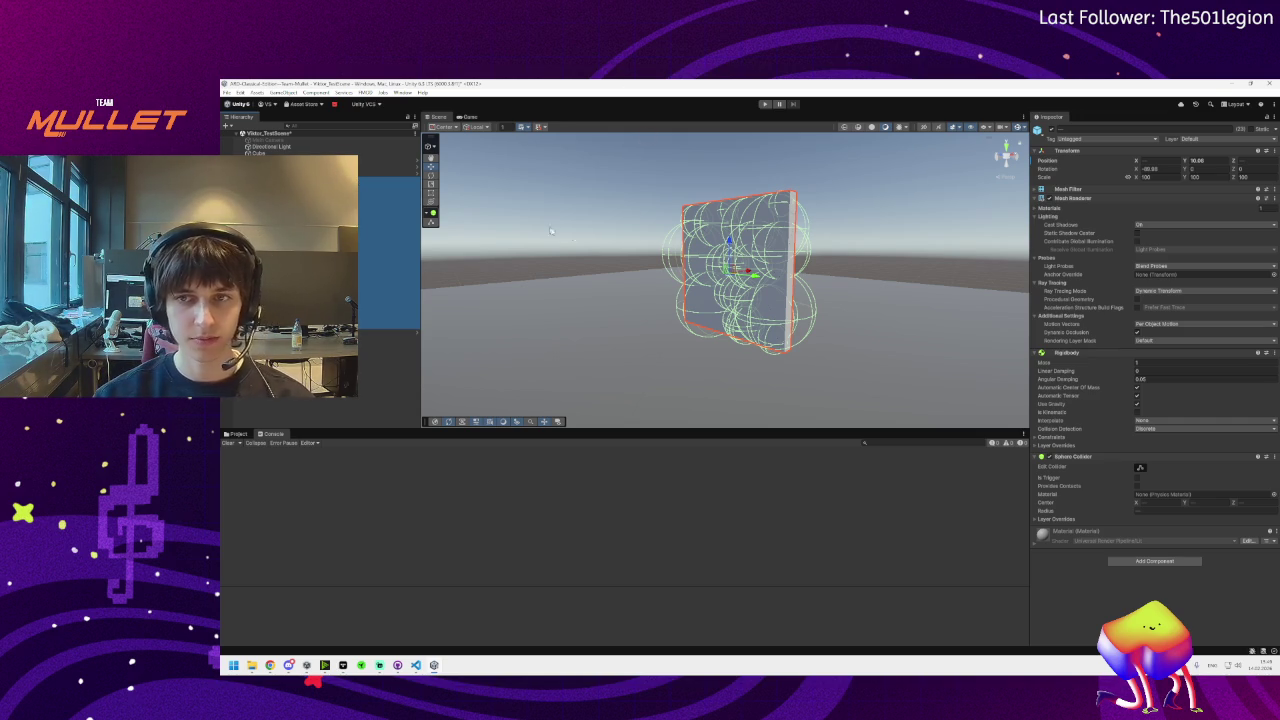
click(718, 308)
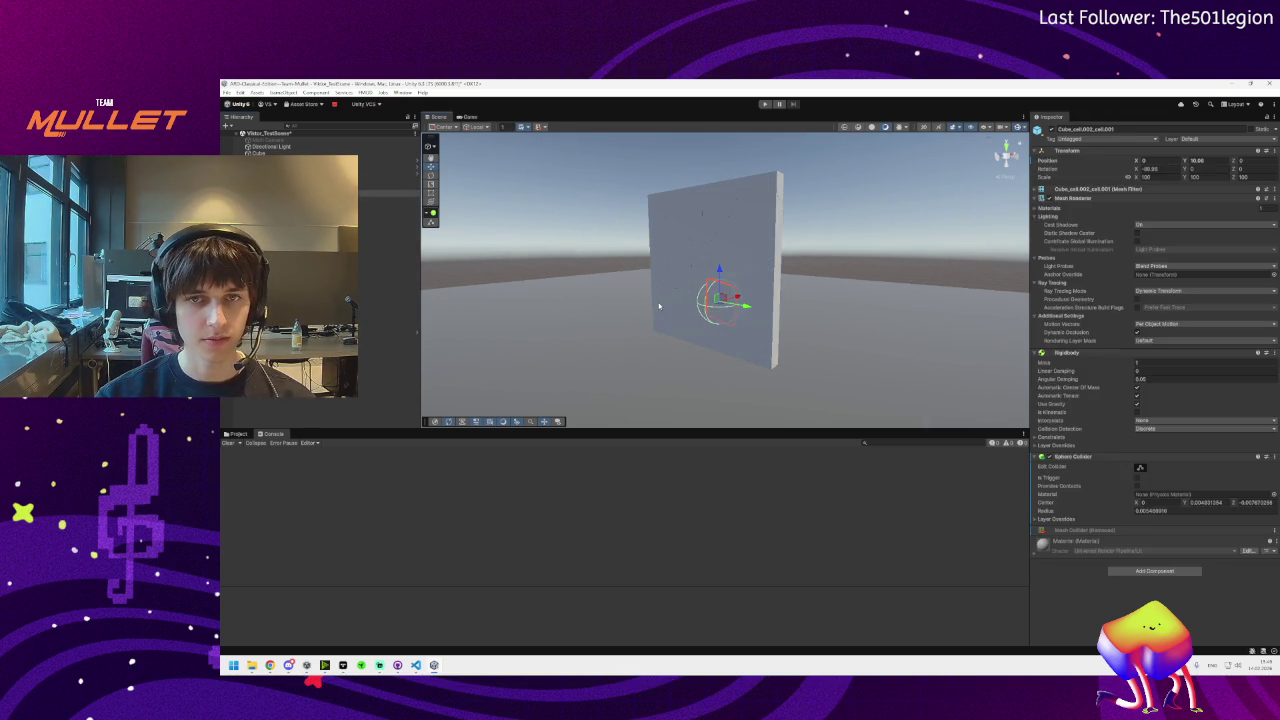
mouse_move(690, 298)
mouse_down()
mouse_move(786, 309)
mouse_move(765, 292)
mouse_move(773, 280)
mouse_move(983, 346)
mouse_move(771, 310)
mouse_up()
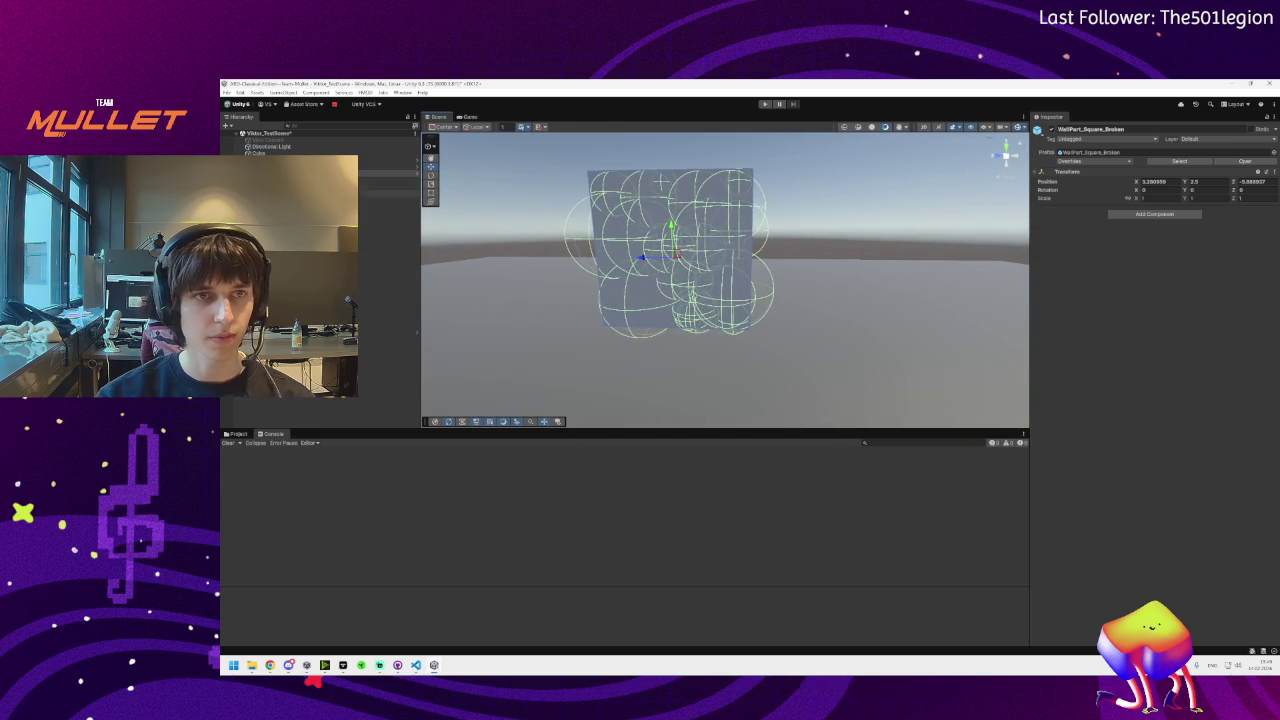
Step through the individual Cube_cell children in the Hierarchy, then reselect all the cells
click(290, 180)
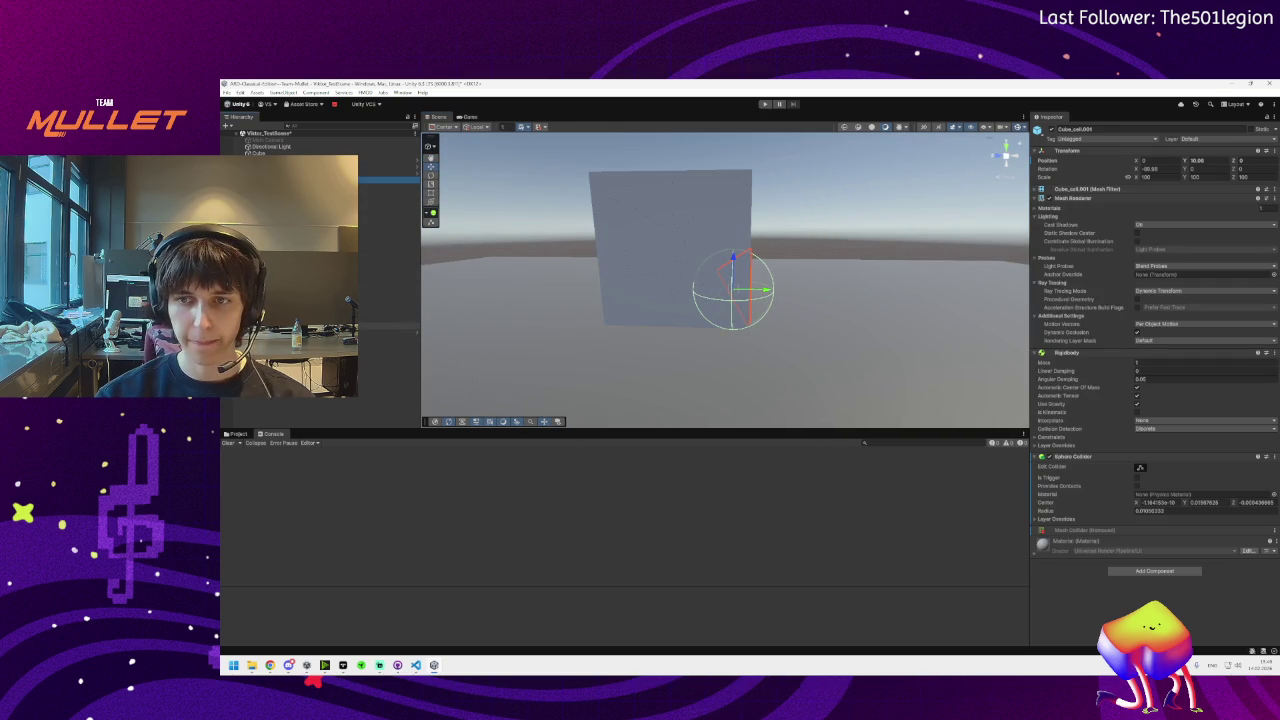
shift+click(300, 325)
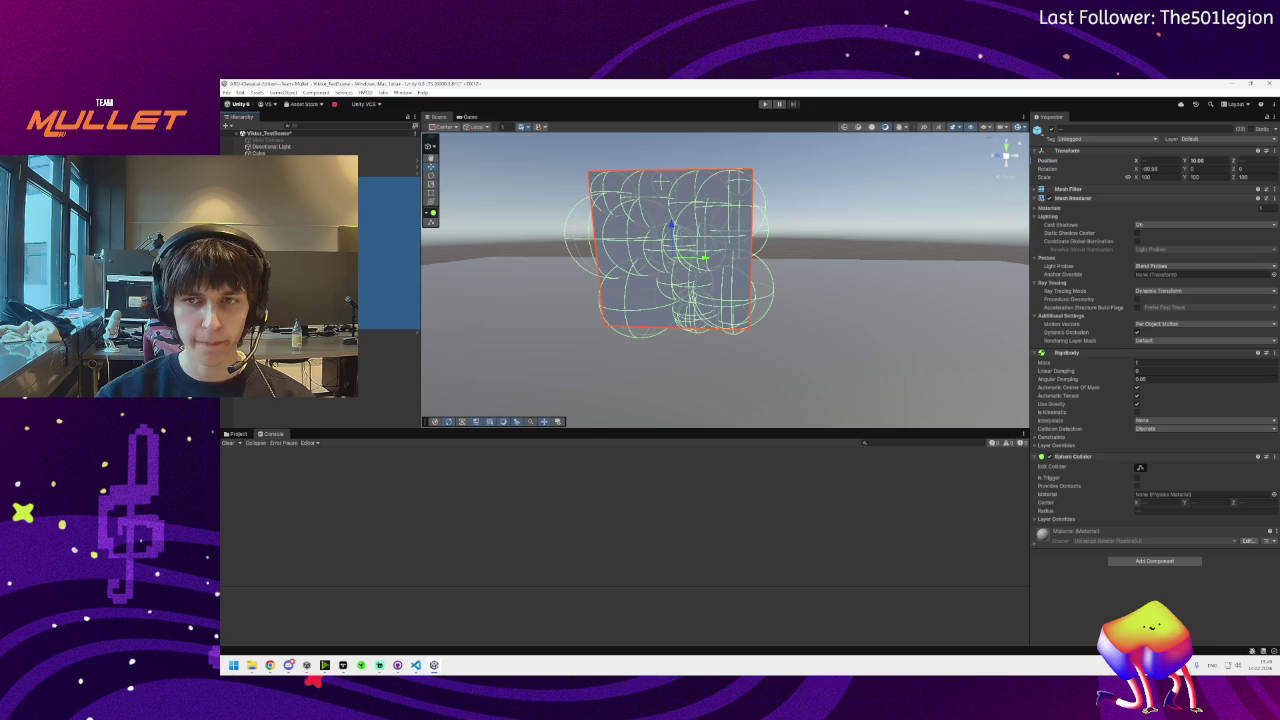
click(300, 186)
click(300, 200)
click(300, 220)
click(300, 312)
click(300, 326)
click(300, 220)
click(300, 193)
click(300, 179)
shift+click(300, 325)
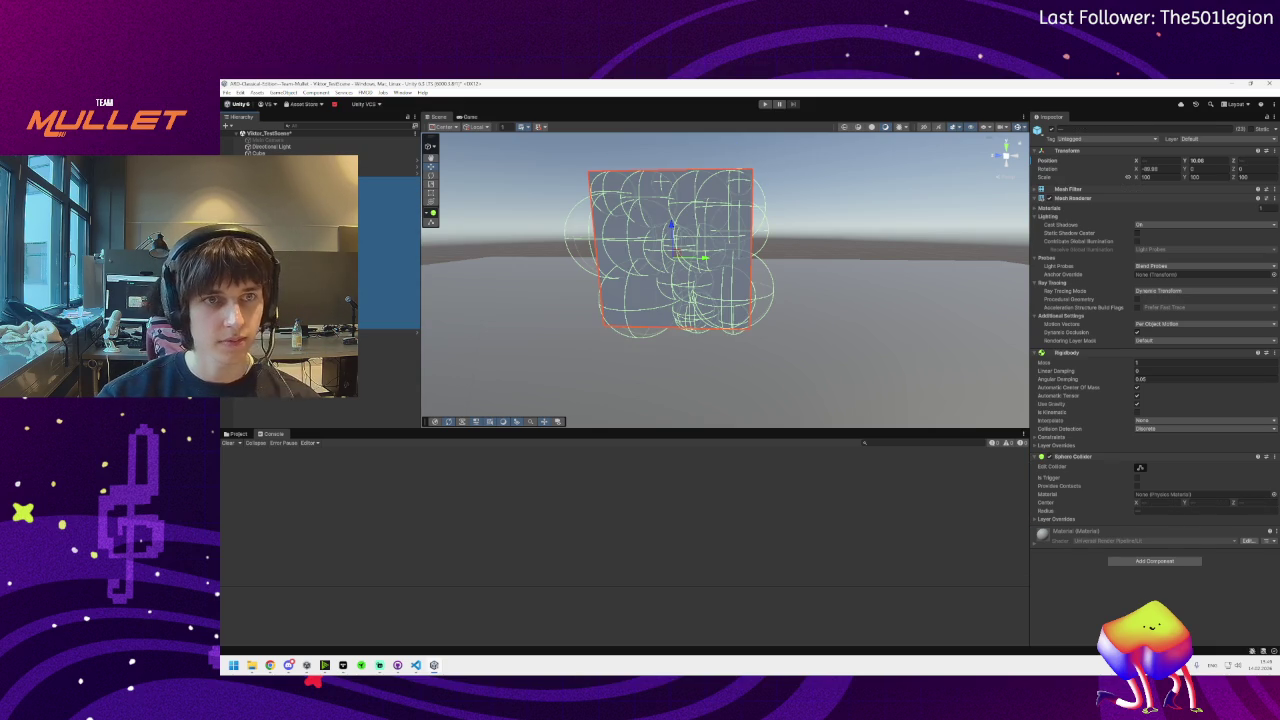
Select a single wall object and swing the view out to show the walls and capsule
click(390, 173)
mouse_move(537, 314)
mouse_down()
mouse_move(397, 303)
mouse_move(447, 265)
mouse_up()
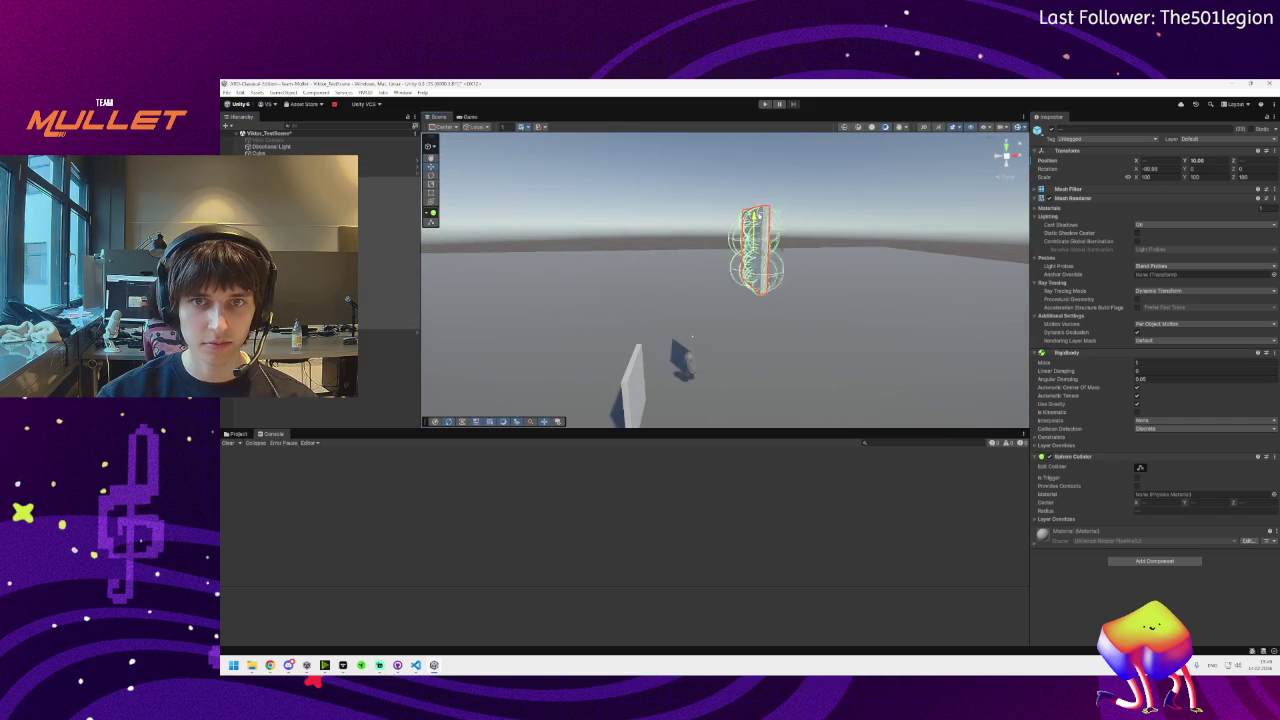
drag(799, 317, 801, 344)
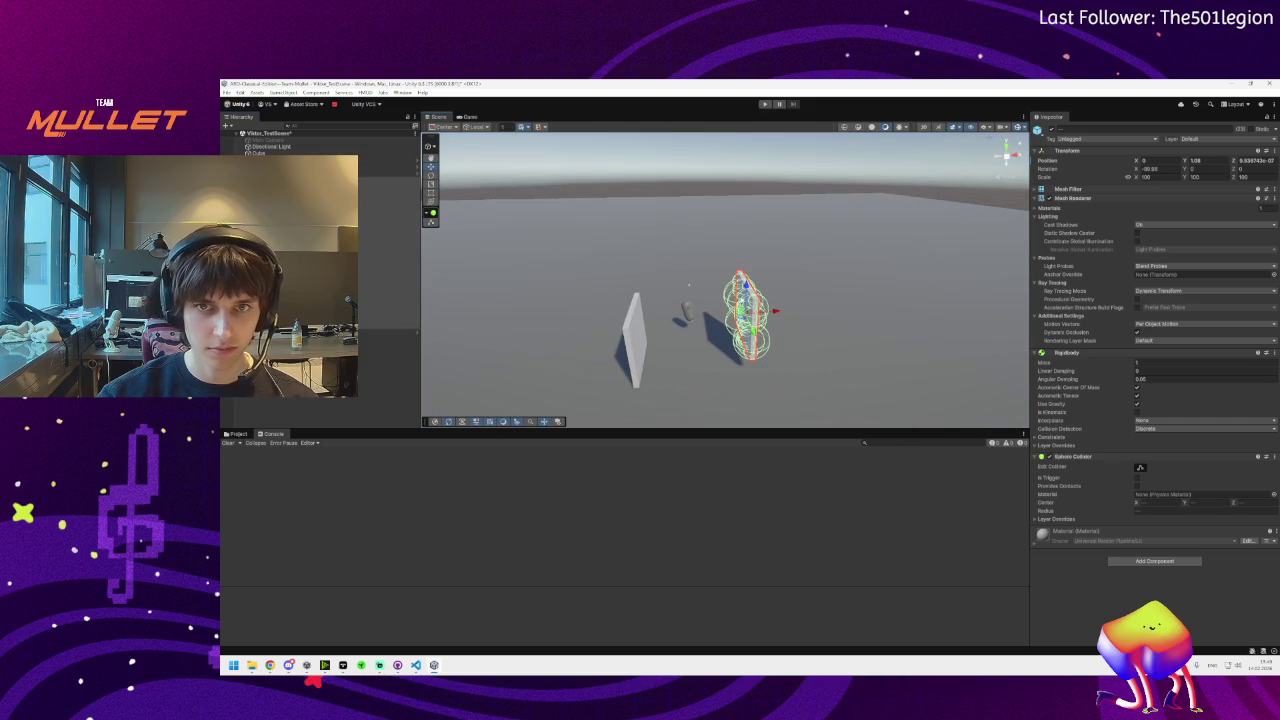
mouse_move(689, 285)
mouse_down()
mouse_move(691, 253)
mouse_move(760, 248)
mouse_up()
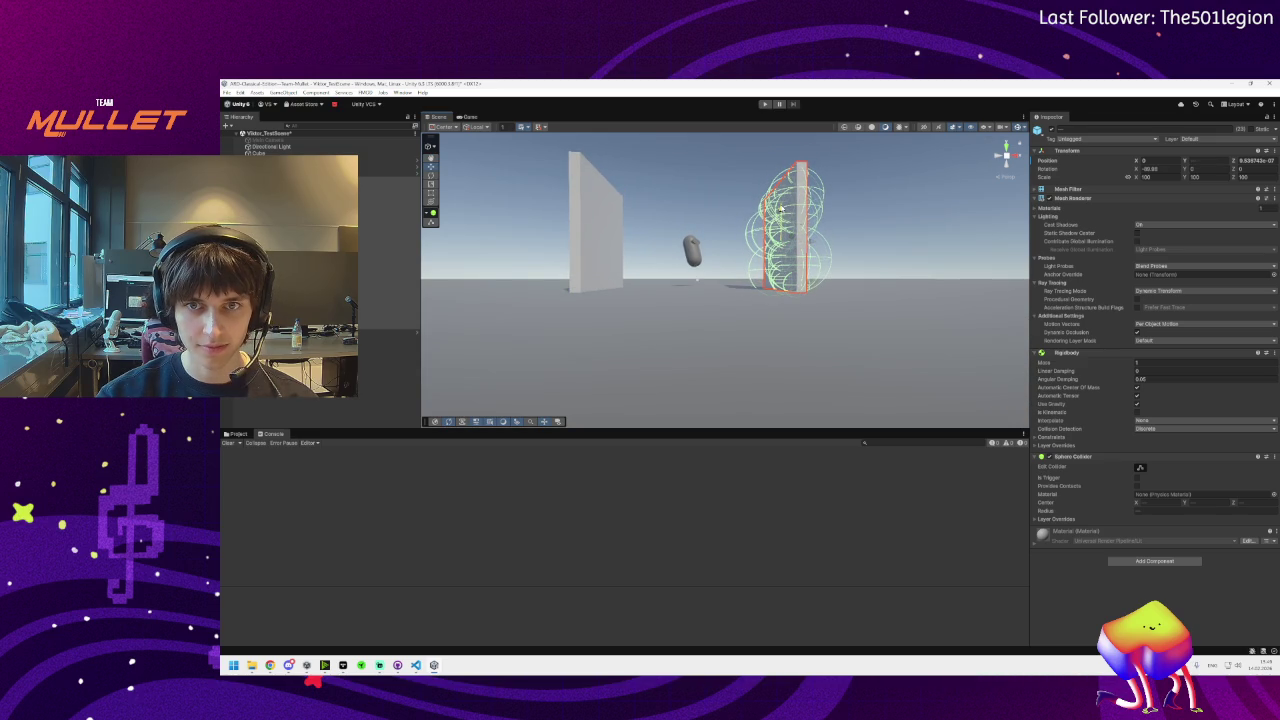
Select the PlayerCharacter_FirstPerson capsule and set its Y rotation to 0
click(598, 216)
drag(672, 256, 674, 265)
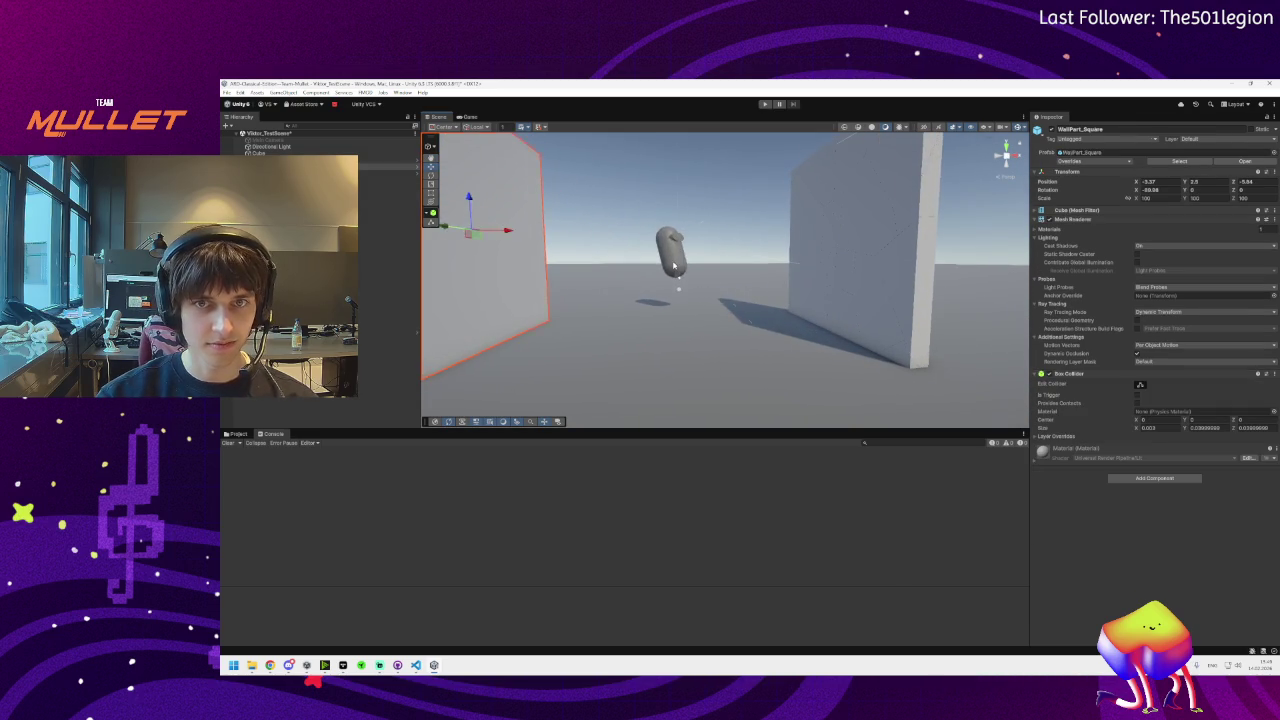
click(674, 262)
click(1206, 192)
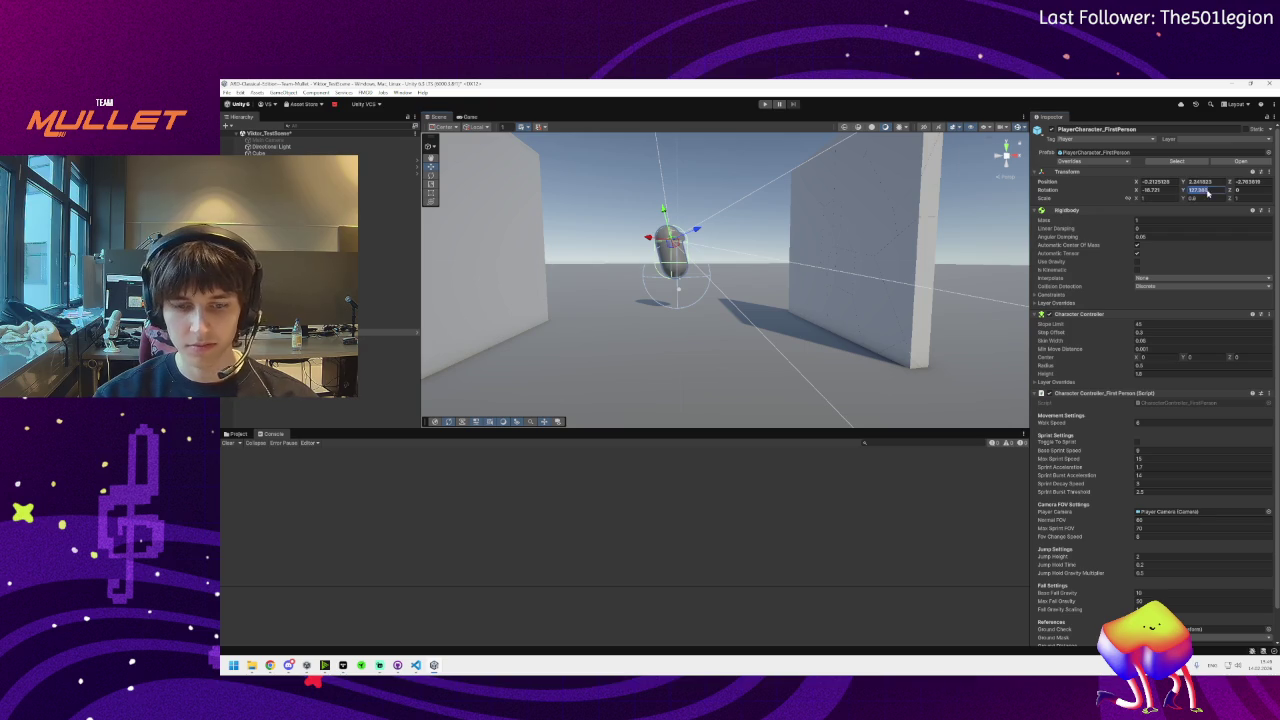
text(0)
mouse_move(697, 247)
mouse_down()
mouse_move(718, 240)
mouse_move(743, 260)
mouse_move(470, 300)
mouse_up()
key(e)
key(w)
mouse_move(713, 270)
mouse_down()
mouse_move(691, 268)
mouse_move(813, 255)
mouse_move(693, 252)
mouse_up()
Zero the capsule's X, Y and Z rotation, then turn it around its vertical axis to Y 172.841
click(1192, 189)
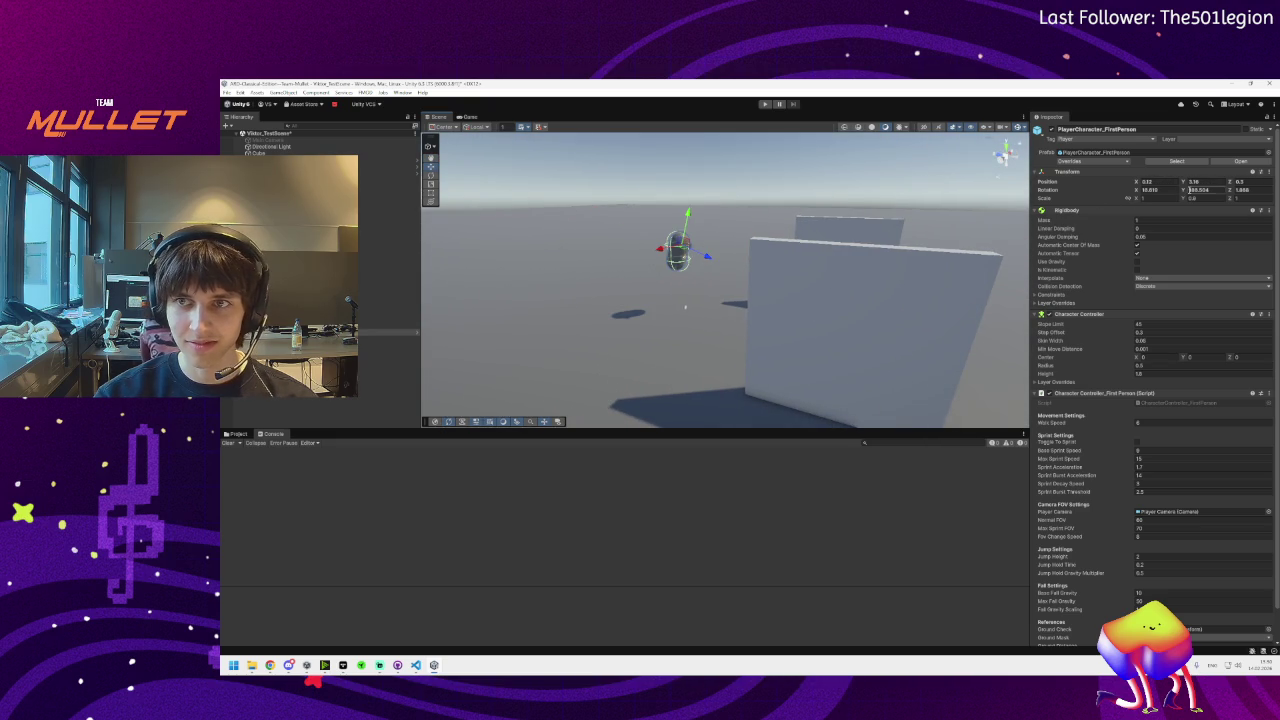
click(1150, 189)
text(0)
key(Tab)
text(0)
key(Tab)
text(0)
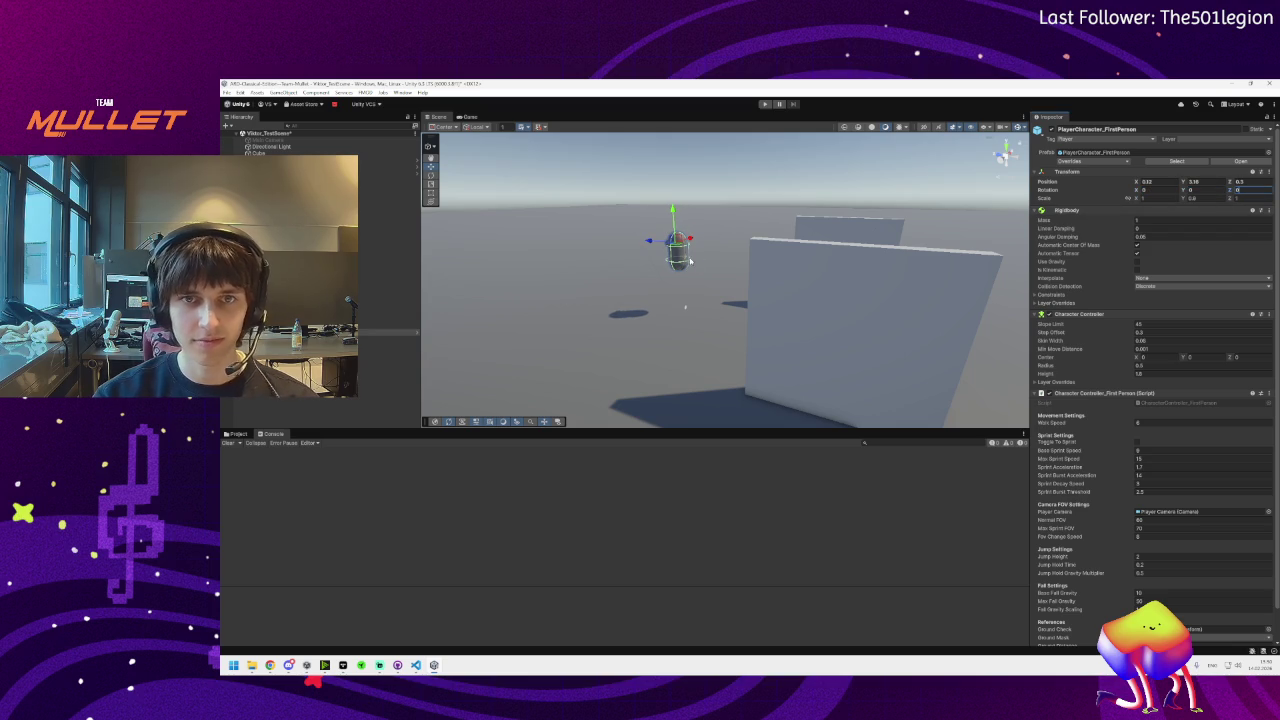
text(f)
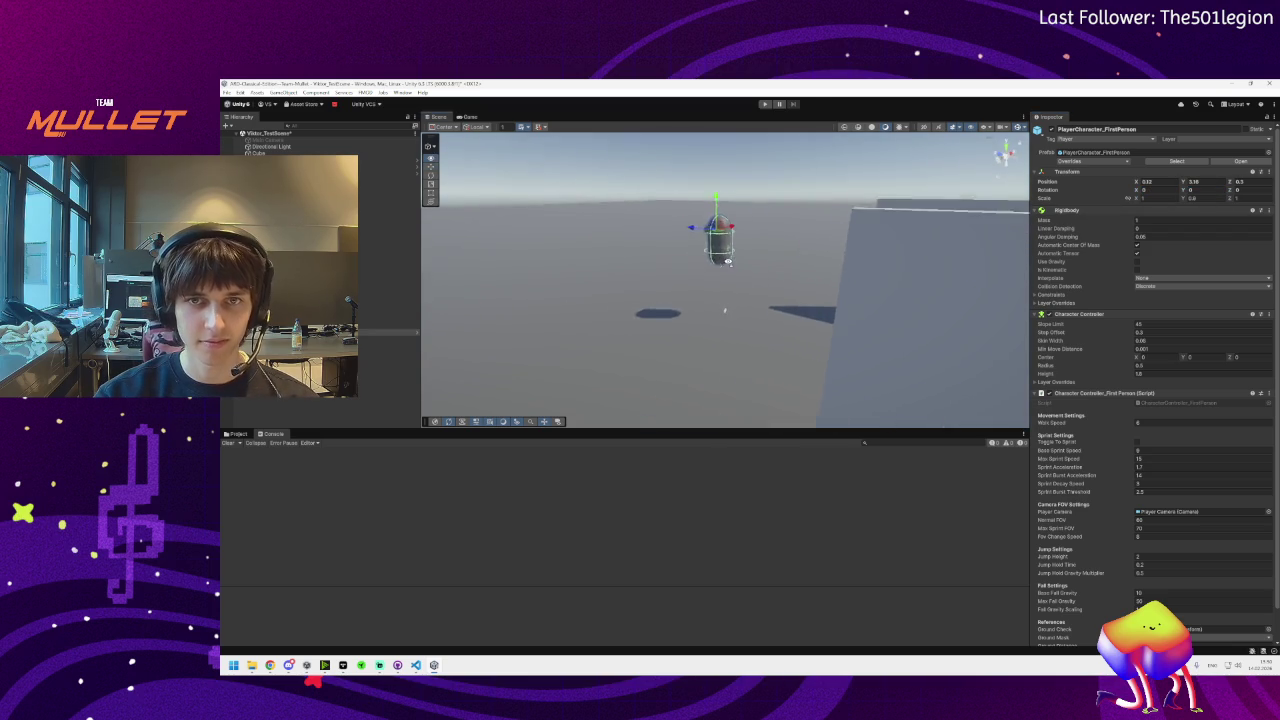
text(e)
mouse_move(705, 205)
mouse_down()
mouse_move(509, 246)
mouse_move(557, 263)
mouse_up()
Slide the capsule along Z and lower it to Y position 1.373
key(w)
mouse_move(716, 200)
mouse_down()
mouse_move(600, 165)
mouse_move(612, 210)
mouse_move(665, 158)
mouse_up()
mouse_move(721, 215)
mouse_down()
mouse_move(743, 253)
mouse_move(730, 260)
mouse_move(780, 290)
mouse_move(1048, 384)
mouse_move(864, 309)
mouse_up()
click(754, 270)
Scale the Billboard Sprite up to 6 by 6 in X and Y via the Inspector
mouse_move(754, 270)
mouse_down()
mouse_move(869, 277)
mouse_move(774, 240)
mouse_up()
key(r)
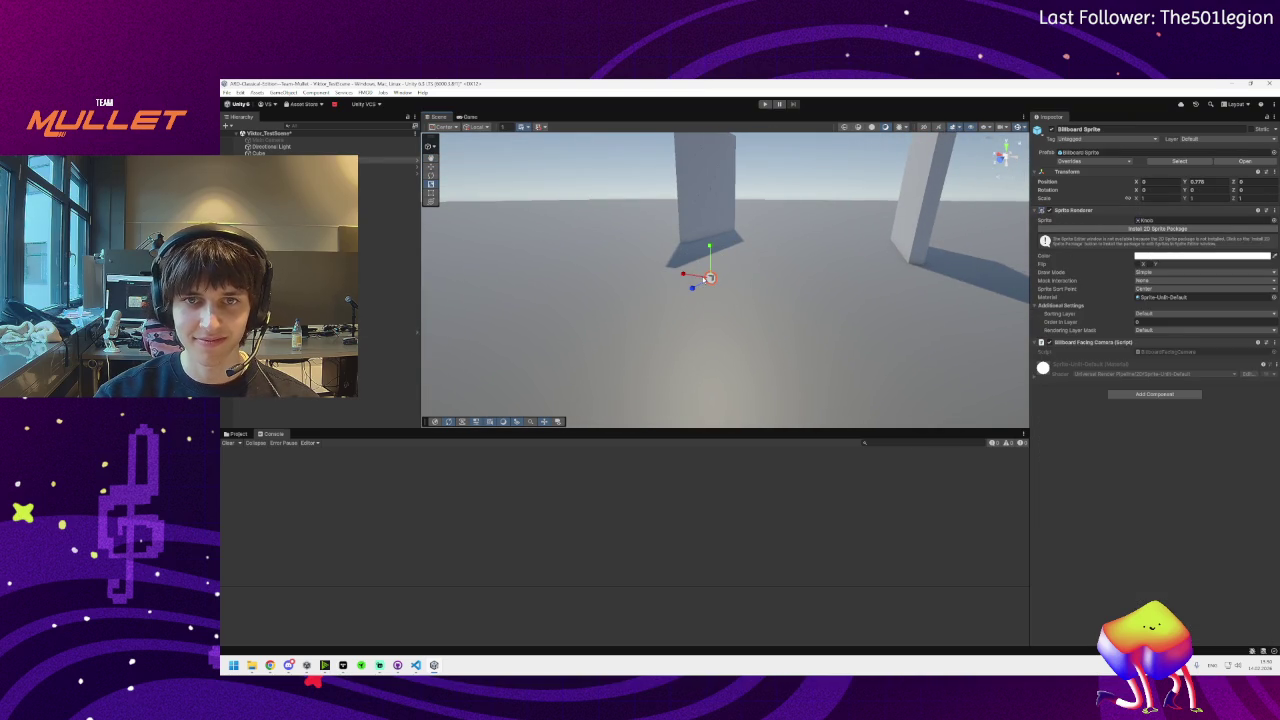
drag(683, 273, 659, 270)
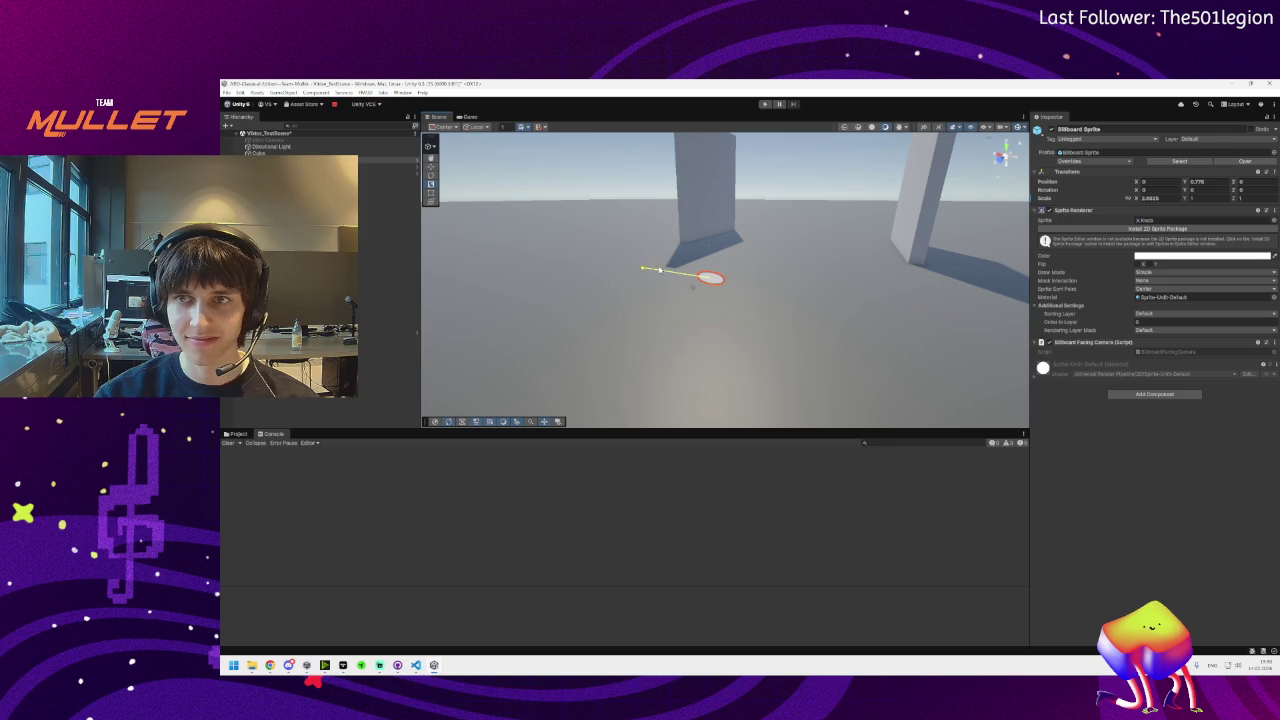
click(1165, 197)
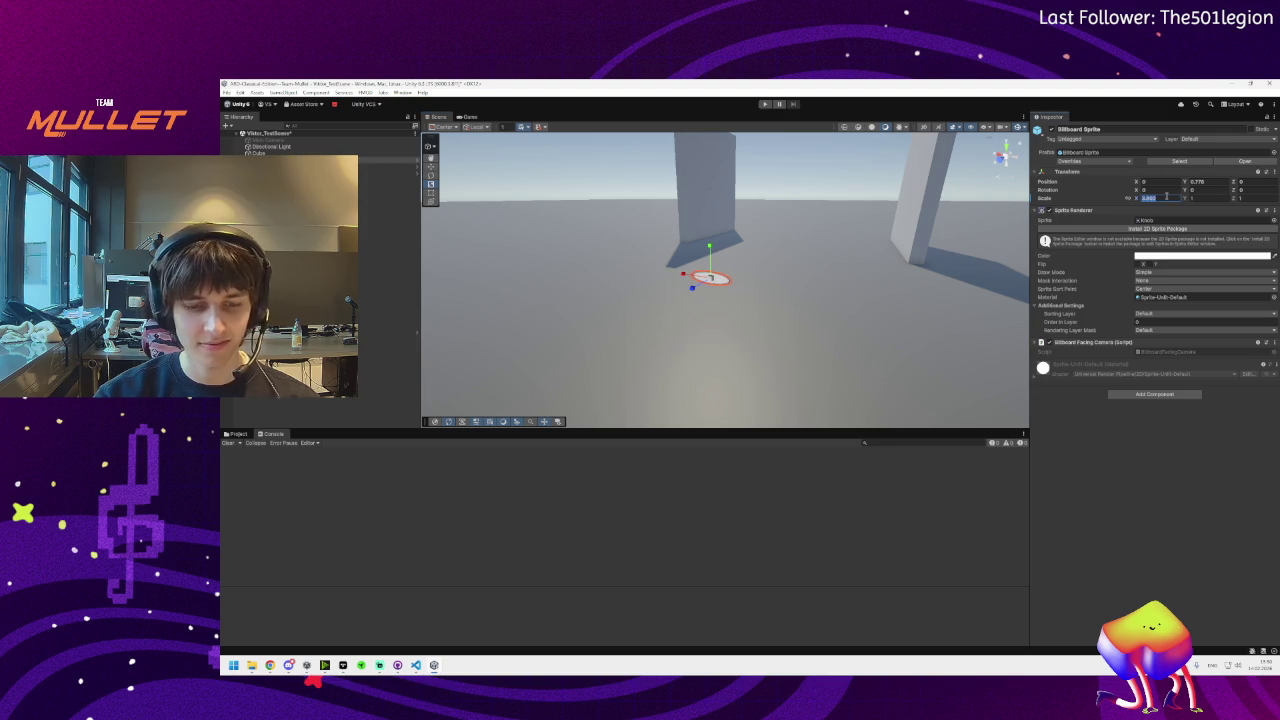
text(1)
key(Tab)
text(1)
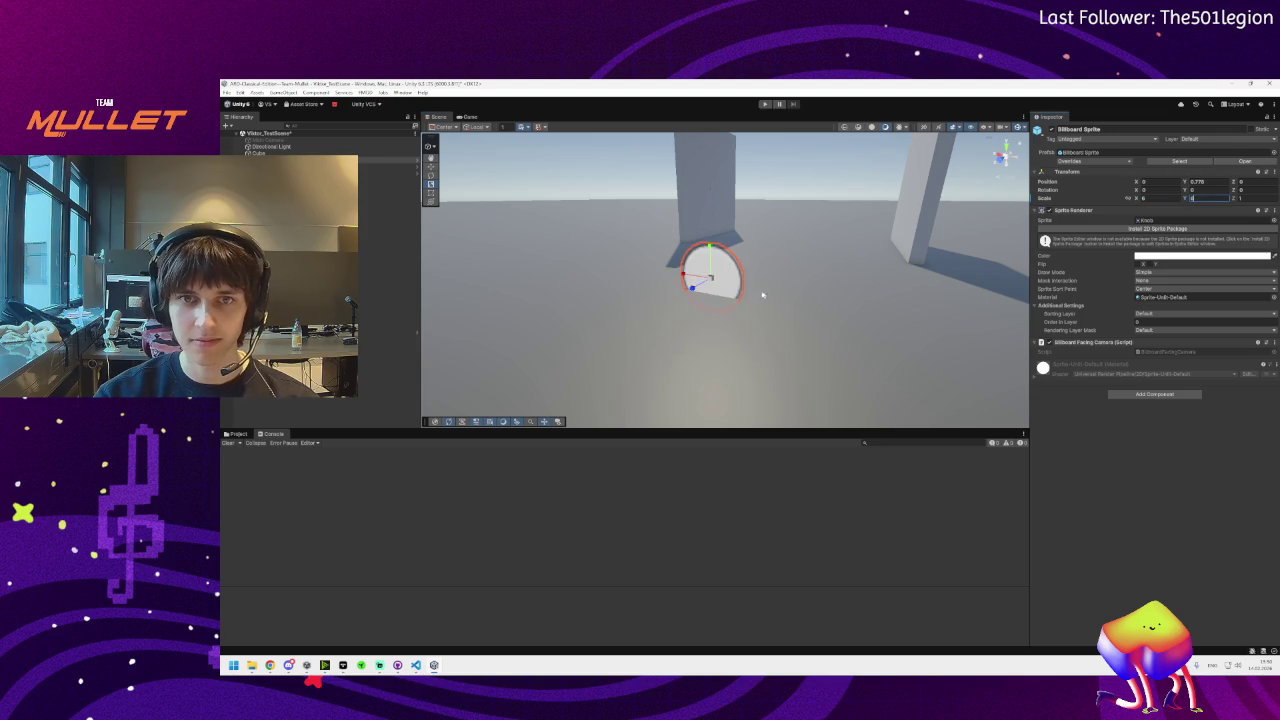
key(Return)
Raise the sprite to Y 1.773, shift it left, and adjust its X scale
key(w)
mouse_move(708, 248)
mouse_down()
mouse_move(708, 190)
mouse_move(552, 210)
mouse_up()
drag(670, 302, 643, 286)
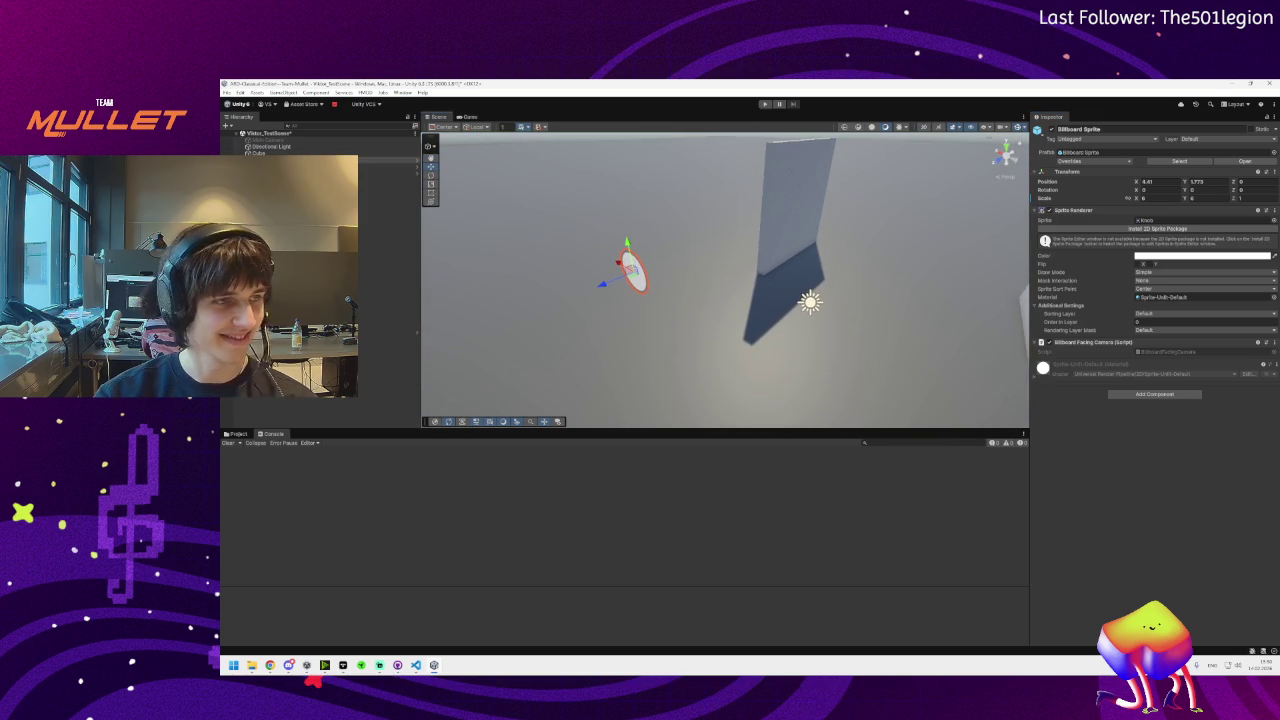
click(289, 665)
click(289, 665)
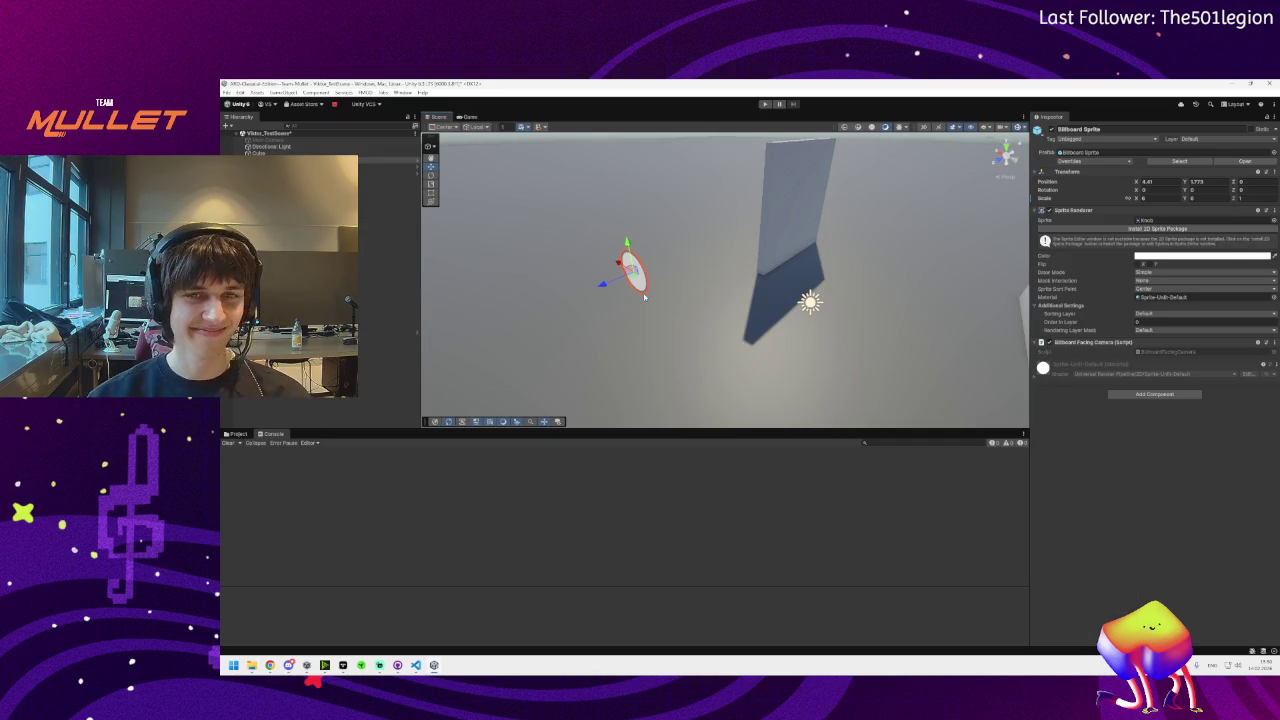
drag(645, 297, 668, 277)
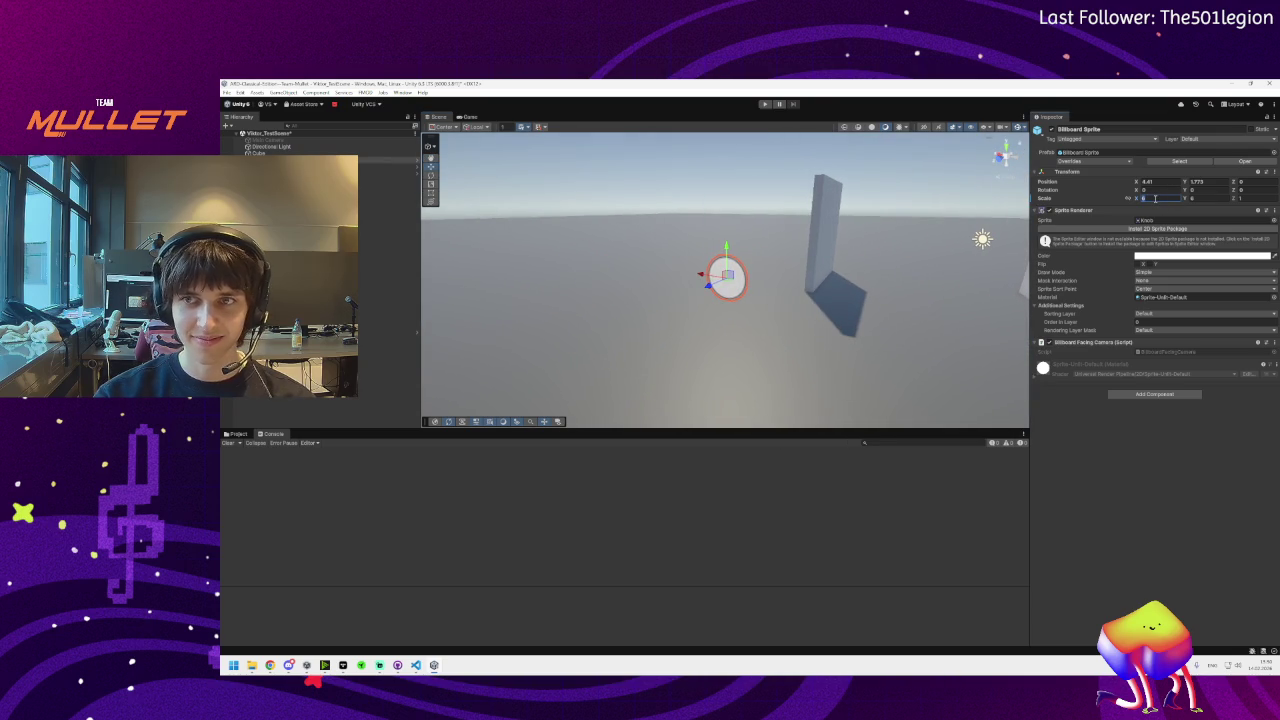
text(1.5)
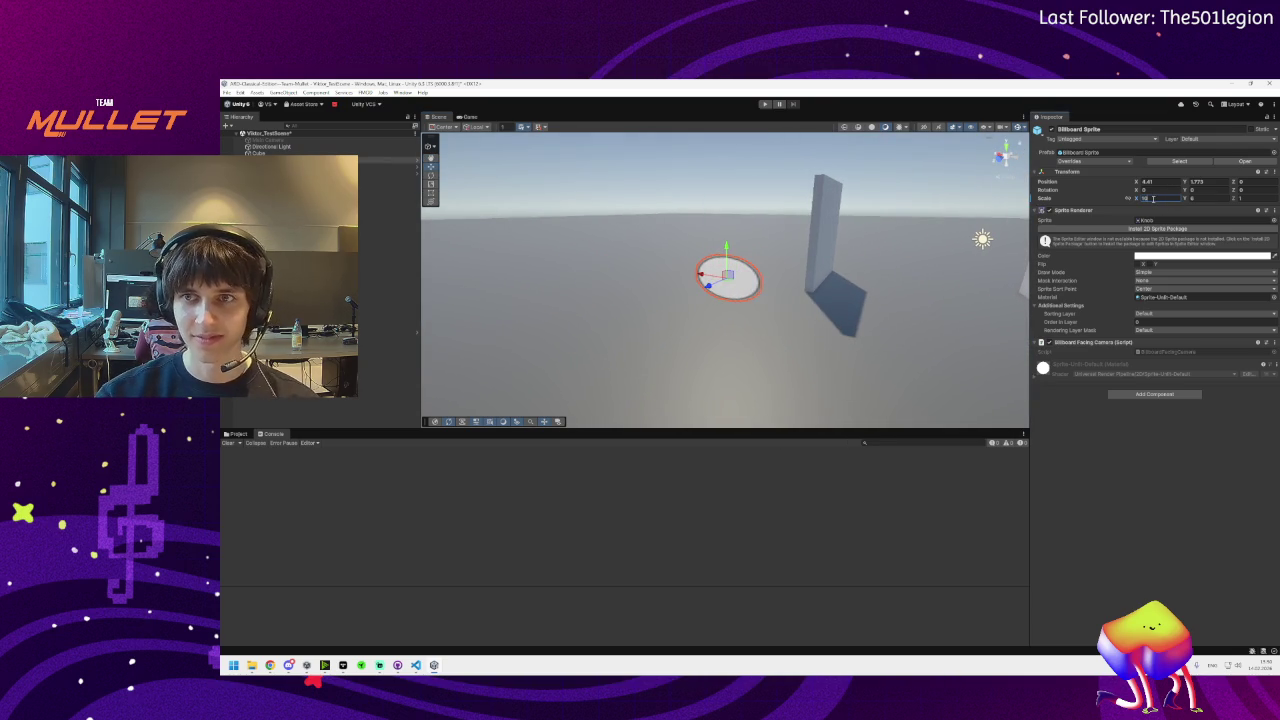
key(BackSpace)
key(BackSpace)
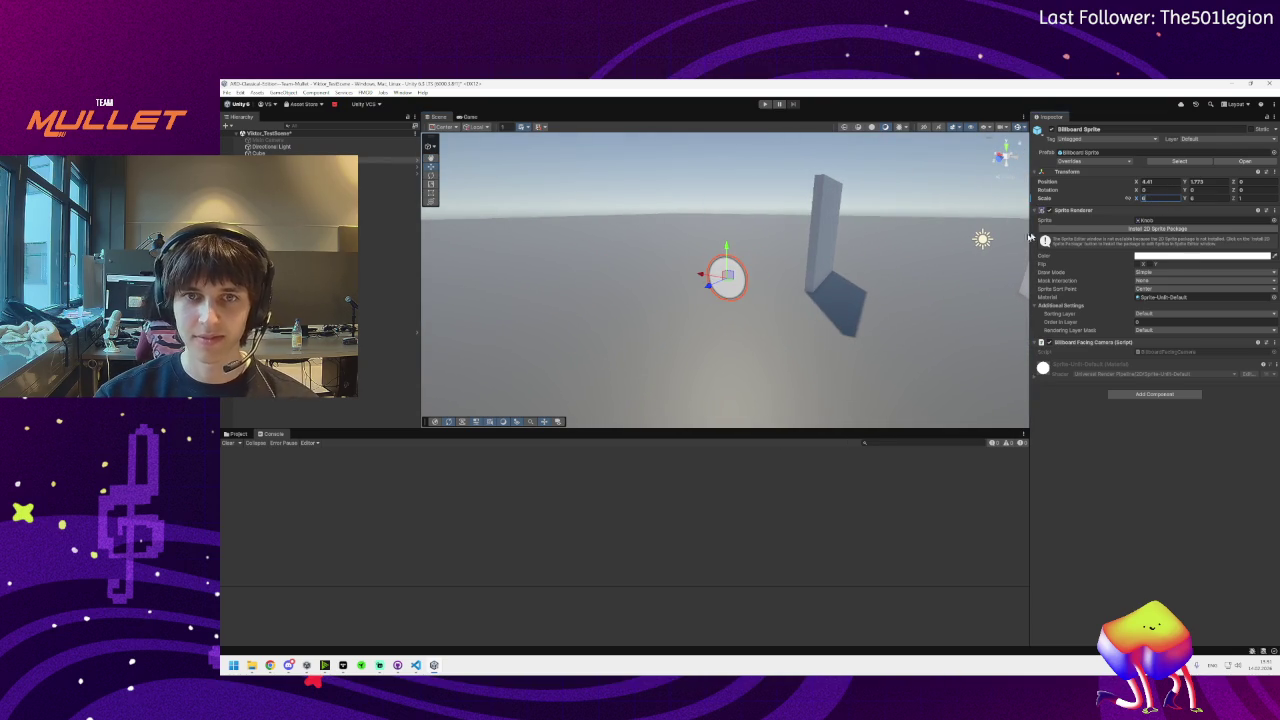
click(983, 239)
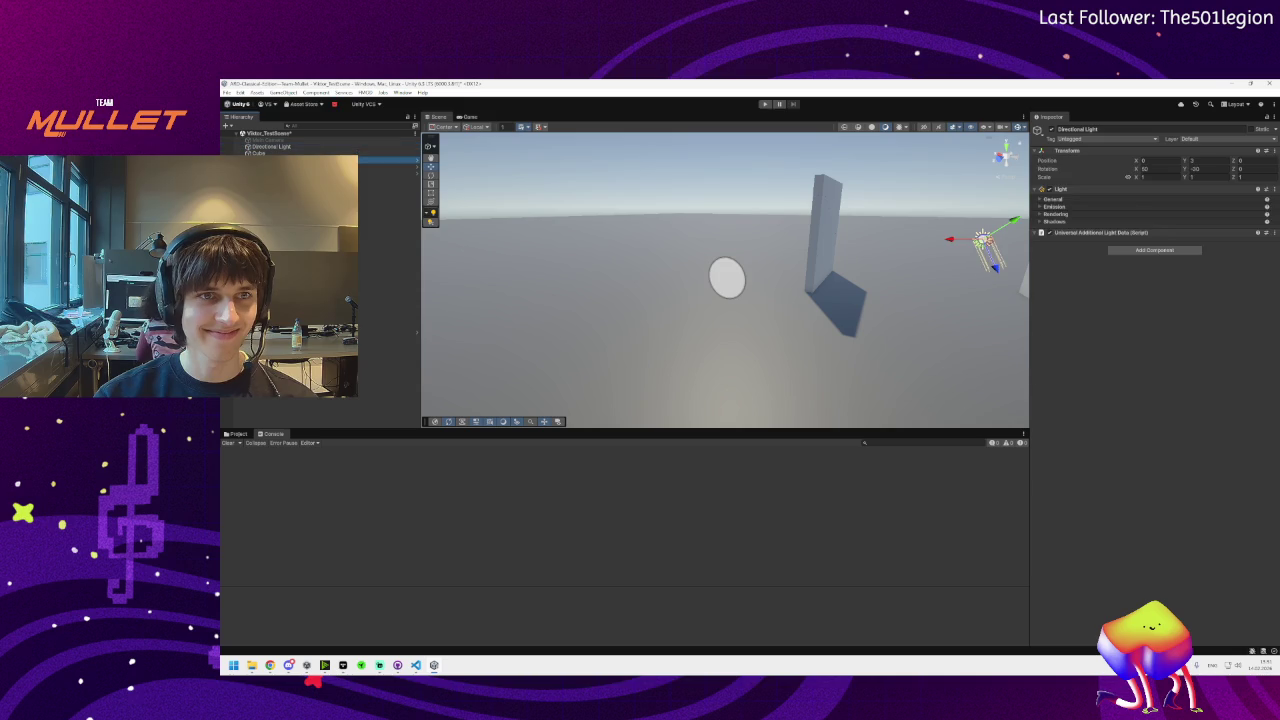
Duplicate the billboard sprite twice, placing the first copy at Z 3.451 and the second further along Z
click(727, 278)
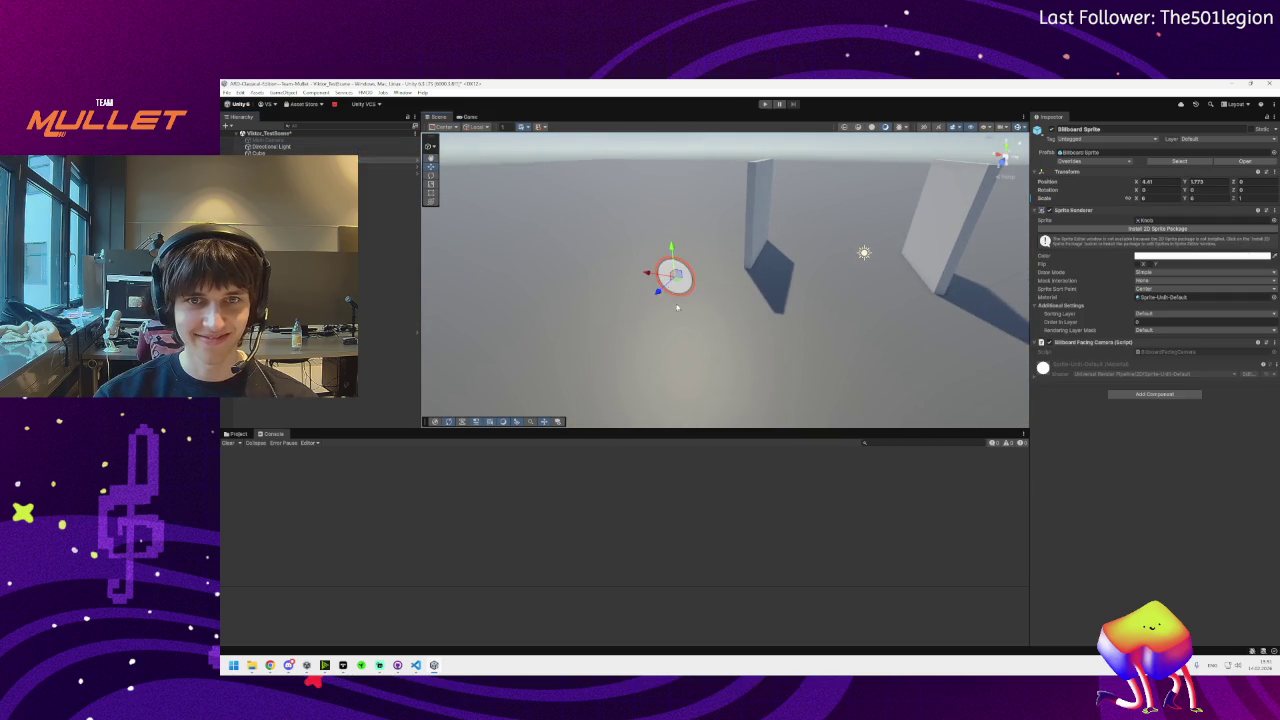
key(ctrl+d)
drag(658, 291, 543, 391)
key(f)
click(905, 220)
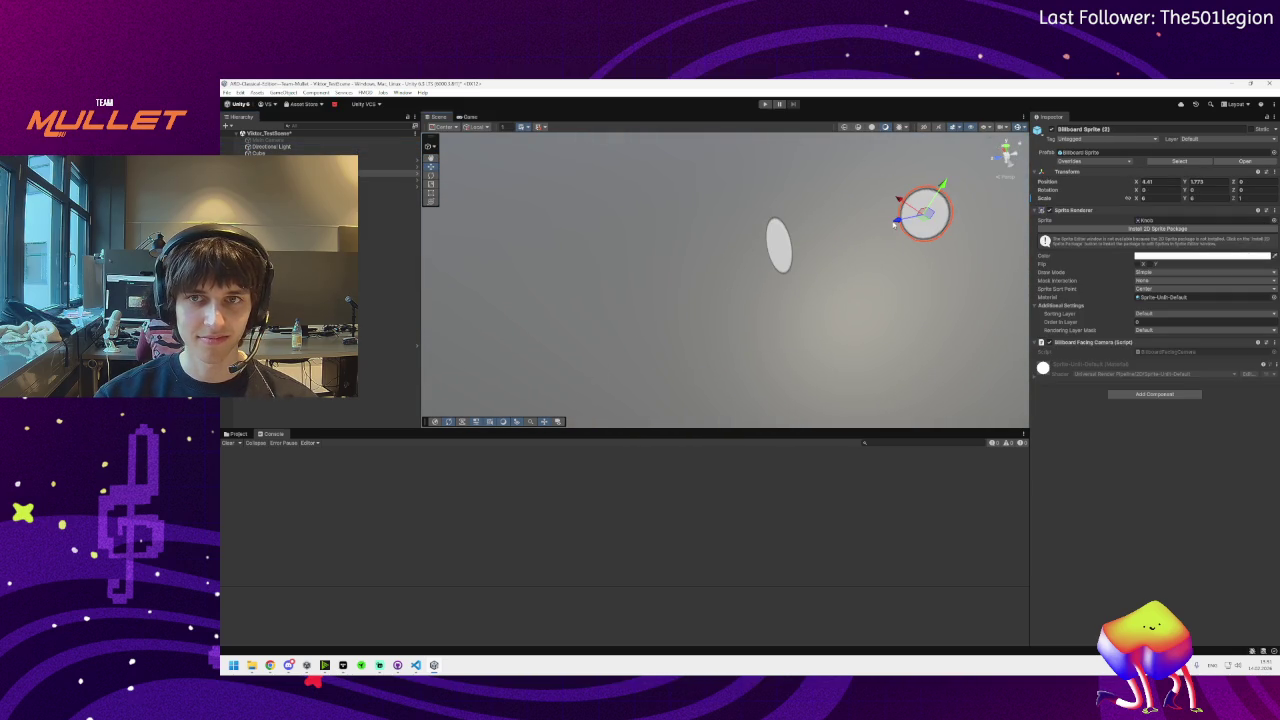
key(ctrl+d)
drag(897, 220, 555, 293)
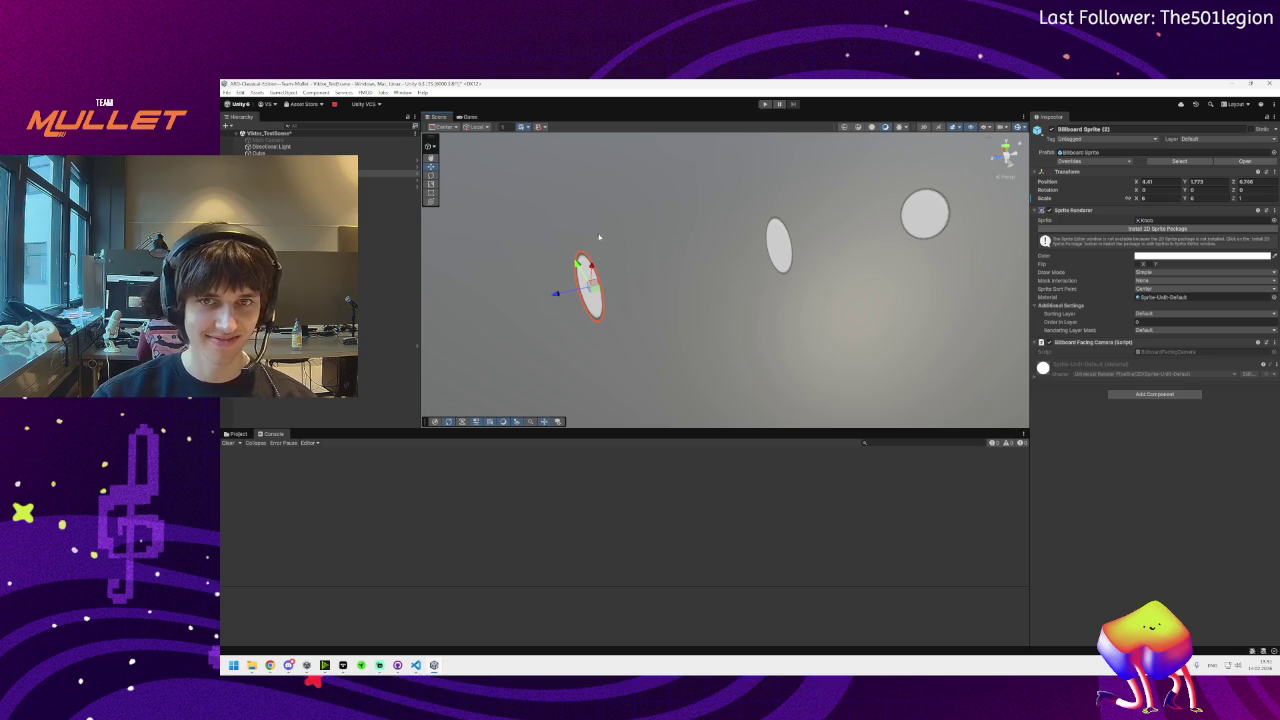
Move the middle sprite up and left, then select the right-hand wall and a fracture cell
click(770, 245)
drag(771, 246, 731, 178)
mouse_move(811, 297)
mouse_down()
mouse_move(853, 212)
mouse_move(870, 256)
mouse_up()
click(870, 256)
click(650, 281)
Click through the WallPart_Square_Broken fracture cells to check their Rigidbody and colliders
key(f)
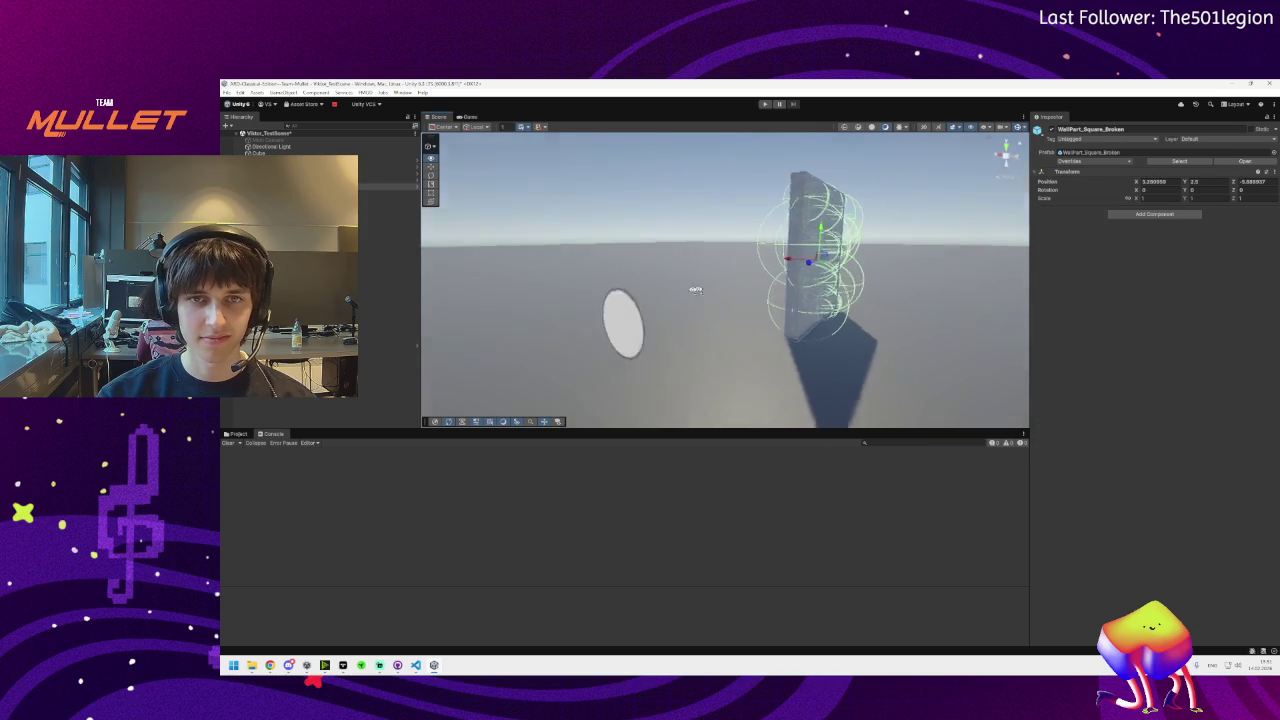
click(664, 268)
click(664, 268)
click(772, 242)
click(772, 242)
click(772, 242)
click(772, 242)
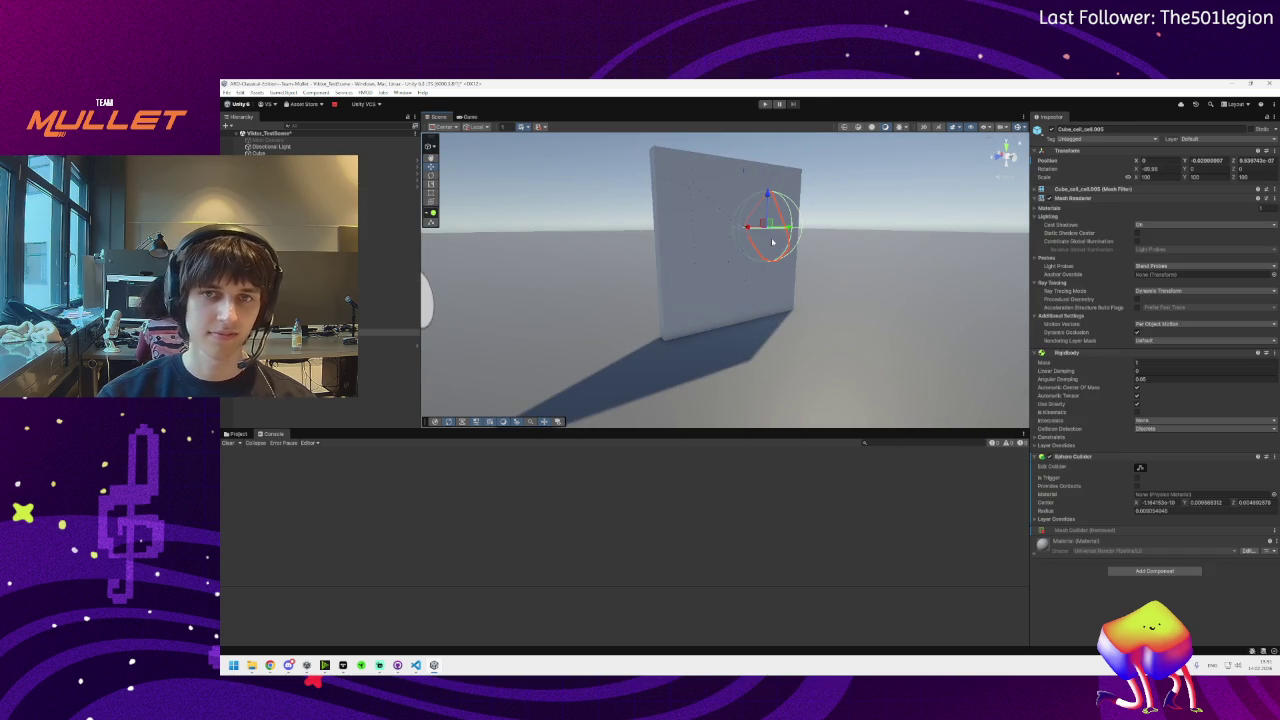
click(736, 200)
click(736, 200)
click(736, 200)
click(736, 200)
click(736, 200)
click(736, 200)
click(755, 303)
click(755, 303)
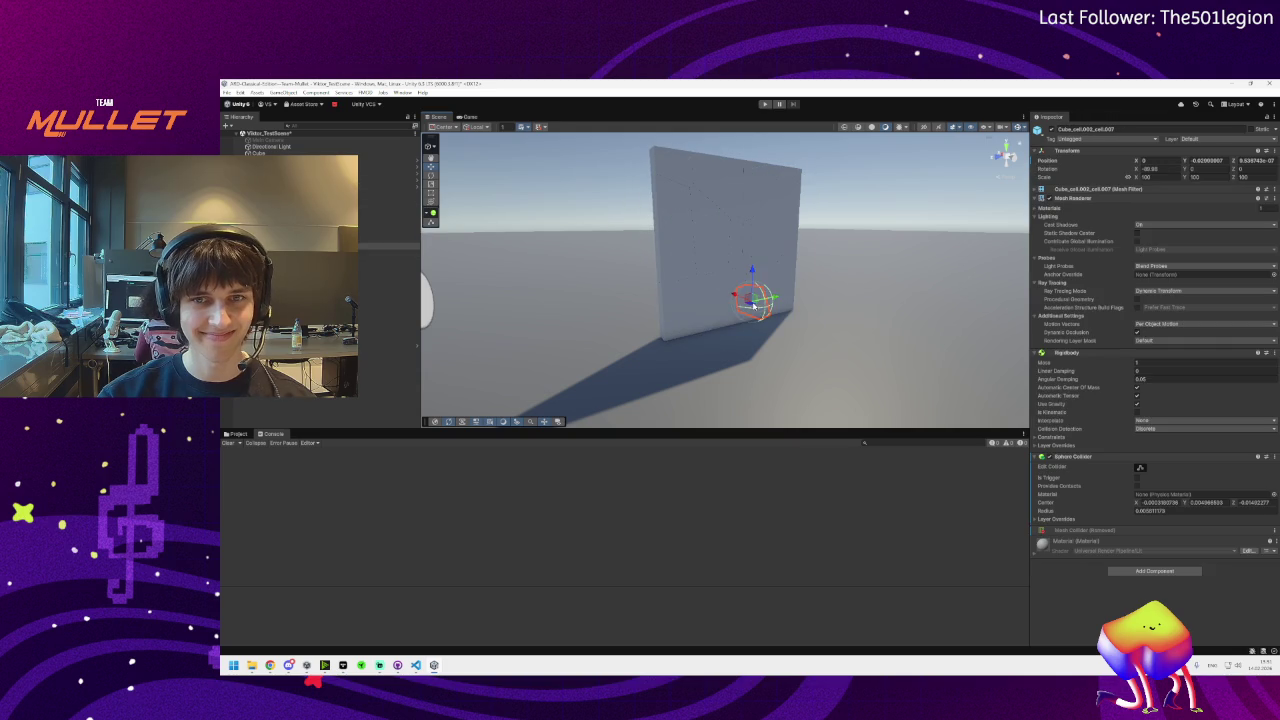
click(740, 313)
click(787, 308)
click(787, 309)
Orbit around the wall and start the scene in Play mode
drag(733, 318, 757, 267)
click(765, 104)
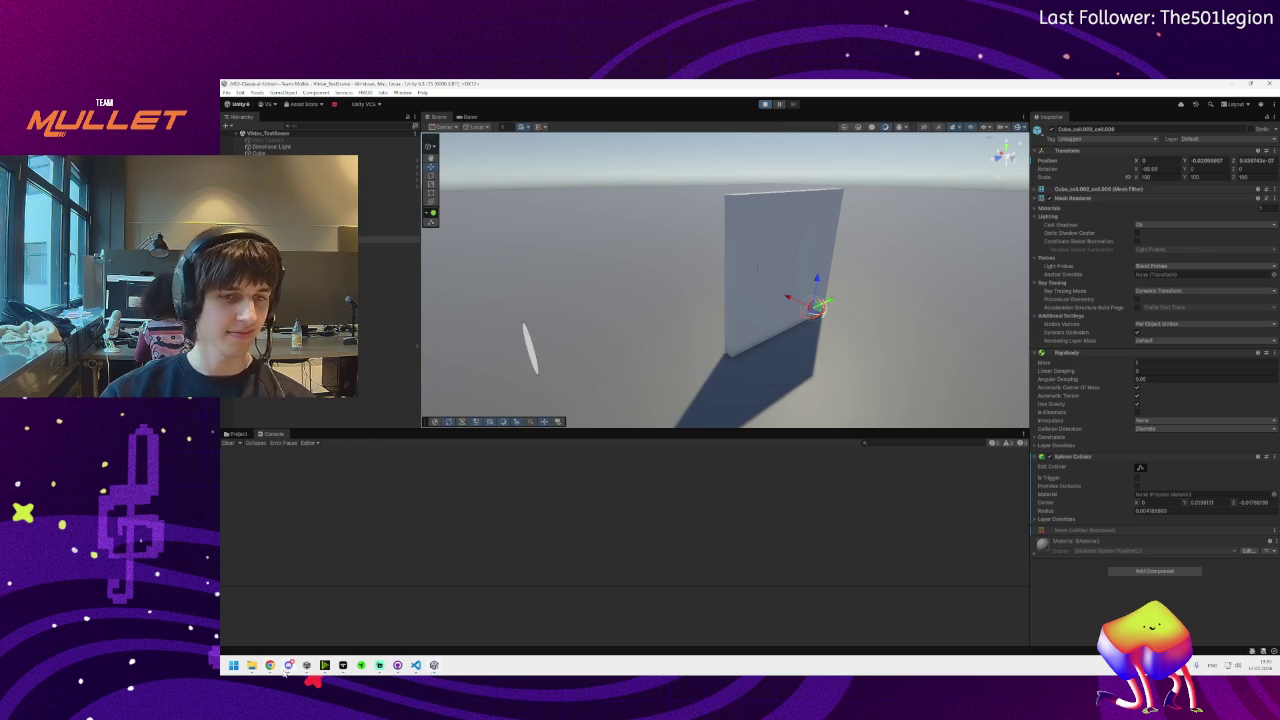
key(alt+Tab)
Open and close a teammate's stream in the Discord call grid, stop own screen share, and return to Unity
click(1027, 276)
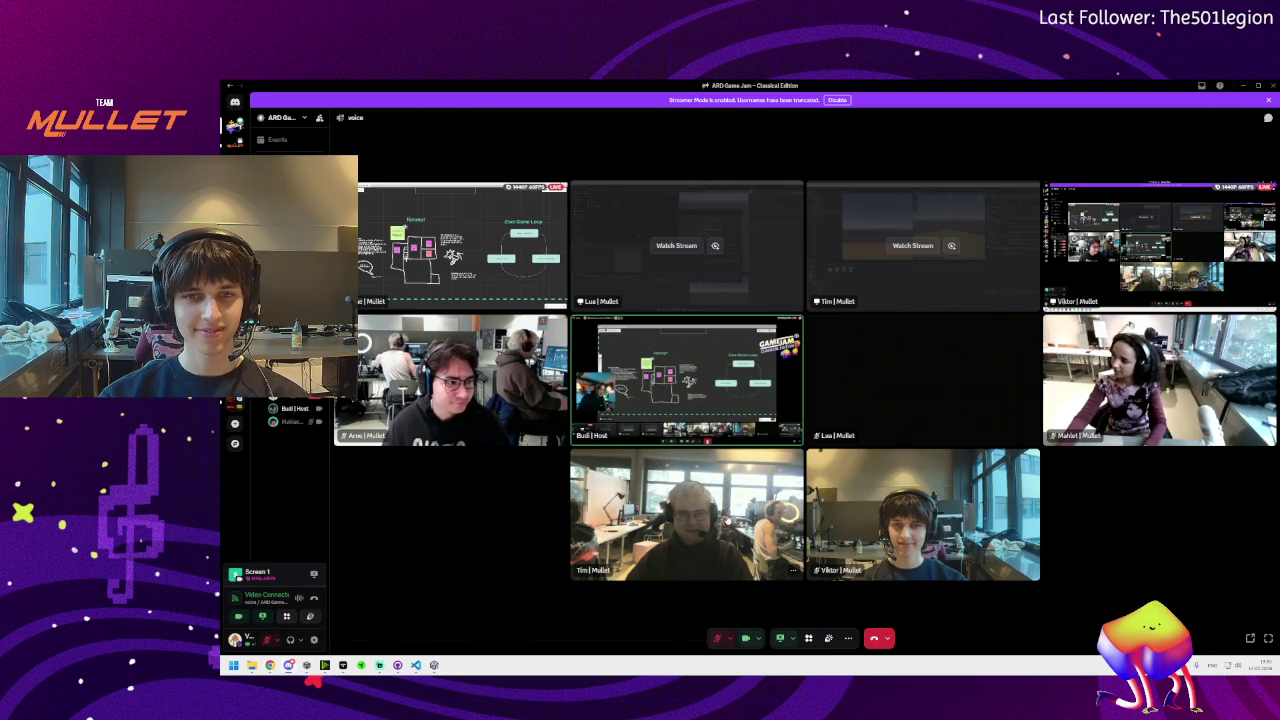
click(688, 412)
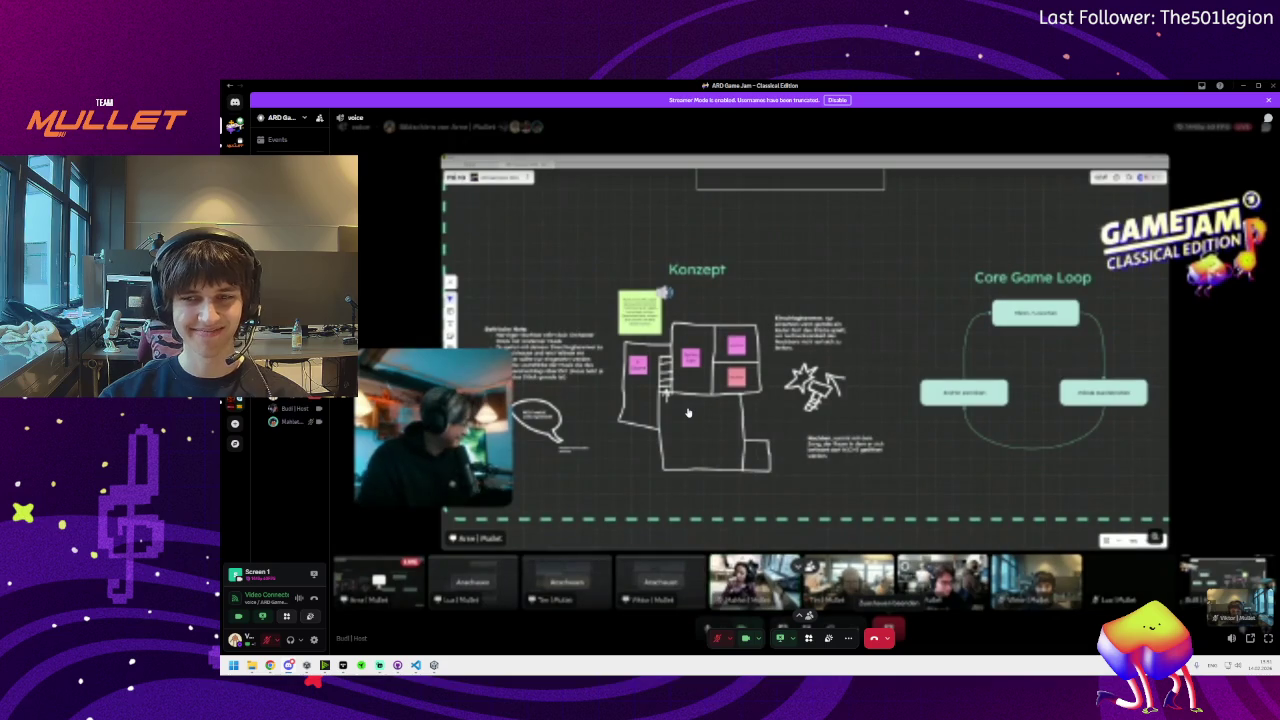
click(688, 412)
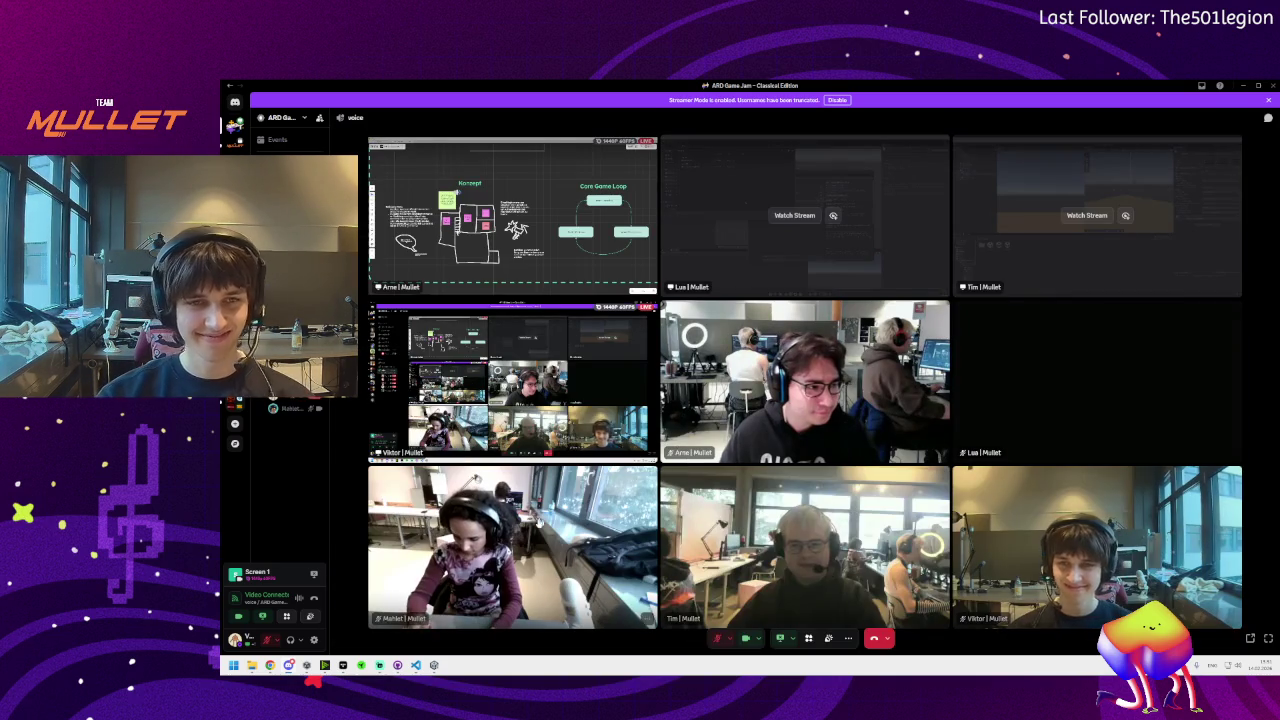
click(783, 640)
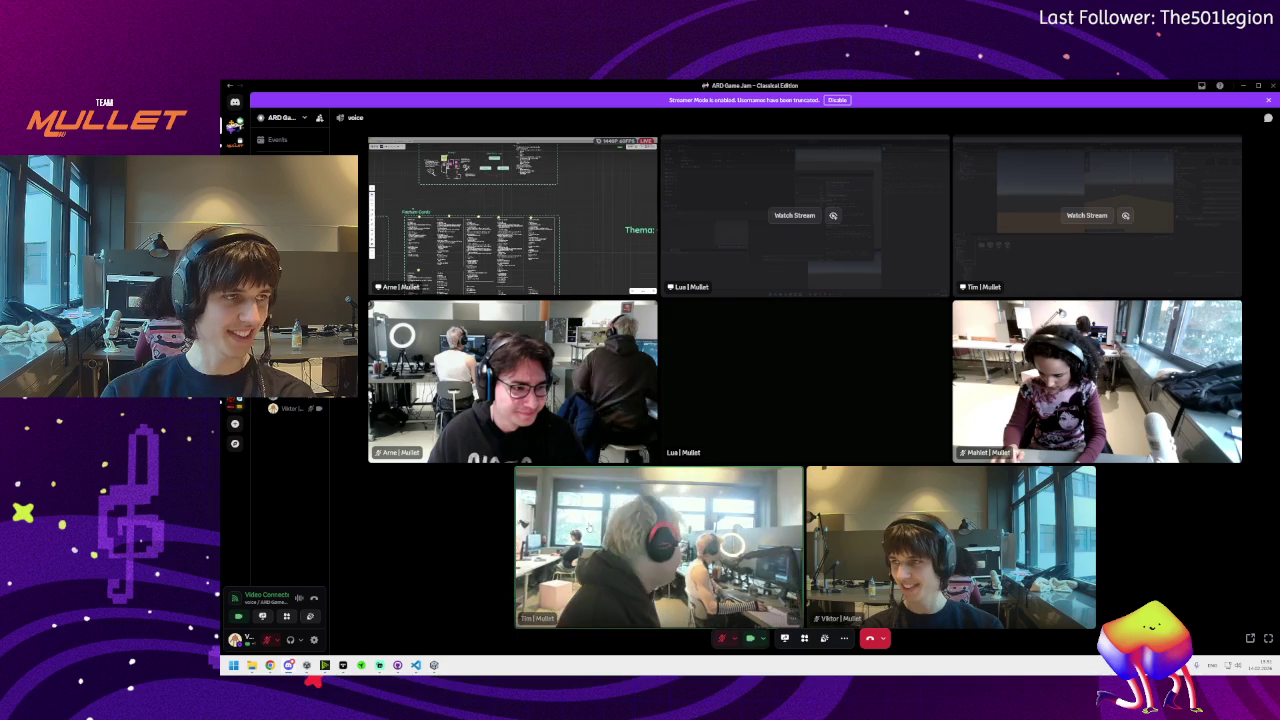
mouse_move(432, 672)
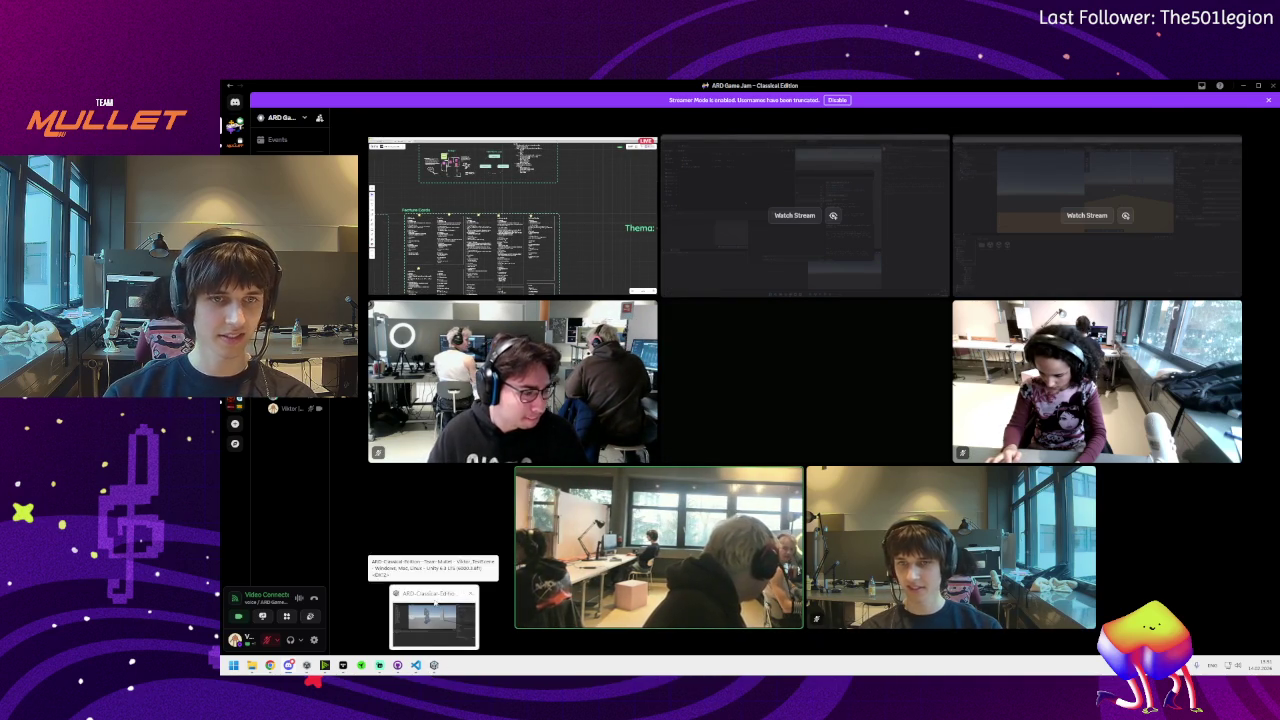
click(430, 620)
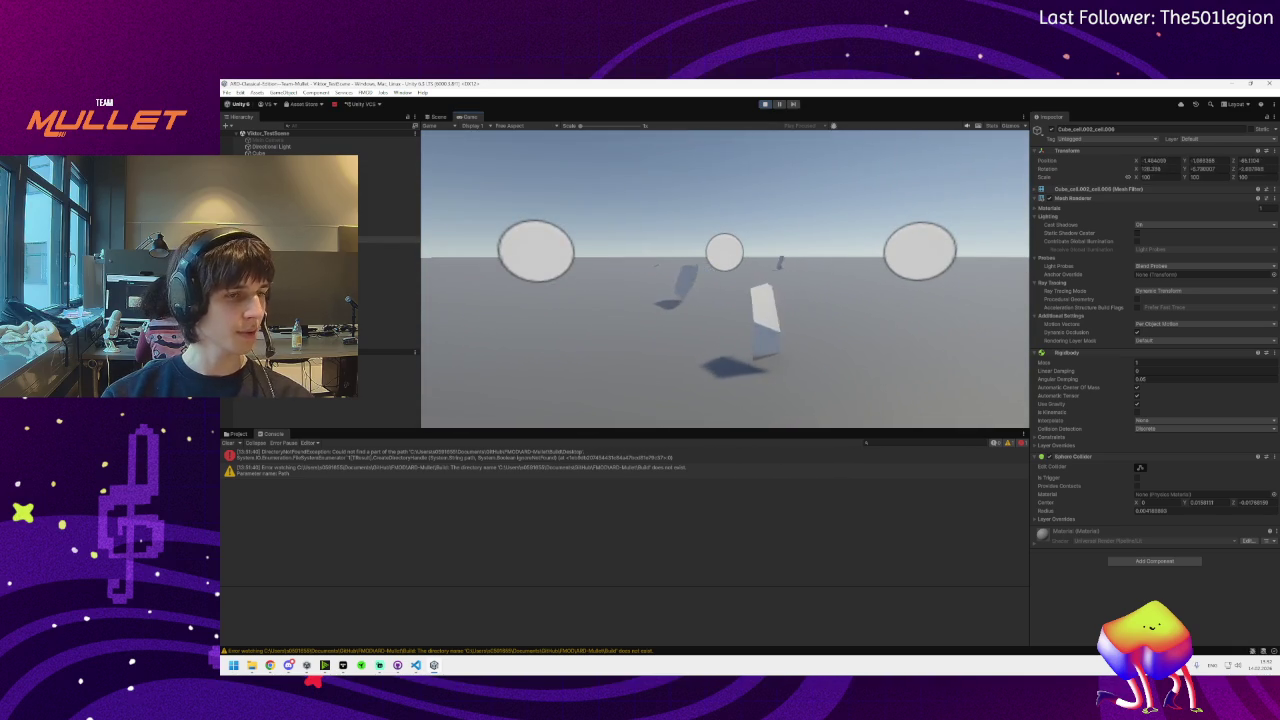
Bring the Discord call forward from the taskbar and open the Share Your Screen picker
key(super)
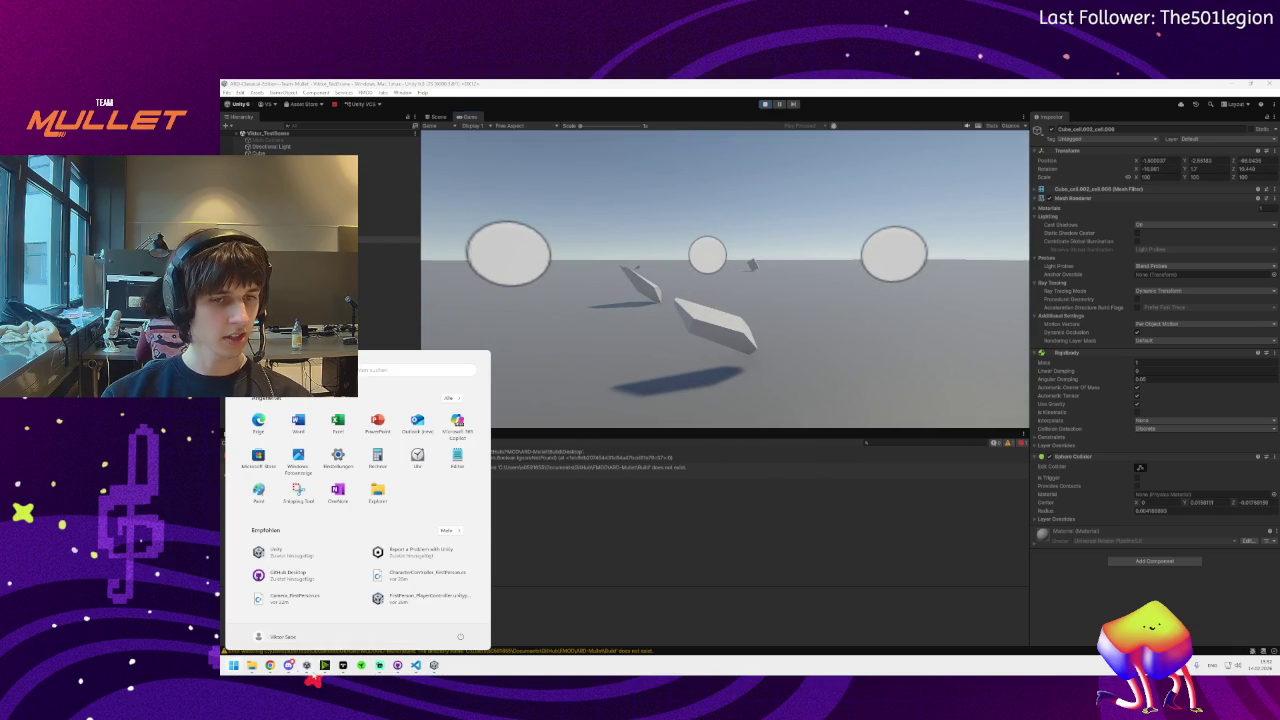
mouse_move(288, 665)
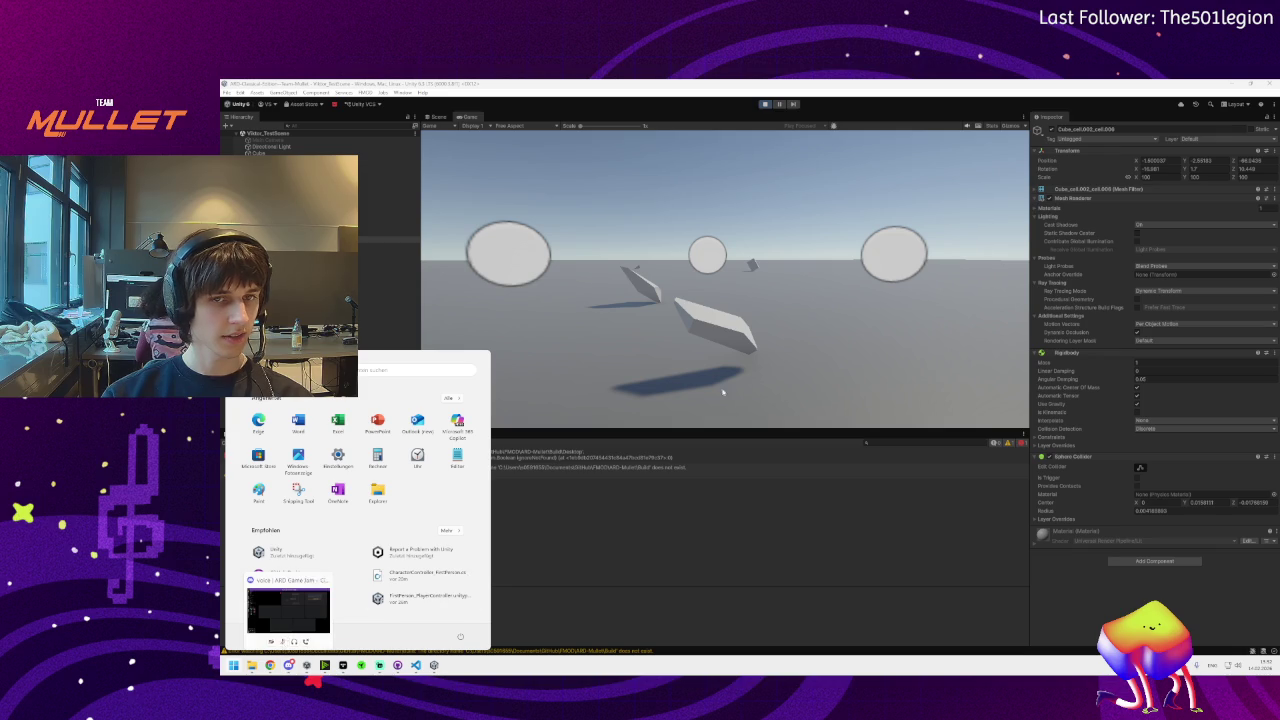
click(727, 494)
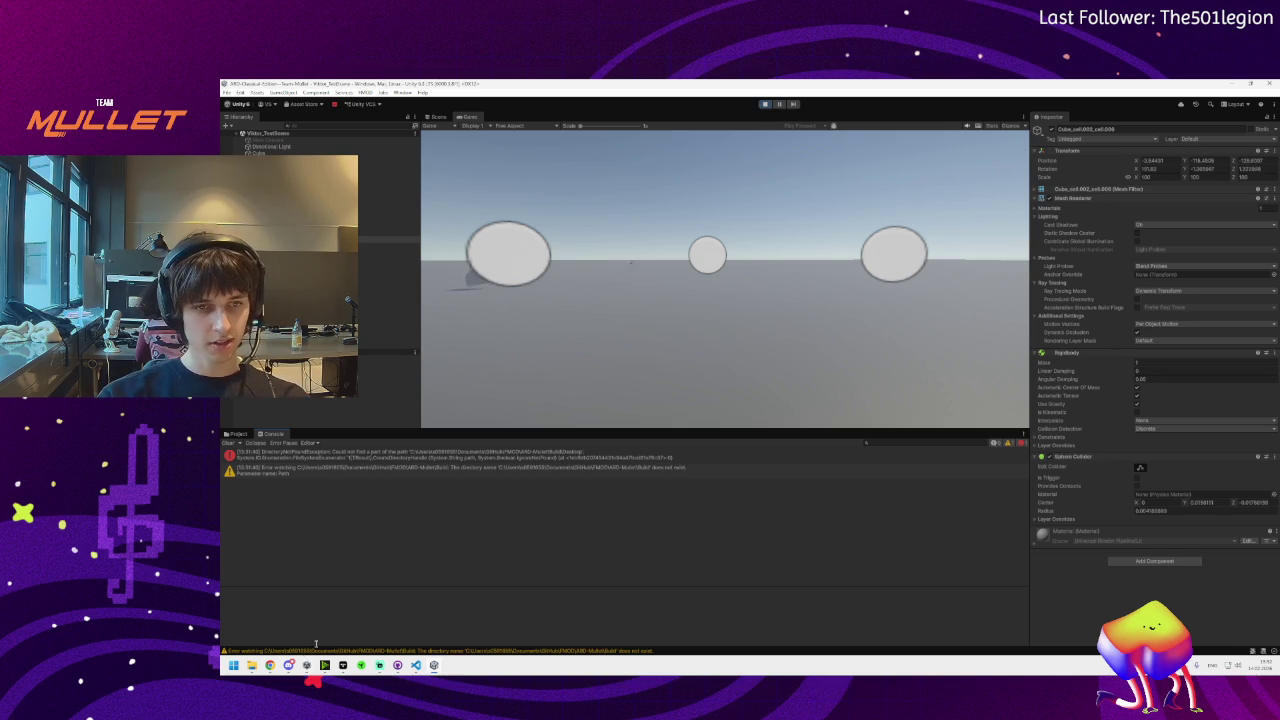
mouse_move(291, 667)
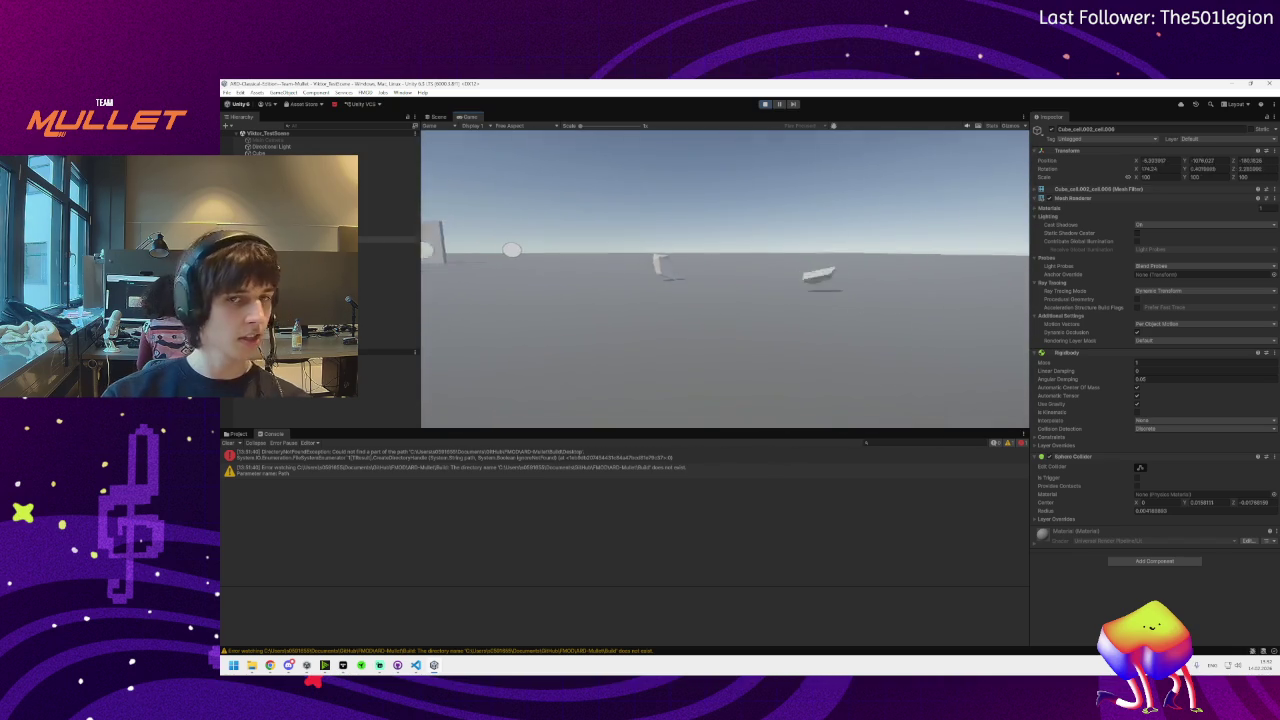
key(super)
click(288, 665)
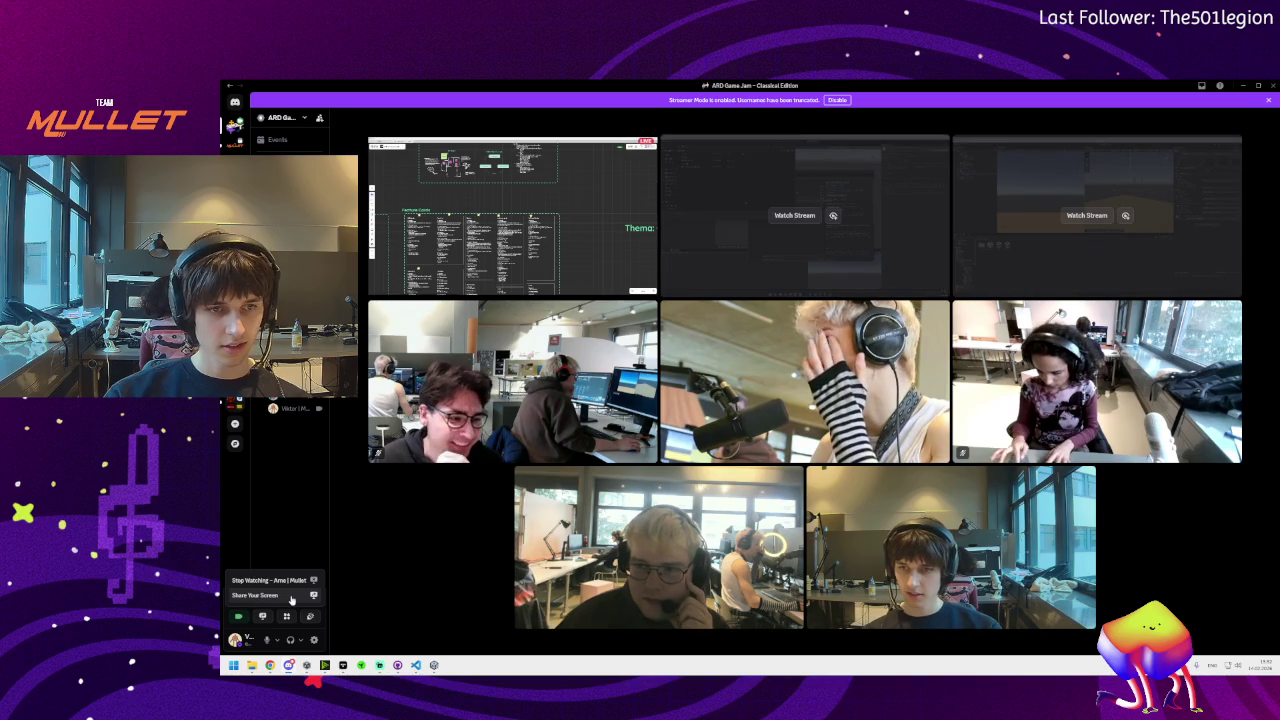
click(250, 595)
mouse_move(648, 307)
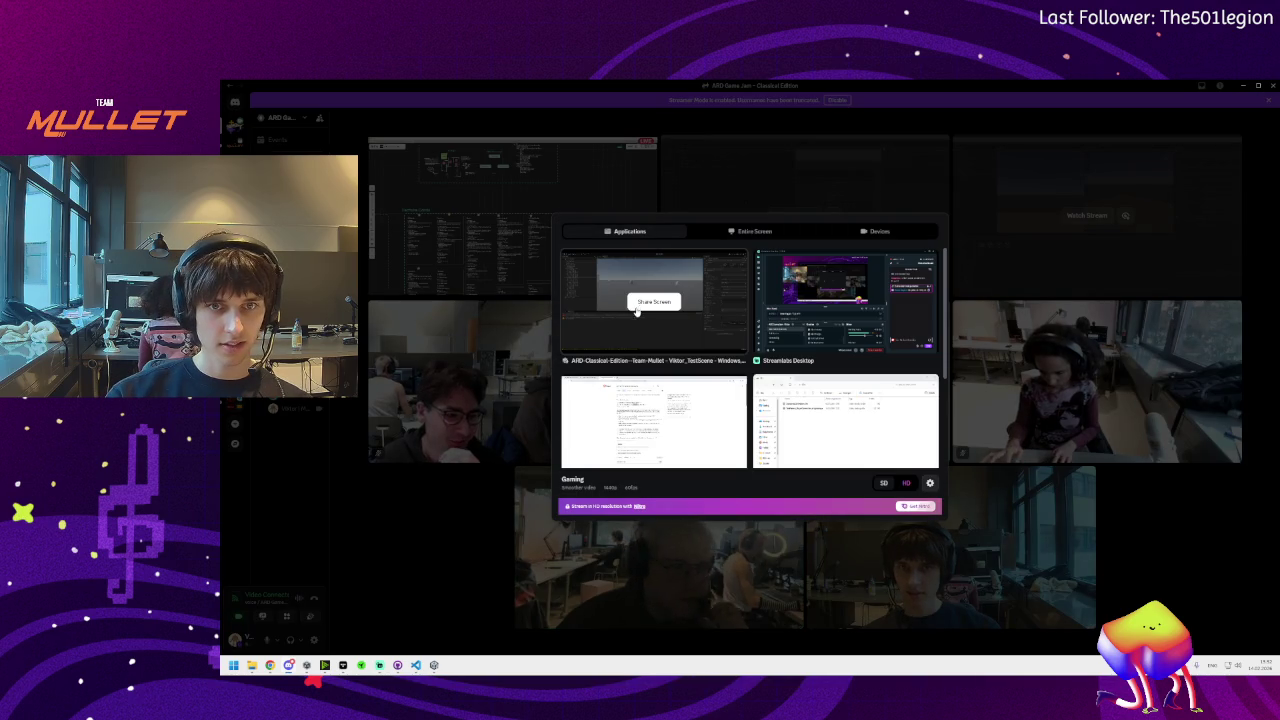